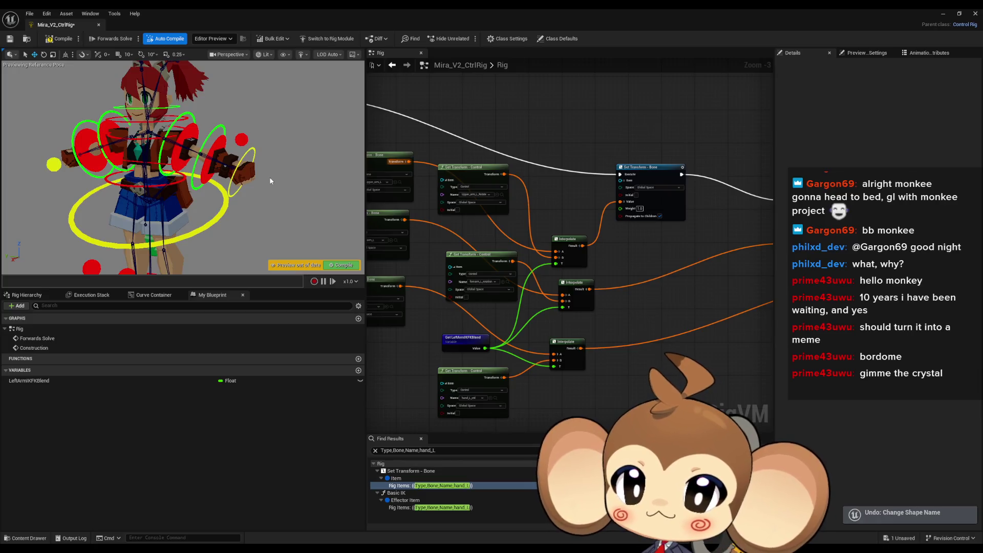
Step: Duplicate hand_R_ctrl in the Rig Hierarchy to make hand_R_ctrl_2, and save the rig
{"action": "left_click", "coordinate": [53, 171]}
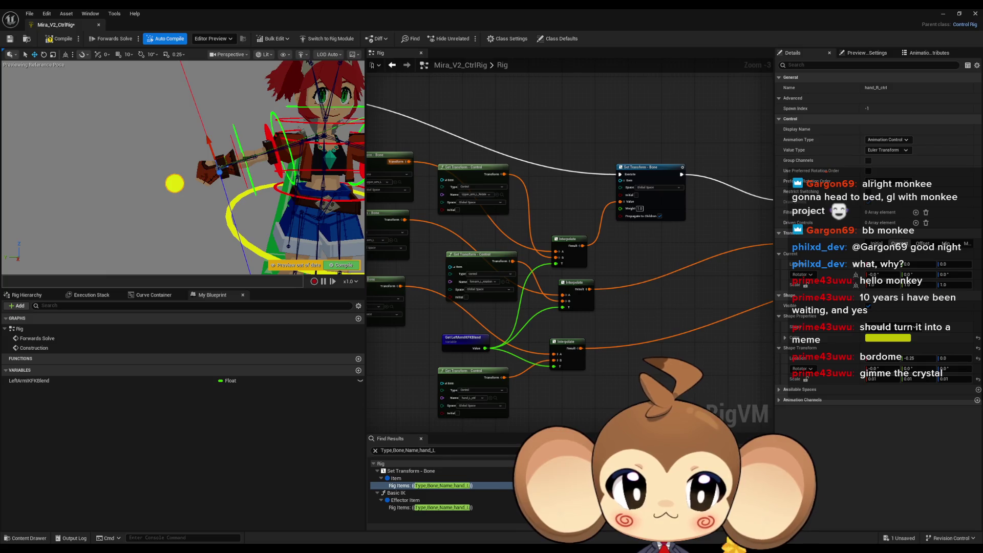
{"action": "left_click", "coordinate": [27, 295]}
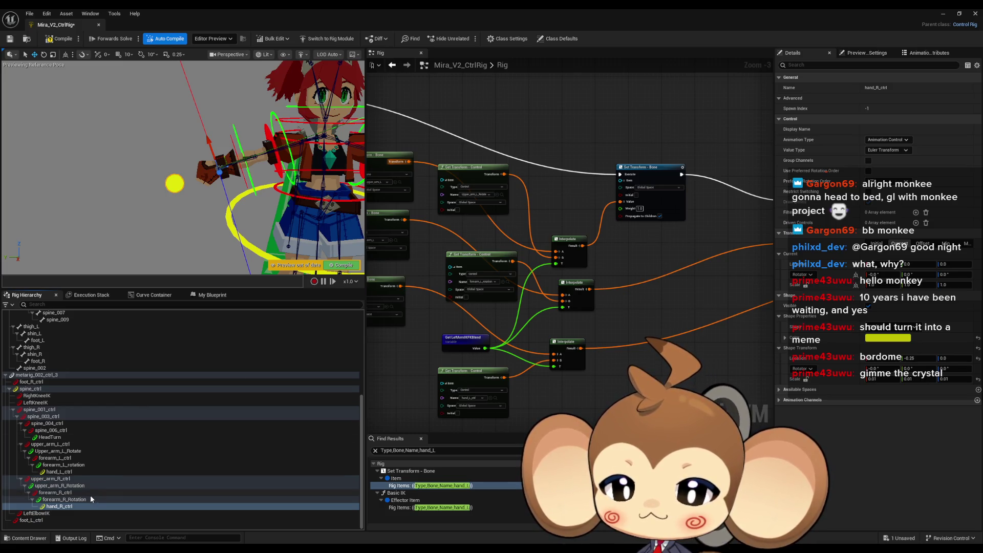
{"action": "key", "text": "ctrl+d"}
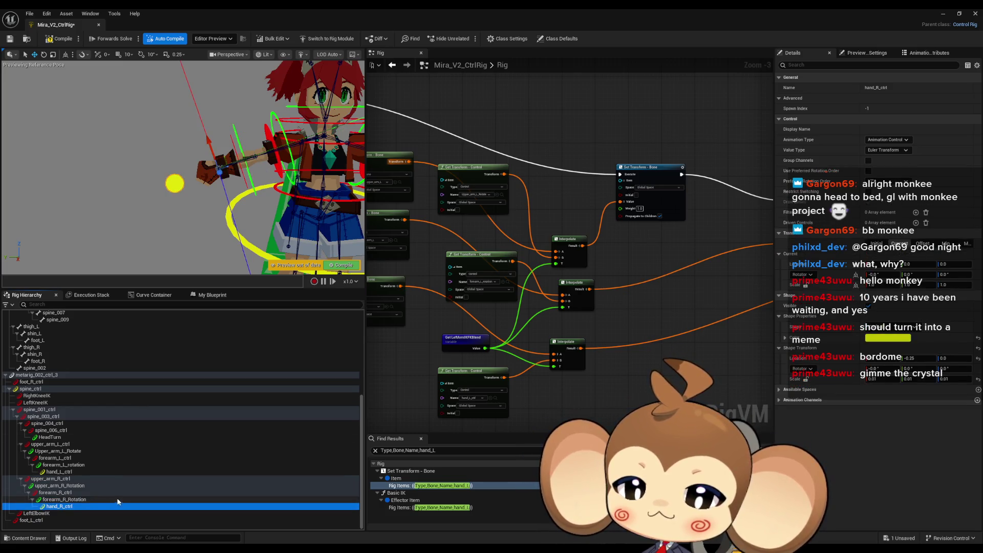
{"action": "key", "text": "ctrl+s"}
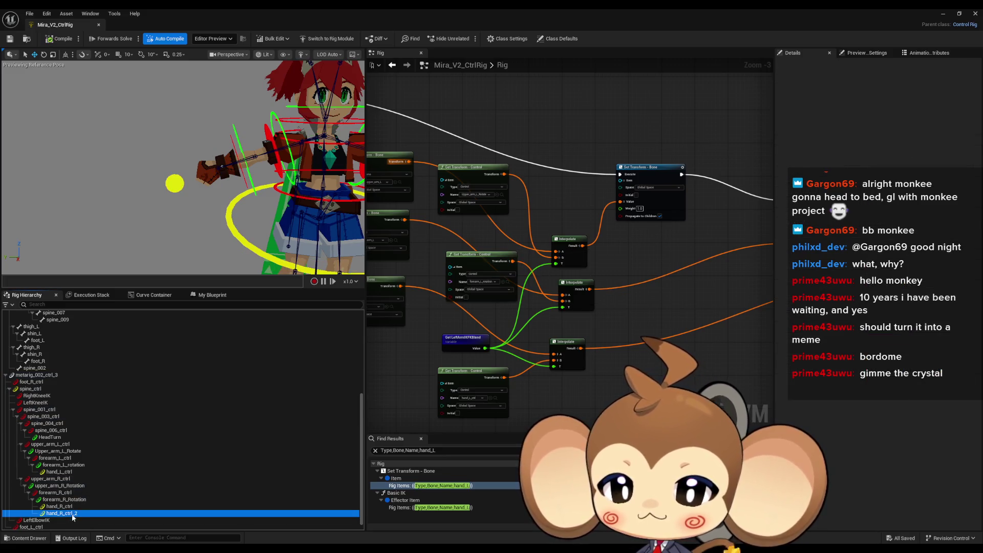
Step: Rename the copy hand_R_IK, then duplicate hand_L_ctrl and name the copy hand_L_IK
{"action": "double_click", "coordinate": [103, 515]}
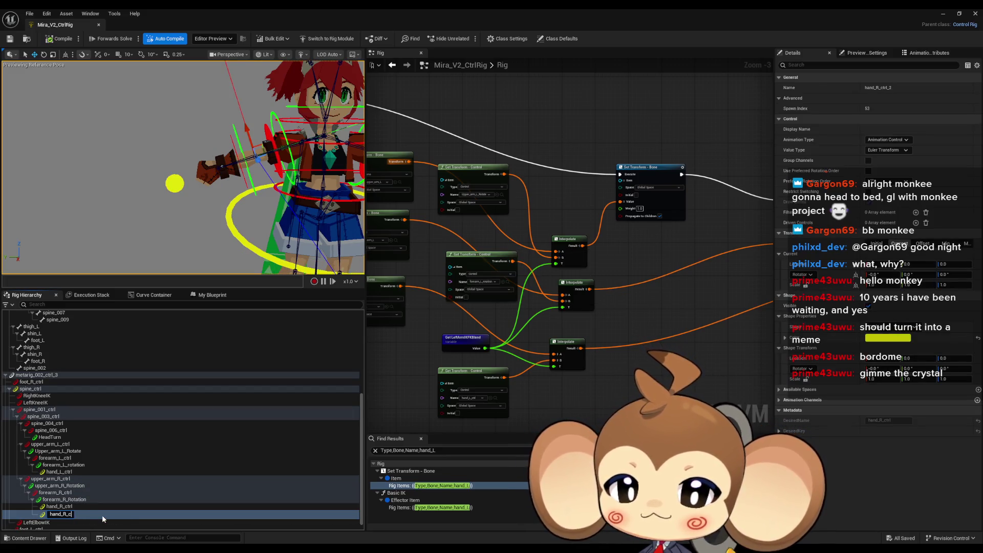
{"action": "left_click", "coordinate": [72, 514]}
{"action": "type", "text": "IK"}
{"action": "key", "text": "Return"}
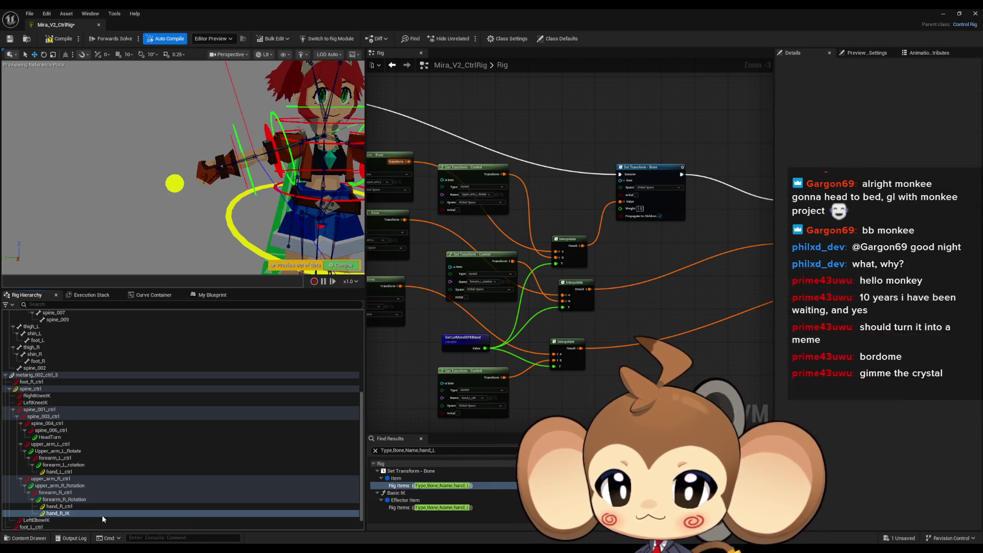
{"action": "left_click", "coordinate": [62, 472]}
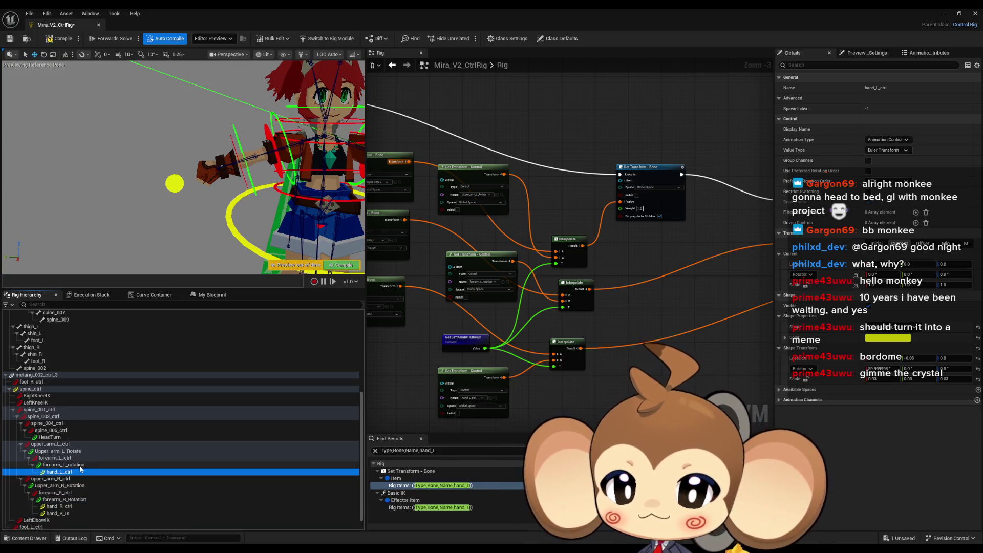
{"action": "mouse_move", "coordinate": [81, 468]}
{"action": "left_mouse_down"}
{"action": "mouse_move", "coordinate": [76, 505]}
{"action": "mouse_move", "coordinate": [89, 445]}
{"action": "mouse_move", "coordinate": [84, 469]}
{"action": "left_mouse_up"}
{"action": "left_click", "coordinate": [75, 479]}
{"action": "left_click", "coordinate": [76, 479]}
{"action": "type", "text": "hand_L_"}
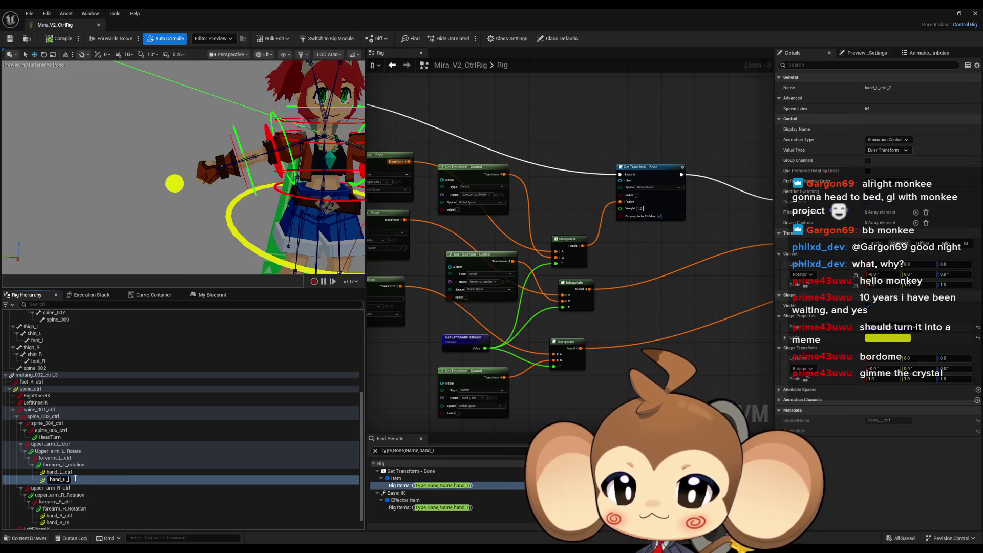
{"action": "type", "text": "IK"}
{"action": "key", "text": "Return"}
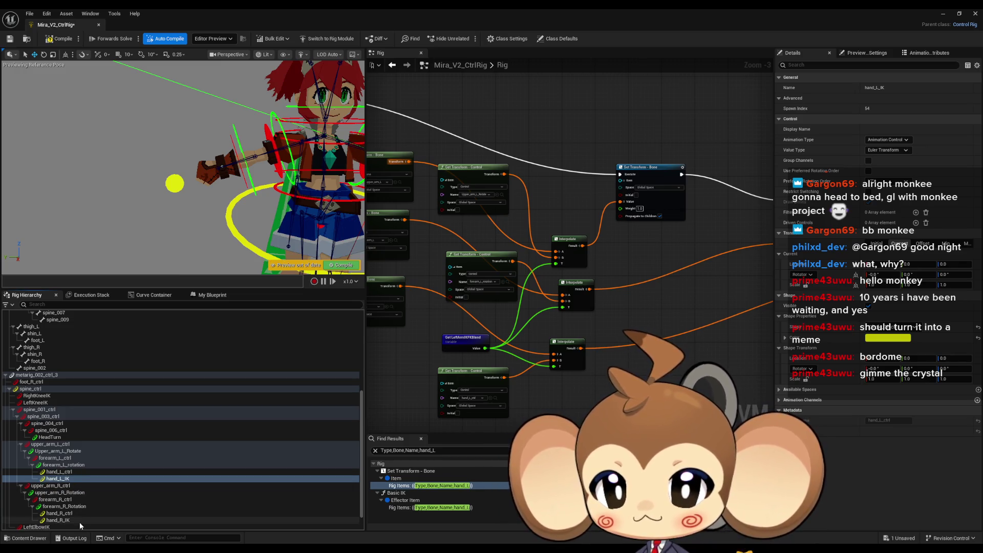
Step: Compare hand_L_IK with the right hand controls and set its shape to Default
{"action": "left_click", "coordinate": [168, 181]}
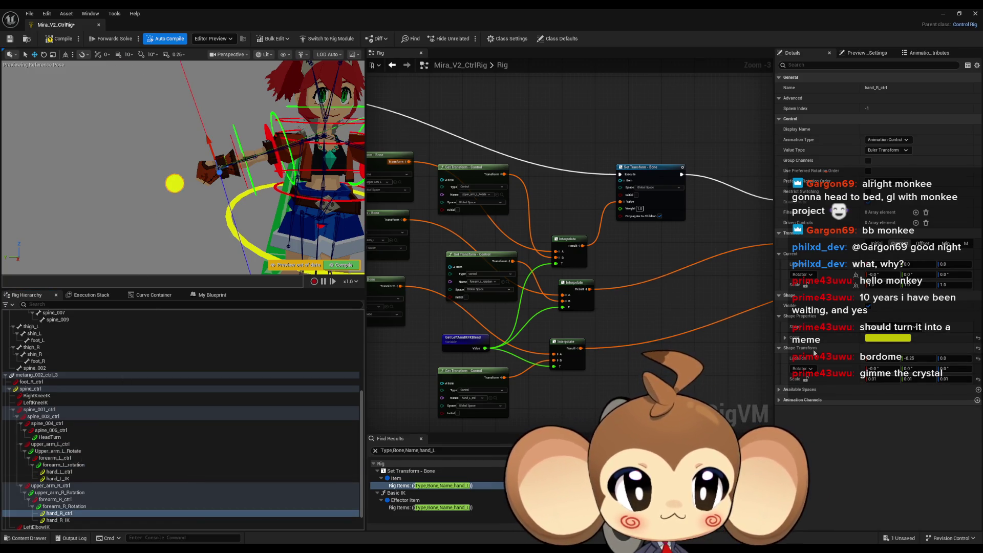
{"action": "left_click", "coordinate": [59, 479]}
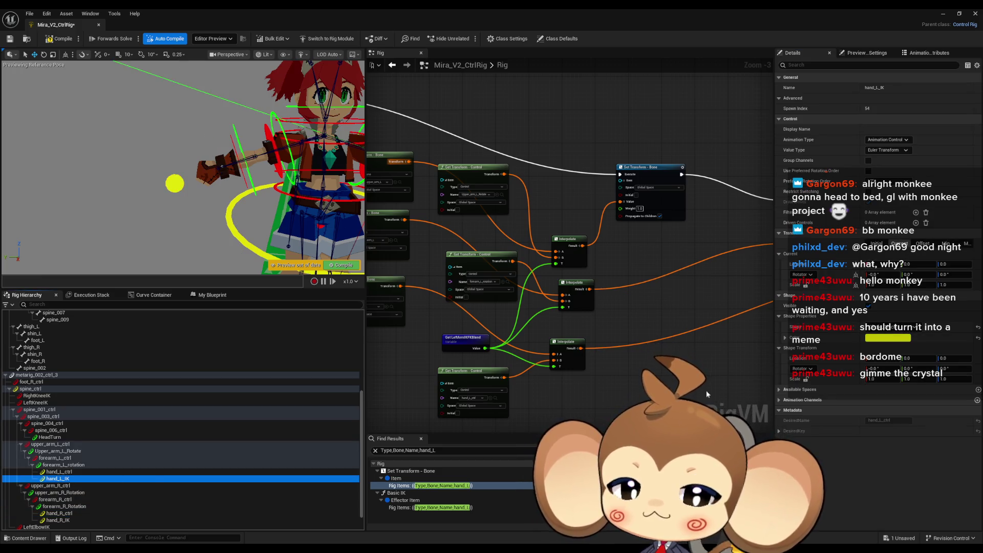
{"action": "left_click", "coordinate": [892, 328]}
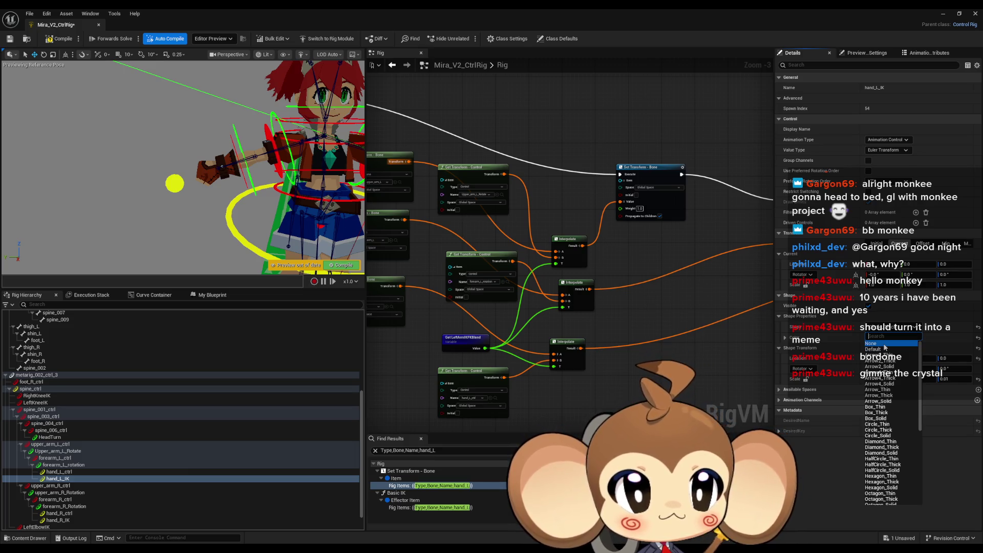
{"action": "left_click", "coordinate": [174, 183]}
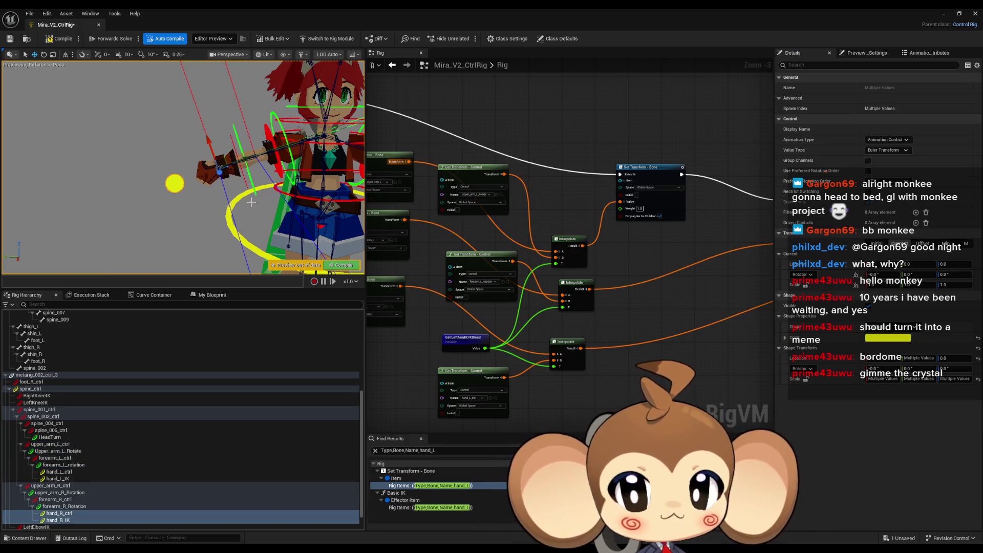
{"action": "left_click", "coordinate": [70, 478]}
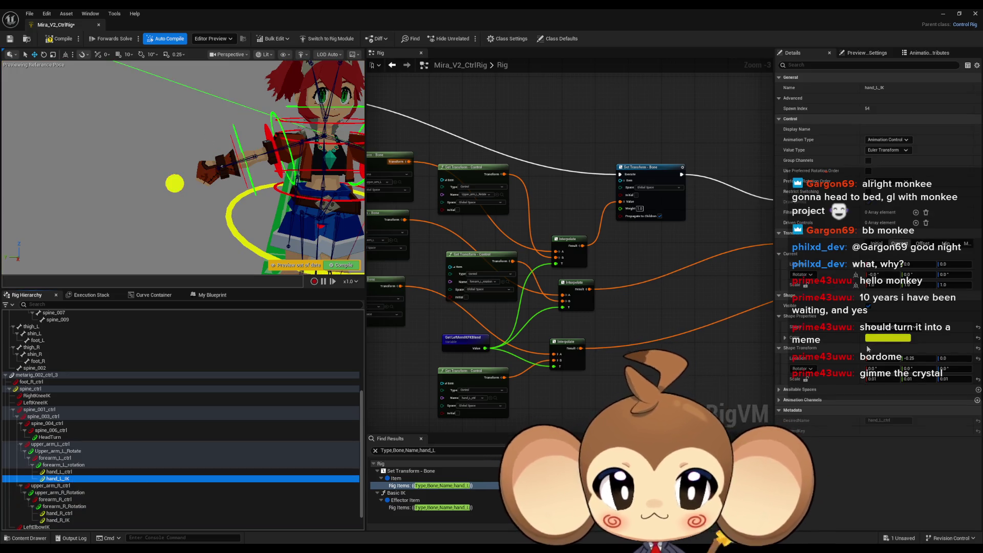
{"action": "left_click", "coordinate": [893, 328]}
{"action": "left_click", "coordinate": [887, 349]}
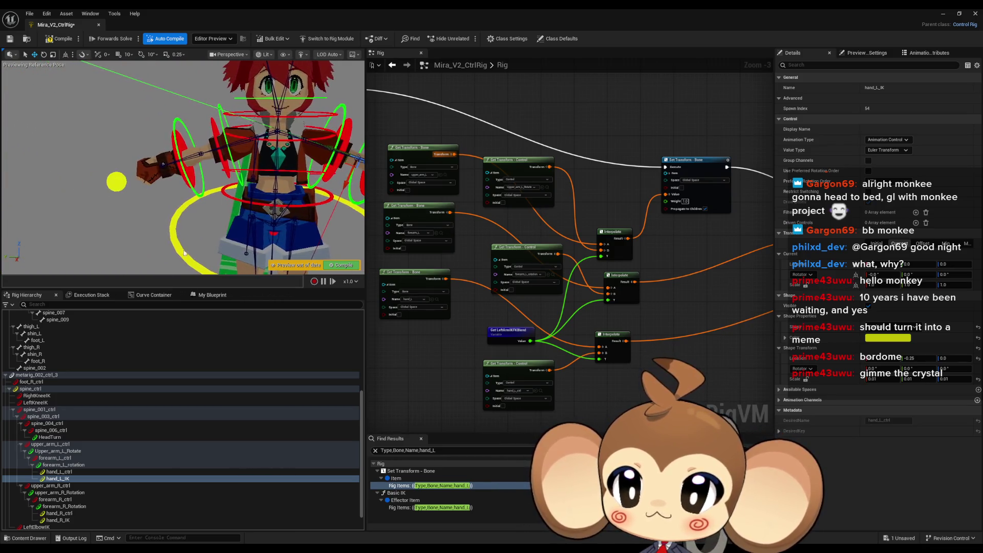
Step: Frame and orbit the viewport to inspect the hand_L_IK sphere on the left hand
{"action": "left_click", "coordinate": [72, 514]}
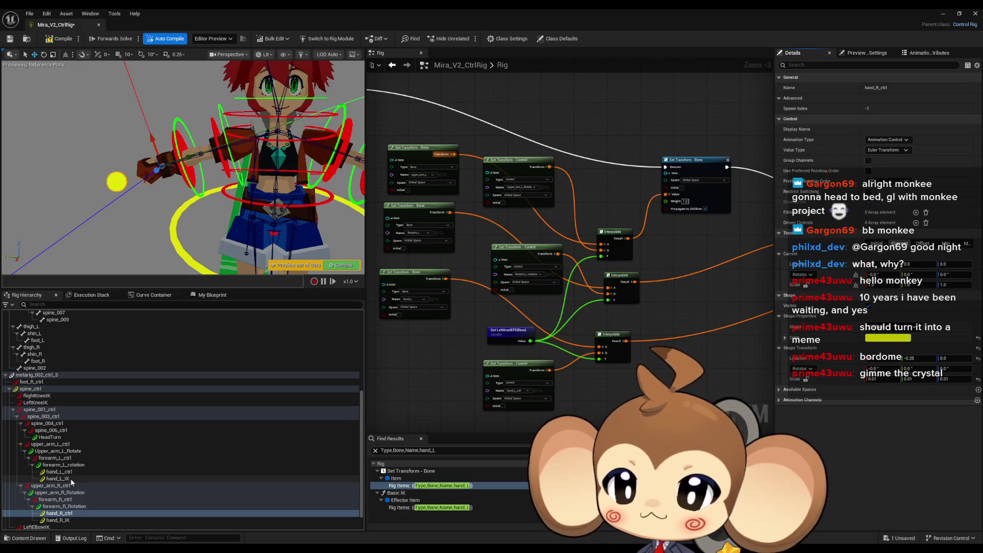
{"action": "left_click", "coordinate": [102, 478]}
{"action": "key", "text": "f"}
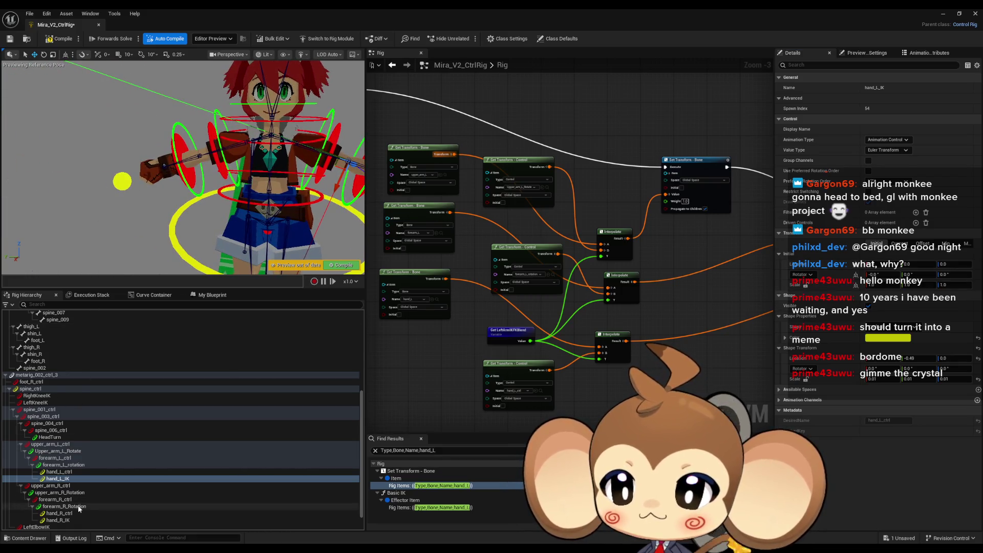
{"action": "left_click", "coordinate": [75, 513]}
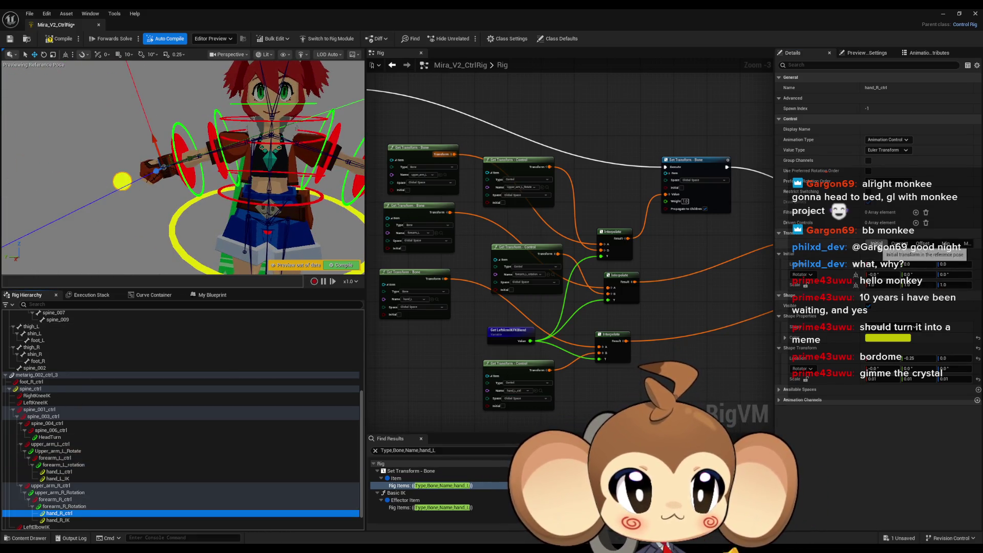
{"action": "mouse_move", "coordinate": [304, 199]}
{"action": "left_mouse_down"}
{"action": "mouse_move", "coordinate": [337, 201]}
{"action": "mouse_move", "coordinate": [276, 201]}
{"action": "mouse_move", "coordinate": [327, 209]}
{"action": "left_mouse_up"}
{"action": "left_click", "coordinate": [297, 208]}
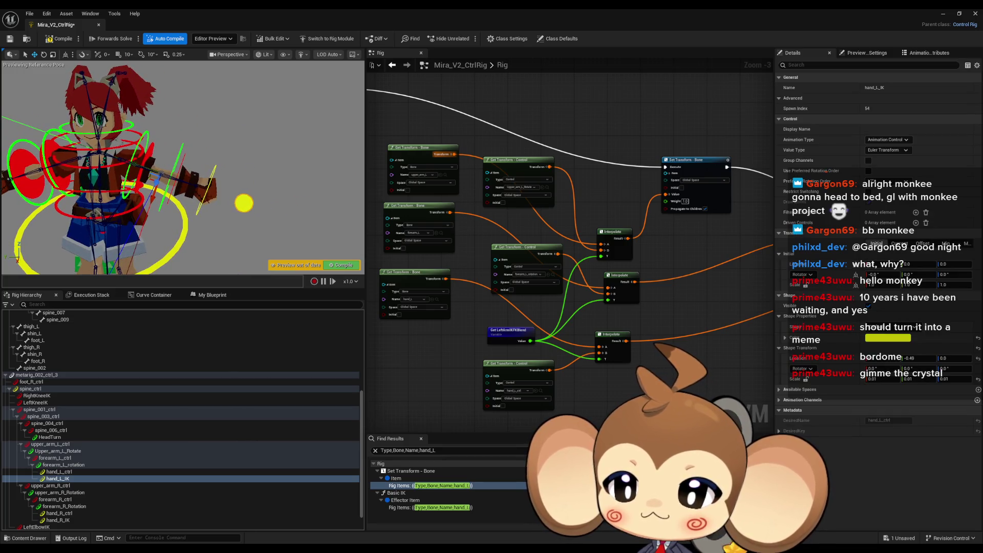
Step: Frame the right hand and compare hand_R_ctrl with hand_R_IK
{"action": "left_click", "coordinate": [73, 472]}
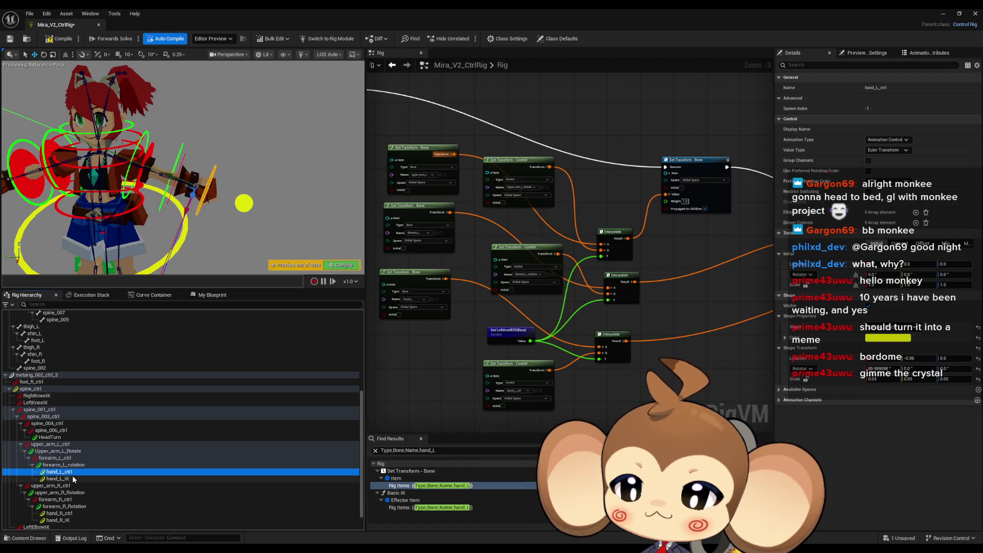
{"action": "left_click", "coordinate": [67, 513]}
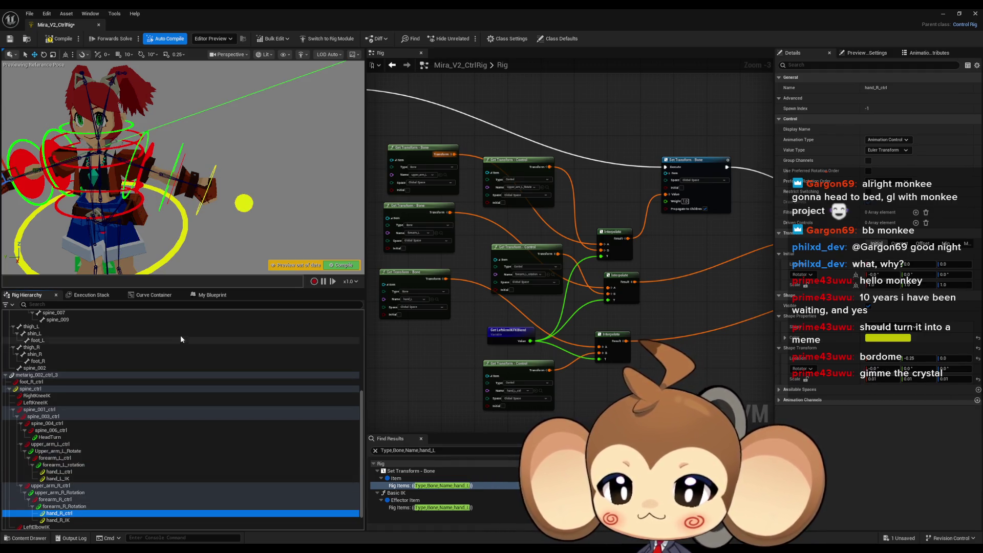
{"action": "key", "text": "f"}
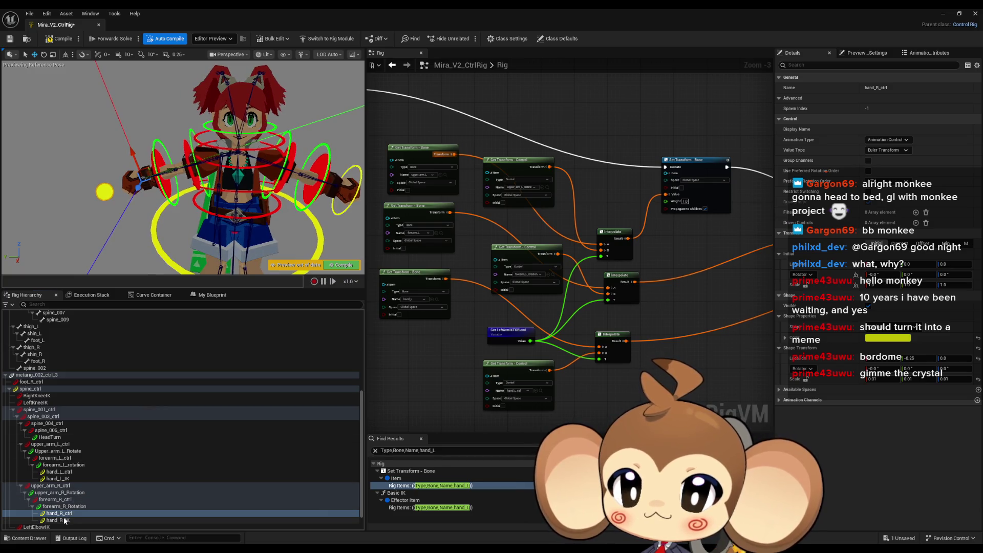
{"action": "left_click", "coordinate": [65, 520]}
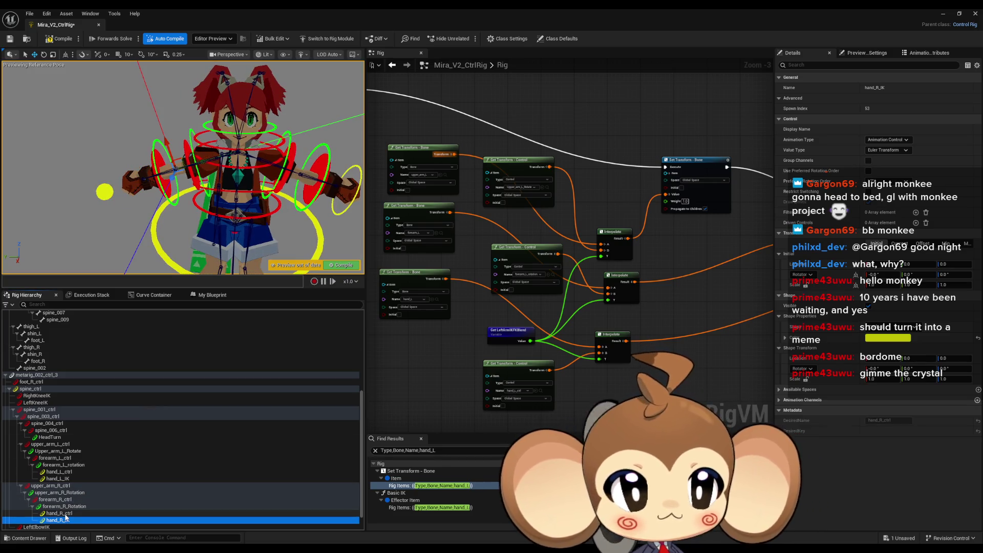
{"action": "left_click", "coordinate": [64, 513]}
{"action": "left_click", "coordinate": [875, 243]}
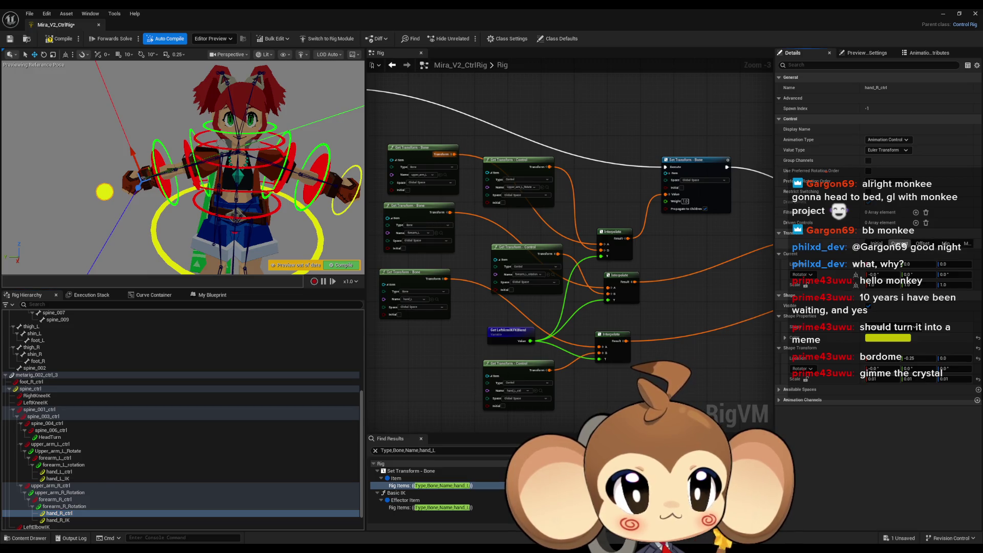
{"action": "left_click", "coordinate": [85, 519]}
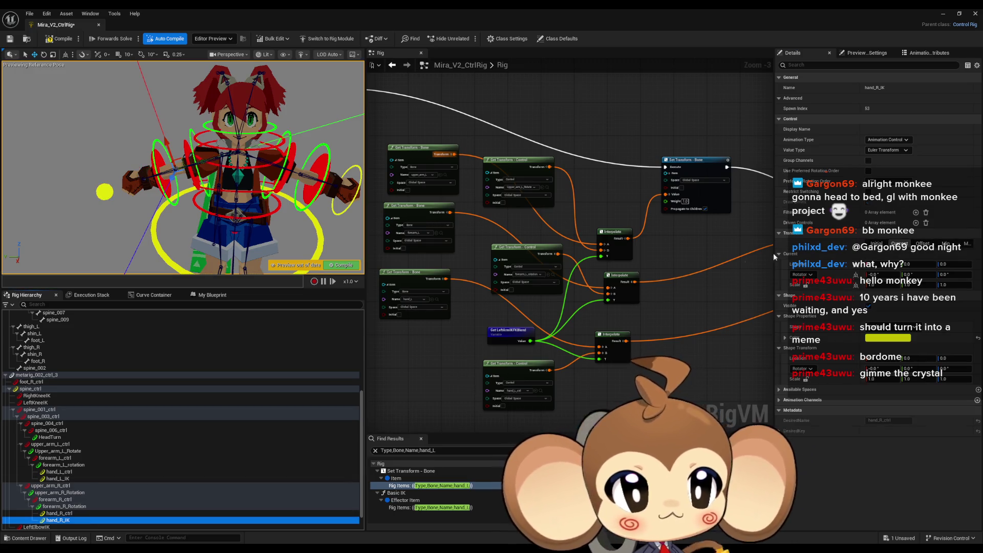
{"action": "left_click", "coordinate": [891, 244]}
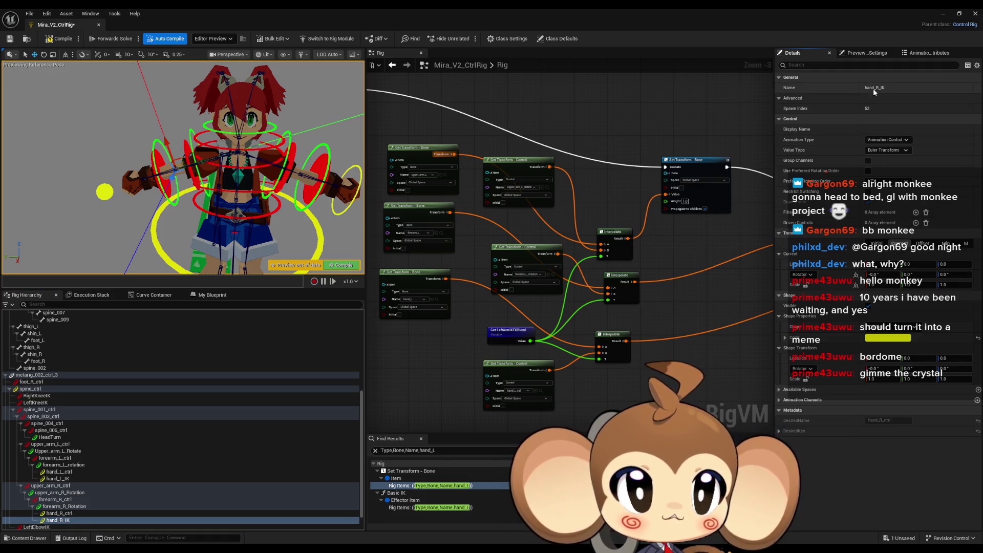
Step: Delete the hand_R_IK and hand_L_IK controls from the hierarchy
{"action": "right_click", "coordinate": [73, 519]}
{"action": "left_click", "coordinate": [128, 465]}
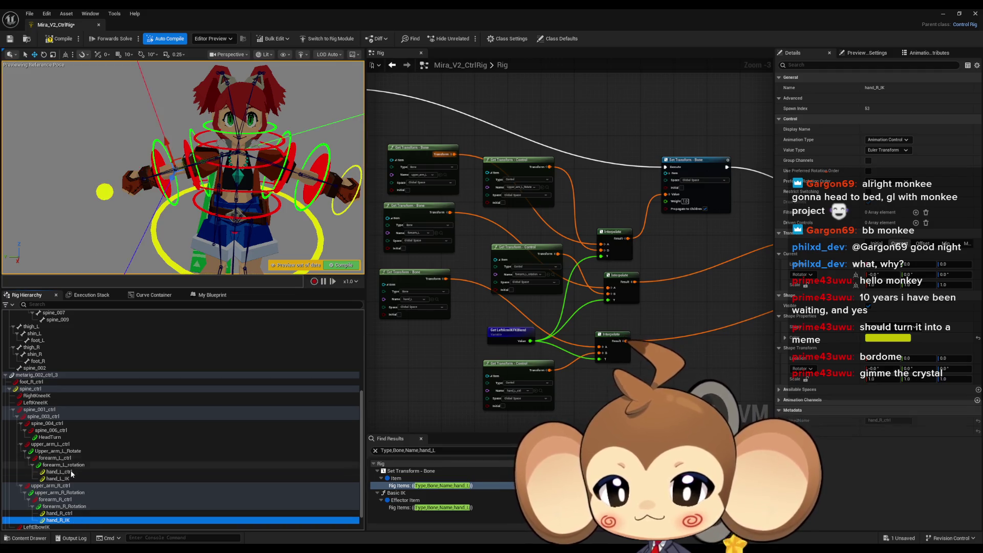
{"action": "left_click", "coordinate": [68, 479]}
{"action": "key", "text": "Delete"}
{"action": "left_click", "coordinate": [71, 465]}
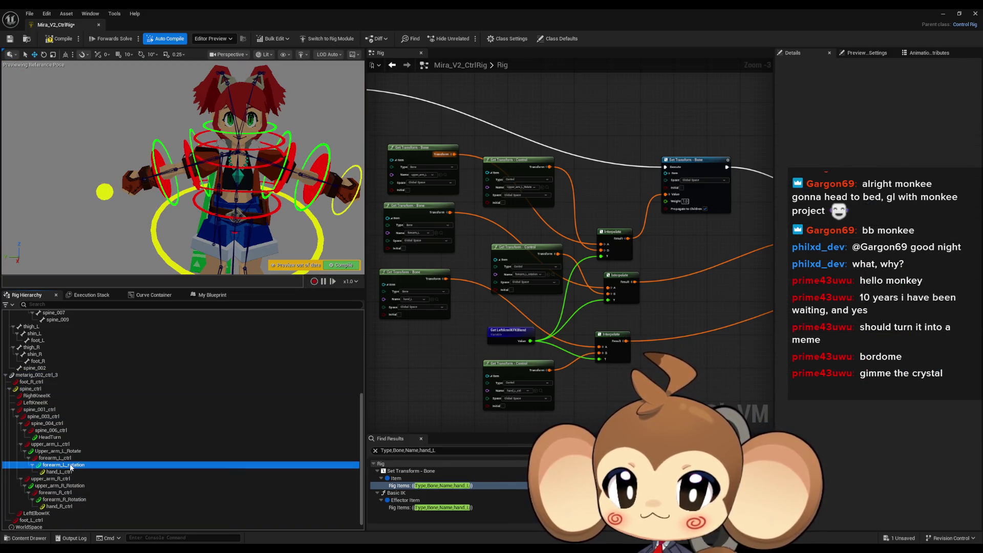
Step: Duplicate hand_L_ctrl again to restore hand_L_ctrl_2, save, and frame it in the viewport
{"action": "left_click", "coordinate": [68, 471]}
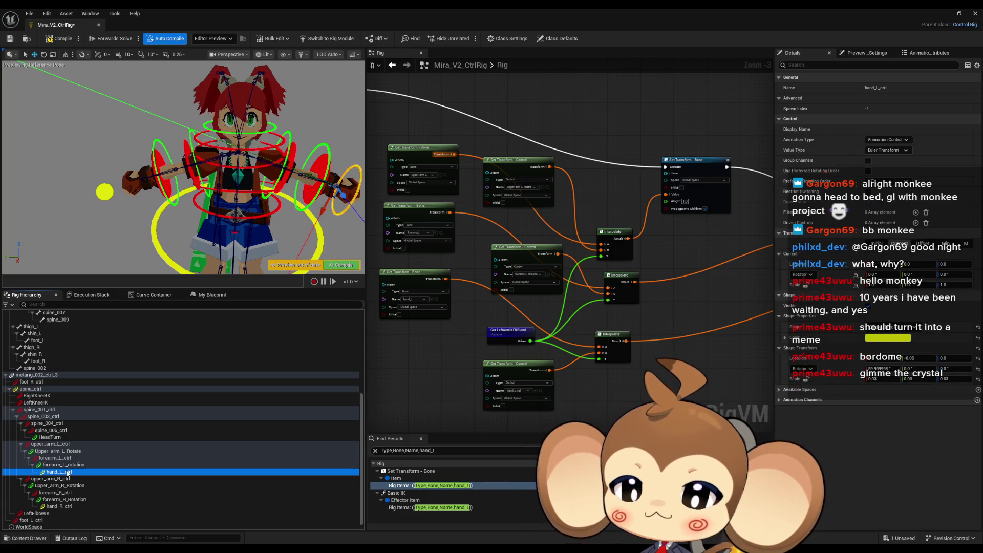
{"action": "key", "text": "ctrl+d"}
{"action": "key", "text": "ctrl+s"}
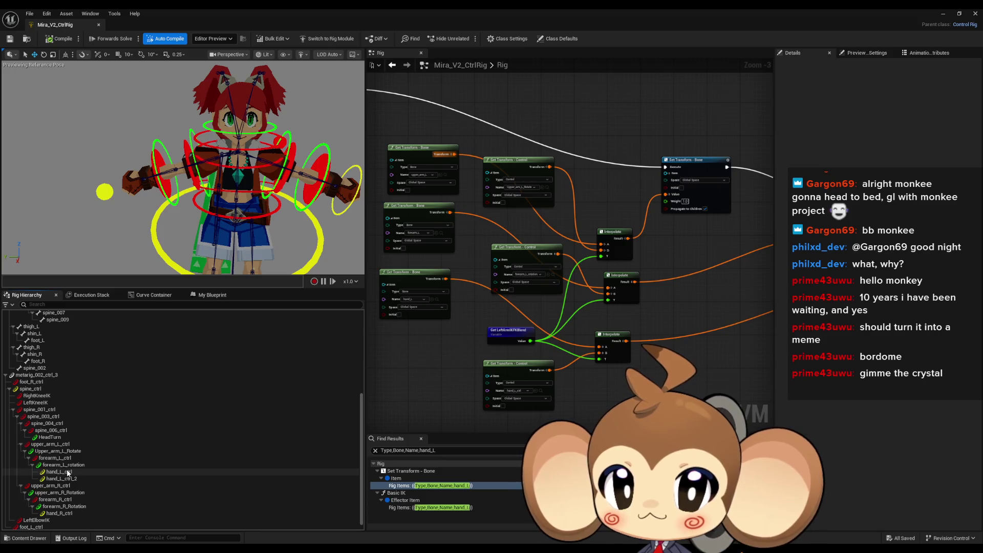
{"action": "left_click", "coordinate": [68, 472]}
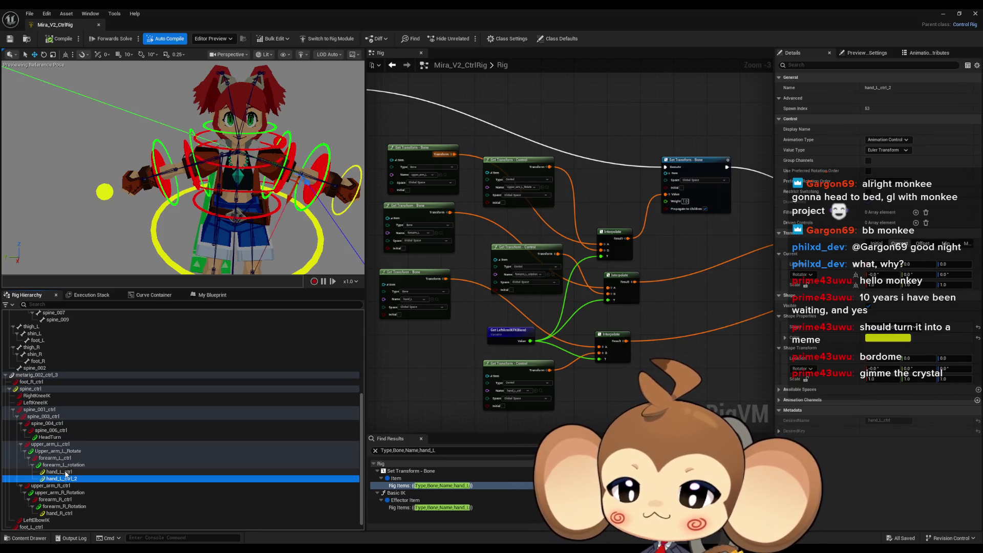
{"action": "left_click", "coordinate": [62, 479]}
{"action": "key", "text": "f"}
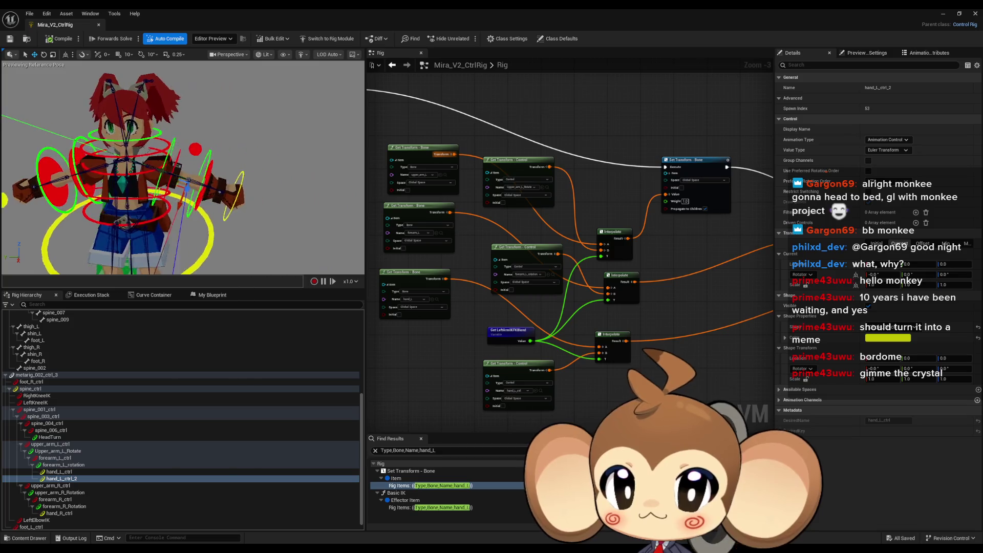
Step: Compare hand_L_ctrl_2 with forearm_L_rotation and hand_L_ctrl in the hierarchy
{"action": "left_click", "coordinate": [64, 478]}
{"action": "left_click", "coordinate": [68, 466]}
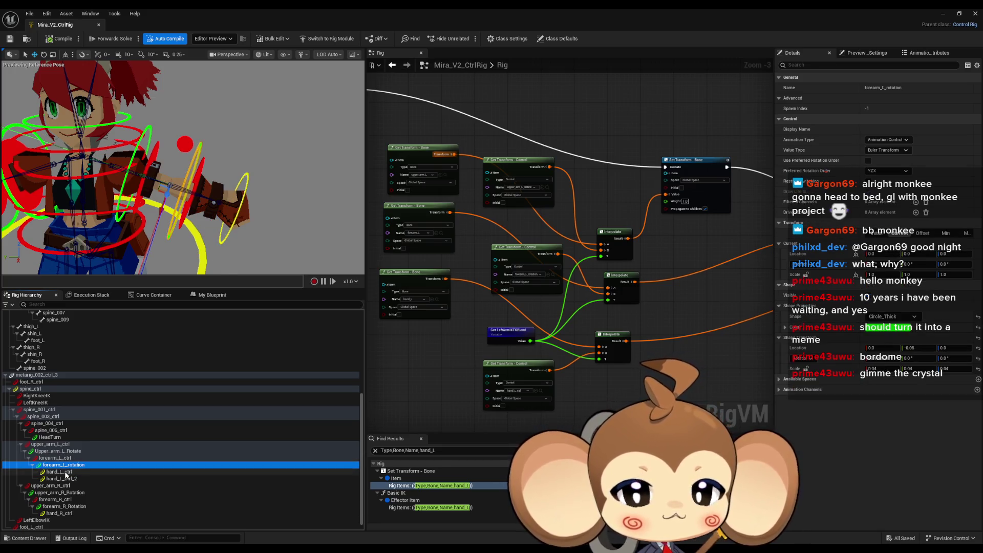
{"action": "left_click", "coordinate": [63, 477]}
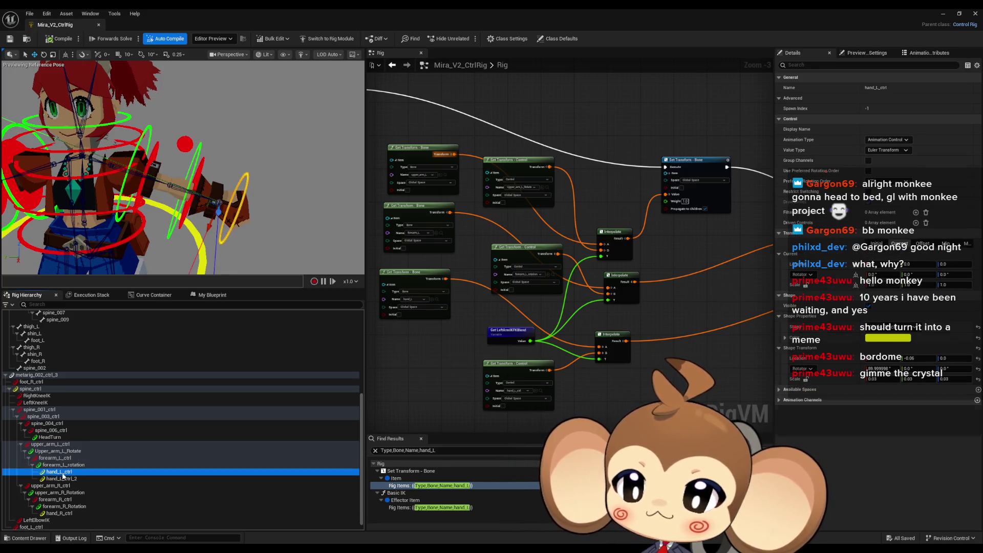
{"action": "left_click", "coordinate": [62, 472]}
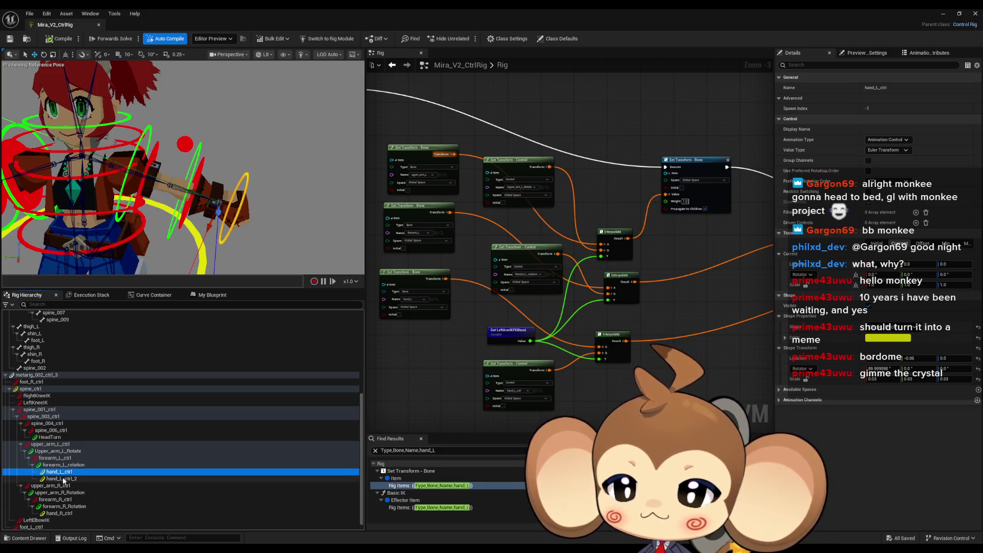
{"action": "left_click", "coordinate": [63, 478]}
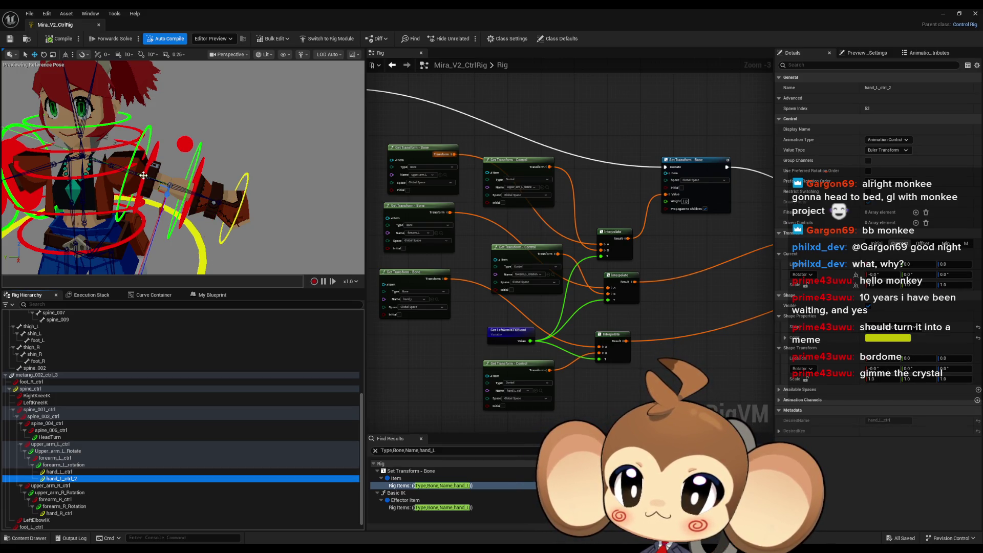
Step: Test-rotate hand_L_ctrl_2 in the viewport, then delete it
{"action": "left_click_drag", "start_coordinate": [143, 175], "coordinate": [152, 178]}
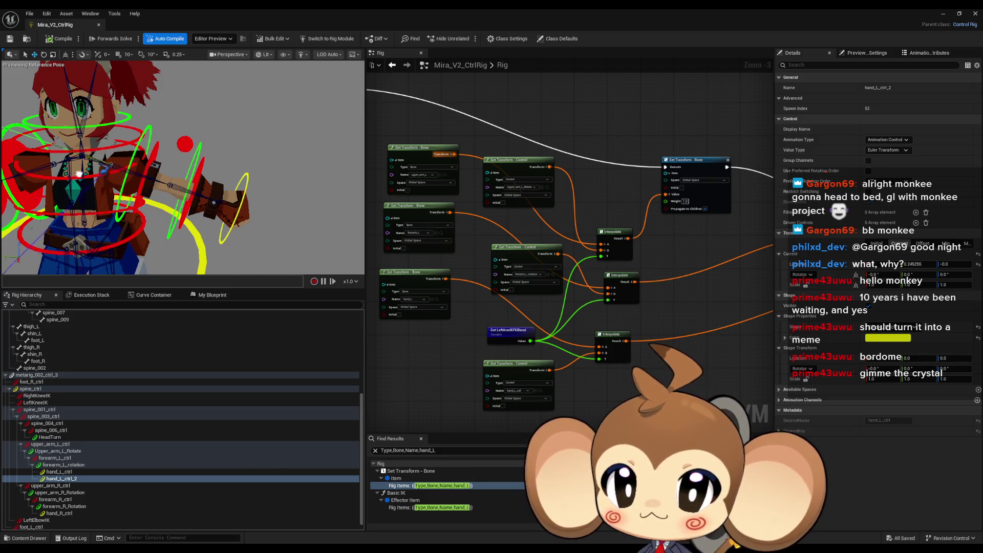
{"action": "left_click_drag", "start_coordinate": [79, 174], "coordinate": [139, 190]}
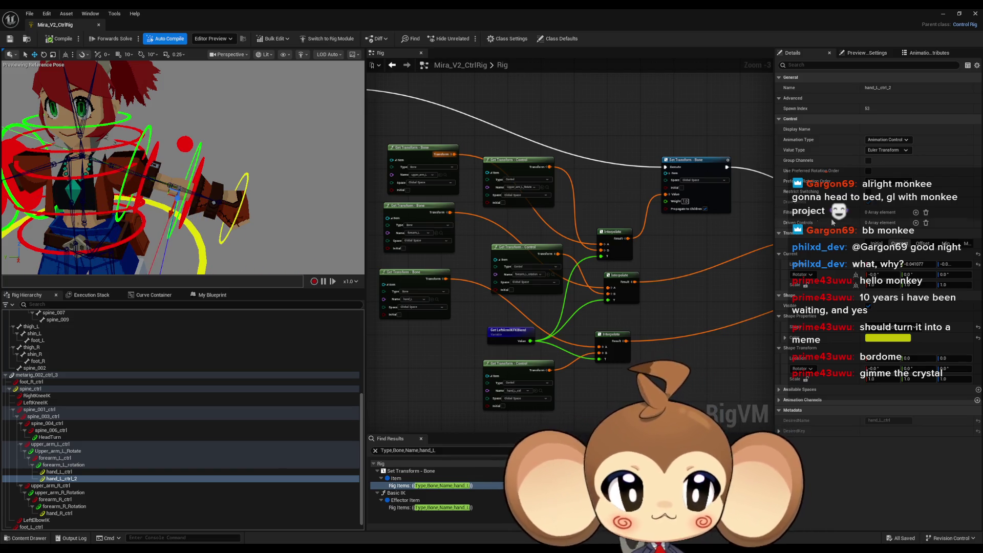
{"action": "left_click", "coordinate": [64, 479]}
{"action": "key", "text": "Delete"}
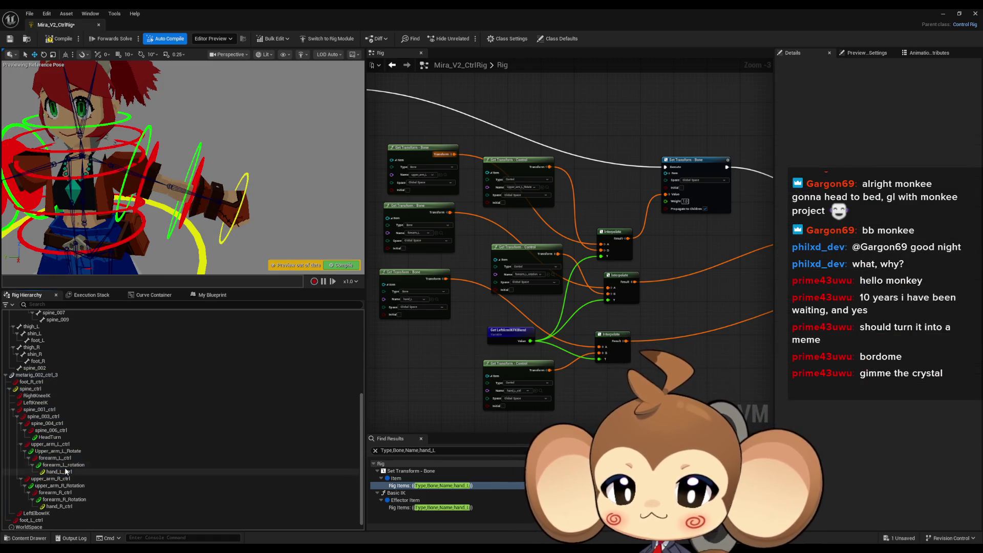
{"action": "scroll", "coordinate": [57, 404], "scroll_direction": "up", "scroll_amount": 6}
{"action": "scroll", "coordinate": [66, 407], "scroll_direction": "up", "scroll_amount": 2}
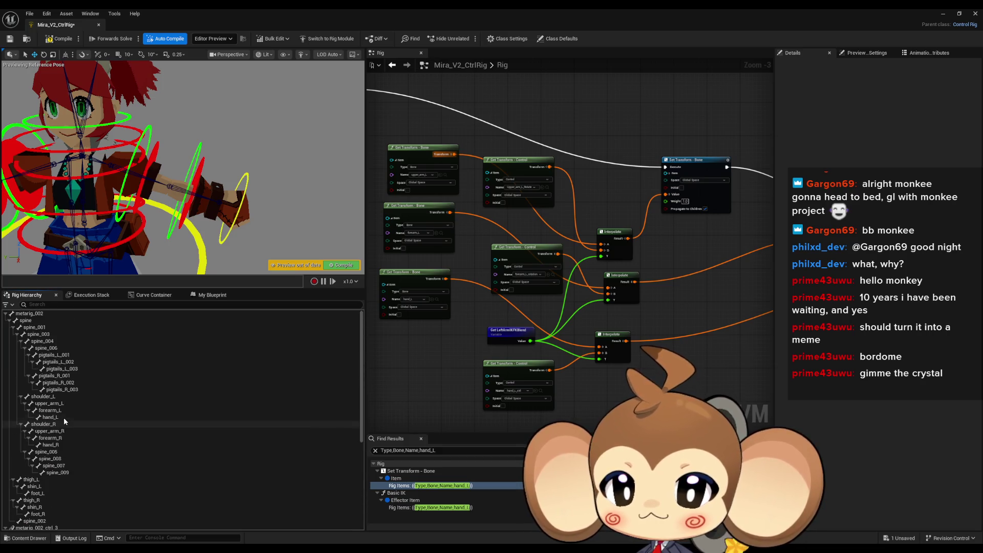
{"action": "scroll", "coordinate": [387, 307], "scroll_direction": "down", "scroll_amount": 10}
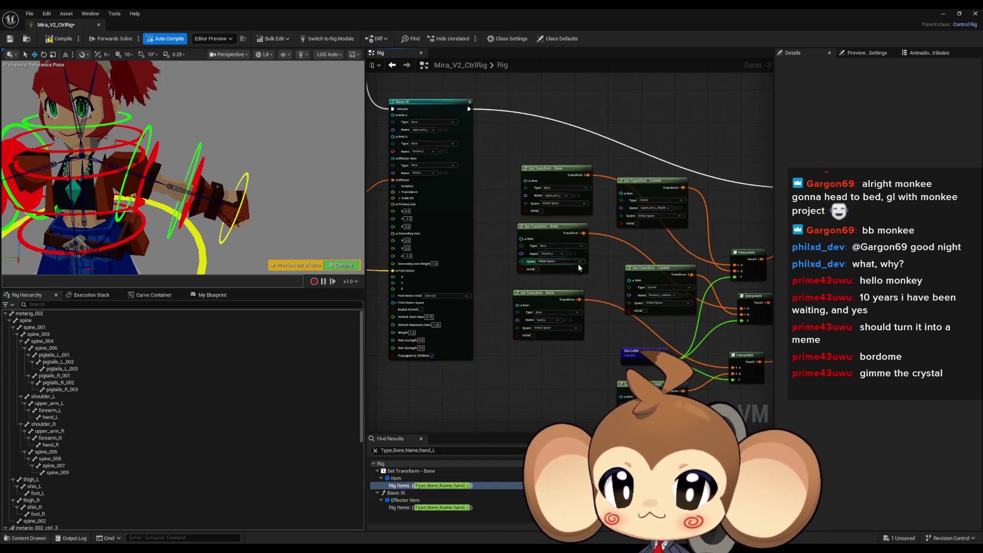
{"action": "scroll", "coordinate": [604, 328], "scroll_direction": "up", "scroll_amount": 13}
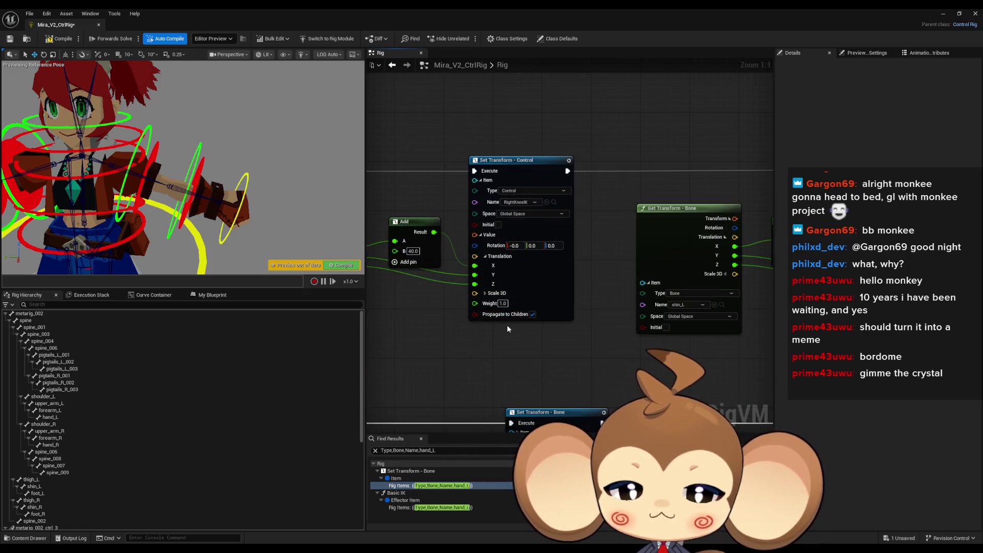
{"action": "scroll", "coordinate": [506, 324], "scroll_direction": "down", "scroll_amount": 3}
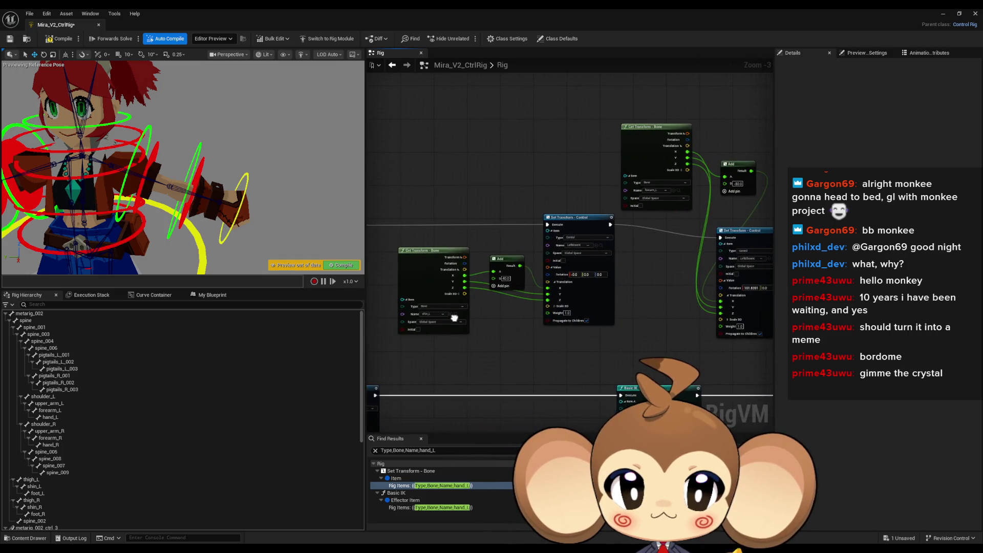
{"action": "scroll", "coordinate": [635, 281], "scroll_direction": "up", "scroll_amount": 3}
{"action": "scroll", "coordinate": [635, 282], "scroll_direction": "down", "scroll_amount": 3}
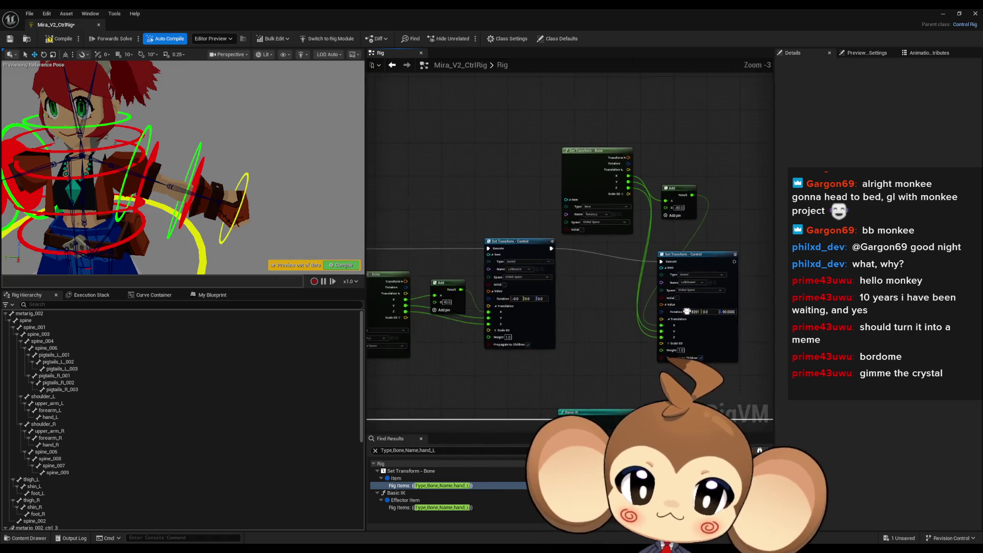
{"action": "scroll", "coordinate": [600, 311], "scroll_direction": "down", "scroll_amount": 2}
{"action": "scroll", "coordinate": [580, 302], "scroll_direction": "up", "scroll_amount": 2}
{"action": "scroll", "coordinate": [581, 302], "scroll_direction": "up", "scroll_amount": 2}
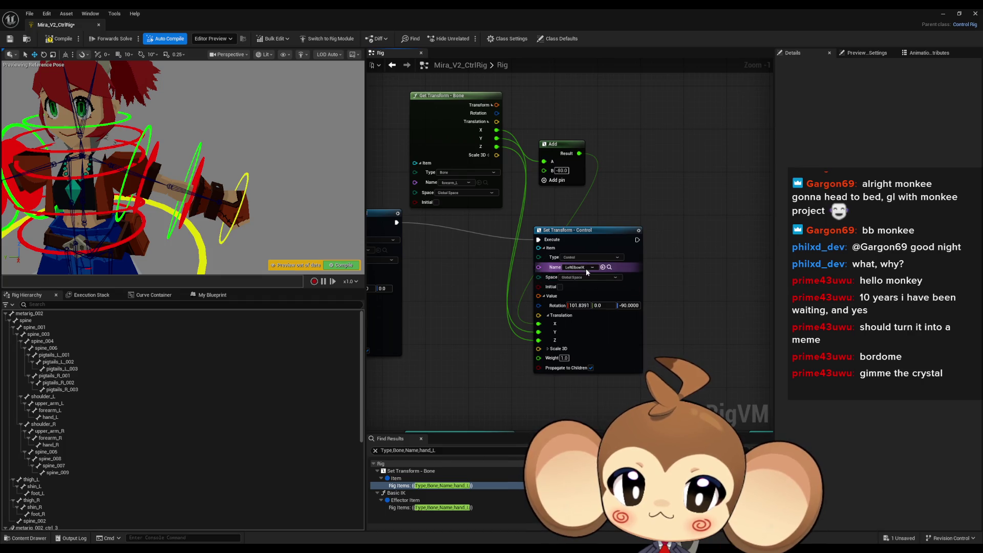
{"action": "scroll", "coordinate": [176, 362], "scroll_direction": "down", "scroll_amount": 5}
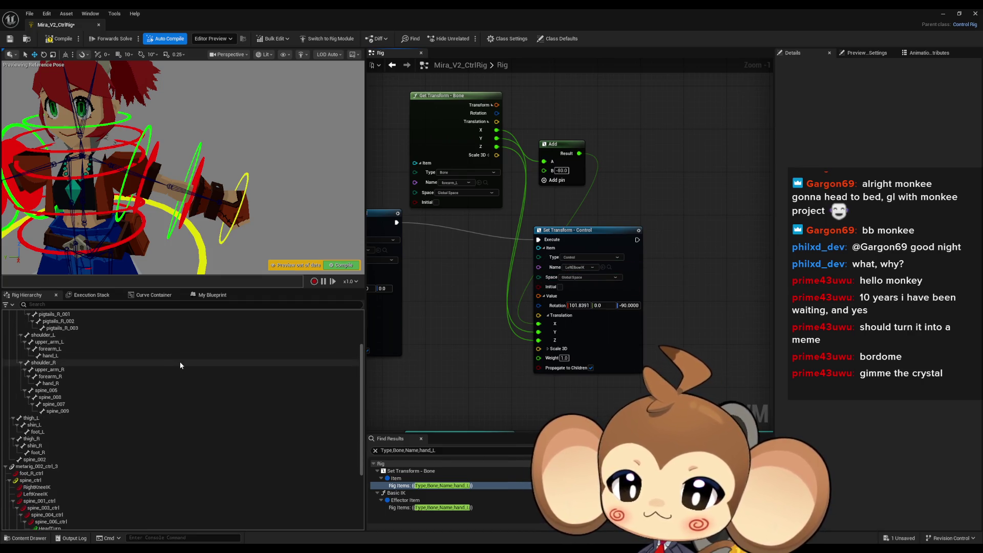
{"action": "scroll", "coordinate": [183, 359], "scroll_direction": "down", "scroll_amount": 2}
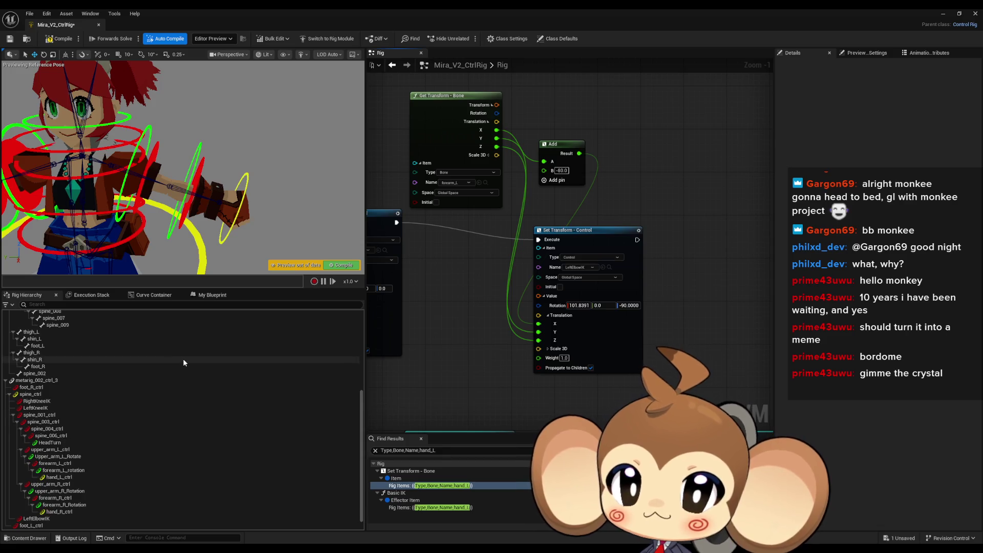
{"action": "scroll", "coordinate": [161, 371], "scroll_direction": "up", "scroll_amount": 10}
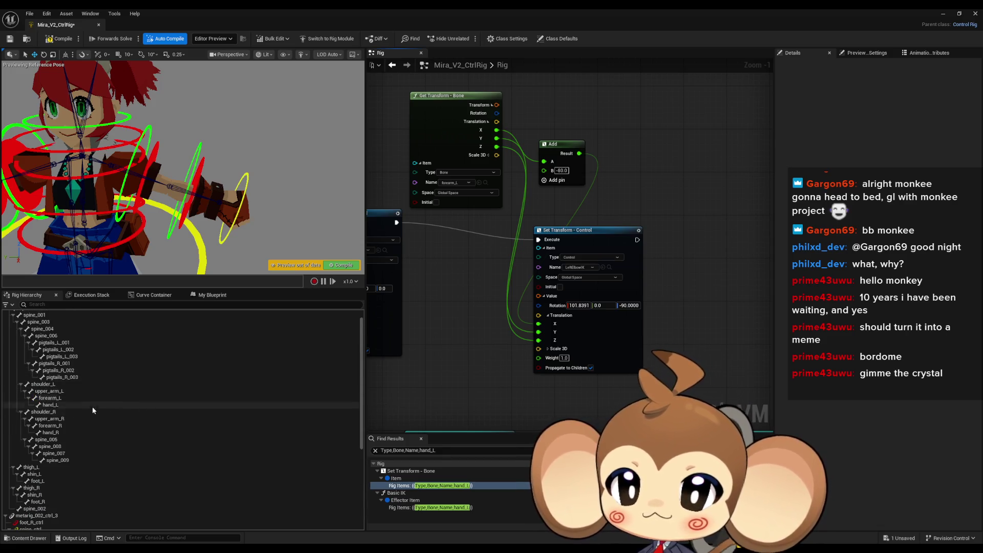
{"action": "left_click", "coordinate": [60, 406]}
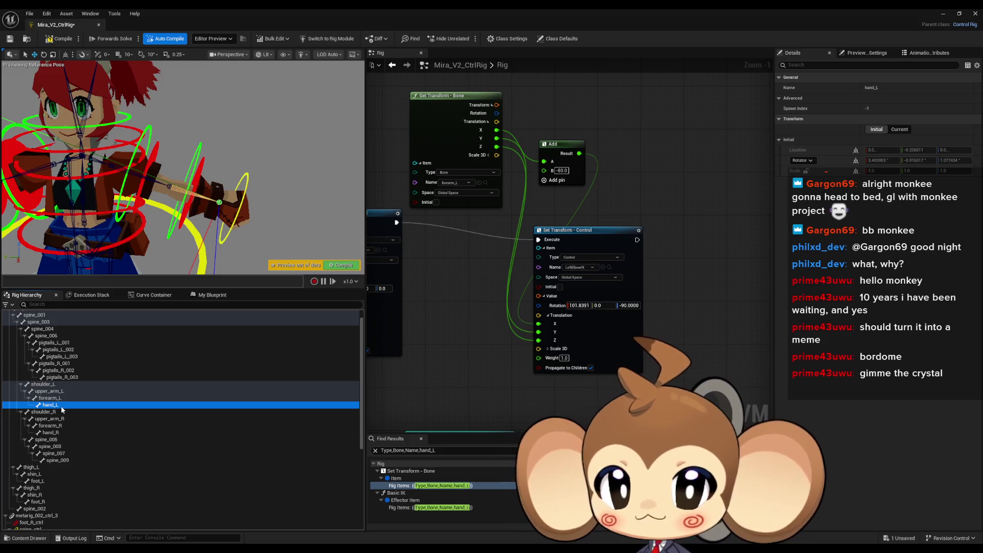
Step: Create a new control from the hand_L bone, parent it under forearm_L_rotation, and name it hand_L_IK
{"action": "right_click", "coordinate": [62, 408]}
{"action": "mouse_move", "coordinate": [134, 185]}
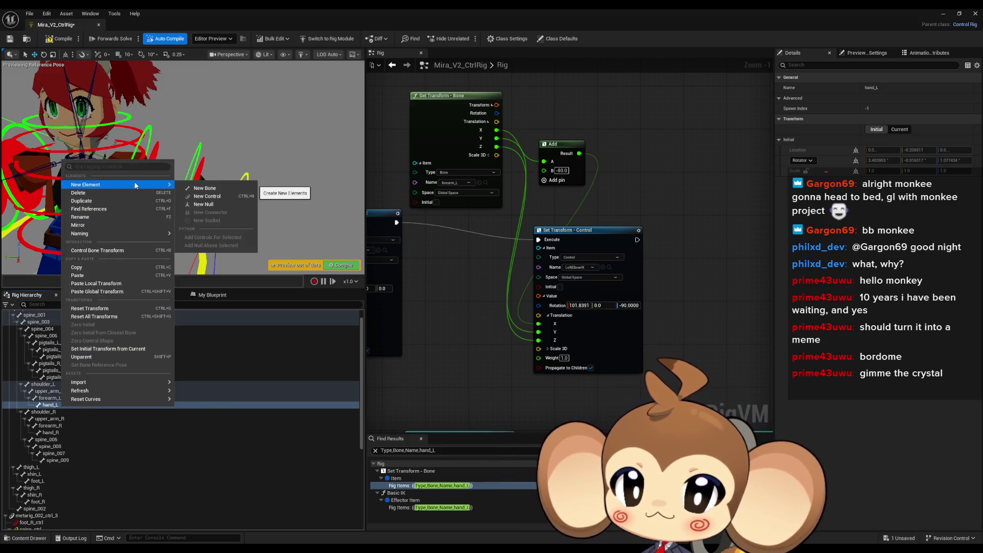
{"action": "left_click", "coordinate": [223, 197]}
{"action": "key", "text": "ctrl+s"}
{"action": "scroll", "coordinate": [104, 427], "scroll_direction": "down", "scroll_amount": 5}
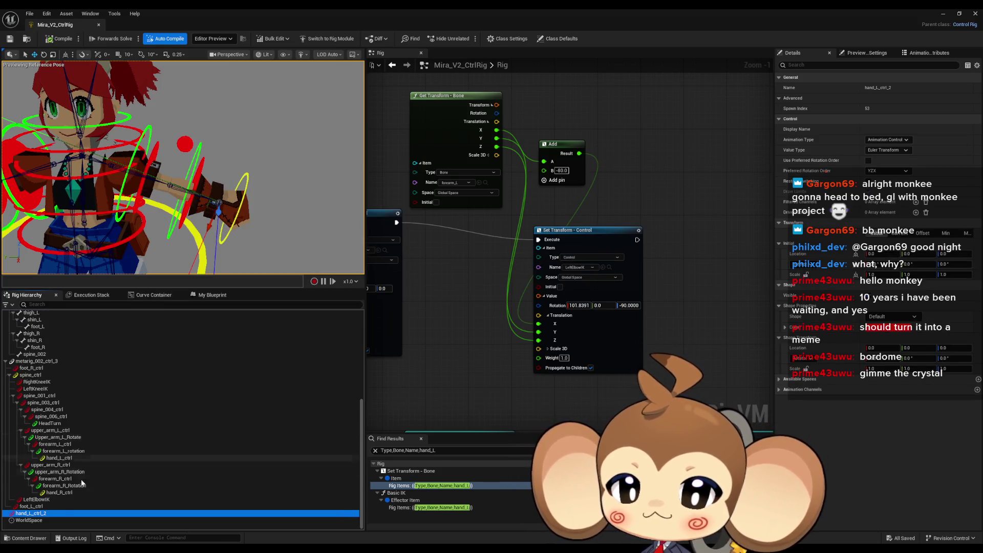
{"action": "left_click_drag", "start_coordinate": [32, 517], "coordinate": [67, 456]}
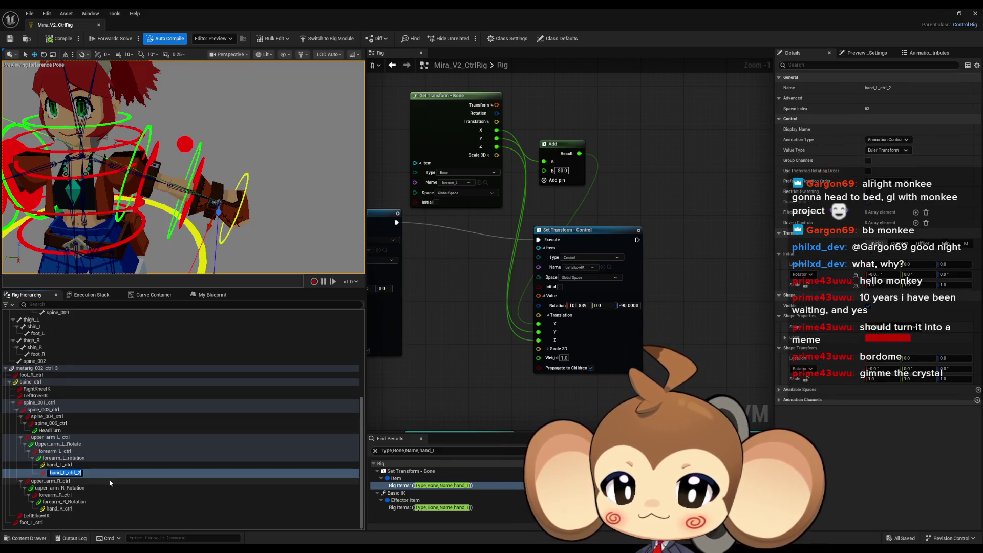
{"action": "type", "text": "hand_L_"}
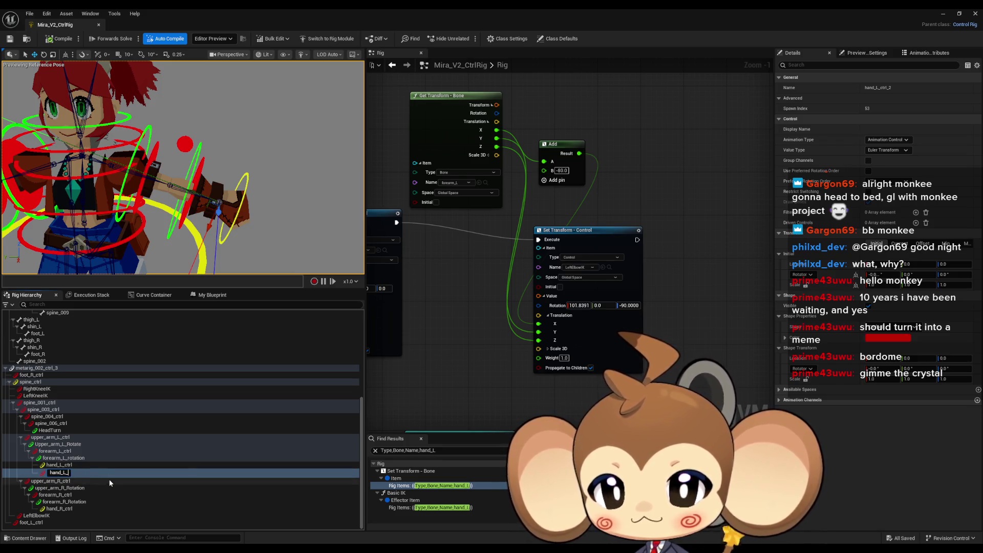
{"action": "type", "text": "IK"}
{"action": "key", "text": "Return"}
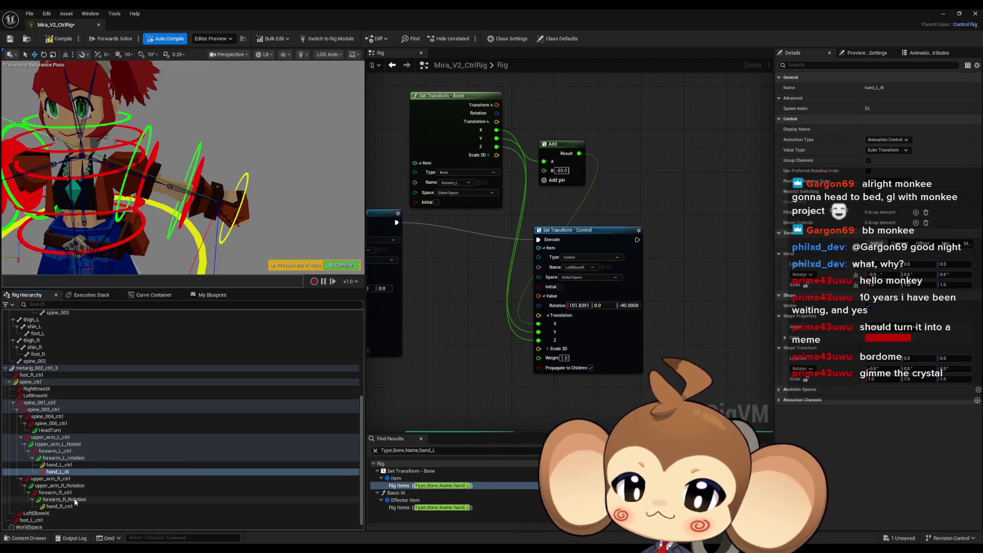
Step: Select hand_L_IK and orbit the viewport toward the left arm to inspect it
{"action": "left_click", "coordinate": [67, 472]}
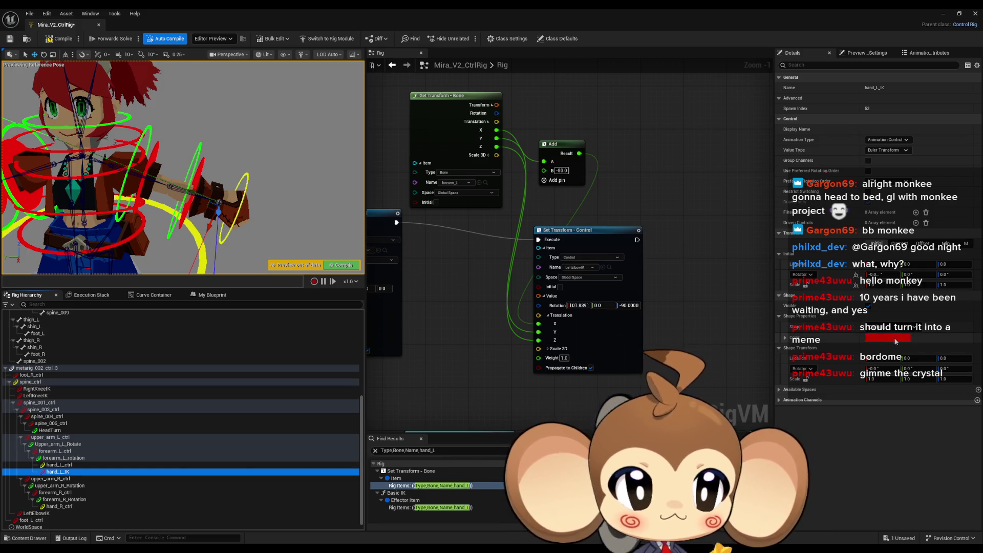
{"action": "left_click_drag", "start_coordinate": [287, 194], "coordinate": [238, 197]}
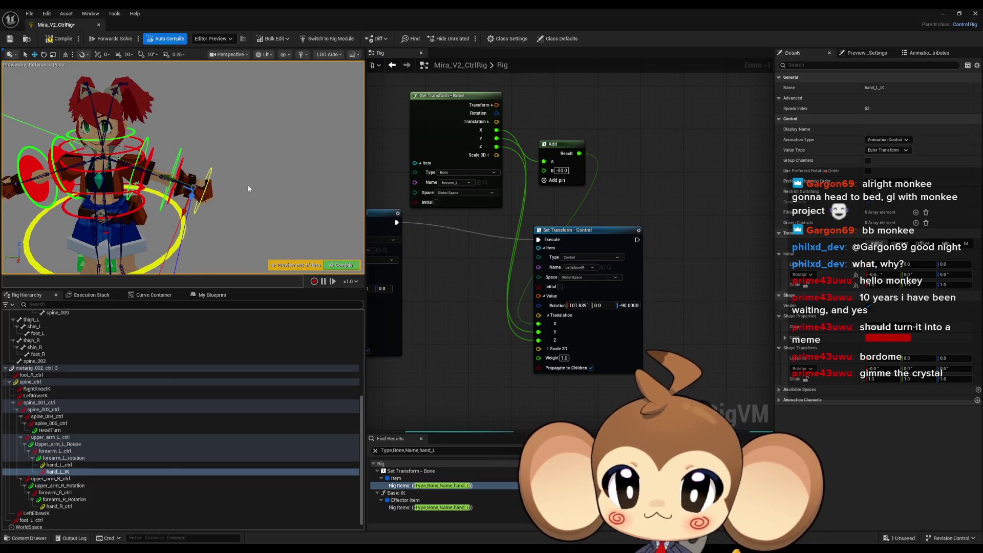
{"action": "left_click", "coordinate": [221, 189]}
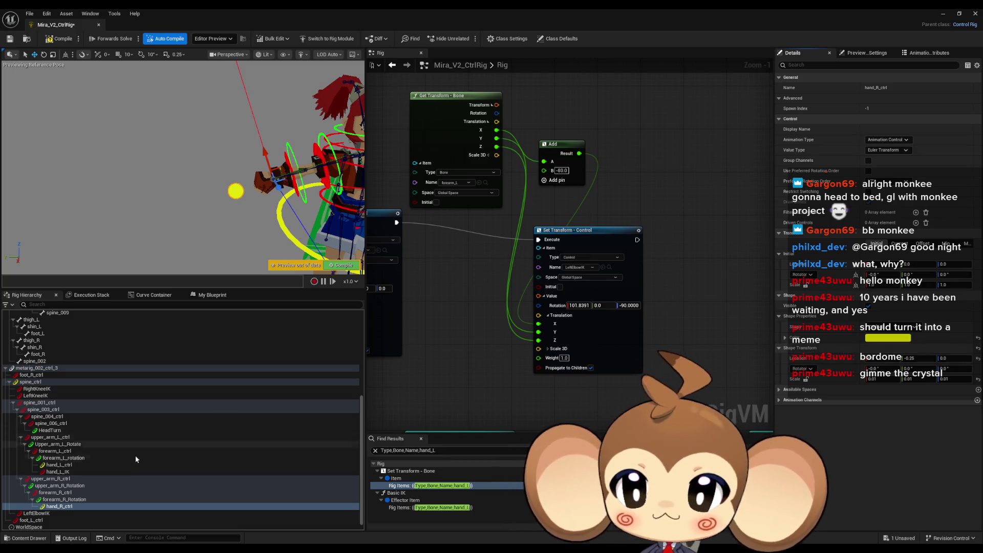
{"action": "left_click", "coordinate": [62, 471]}
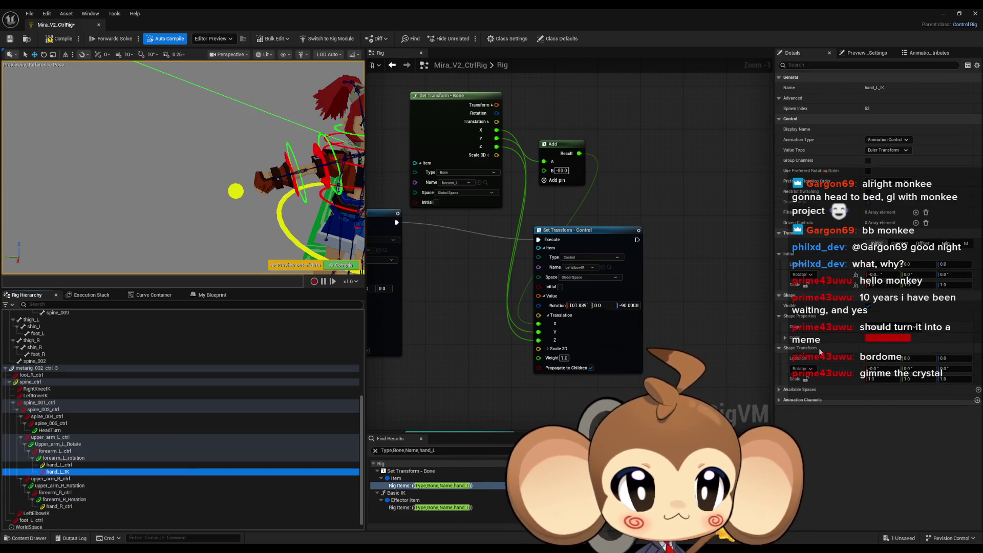
{"action": "mouse_move", "coordinate": [215, 174]}
{"action": "left_mouse_down"}
{"action": "mouse_move", "coordinate": [184, 169]}
{"action": "mouse_move", "coordinate": [181, 178]}
{"action": "left_mouse_up"}
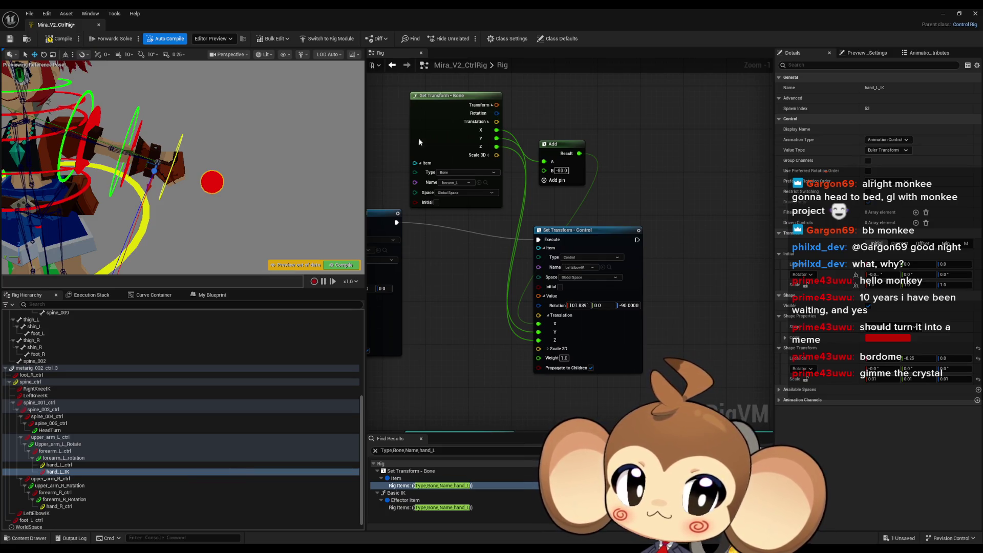
Step: Set hand_L_IK's shape colour red channel to 0 so it turns blue, and accept
{"action": "left_click", "coordinate": [895, 339]}
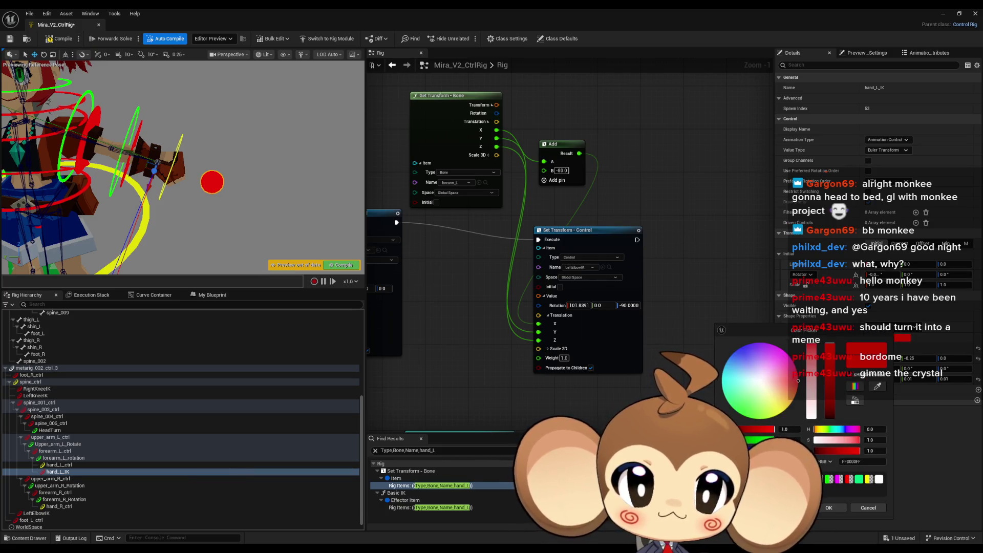
{"action": "left_click_drag", "start_coordinate": [798, 380], "coordinate": [778, 347]}
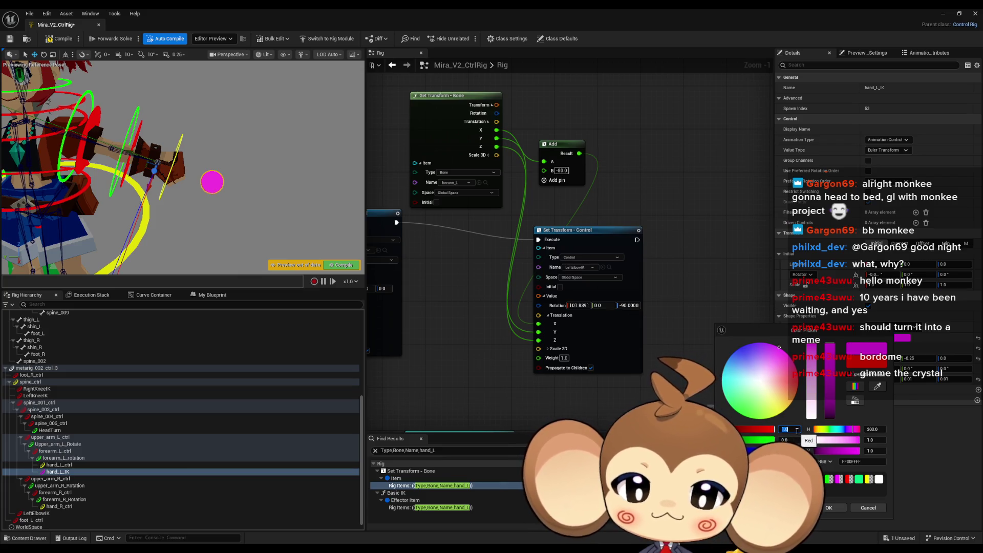
{"action": "type", "text": "0"}
{"action": "key", "text": "Return"}
{"action": "left_click", "coordinate": [72, 41]}
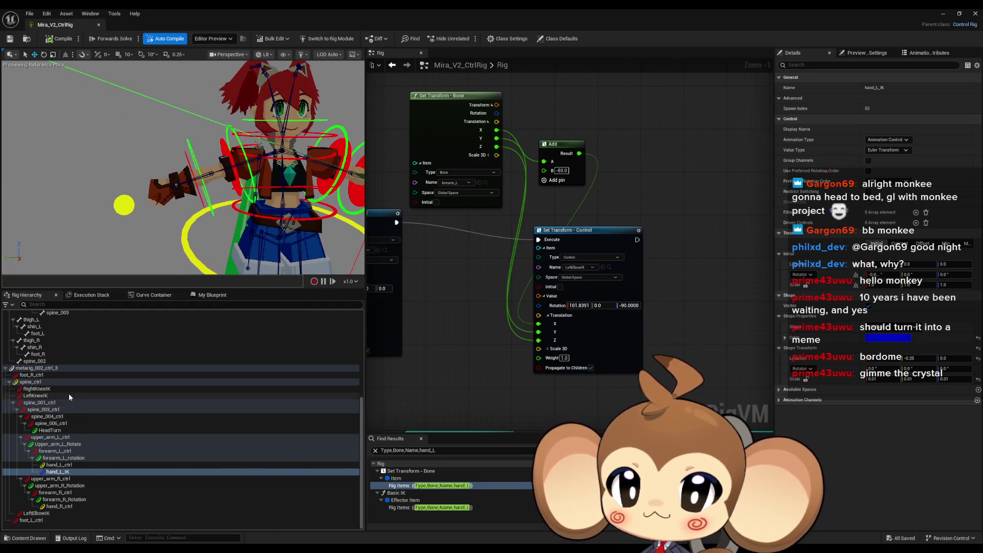
Step: Create a new control from the hand_R bone
{"action": "scroll", "coordinate": [61, 399], "scroll_direction": "up", "scroll_amount": 5}
{"action": "scroll", "coordinate": [51, 416], "scroll_direction": "up", "scroll_amount": 3}
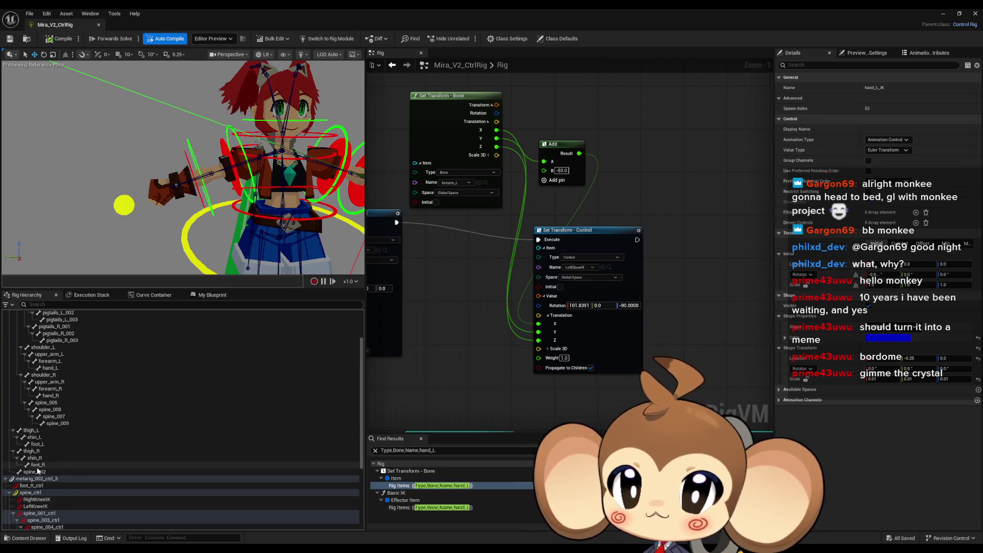
{"action": "scroll", "coordinate": [69, 434], "scroll_direction": "up", "scroll_amount": 1}
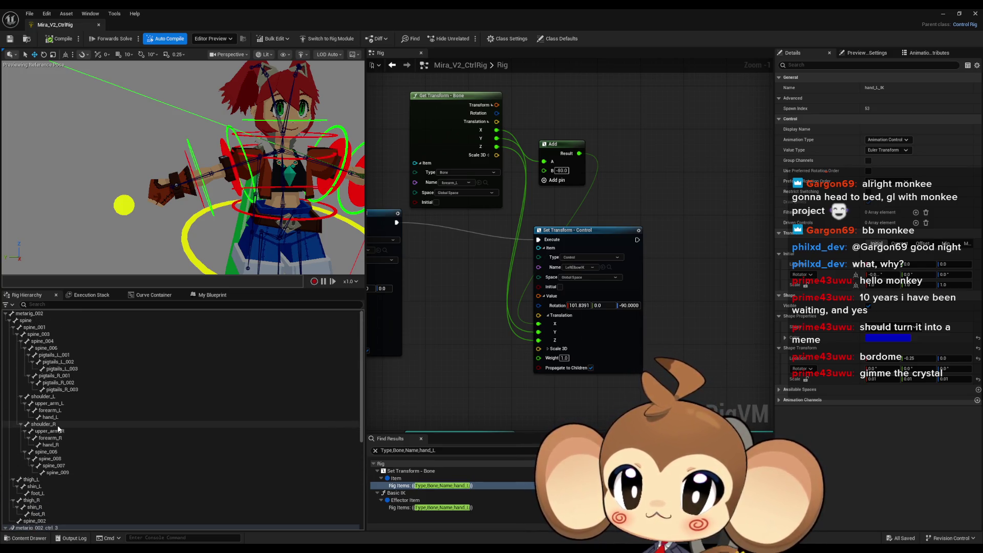
{"action": "scroll", "coordinate": [82, 433], "scroll_direction": "down", "scroll_amount": 3}
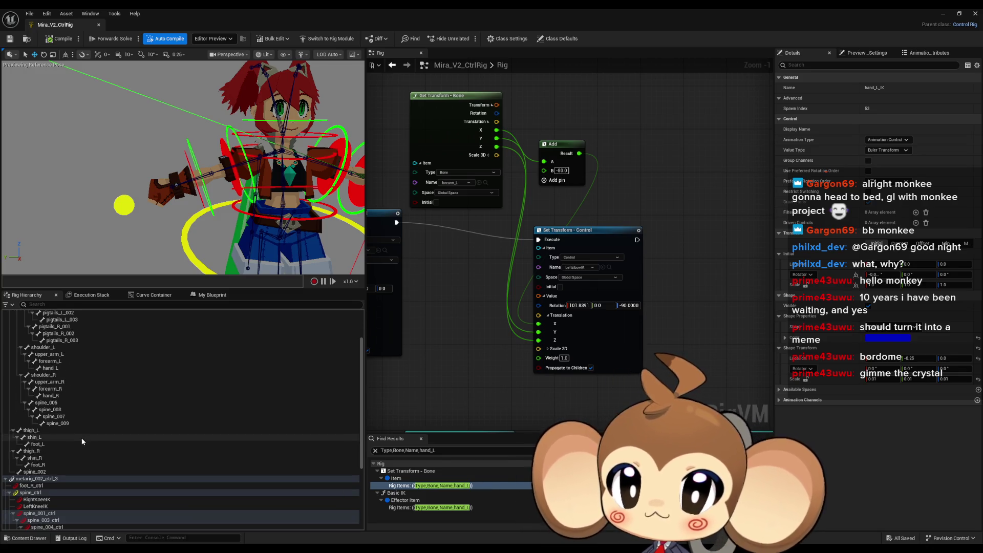
{"action": "left_click", "coordinate": [59, 396]}
{"action": "right_click", "coordinate": [59, 398]}
{"action": "mouse_move", "coordinate": [82, 174]}
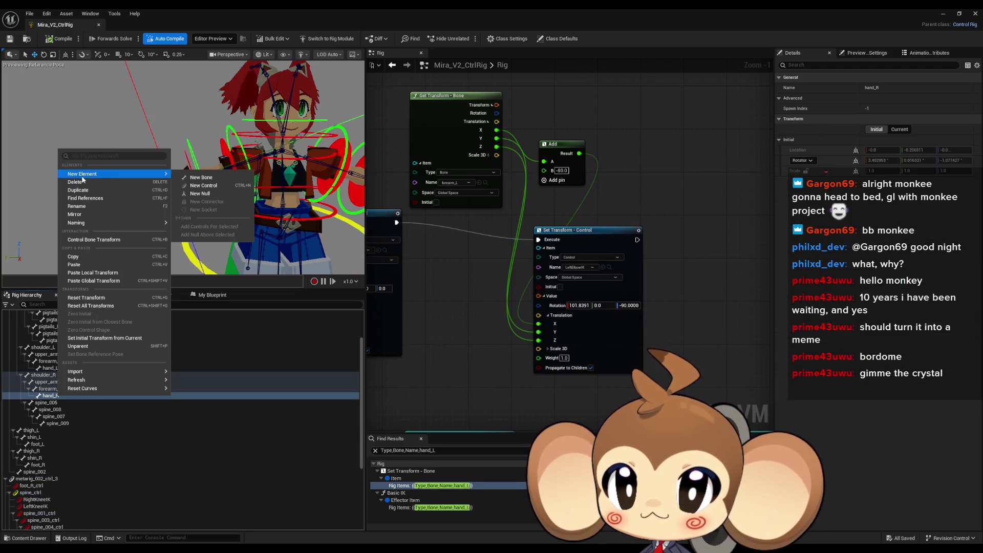
{"action": "left_click", "coordinate": [213, 186]}
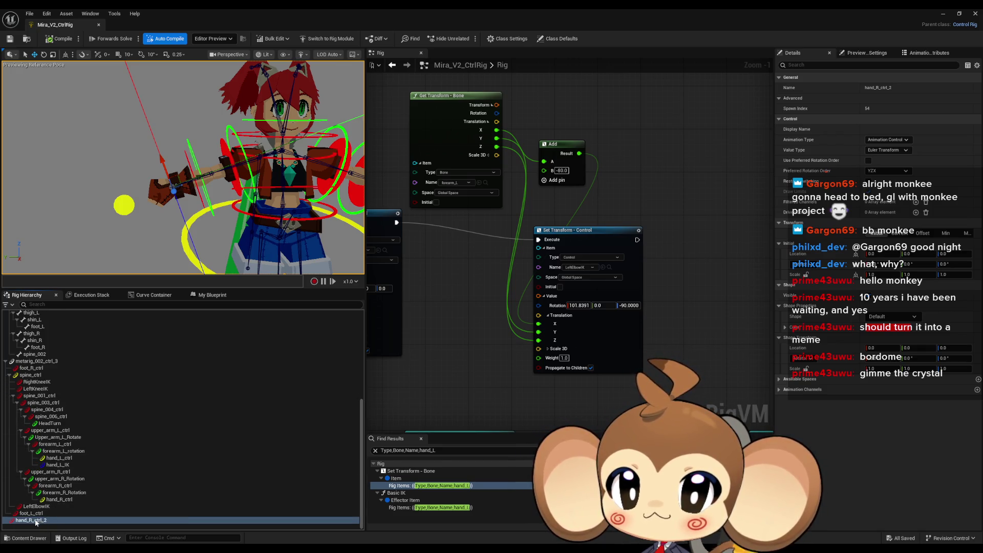
Step: Parent the new control under forearm_R_Rotation and name it hand_R_IK
{"action": "left_click_drag", "start_coordinate": [36, 522], "coordinate": [76, 502]}
{"action": "left_click", "coordinate": [79, 507]}
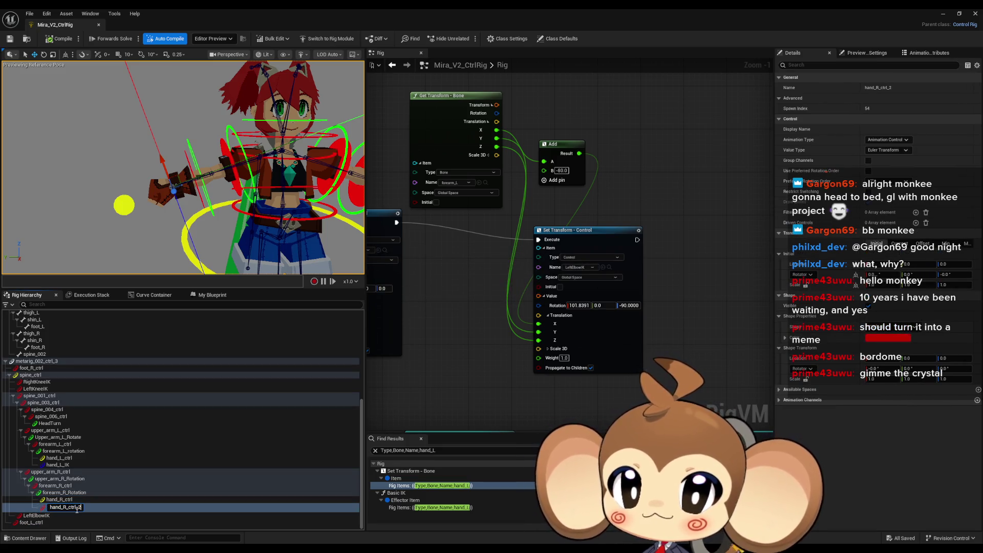
{"action": "type", "text": "IK"}
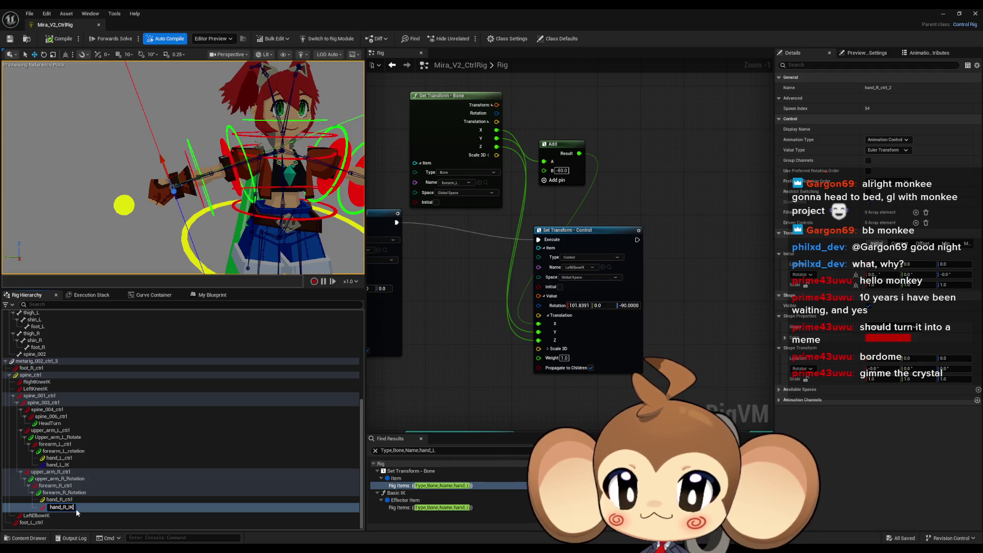
{"action": "key", "text": "Return"}
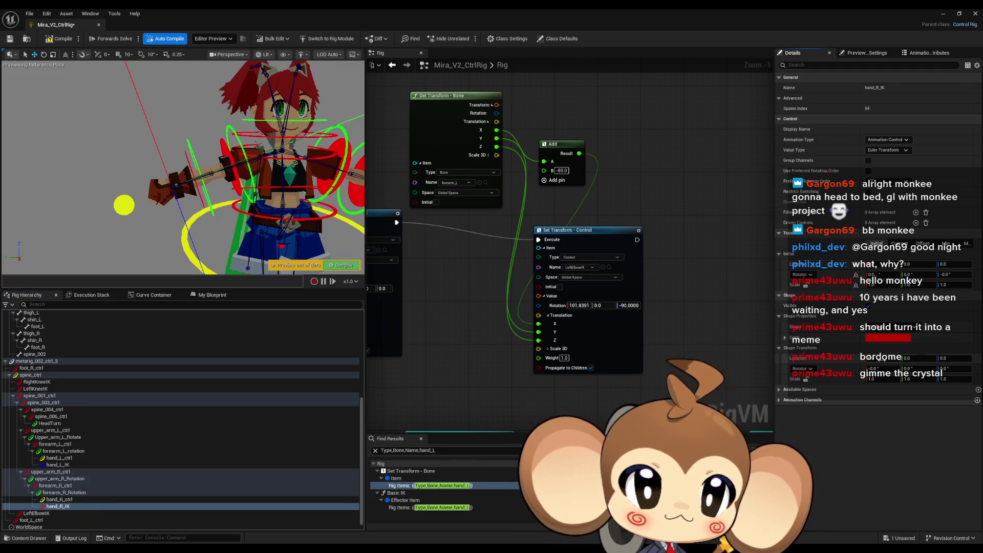
{"action": "left_click", "coordinate": [885, 340]}
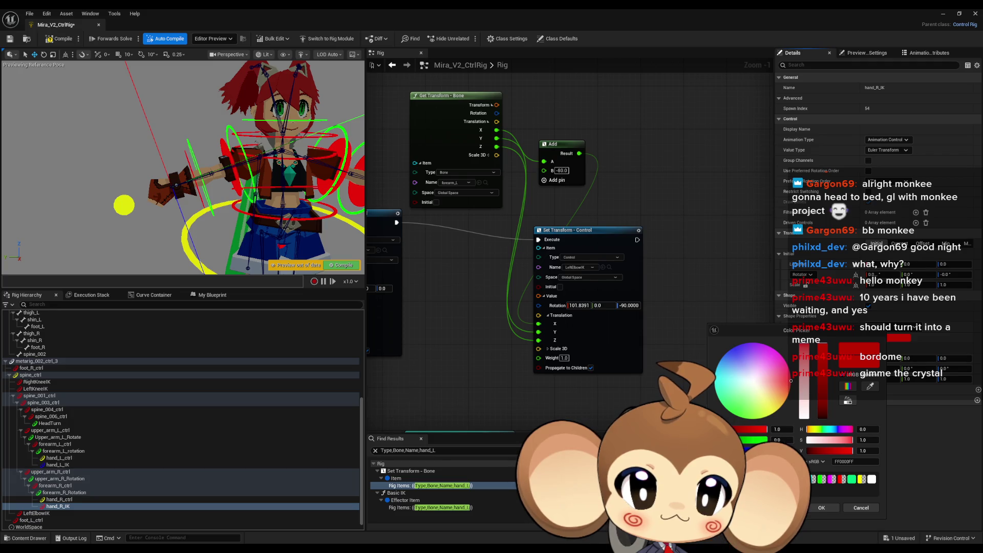
Step: Set hand_R_IK's shape colour red channel to 0 to make it blue
{"action": "left_click", "coordinate": [780, 431]}
{"action": "type", "text": "0"}
{"action": "key", "text": "Return"}
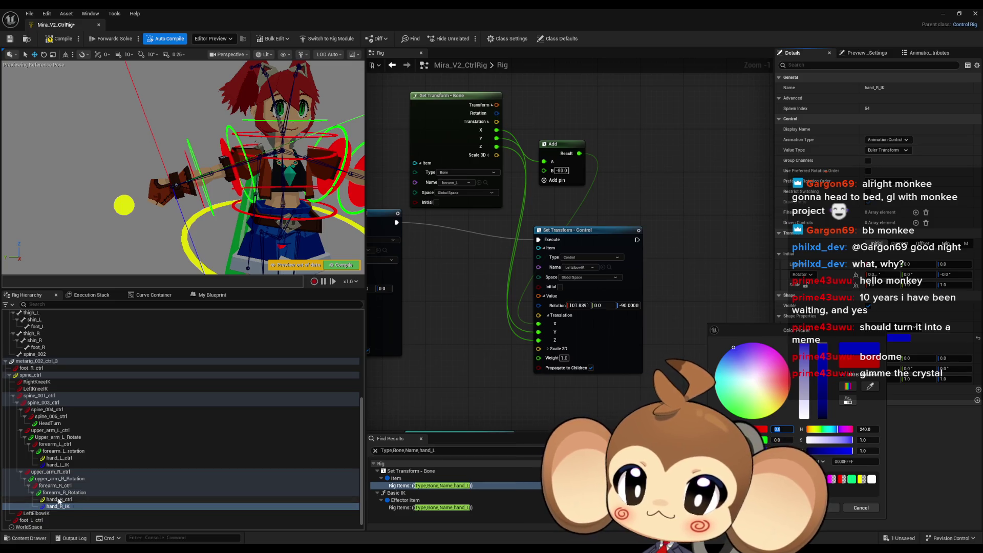
{"action": "left_click", "coordinate": [77, 499]}
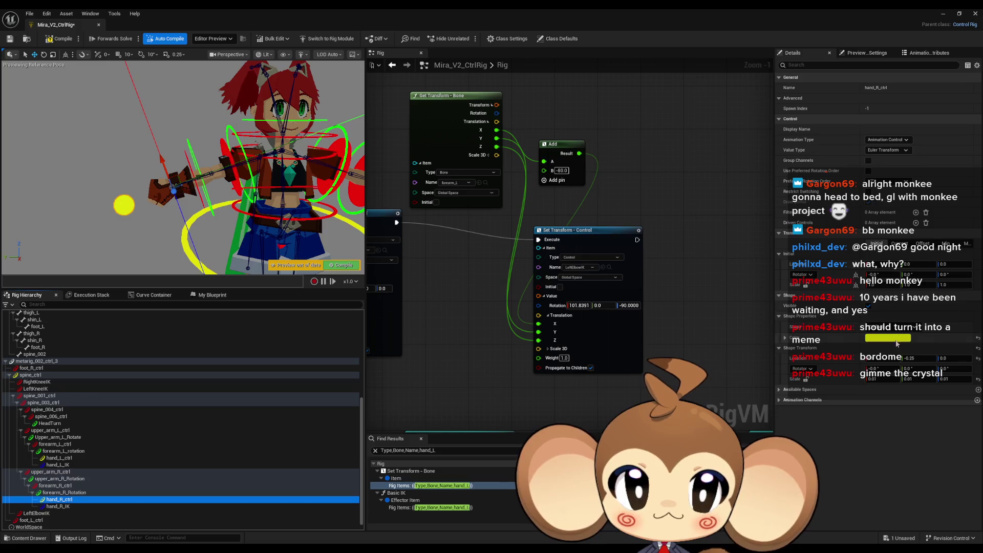
{"action": "key", "text": "Down"}
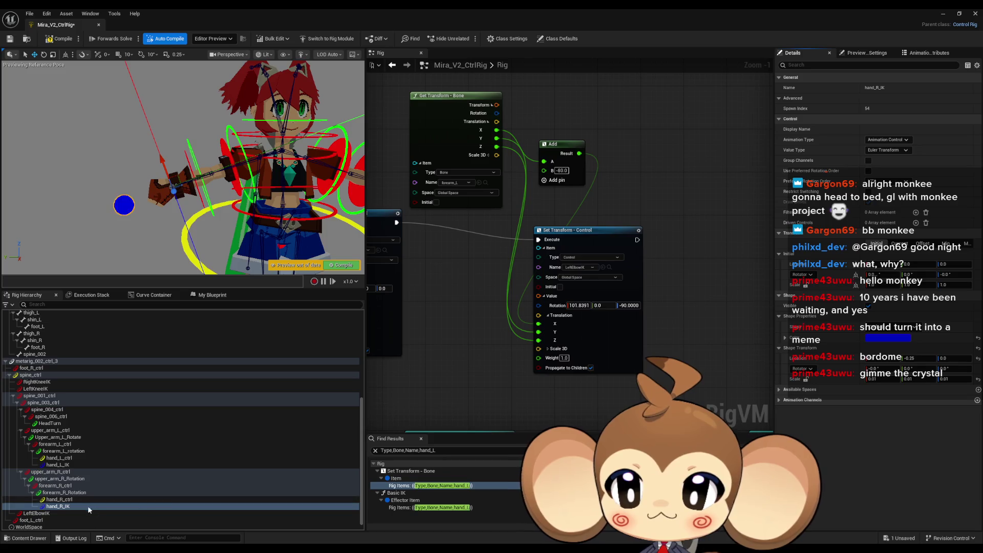
Step: Try the Diamond shape on hand_R_ctrl, then revert it to Circle_Solid
{"action": "left_click", "coordinate": [61, 499]}
{"action": "left_click", "coordinate": [890, 328]}
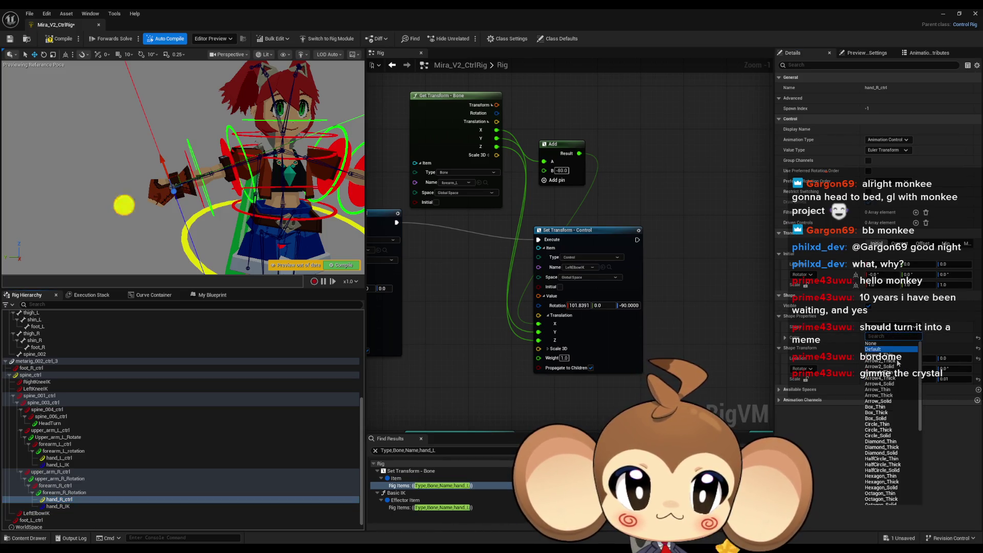
{"action": "left_click", "coordinate": [890, 445]}
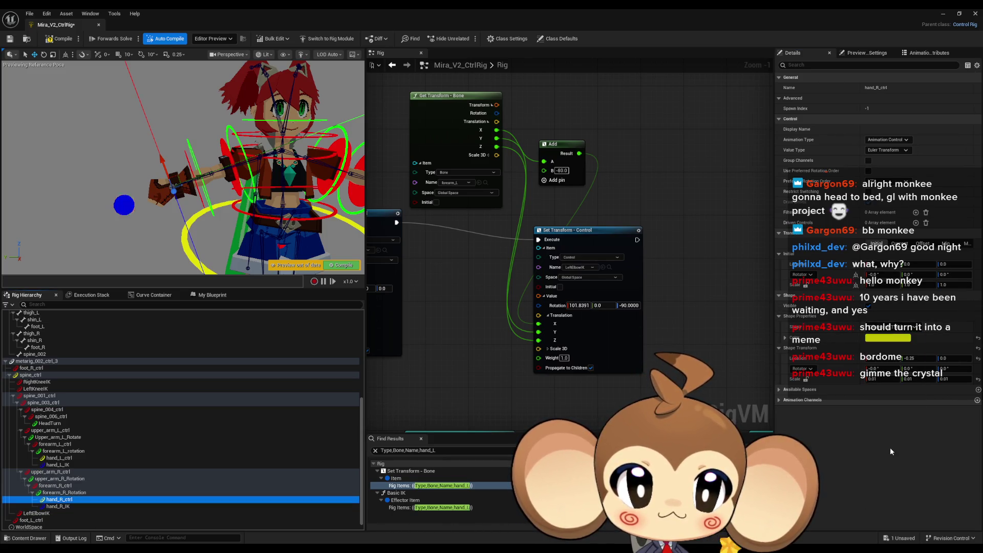
{"action": "left_click", "coordinate": [886, 331]}
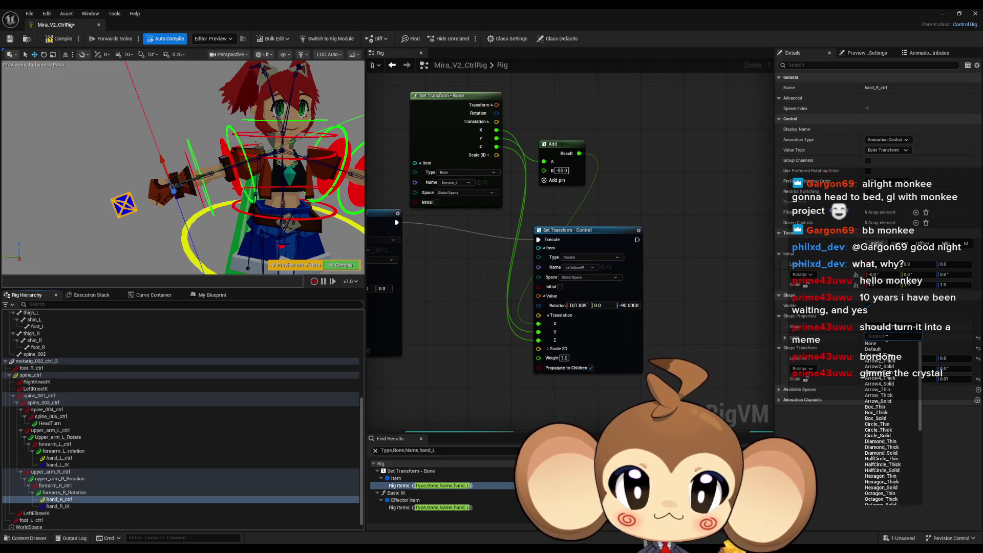
{"action": "left_click", "coordinate": [891, 435]}
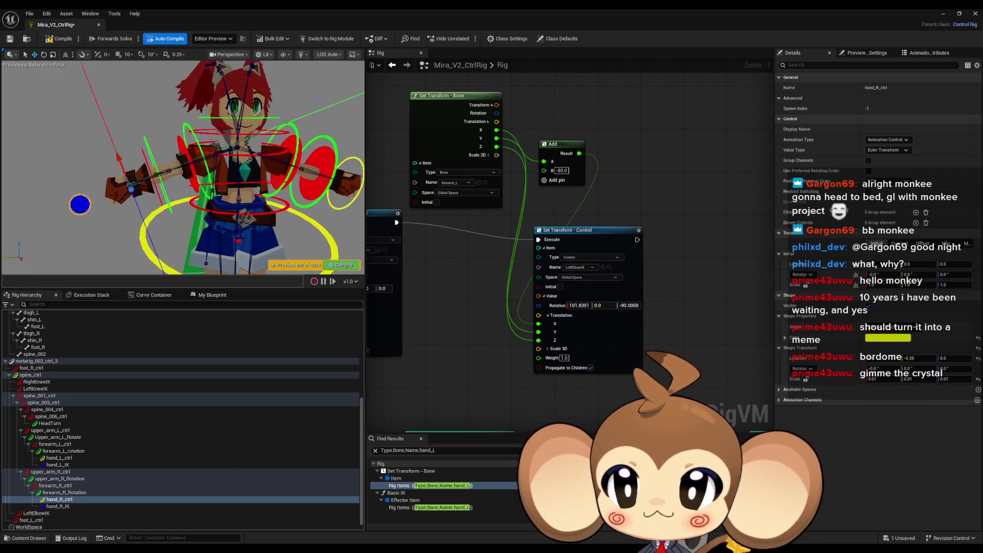
Step: Set hand_R_ctrl's shape transform to location -0.06, rotation 89.99, scale 0.03
{"action": "scroll", "coordinate": [169, 186], "scroll_direction": "down", "scroll_amount": 5}
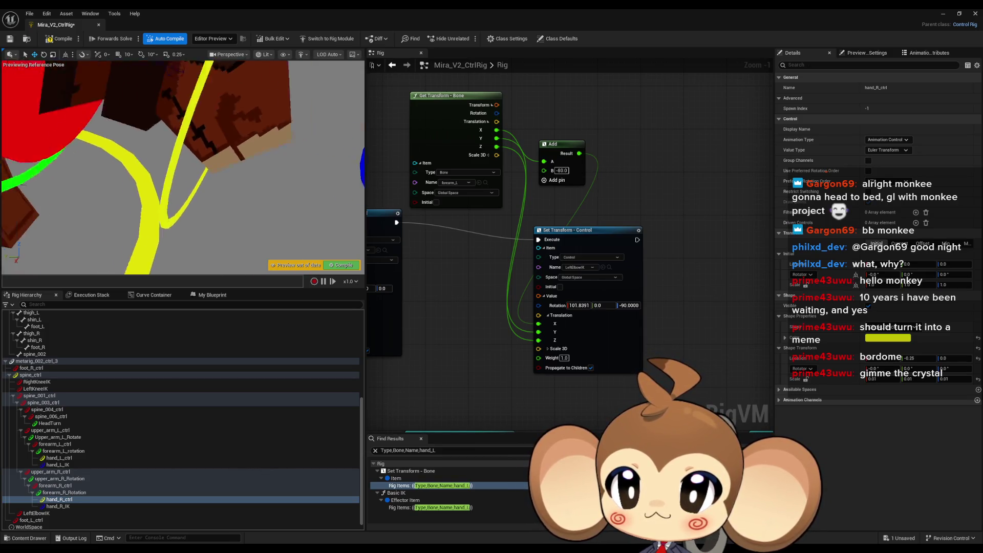
{"action": "left_click", "coordinate": [116, 458]}
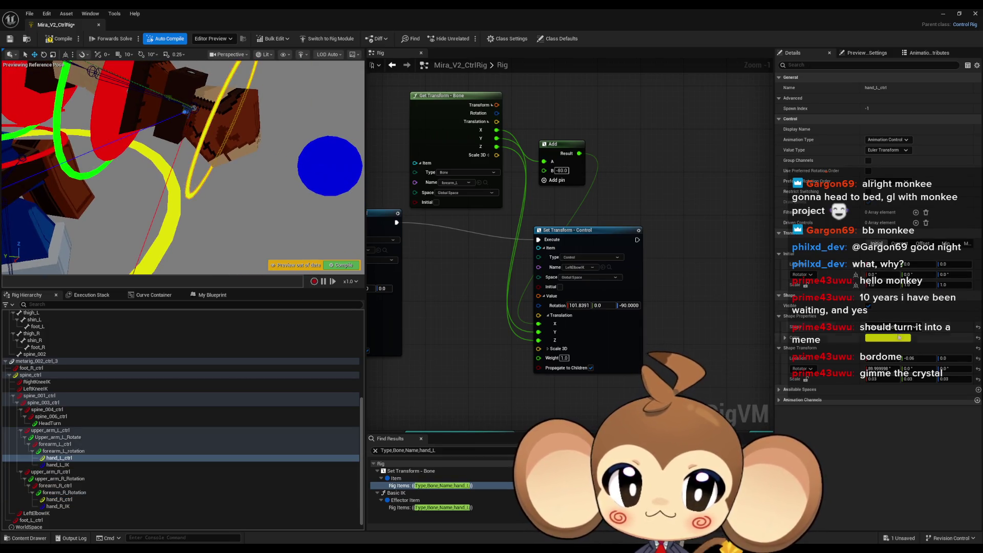
{"action": "left_click", "coordinate": [118, 506]}
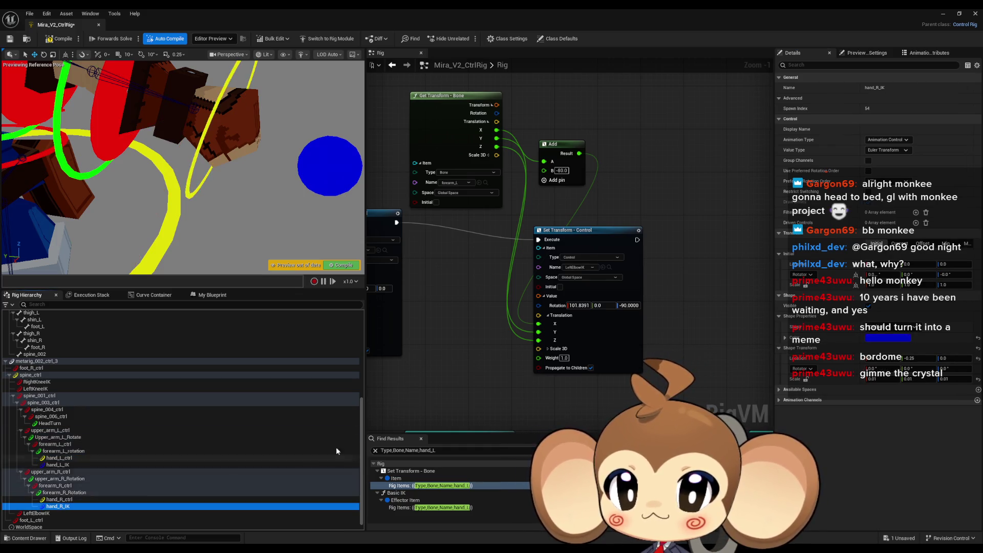
{"action": "key", "text": "f"}
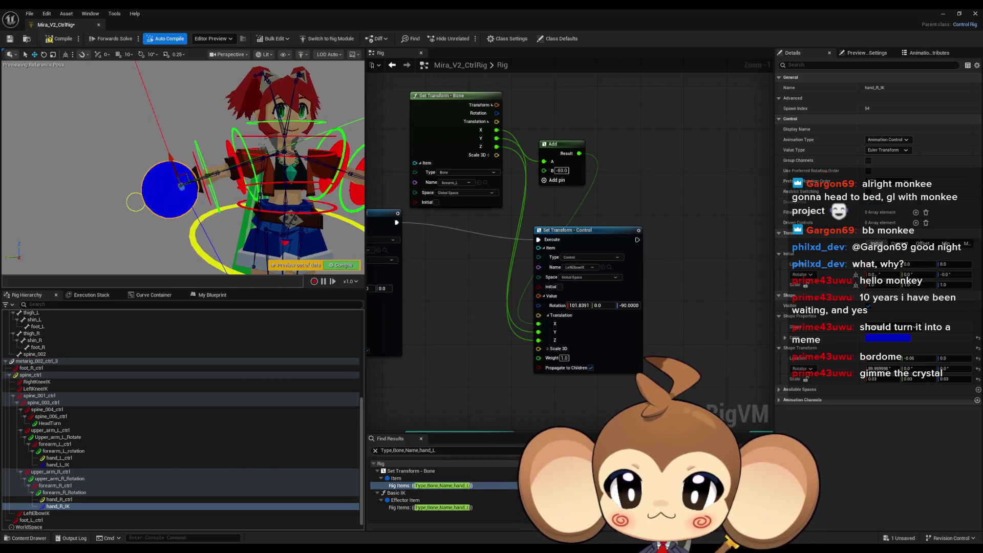
{"action": "left_click", "coordinate": [72, 498]}
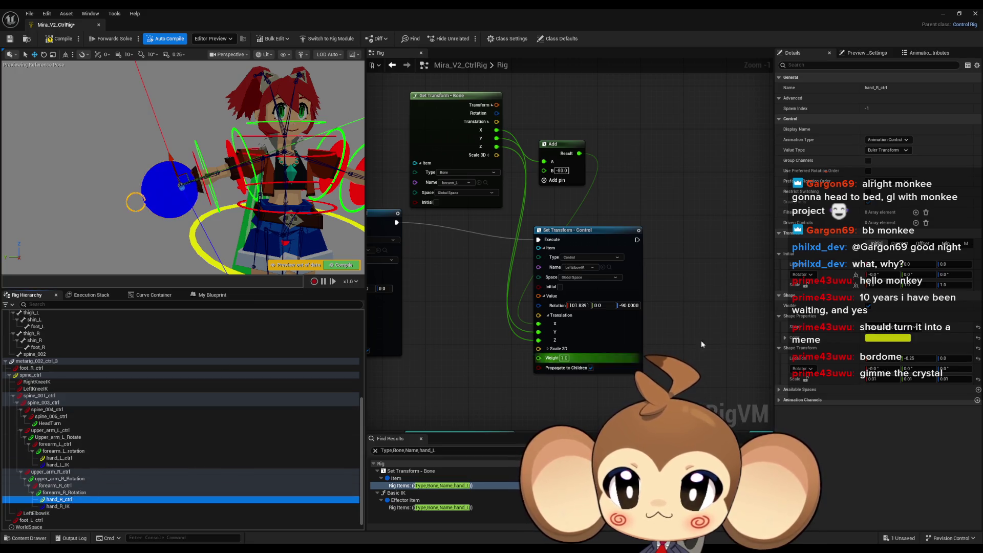
{"action": "left_click", "coordinate": [834, 350], "text": "shift"}
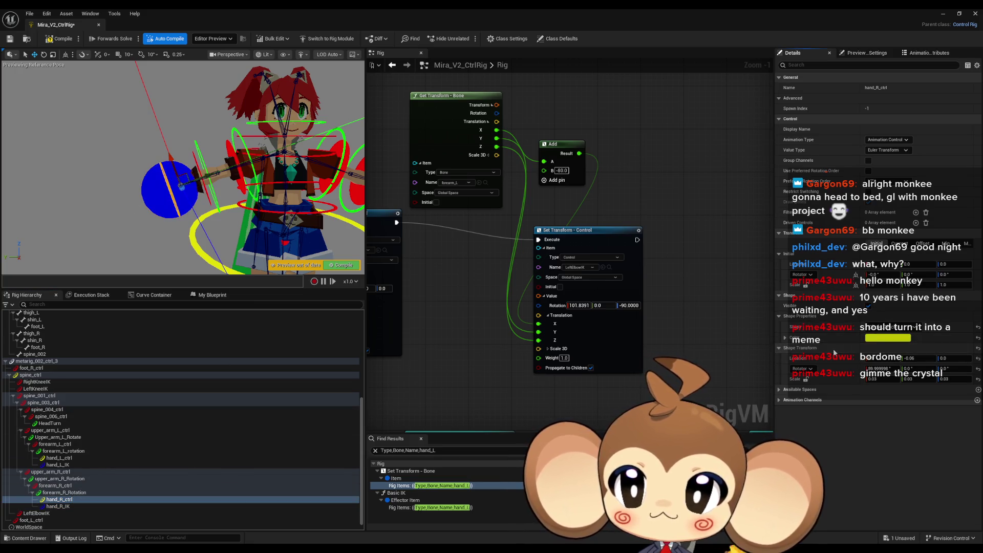
{"action": "key", "text": "ctrl+z"}
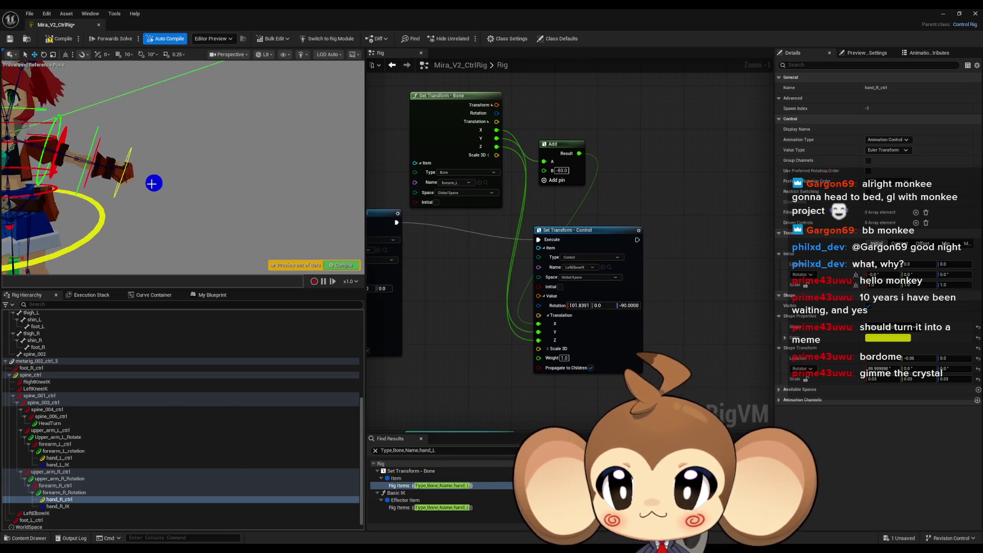
{"action": "mouse_move", "coordinate": [161, 185]}
{"action": "left_mouse_down"}
{"action": "mouse_move", "coordinate": [194, 185]}
{"action": "mouse_move", "coordinate": [162, 185]}
{"action": "mouse_move", "coordinate": [174, 171]}
{"action": "mouse_move", "coordinate": [102, 188]}
{"action": "left_mouse_up"}
{"action": "key", "text": "ctrl+z"}
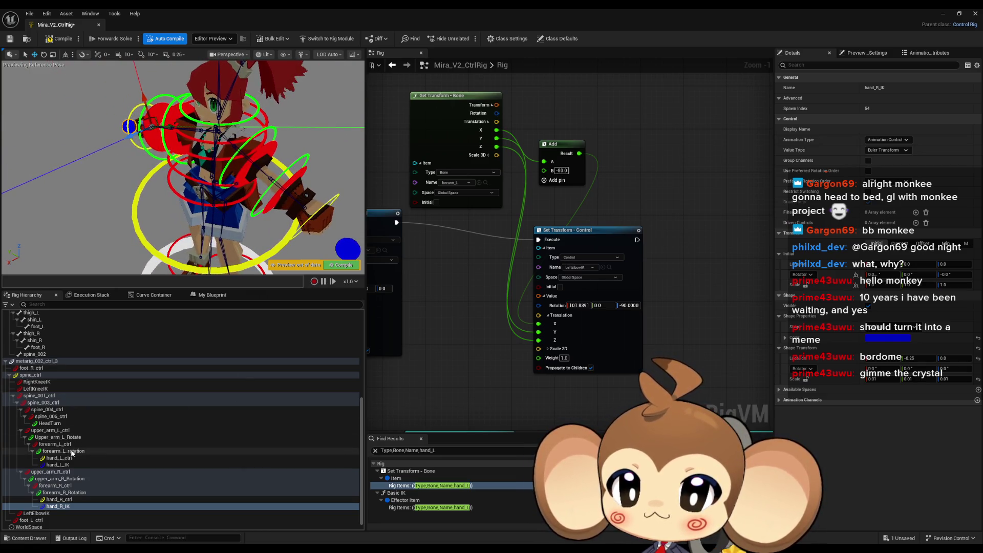
Step: Select the LeftElbowIK control and orbit the view to face the character
{"action": "left_click", "coordinate": [43, 514]}
{"action": "left_click_drag", "start_coordinate": [154, 169], "coordinate": [205, 179]}
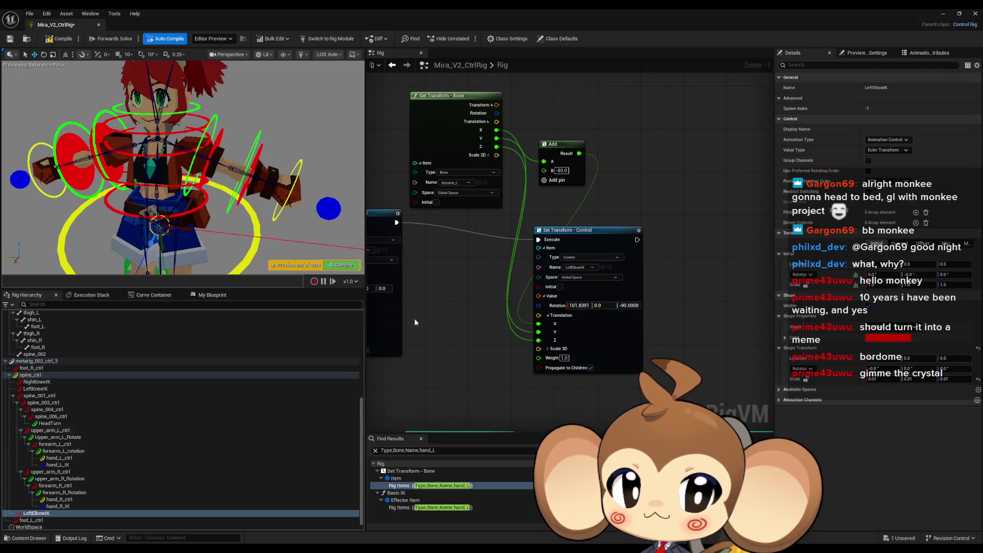
{"action": "scroll", "coordinate": [650, 230], "scroll_direction": "down", "scroll_amount": 4}
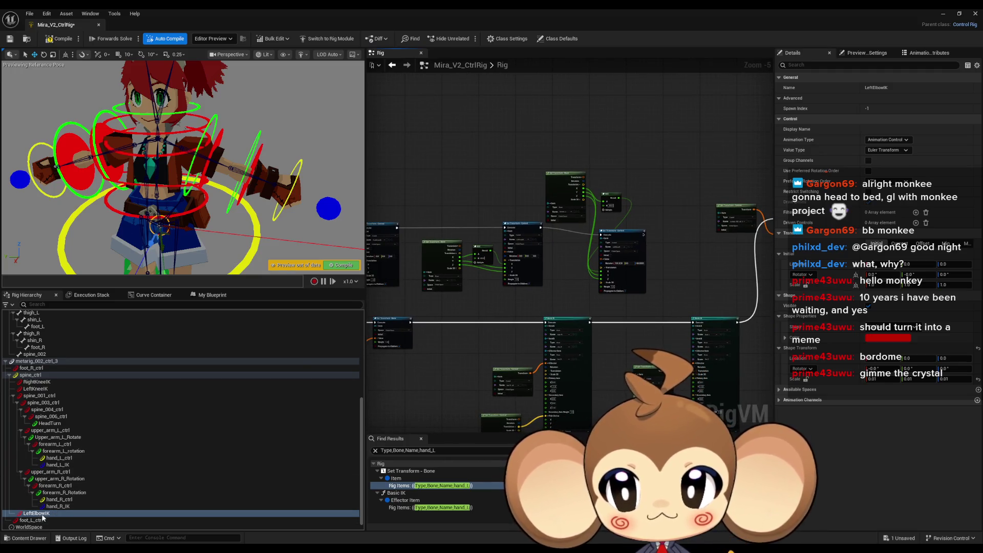
Step: Find where LeftElbowIK is referenced in the graph, then compile the control rig
{"action": "right_click", "coordinate": [47, 516]}
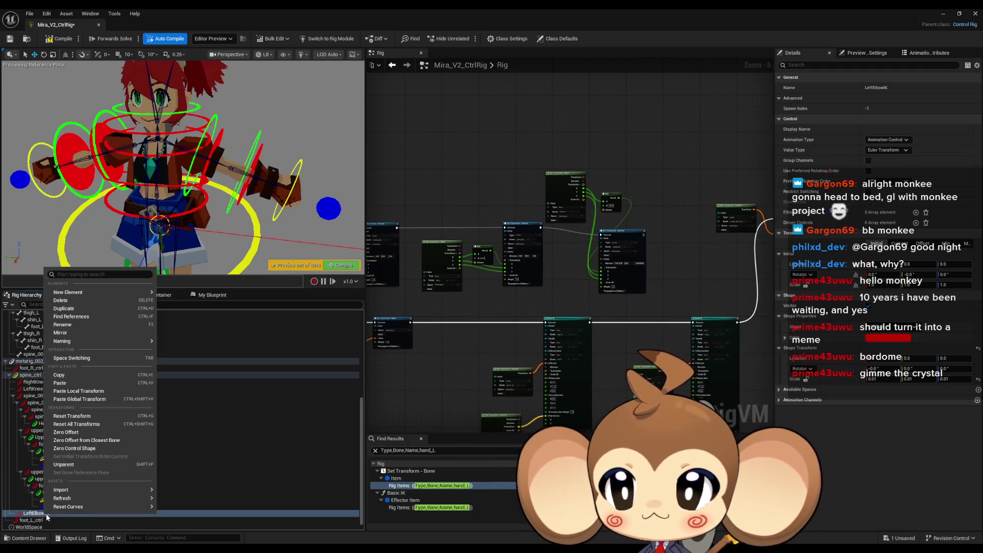
{"action": "left_click", "coordinate": [103, 318]}
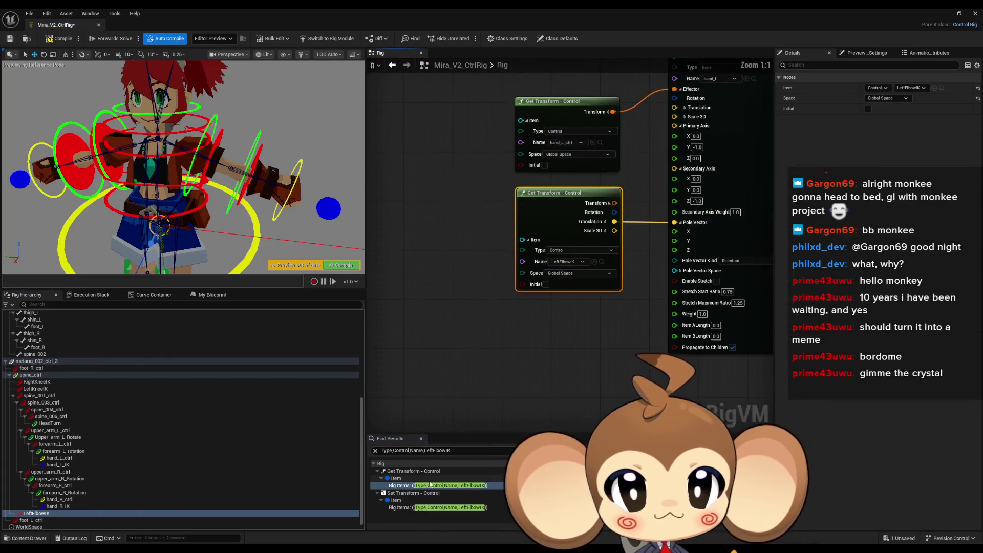
{"action": "left_click", "coordinate": [425, 486]}
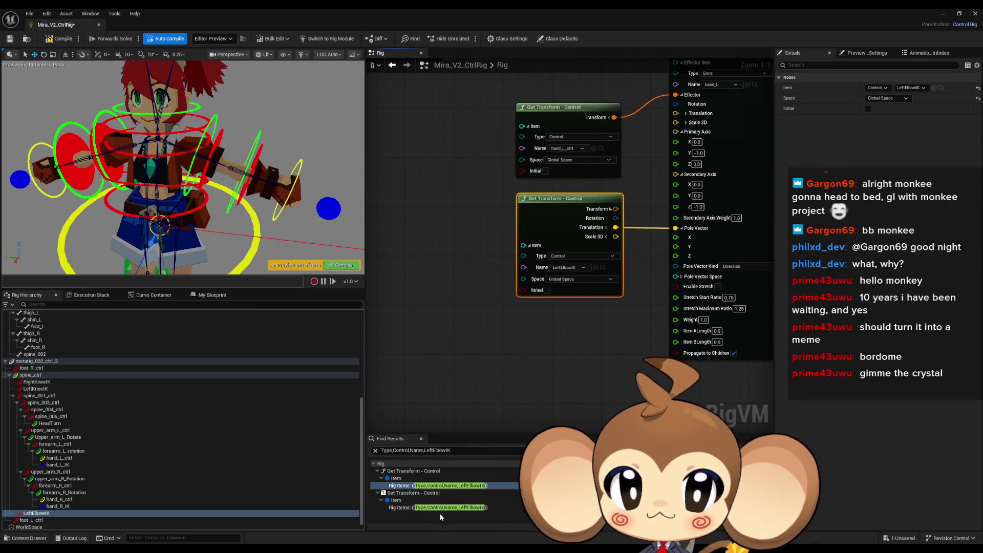
{"action": "left_click", "coordinate": [441, 507]}
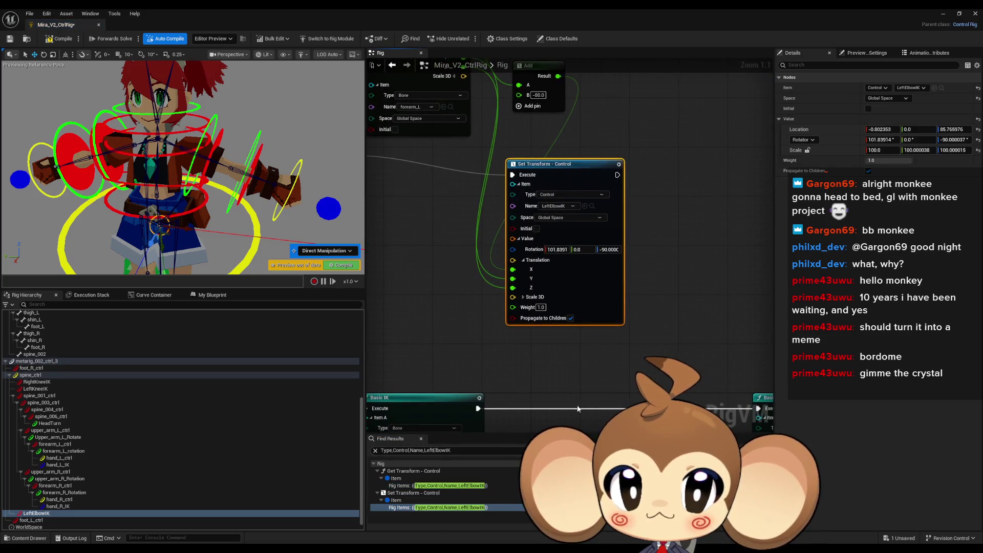
{"action": "scroll", "coordinate": [566, 383], "scroll_direction": "down", "scroll_amount": 4}
{"action": "scroll", "coordinate": [550, 360], "scroll_direction": "up", "scroll_amount": 3}
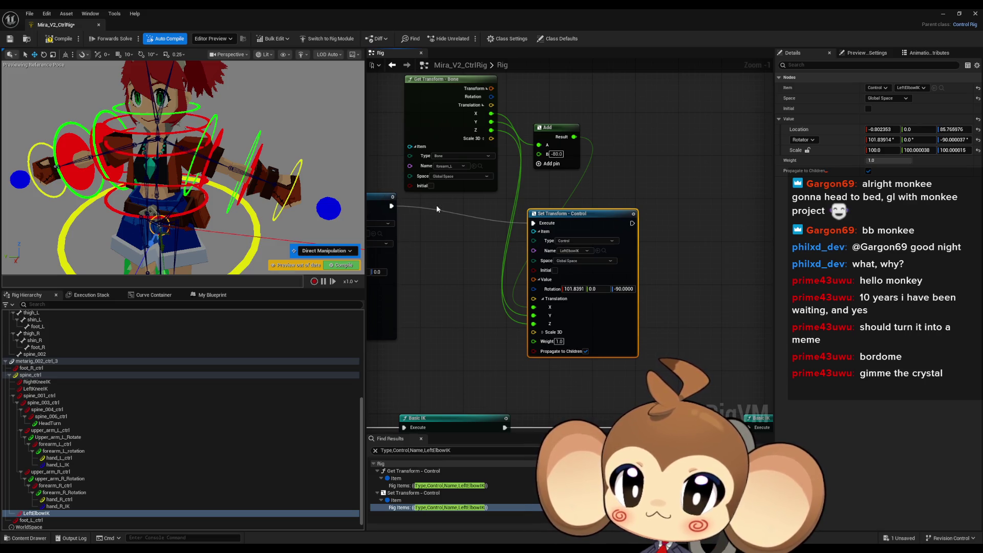
{"action": "left_click", "coordinate": [61, 45]}
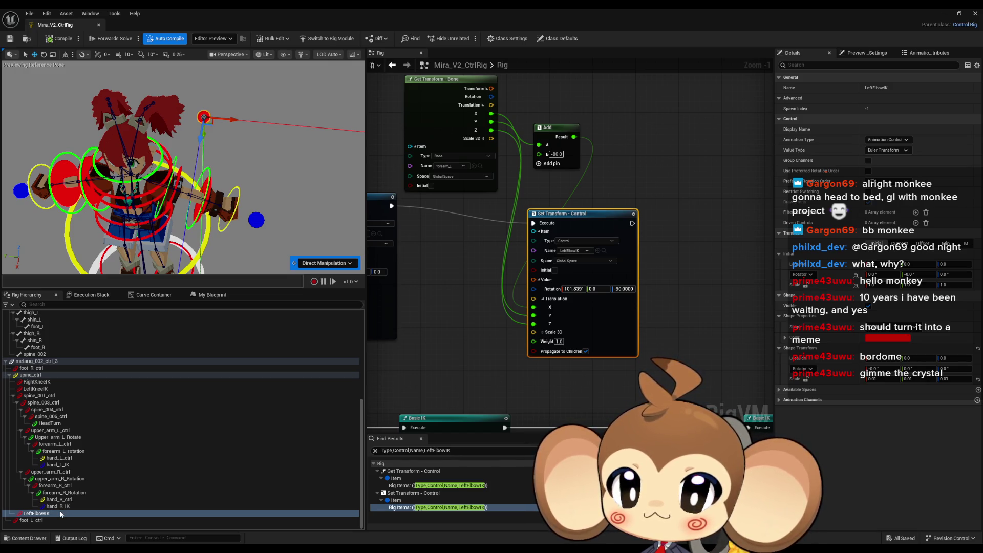
Step: Copy-paste the Get Transform - Bone and Add nodes and move the copies upward
{"action": "left_click_drag", "start_coordinate": [486, 330], "coordinate": [465, 358]}
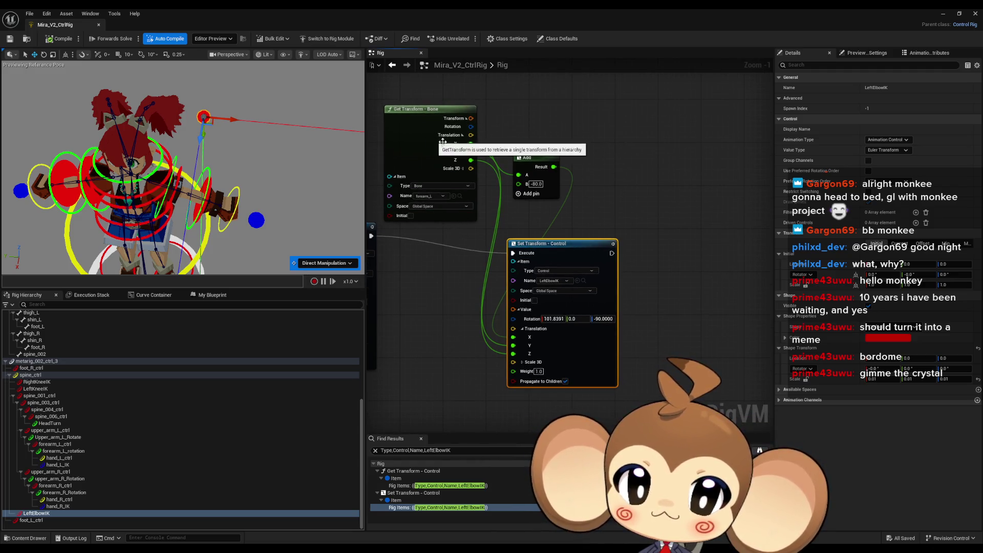
{"action": "mouse_move", "coordinate": [437, 94]}
{"action": "left_mouse_down"}
{"action": "mouse_move", "coordinate": [582, 169]}
{"action": "mouse_move", "coordinate": [525, 198]}
{"action": "left_mouse_up"}
{"action": "key", "text": "ctrl+c"}
{"action": "key", "text": "ctrl+v"}
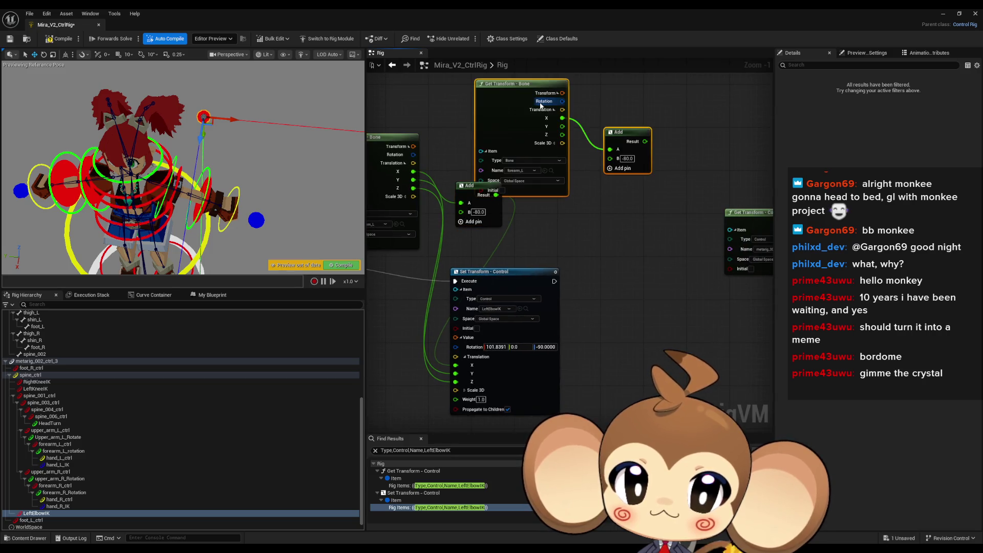
{"action": "left_click_drag", "start_coordinate": [567, 140], "coordinate": [569, 118]}
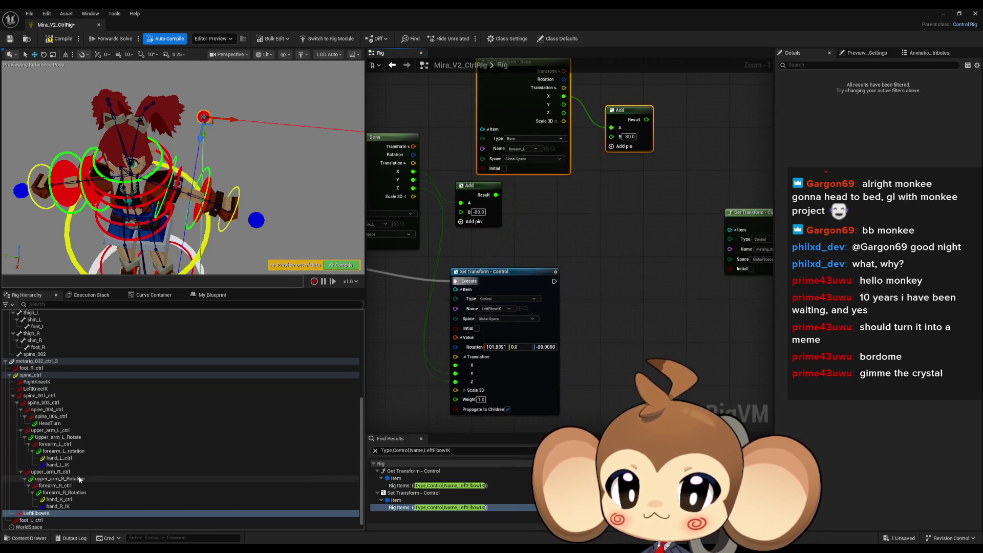
{"action": "scroll", "coordinate": [59, 430], "scroll_direction": "up", "scroll_amount": 3}
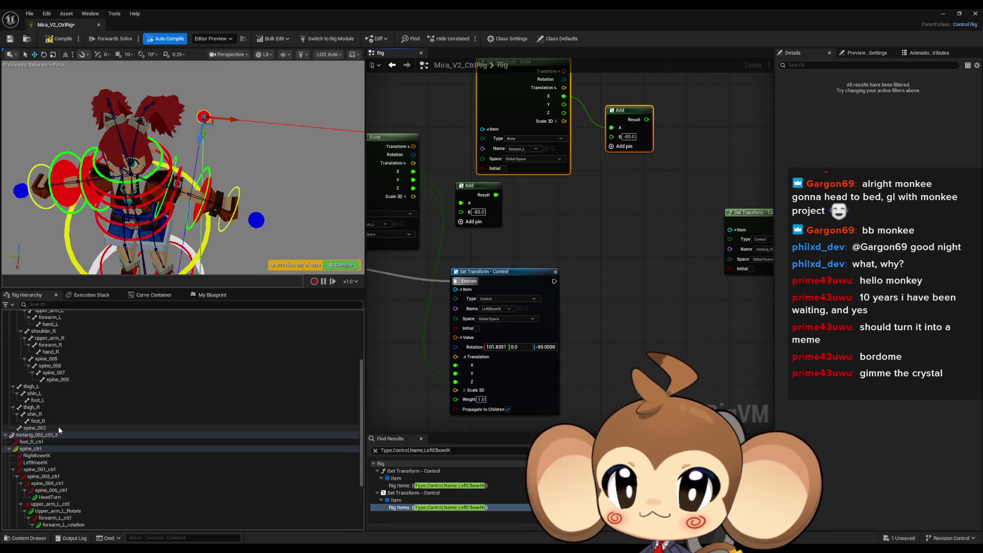
Step: Create a new control and parent it under spine_ctrl
{"action": "scroll", "coordinate": [59, 433], "scroll_direction": "up", "scroll_amount": 3}
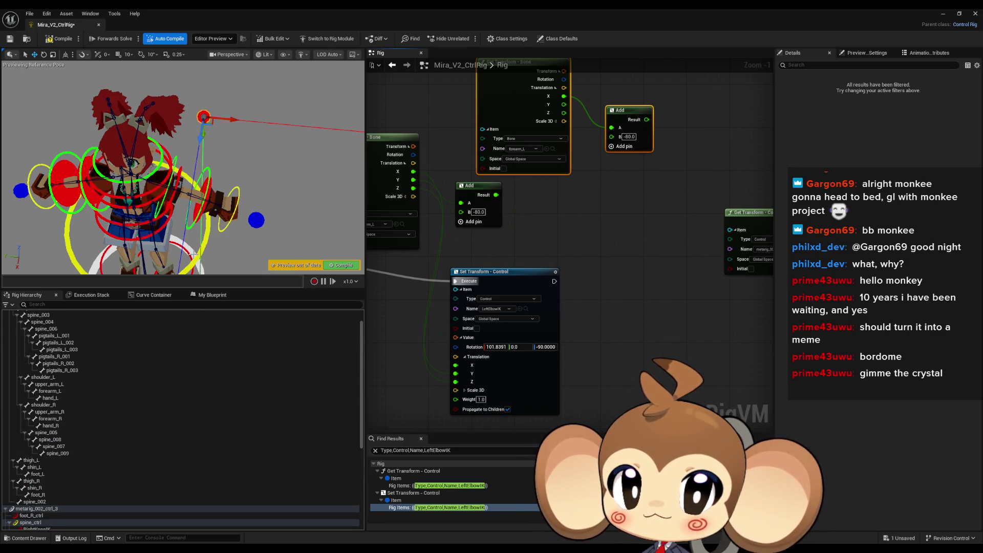
{"action": "left_click", "coordinate": [206, 243]}
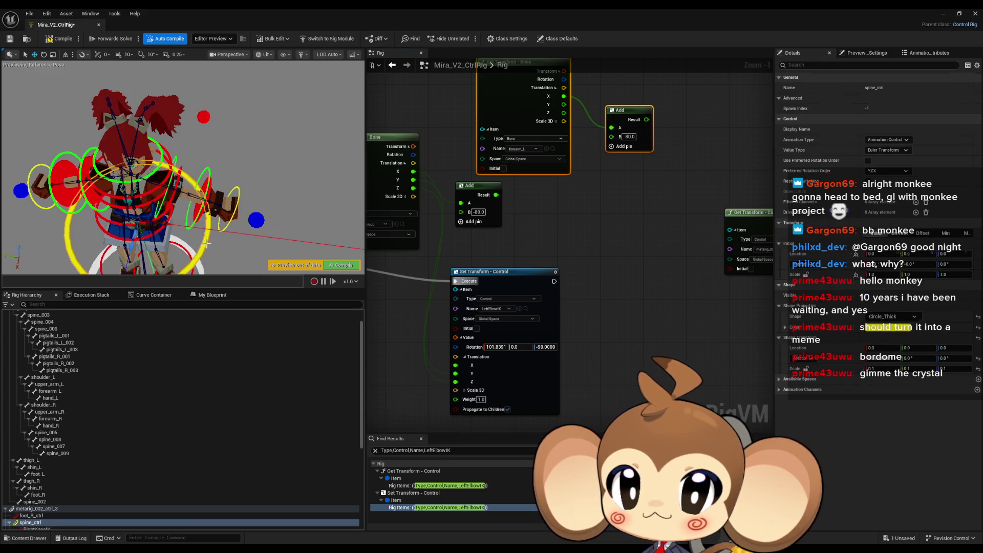
{"action": "scroll", "coordinate": [77, 474], "scroll_direction": "down", "scroll_amount": 4}
{"action": "scroll", "coordinate": [44, 466], "scroll_direction": "down", "scroll_amount": 2}
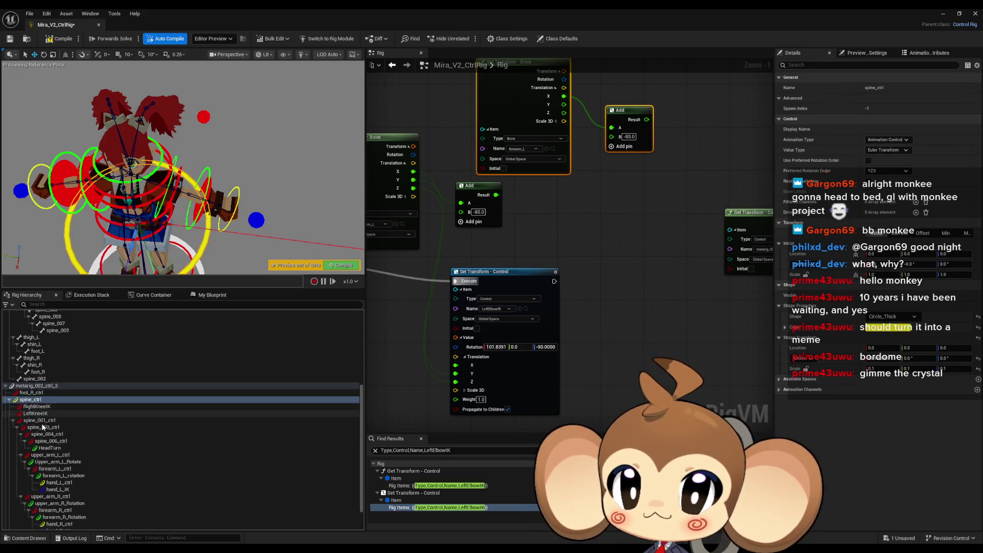
{"action": "right_click", "coordinate": [34, 387]}
{"action": "mouse_move", "coordinate": [102, 163]}
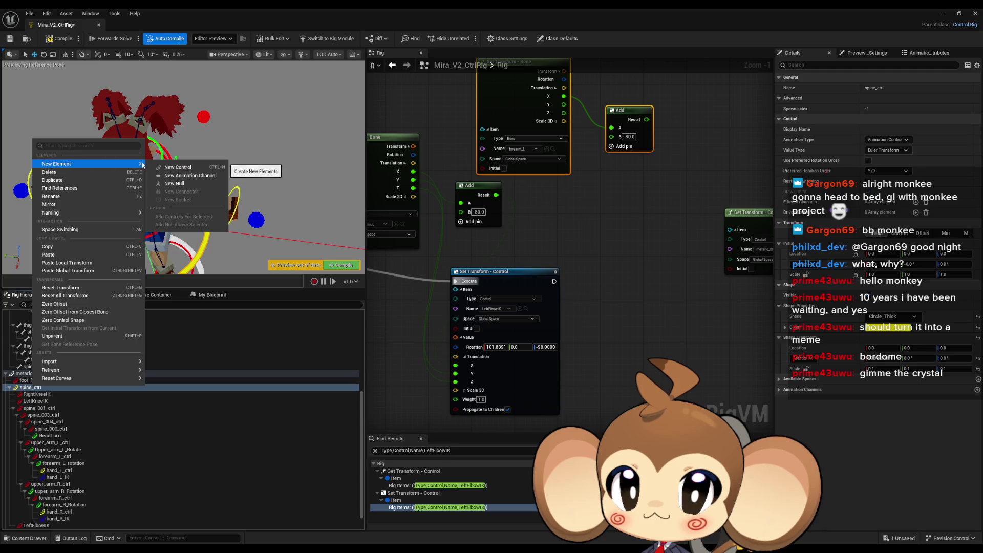
{"action": "left_click", "coordinate": [169, 172]}
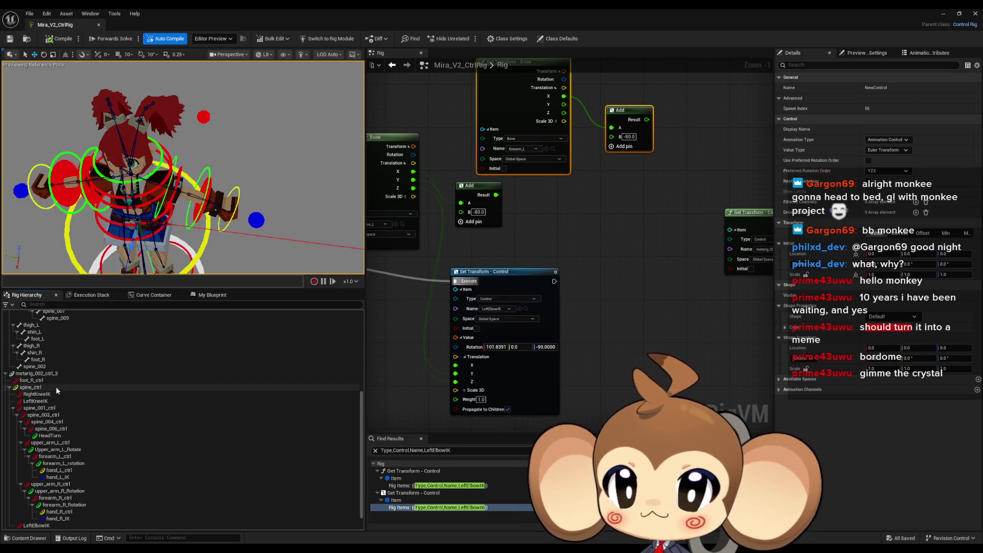
{"action": "scroll", "coordinate": [56, 386], "scroll_direction": "down", "scroll_amount": 1}
{"action": "left_click_drag", "start_coordinate": [34, 524], "coordinate": [25, 373]}
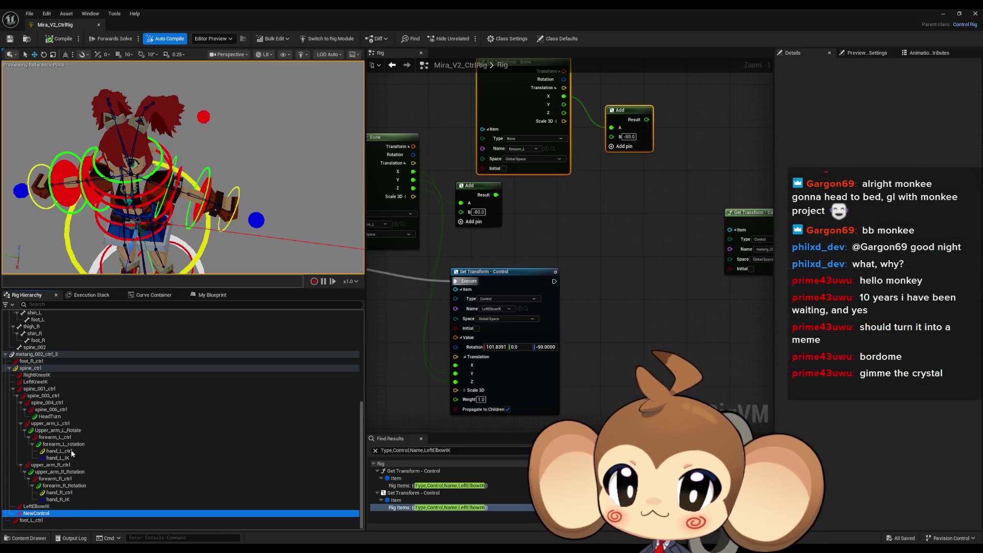
Step: Rename the new control RightElbowIK
{"action": "left_click", "coordinate": [40, 514]}
{"action": "type", "text": "RightElbow"}
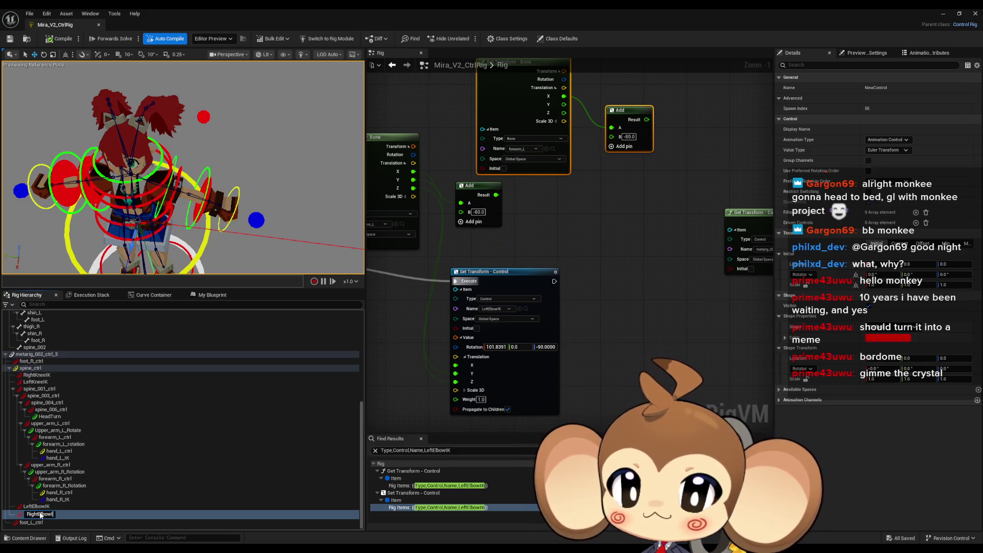
{"action": "type", "text": "K"}
{"action": "key", "text": "Return"}
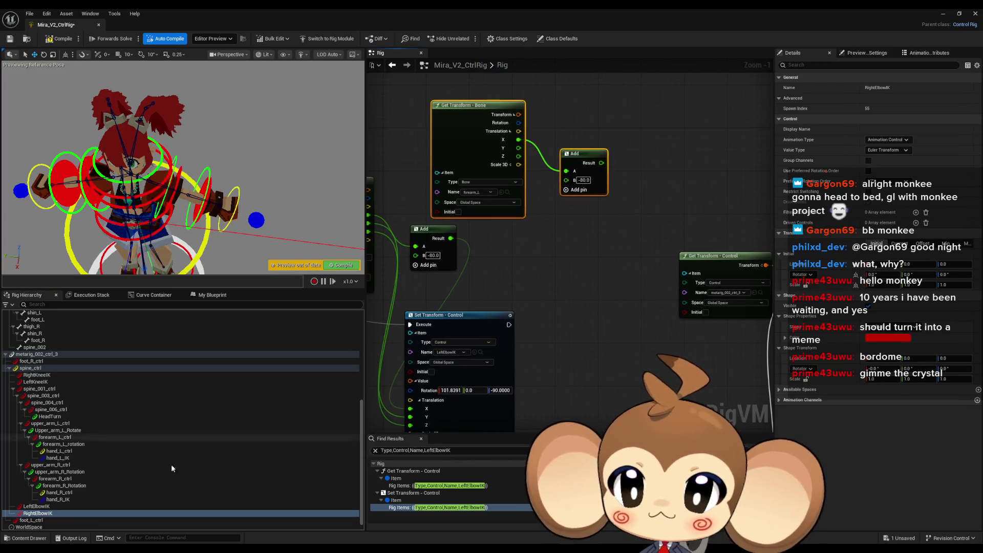
Step: Add a RightElbowIK Set Transform node after LeftElbowIK's, feeding the Add result and bone Y
{"action": "left_click_drag", "start_coordinate": [563, 260], "coordinate": [563, 260]}
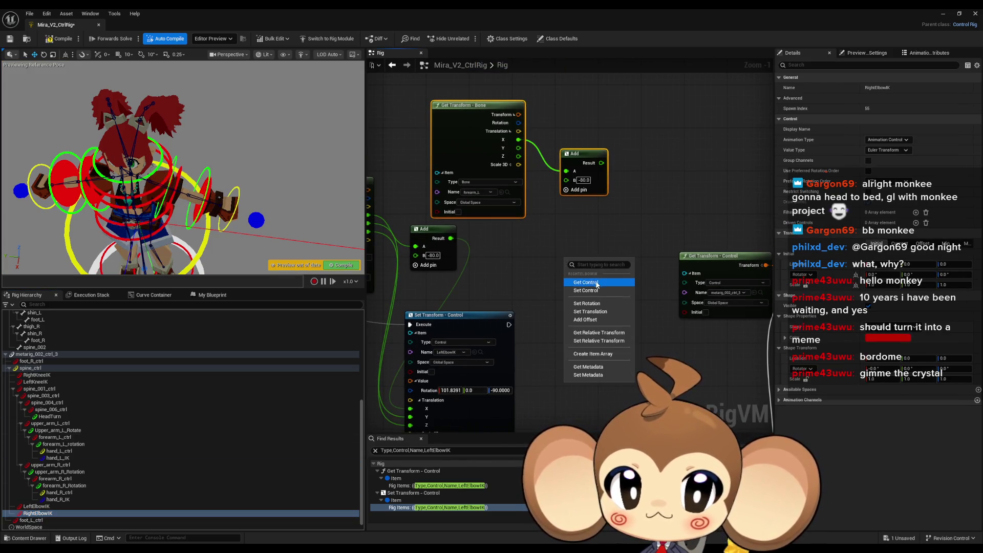
{"action": "left_click", "coordinate": [584, 287]}
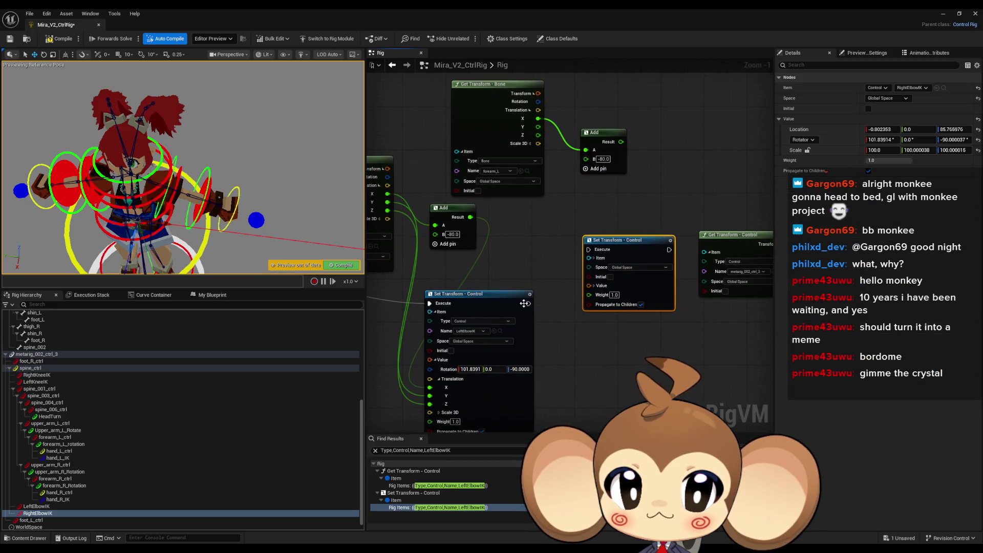
{"action": "mouse_move", "coordinate": [524, 318]}
{"action": "left_mouse_down"}
{"action": "mouse_move", "coordinate": [584, 264]}
{"action": "mouse_move", "coordinate": [588, 275]}
{"action": "left_mouse_up"}
{"action": "left_click", "coordinate": [622, 318]}
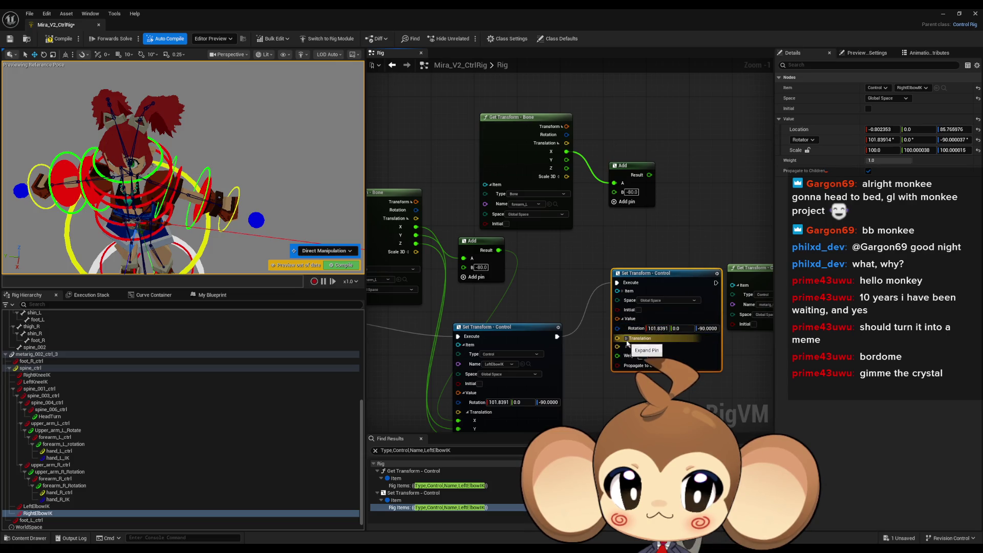
{"action": "left_click", "coordinate": [626, 338]}
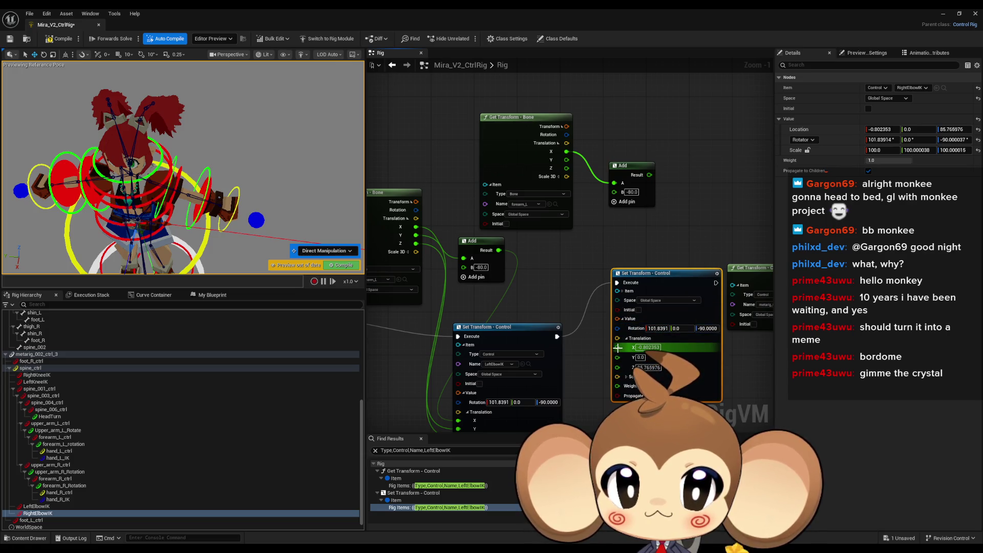
{"action": "left_click_drag", "start_coordinate": [617, 347], "coordinate": [648, 174]}
{"action": "mouse_move", "coordinate": [567, 159]}
{"action": "left_mouse_down"}
{"action": "mouse_move", "coordinate": [617, 355]}
{"action": "mouse_move", "coordinate": [567, 168]}
{"action": "left_mouse_up"}
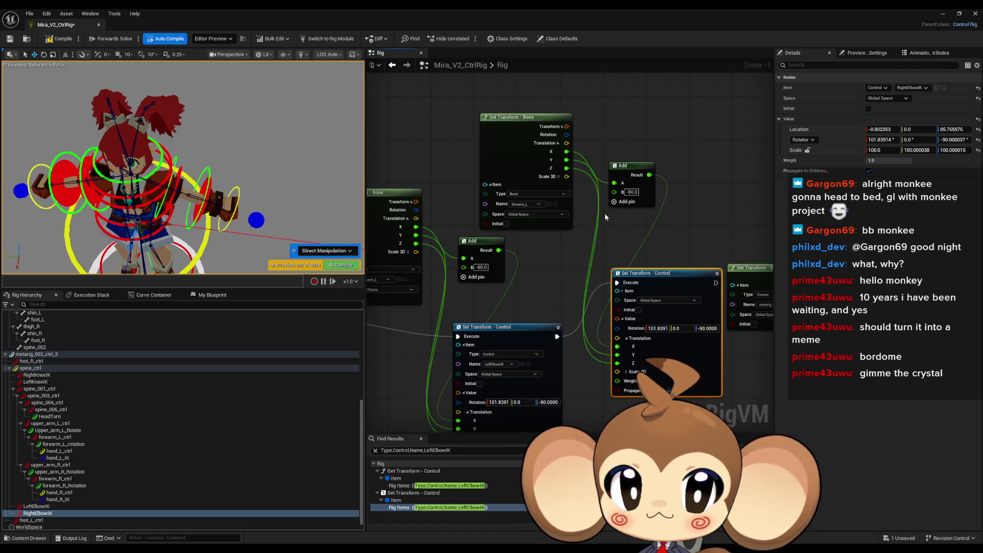
{"action": "left_click_drag", "start_coordinate": [664, 292], "coordinate": [639, 319]}
Step: Compile the rig, switch the copied node's bone to forearm_R, and save
{"action": "left_click", "coordinate": [58, 40]}
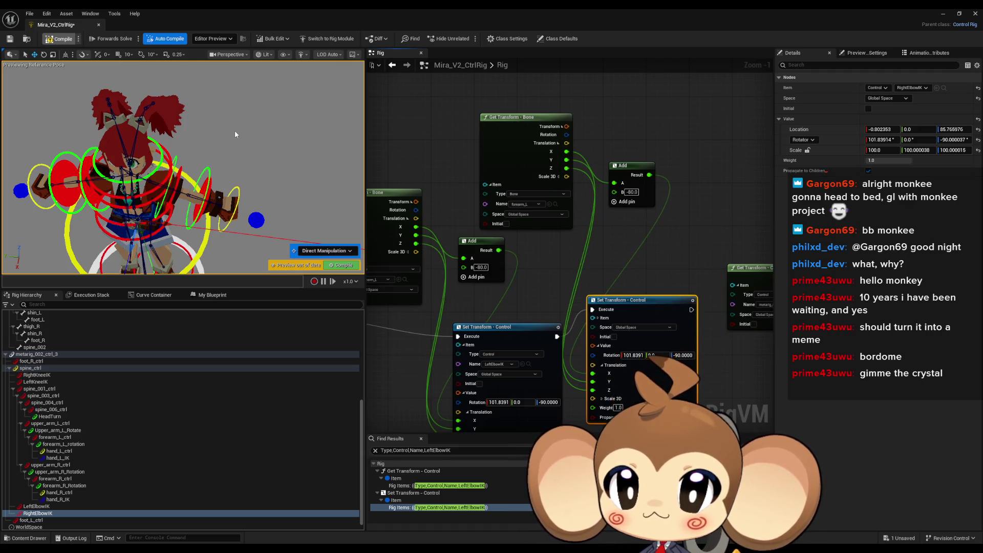
{"action": "left_click", "coordinate": [36, 505]}
{"action": "left_click", "coordinate": [36, 513]}
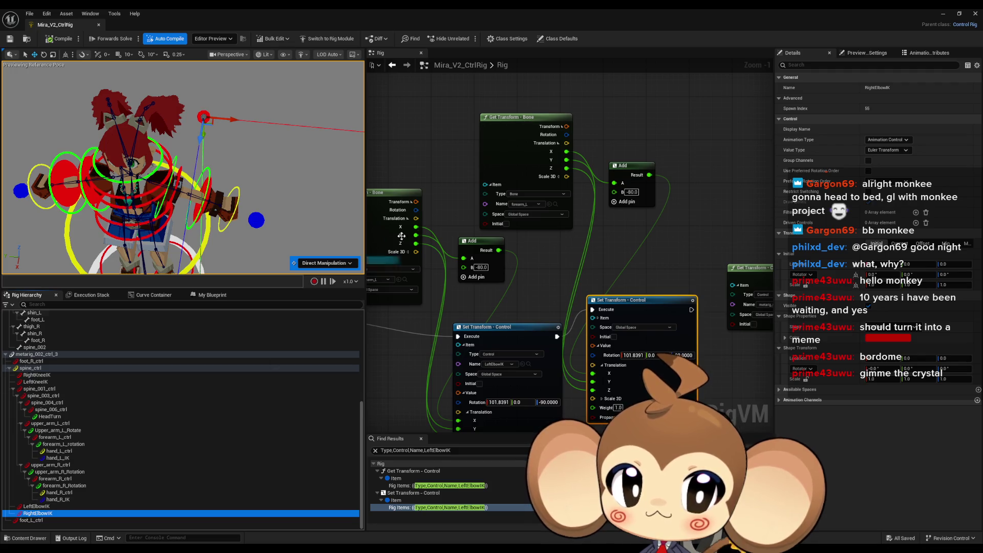
{"action": "left_click_drag", "start_coordinate": [585, 236], "coordinate": [606, 241]}
{"action": "left_click", "coordinate": [545, 208]}
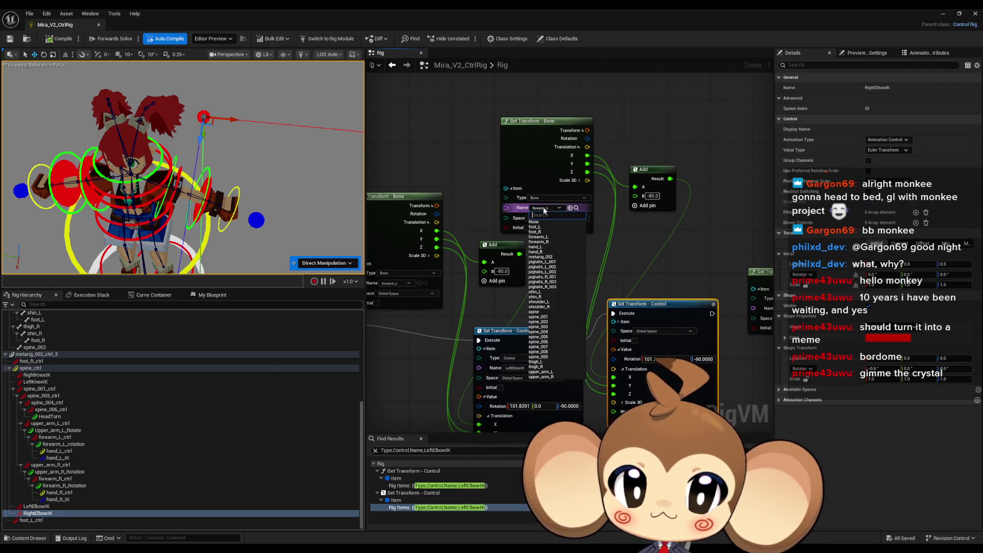
{"action": "left_click", "coordinate": [538, 242]}
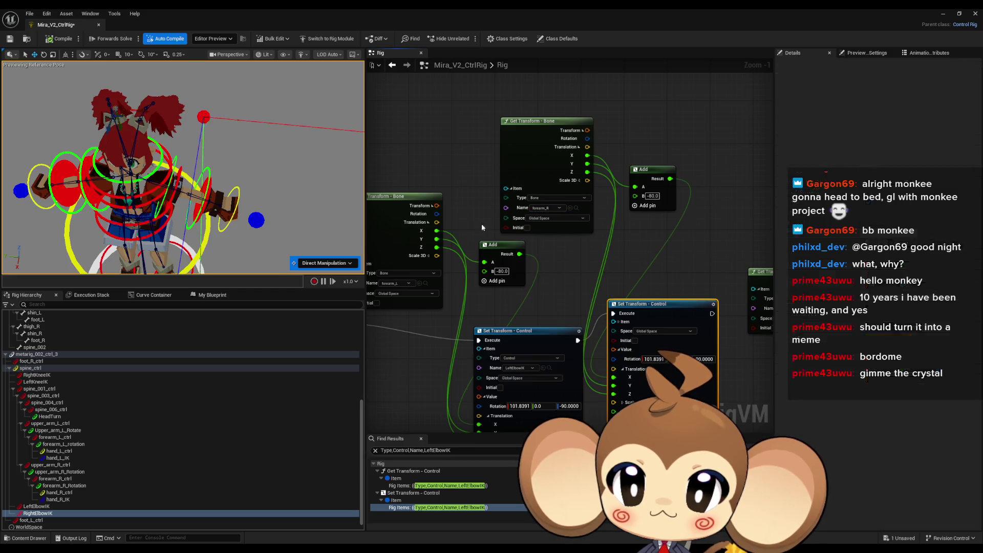
{"action": "key", "text": "ctrl+s"}
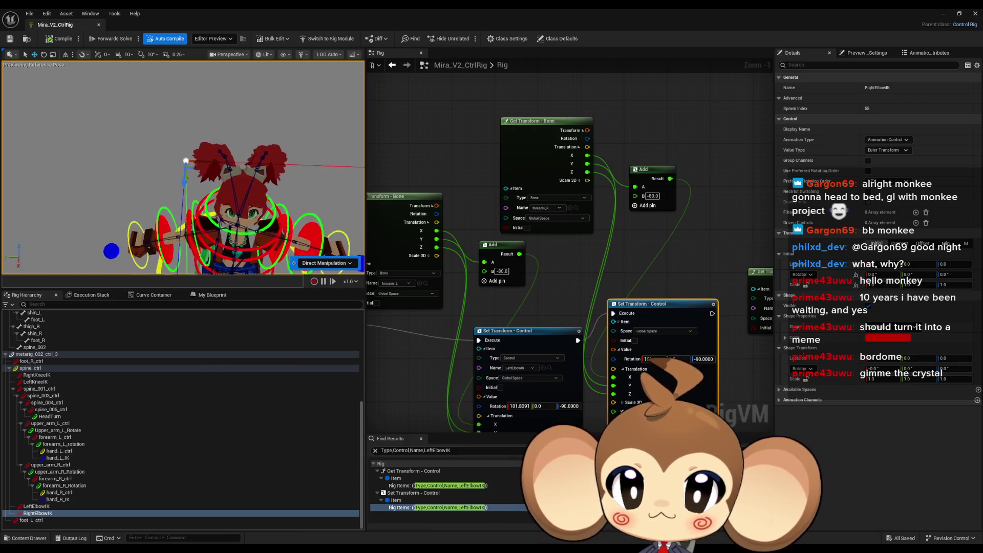
Step: Give RightElbowIK the same large red sphere shape as LeftElbowIK, then compile and save
{"action": "left_click", "coordinate": [192, 156]}
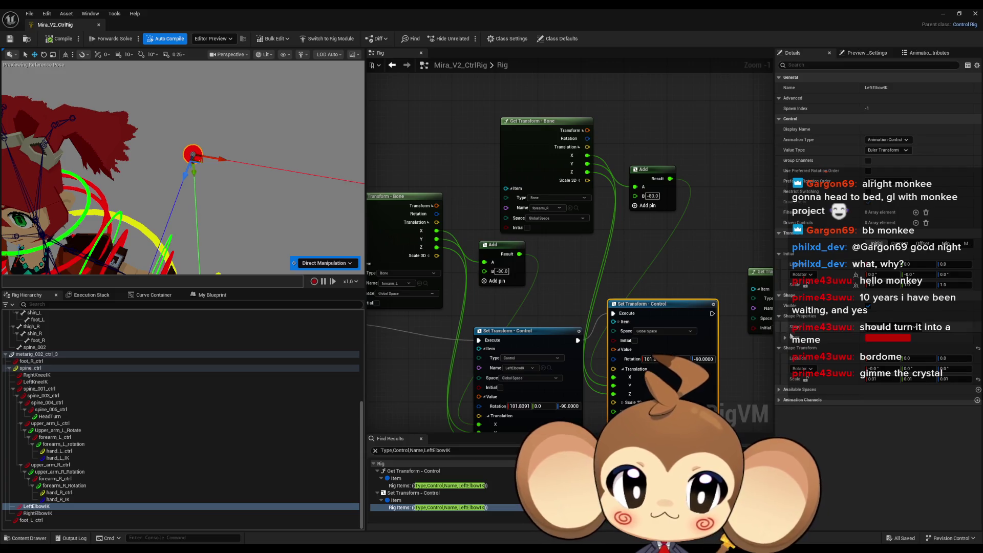
{"action": "key", "text": "f"}
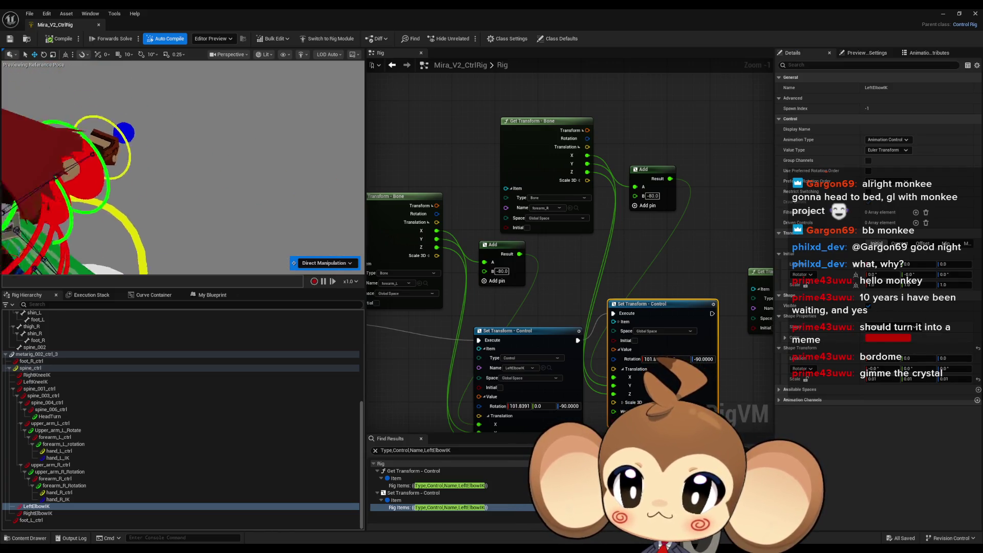
{"action": "key", "text": "Down"}
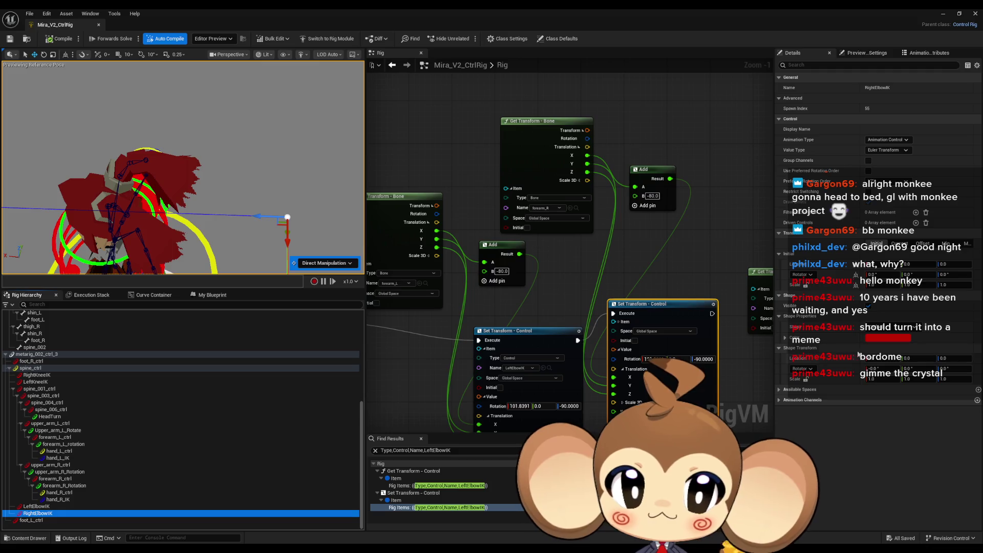
{"action": "key", "text": "ctrl+v"}
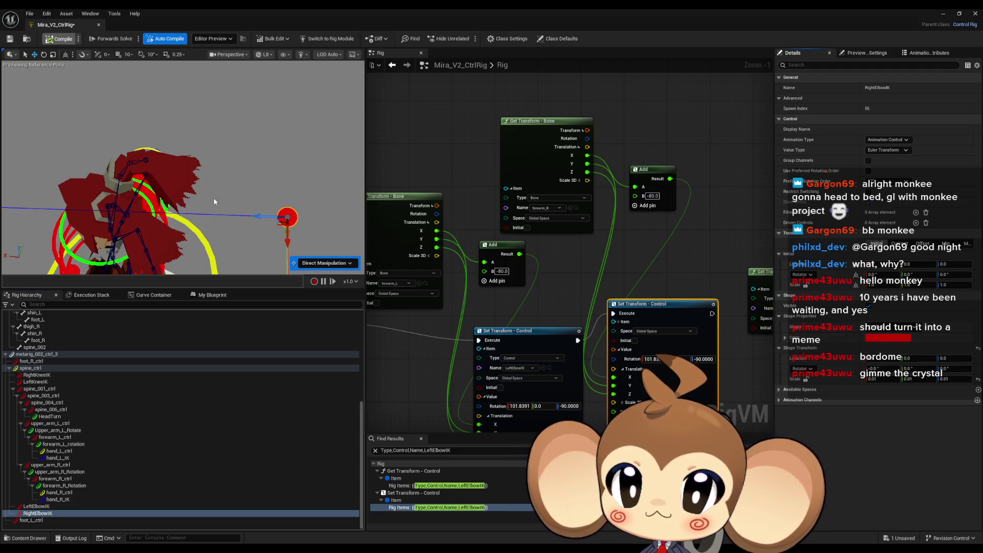
{"action": "key", "text": "ctrl+s"}
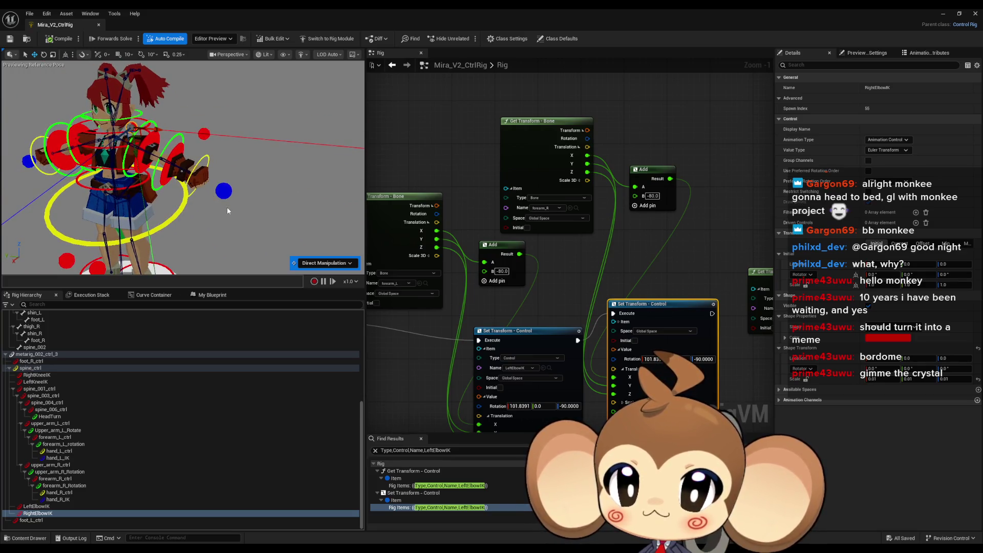
{"action": "scroll", "coordinate": [660, 238], "scroll_direction": "down", "scroll_amount": 6}
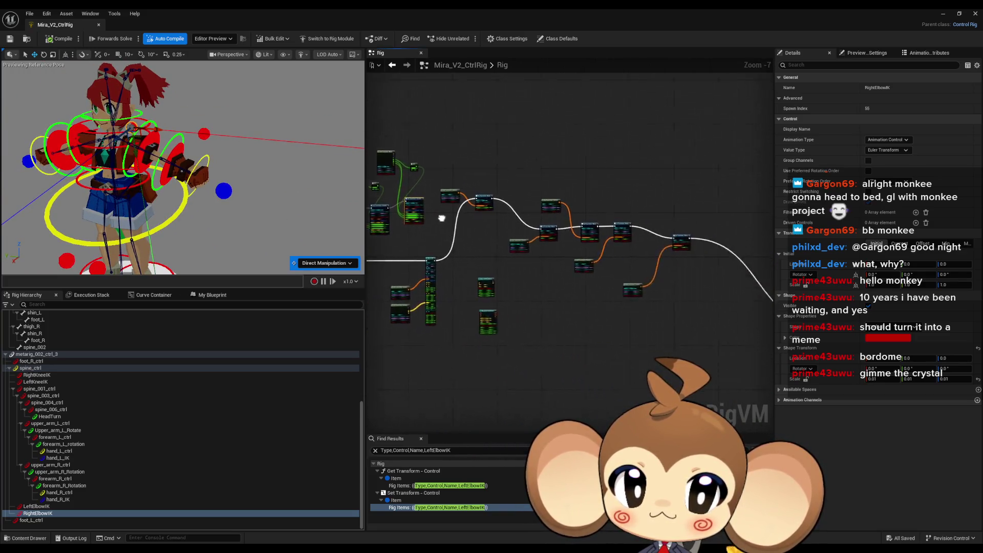
Step: Locate the five-node IK and transform group and drag it below the main cluster
{"action": "mouse_move", "coordinate": [441, 218]}
{"action": "left_mouse_down"}
{"action": "mouse_move", "coordinate": [494, 215]}
{"action": "mouse_move", "coordinate": [599, 236]}
{"action": "mouse_move", "coordinate": [470, 232]}
{"action": "mouse_move", "coordinate": [620, 306]}
{"action": "mouse_move", "coordinate": [430, 200]}
{"action": "mouse_move", "coordinate": [532, 262]}
{"action": "mouse_move", "coordinate": [546, 241]}
{"action": "mouse_move", "coordinate": [573, 246]}
{"action": "mouse_move", "coordinate": [530, 191]}
{"action": "mouse_move", "coordinate": [349, 141]}
{"action": "left_mouse_up"}
{"action": "scroll", "coordinate": [542, 226], "scroll_direction": "up", "scroll_amount": 3}
{"action": "scroll", "coordinate": [545, 233], "scroll_direction": "down", "scroll_amount": 2}
{"action": "mouse_move", "coordinate": [539, 292]}
{"action": "left_mouse_down"}
{"action": "mouse_move", "coordinate": [761, 312]}
{"action": "mouse_move", "coordinate": [640, 213]}
{"action": "left_mouse_up"}
{"action": "scroll", "coordinate": [640, 213], "scroll_direction": "up", "scroll_amount": 6}
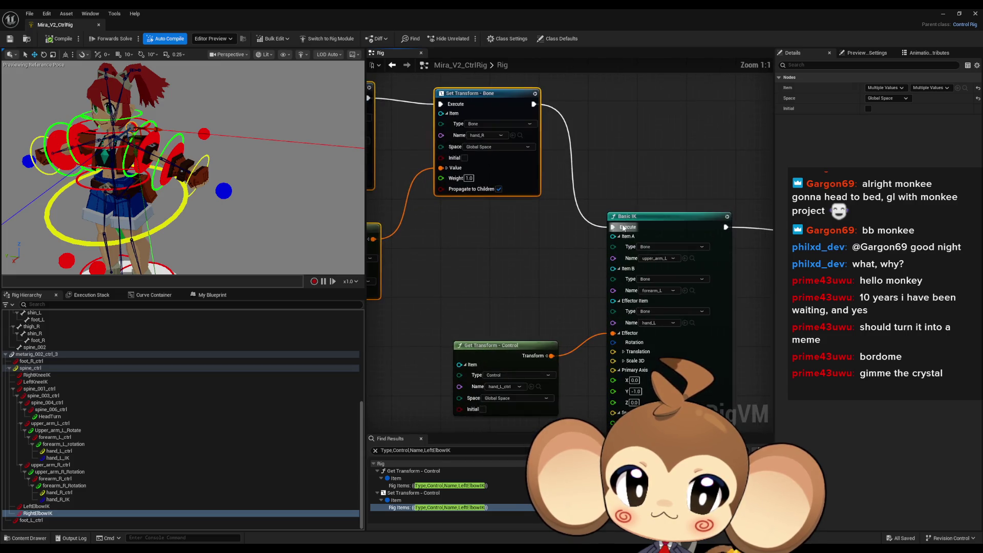
{"action": "scroll", "coordinate": [601, 220], "scroll_direction": "down", "scroll_amount": 4}
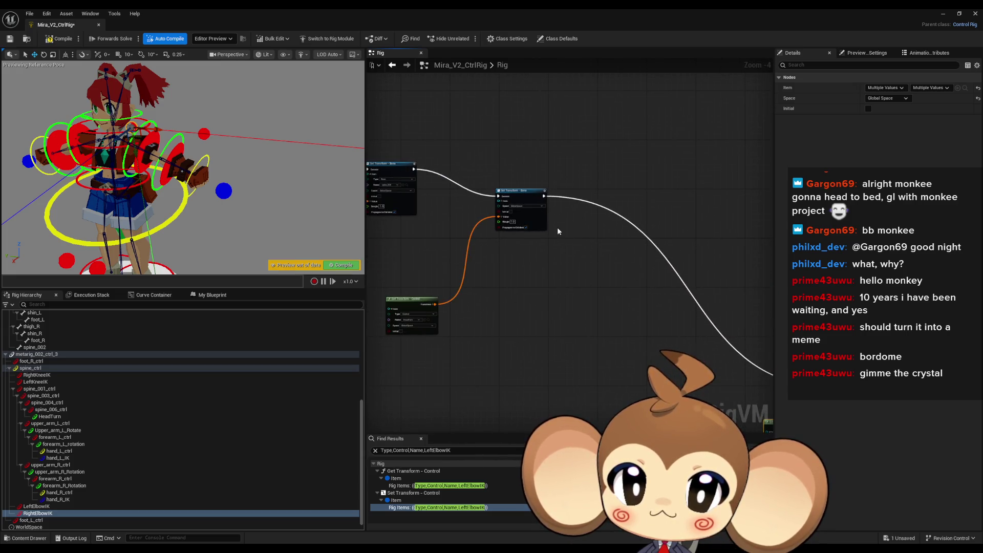
{"action": "scroll", "coordinate": [594, 222], "scroll_direction": "down", "scroll_amount": 3}
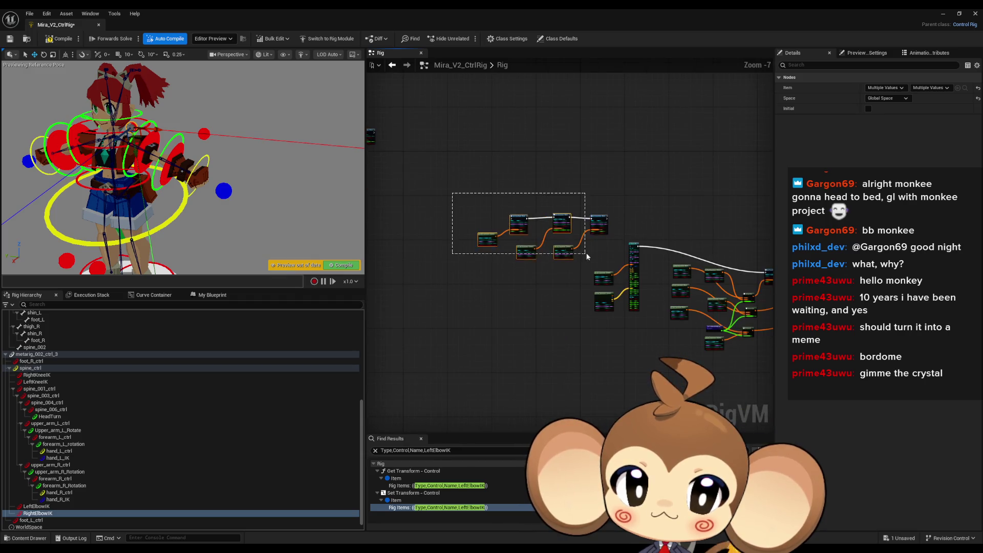
{"action": "mouse_move", "coordinate": [598, 219]}
{"action": "left_mouse_down"}
{"action": "mouse_move", "coordinate": [634, 320]}
{"action": "mouse_move", "coordinate": [718, 379]}
{"action": "left_mouse_up"}
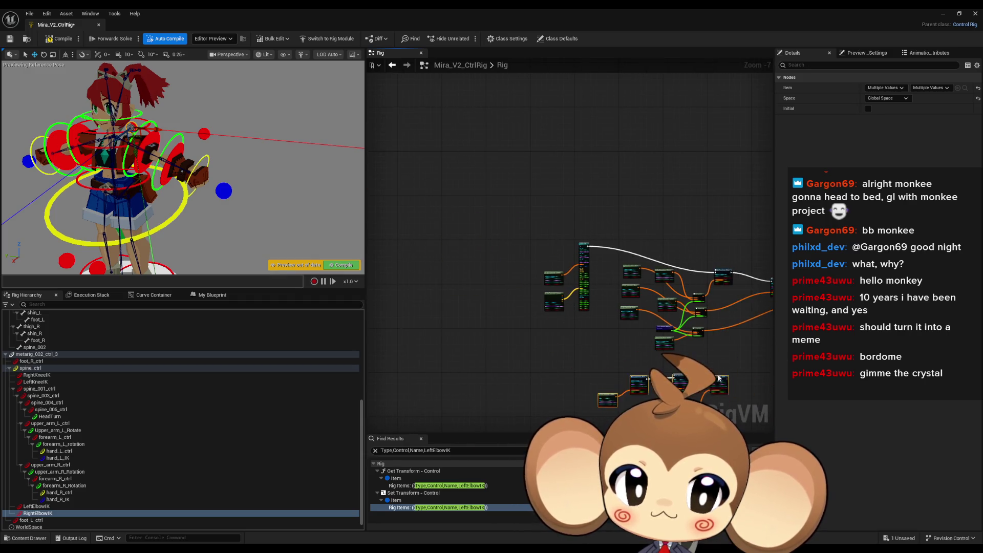
Step: Chain the first Basic IK into the second and set its bones to upper_arm_R, forearm_R, hand_R
{"action": "scroll", "coordinate": [547, 265], "scroll_direction": "up", "scroll_amount": 2}
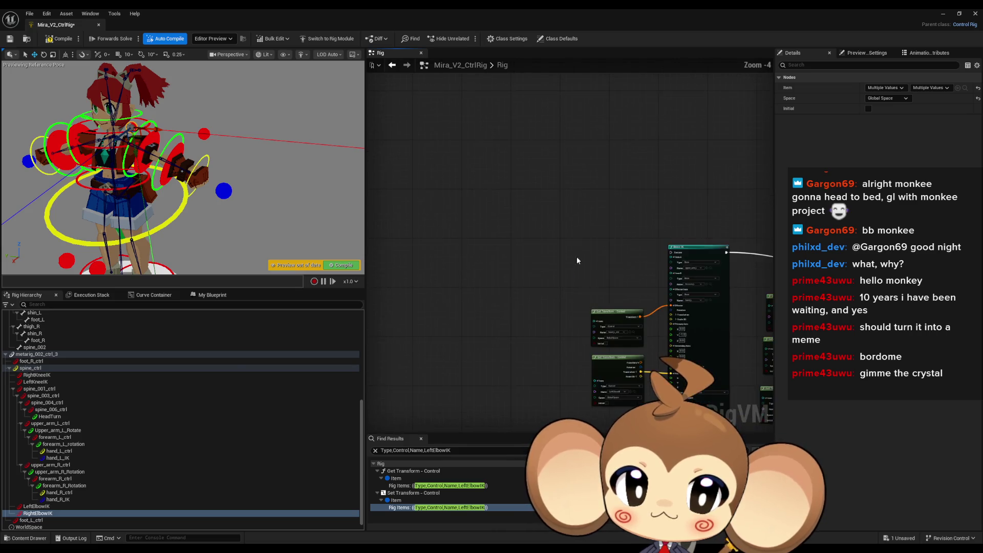
{"action": "mouse_move", "coordinate": [544, 235]}
{"action": "left_mouse_down"}
{"action": "mouse_move", "coordinate": [492, 186]}
{"action": "mouse_move", "coordinate": [486, 199]}
{"action": "left_mouse_up"}
{"action": "scroll", "coordinate": [446, 217], "scroll_direction": "up", "scroll_amount": 1}
{"action": "key", "text": "f"}
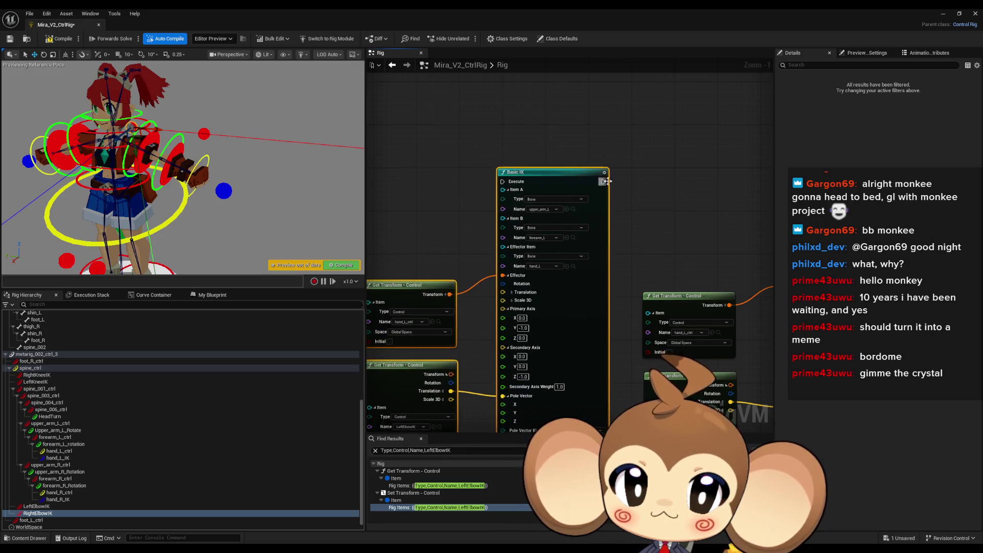
{"action": "left_click_drag", "start_coordinate": [679, 202], "coordinate": [694, 190]}
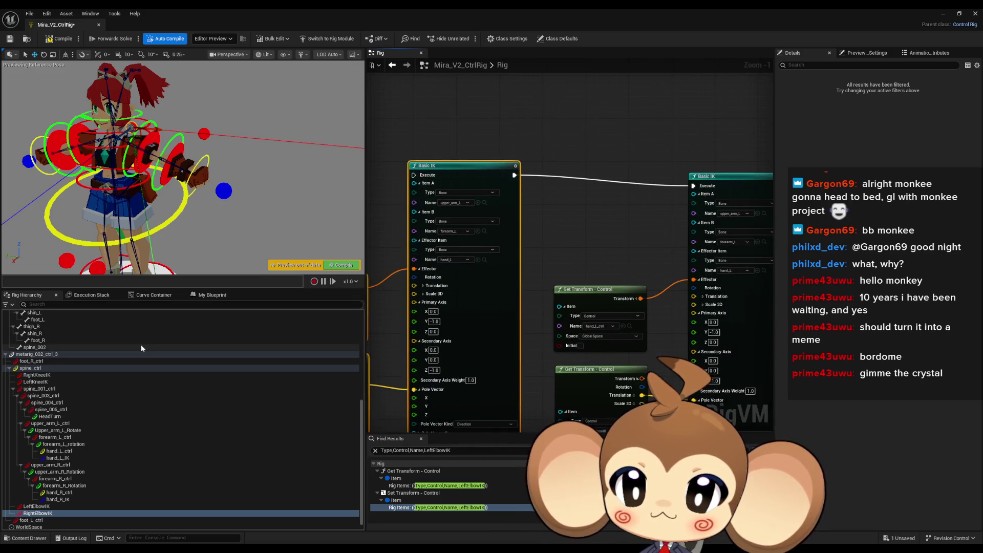
{"action": "scroll", "coordinate": [107, 377], "scroll_direction": "up", "scroll_amount": 5}
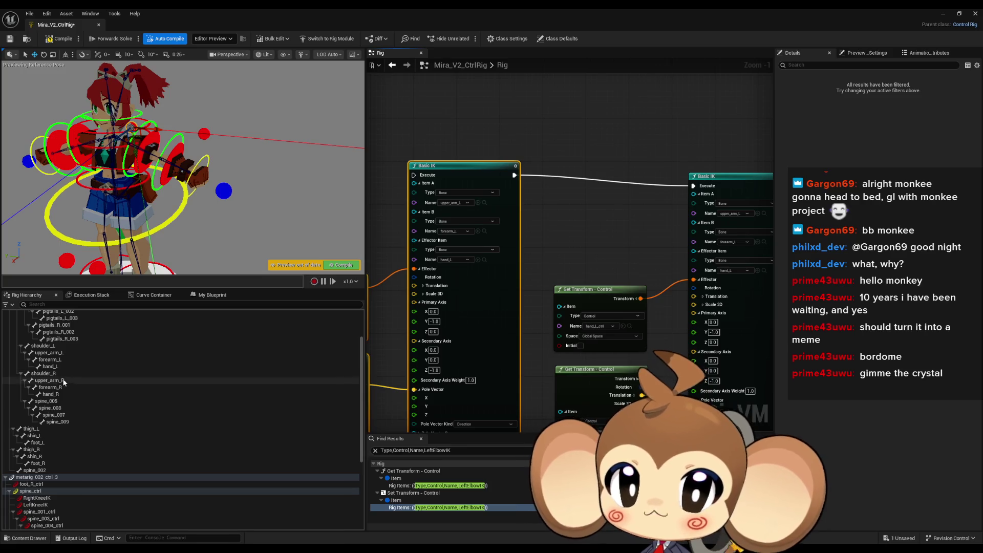
{"action": "left_click", "coordinate": [64, 381]}
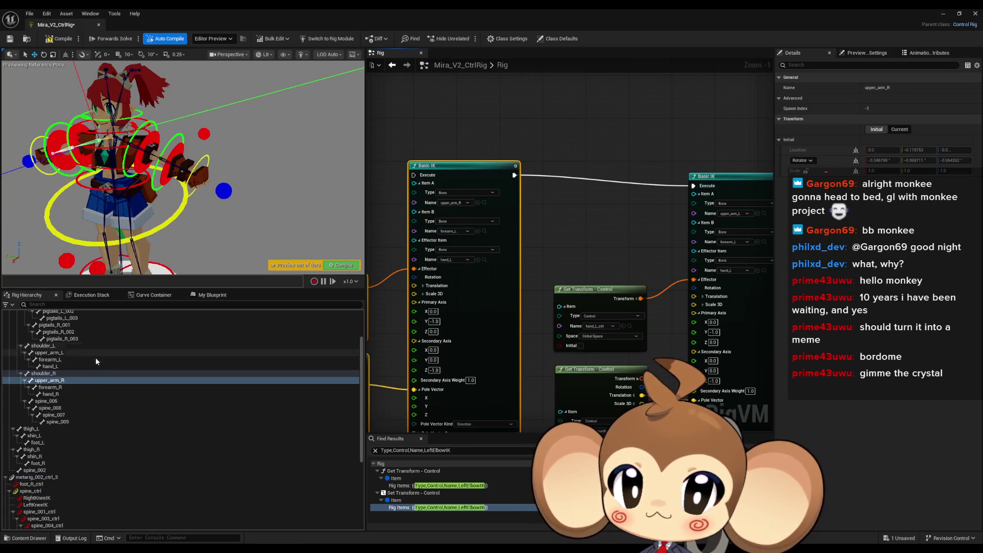
{"action": "left_click", "coordinate": [51, 387]}
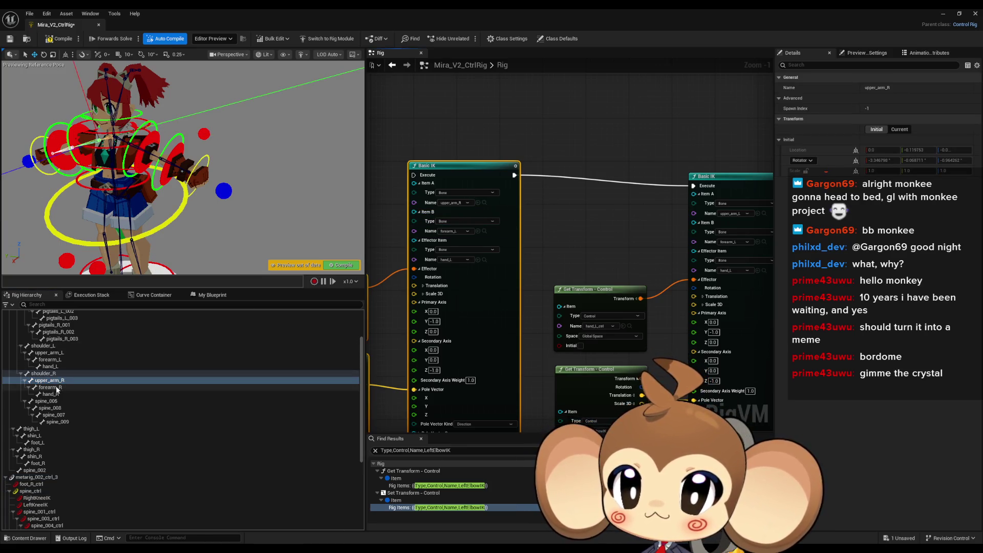
{"action": "left_click", "coordinate": [477, 231]}
{"action": "key", "text": "Down"}
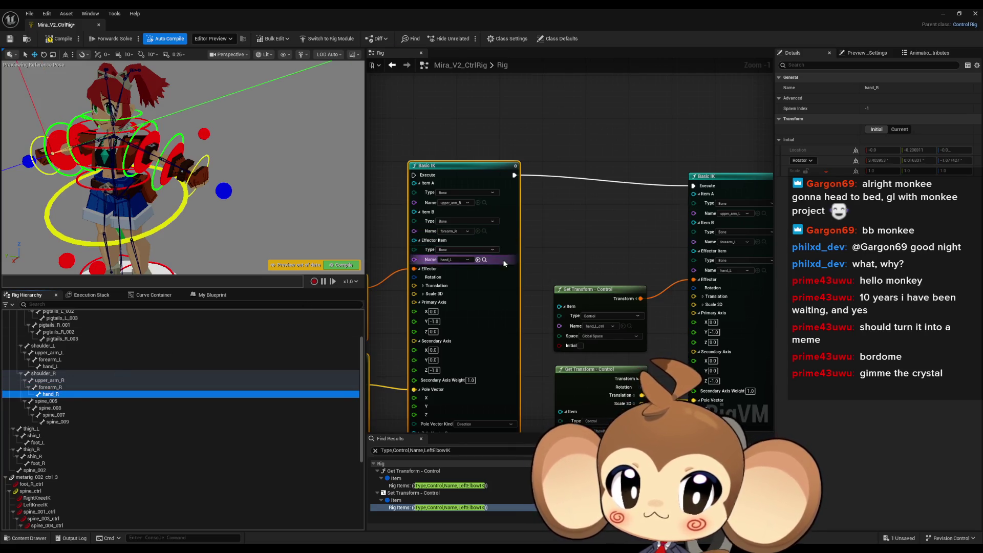
{"action": "left_click", "coordinate": [477, 259]}
{"action": "scroll", "coordinate": [435, 324], "scroll_direction": "up", "scroll_amount": 1}
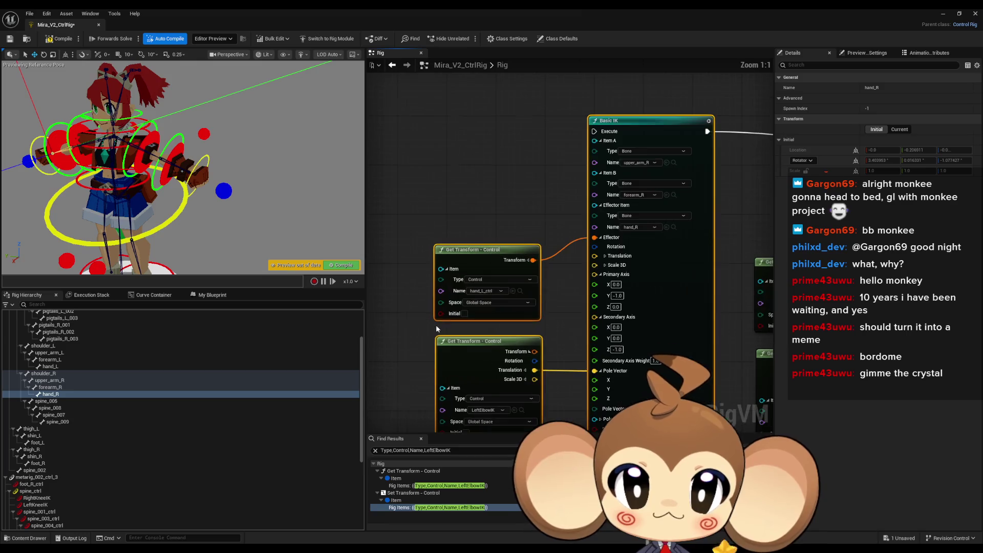
Step: Point the solver's effector and pole vector lookups at hand_R_ctrl and RightElbowIK
{"action": "left_click_drag", "start_coordinate": [459, 322], "coordinate": [470, 317]}
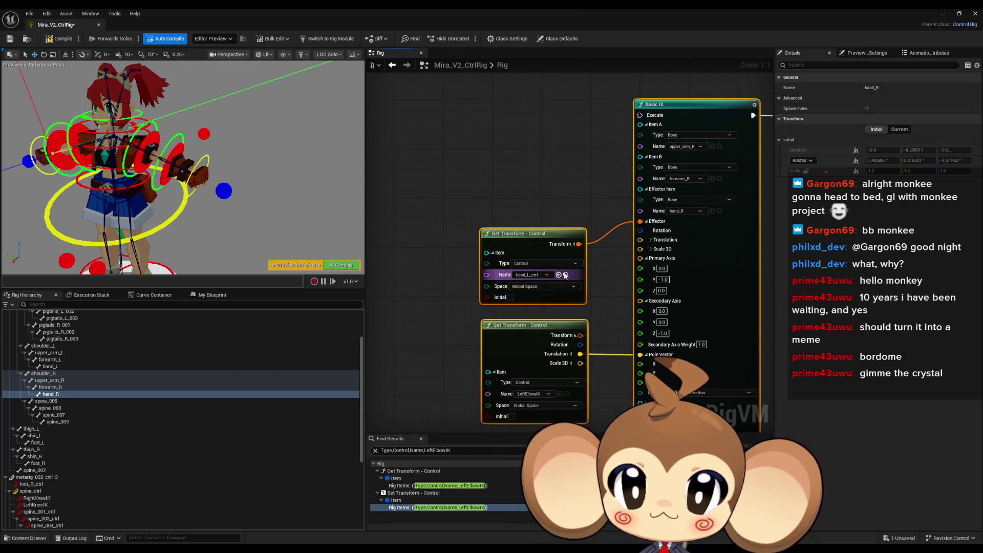
{"action": "left_click", "coordinate": [565, 275]}
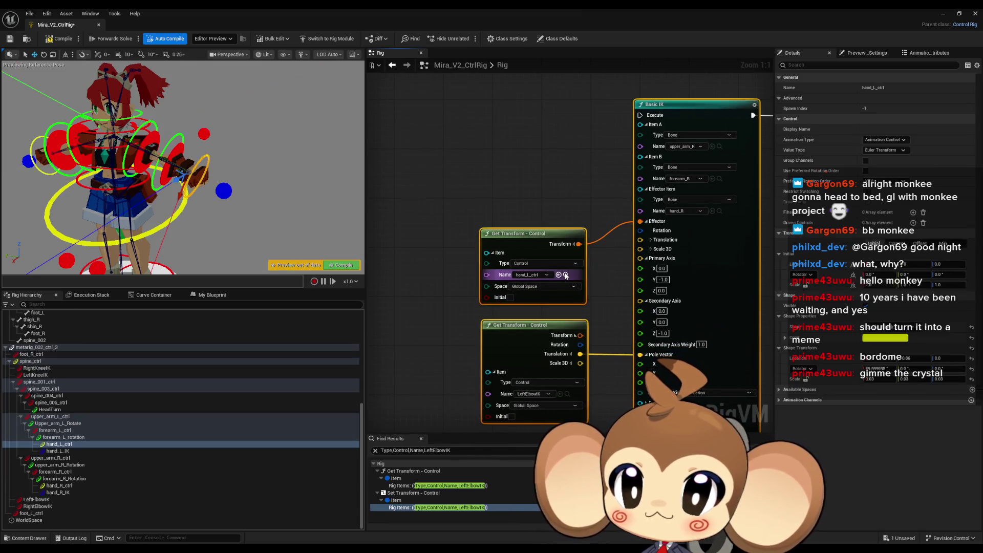
{"action": "left_click", "coordinate": [60, 487]}
{"action": "left_click", "coordinate": [558, 275]}
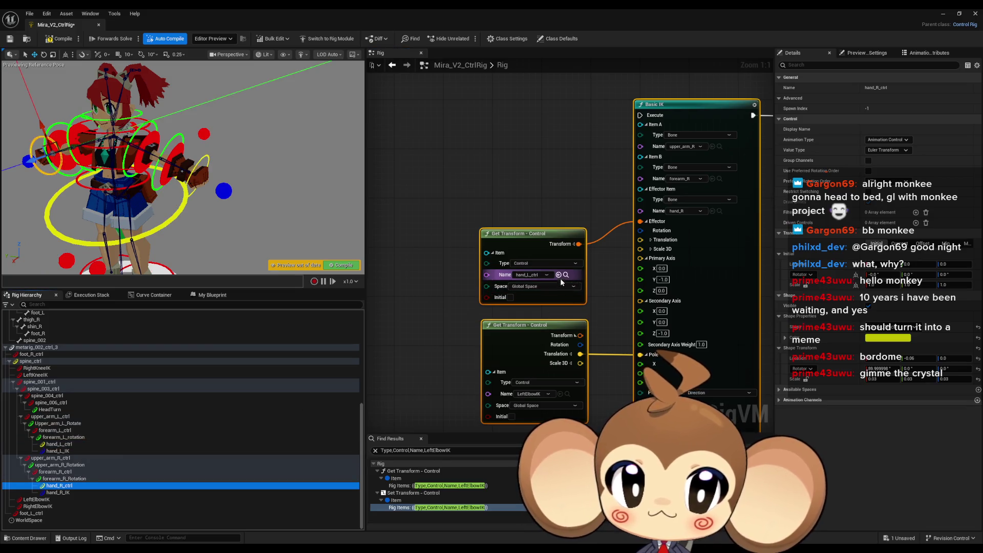
{"action": "left_click", "coordinate": [567, 394]}
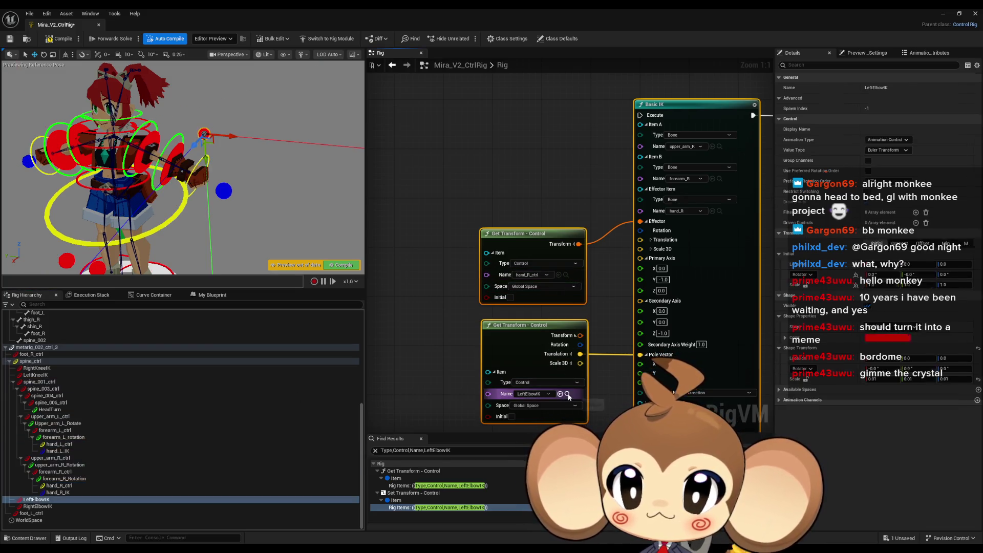
{"action": "left_click", "coordinate": [60, 506]}
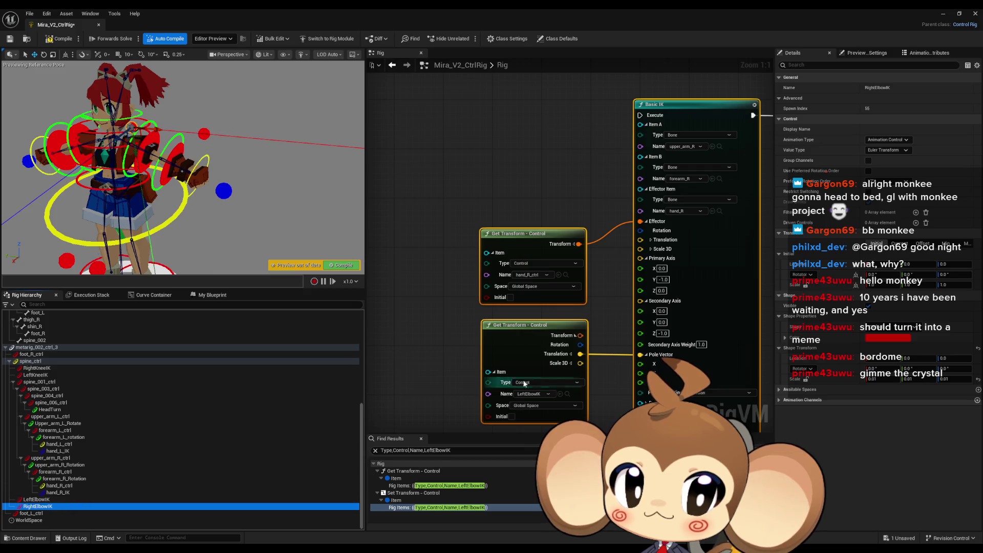
{"action": "left_click", "coordinate": [561, 394]}
{"action": "scroll", "coordinate": [571, 378], "scroll_direction": "down", "scroll_amount": 6}
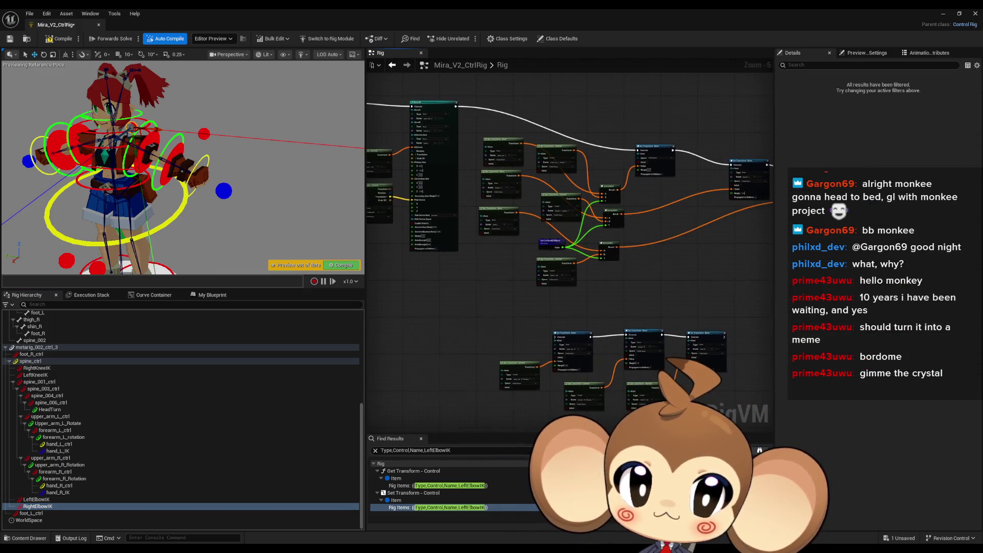
Step: Shift the lower and left node groups further left in the Rig graph
{"action": "scroll", "coordinate": [493, 245], "scroll_direction": "down", "scroll_amount": 2}
{"action": "left_click_drag", "start_coordinate": [477, 281], "coordinate": [632, 351]}
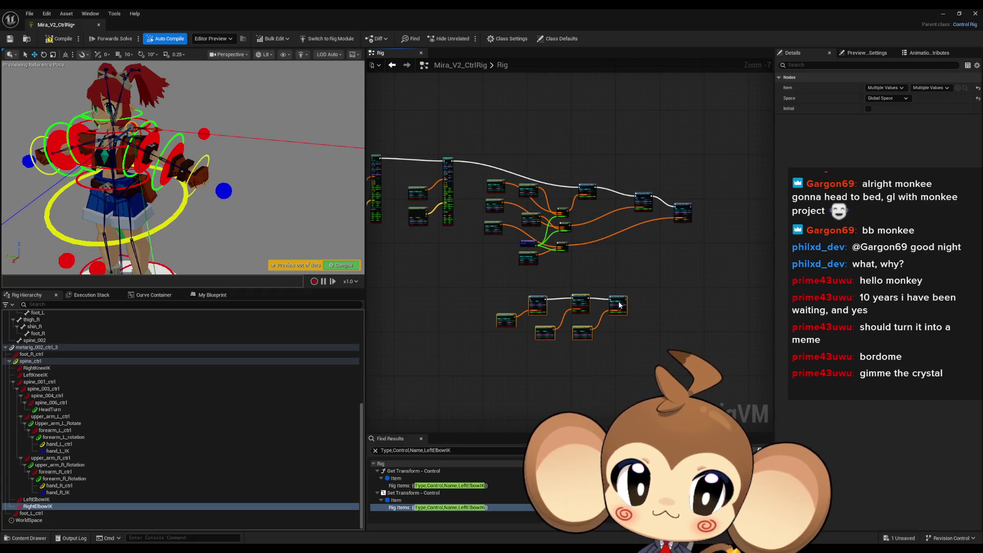
{"action": "left_click_drag", "start_coordinate": [617, 302], "coordinate": [446, 297]}
{"action": "mouse_move", "coordinate": [537, 284]}
{"action": "left_mouse_down"}
{"action": "mouse_move", "coordinate": [606, 333]}
{"action": "mouse_move", "coordinate": [499, 247]}
{"action": "mouse_move", "coordinate": [571, 258]}
{"action": "left_mouse_up"}
{"action": "left_click", "coordinate": [546, 210]}
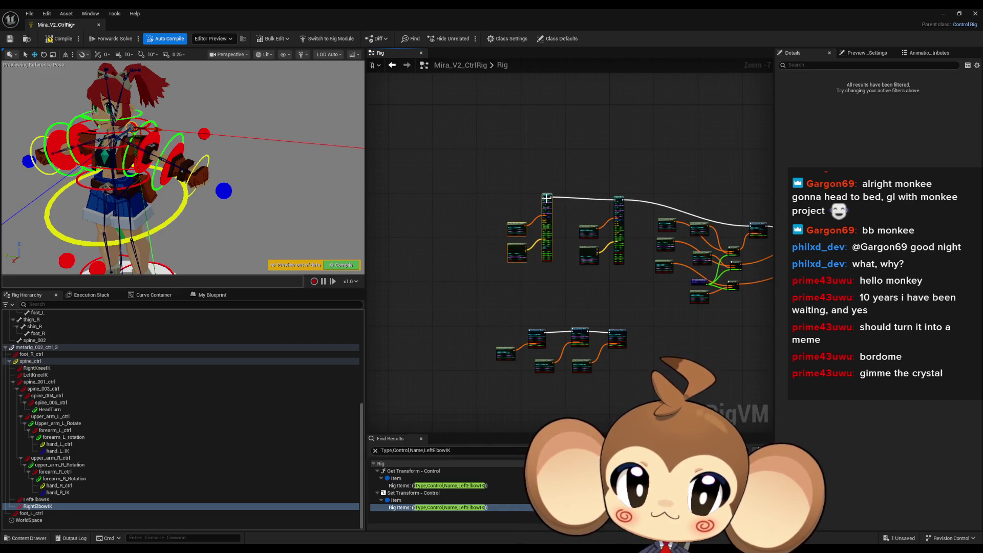
{"action": "left_click_drag", "start_coordinate": [547, 198], "coordinate": [426, 198]}
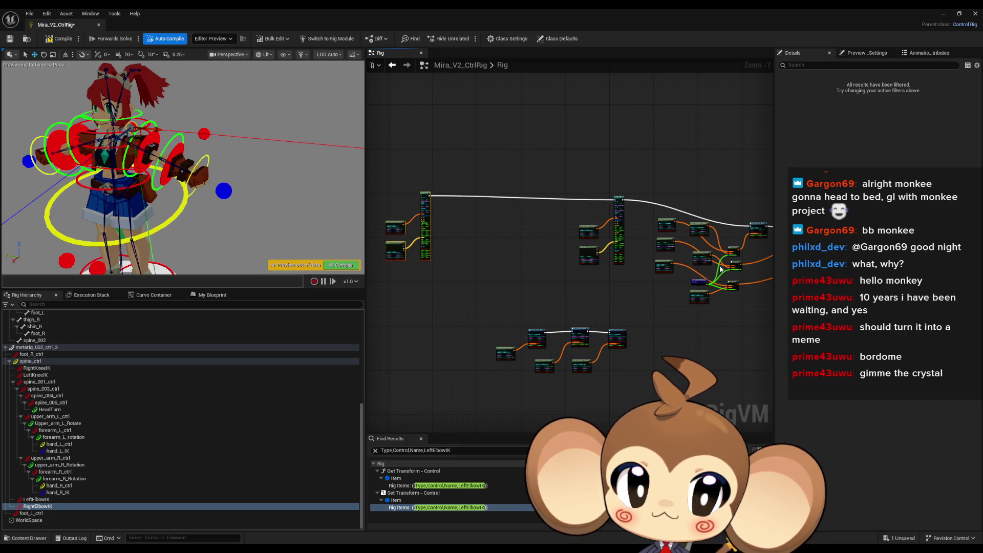
Step: Select the rightmost node cluster and paste a duplicate of it into the middle row
{"action": "left_click_drag", "start_coordinate": [720, 269], "coordinate": [586, 248]}
{"action": "mouse_move", "coordinate": [521, 174]}
{"action": "left_mouse_down"}
{"action": "mouse_move", "coordinate": [725, 290]}
{"action": "mouse_move", "coordinate": [751, 285]}
{"action": "left_mouse_up"}
{"action": "left_click_drag", "start_coordinate": [597, 336], "coordinate": [677, 290]}
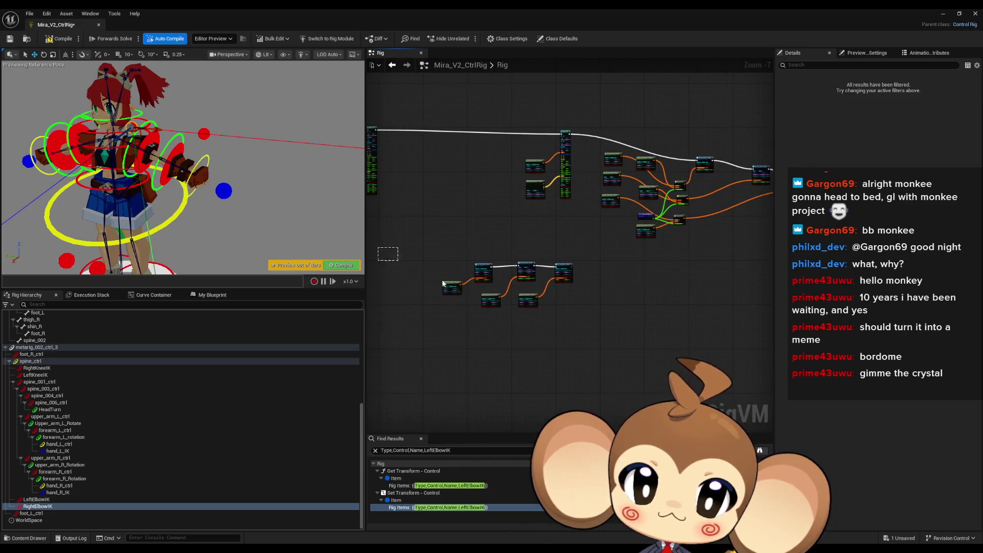
{"action": "key", "text": "ctrl+v"}
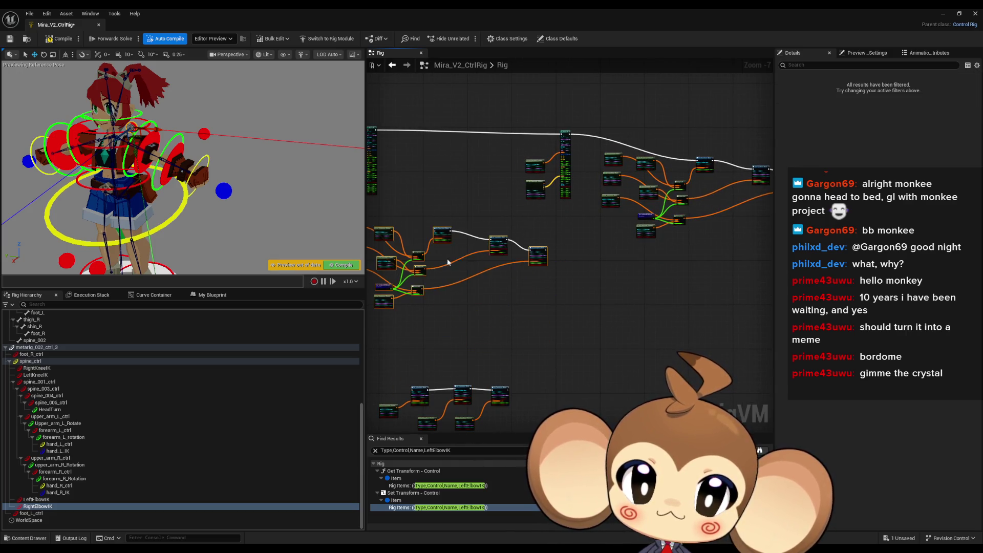
{"action": "scroll", "coordinate": [499, 226], "scroll_direction": "up", "scroll_amount": 4}
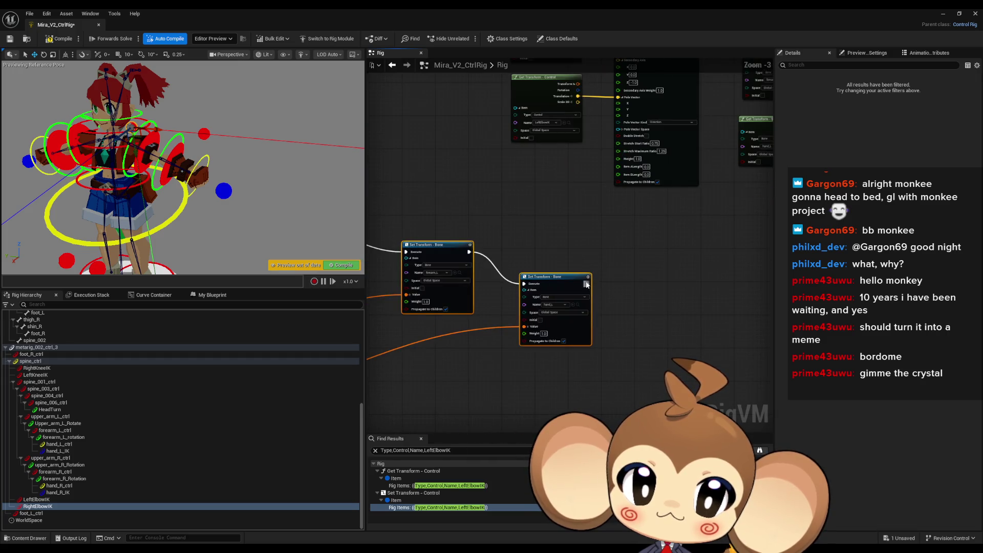
Step: Wire execution from the Set Transform node into Basic IK and the Set Transform – Bone node
{"action": "mouse_move", "coordinate": [586, 284]}
{"action": "left_mouse_down"}
{"action": "mouse_move", "coordinate": [623, 121]}
{"action": "mouse_move", "coordinate": [620, 76]}
{"action": "left_mouse_up"}
{"action": "scroll", "coordinate": [477, 260], "scroll_direction": "down", "scroll_amount": 4}
{"action": "scroll", "coordinate": [553, 311], "scroll_direction": "up", "scroll_amount": 4}
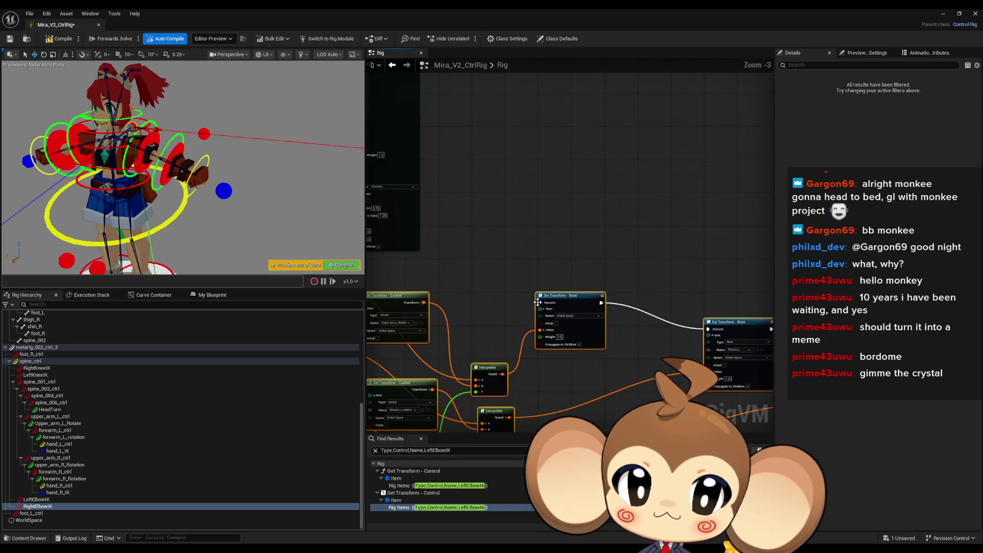
{"action": "mouse_move", "coordinate": [537, 302]}
{"action": "left_mouse_down"}
{"action": "mouse_move", "coordinate": [453, 95]}
{"action": "mouse_move", "coordinate": [416, 103]}
{"action": "left_mouse_up"}
{"action": "scroll", "coordinate": [478, 252], "scroll_direction": "up", "scroll_amount": 4}
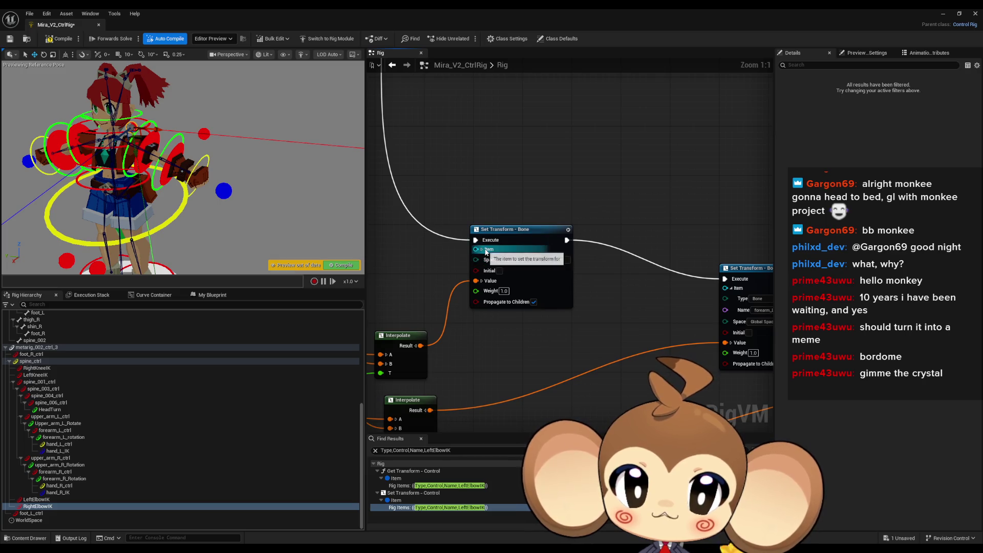
Step: Set the copied Set Transform – Bone nodes' bones to hand_R and upper_arm_R
{"action": "left_click", "coordinate": [482, 250]}
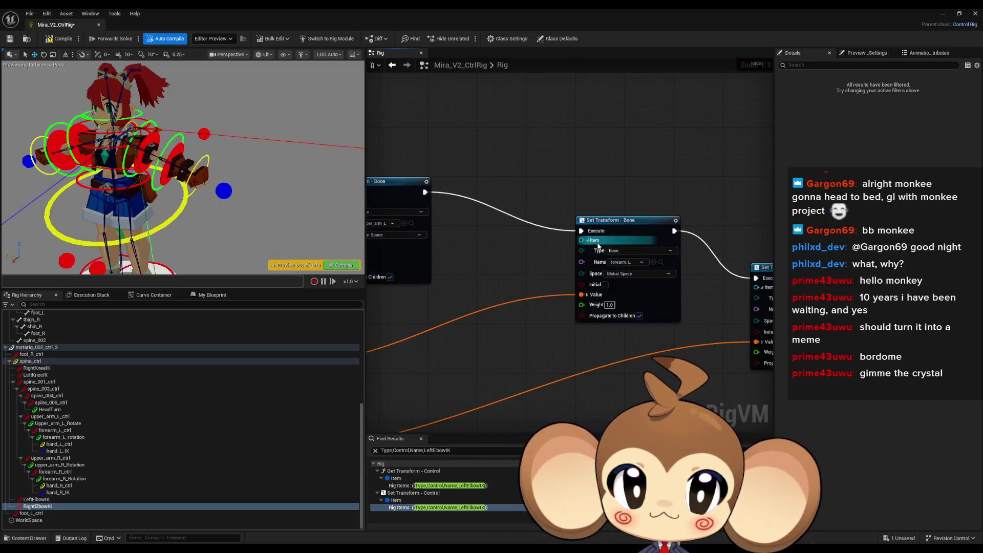
{"action": "left_click", "coordinate": [593, 235]}
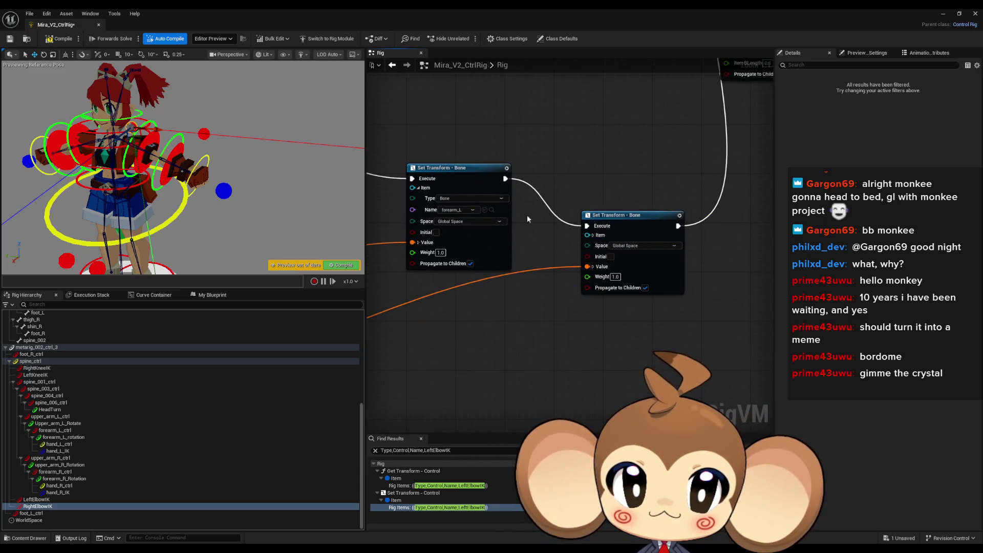
{"action": "left_click", "coordinate": [593, 235]}
{"action": "left_click", "coordinate": [666, 257]}
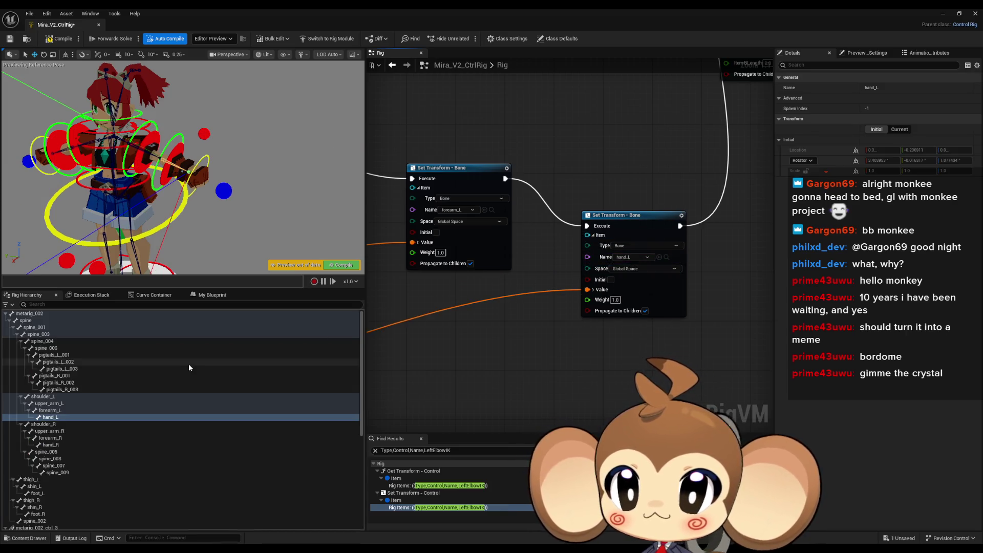
{"action": "left_click", "coordinate": [184, 444]}
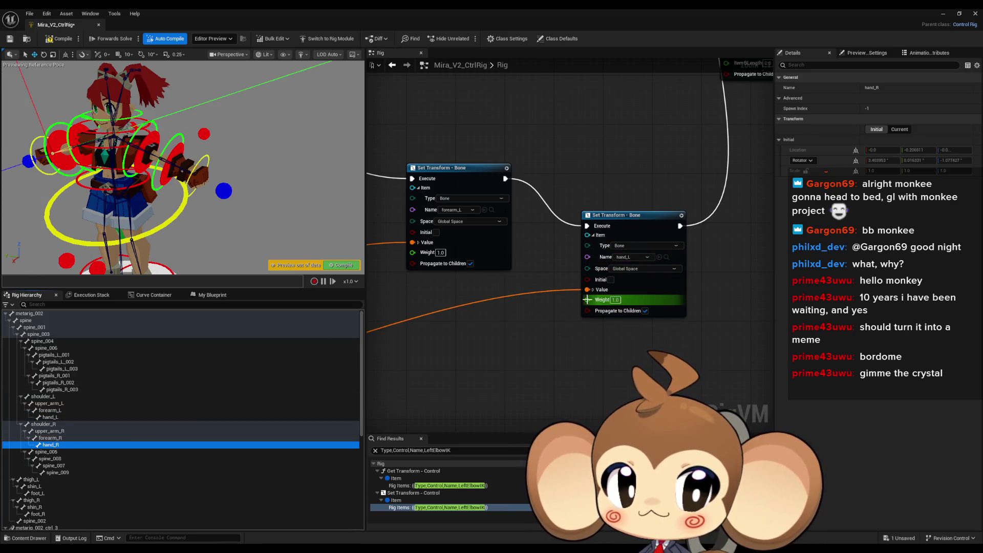
{"action": "left_click", "coordinate": [659, 257]}
{"action": "left_click", "coordinate": [50, 438]}
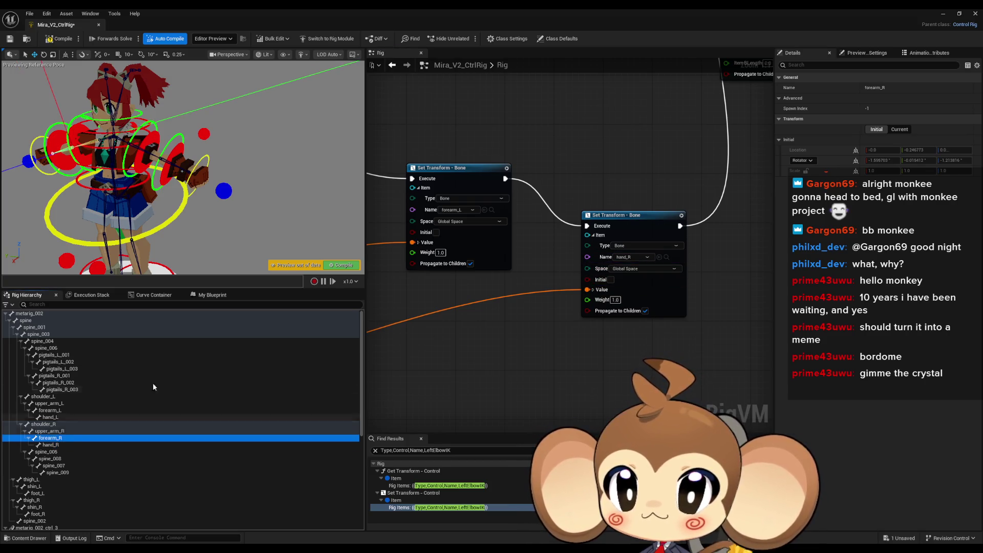
{"action": "left_click", "coordinate": [486, 211]}
{"action": "scroll", "coordinate": [512, 215], "scroll_direction": "down", "scroll_amount": 2}
{"action": "scroll", "coordinate": [563, 256], "scroll_direction": "up", "scroll_amount": 2}
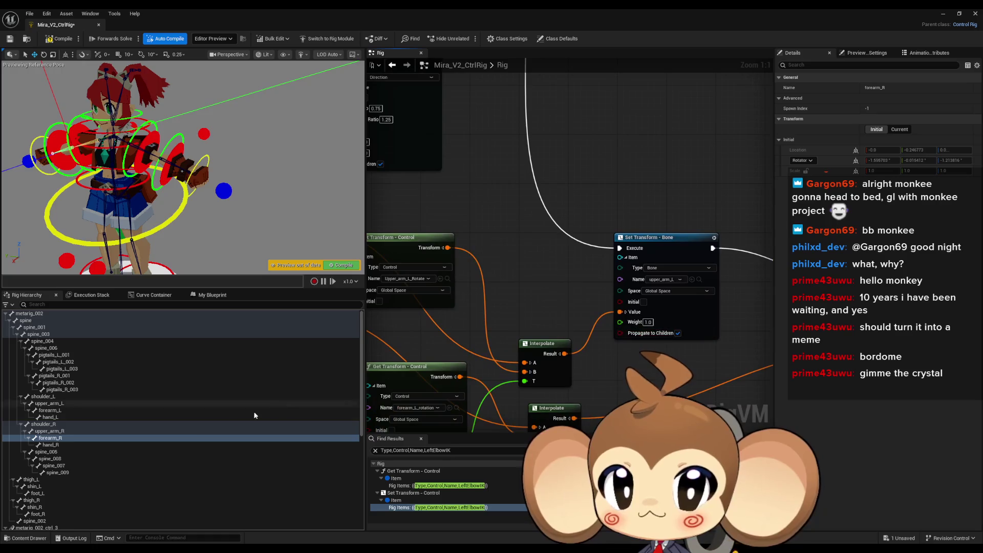
{"action": "left_click", "coordinate": [50, 431]}
{"action": "left_click", "coordinate": [692, 280]}
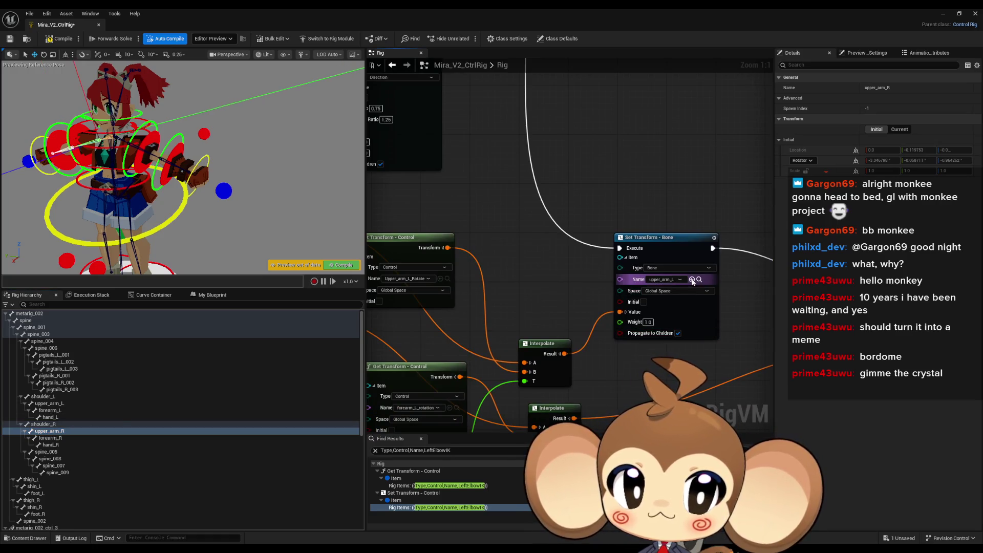
Step: Set the Get Transform – Bone nodes to upper_arm_R and forearm_R, then pick hand_R
{"action": "mouse_move", "coordinate": [484, 323]}
{"action": "left_mouse_down"}
{"action": "mouse_move", "coordinate": [634, 296]}
{"action": "mouse_move", "coordinate": [577, 273]}
{"action": "left_mouse_up"}
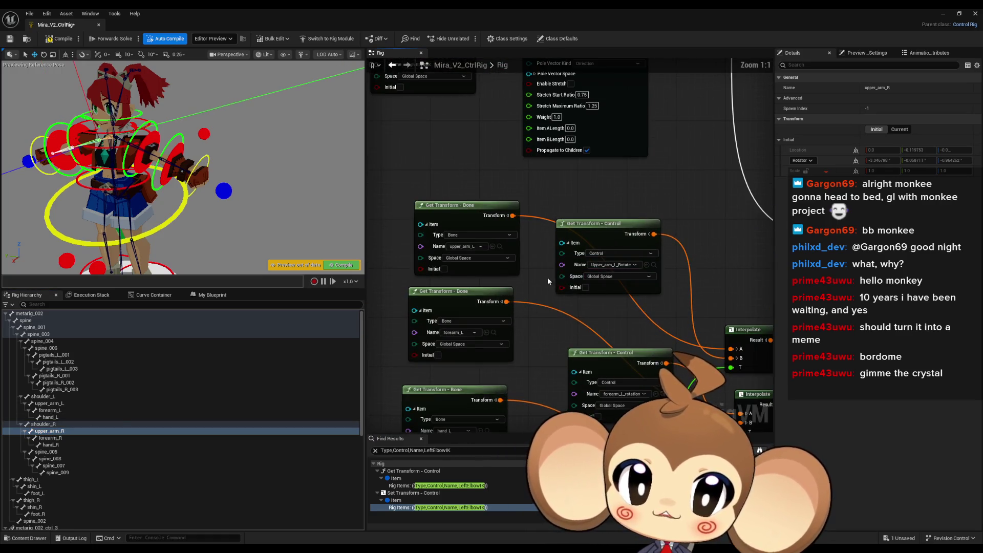
{"action": "left_click", "coordinate": [499, 247]}
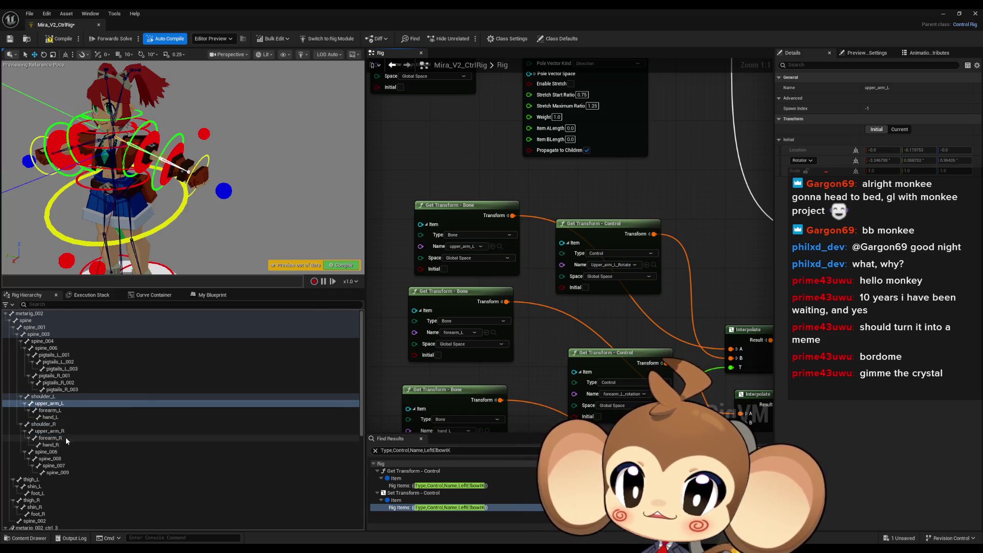
{"action": "left_click", "coordinate": [53, 431]}
{"action": "left_click", "coordinate": [493, 247]}
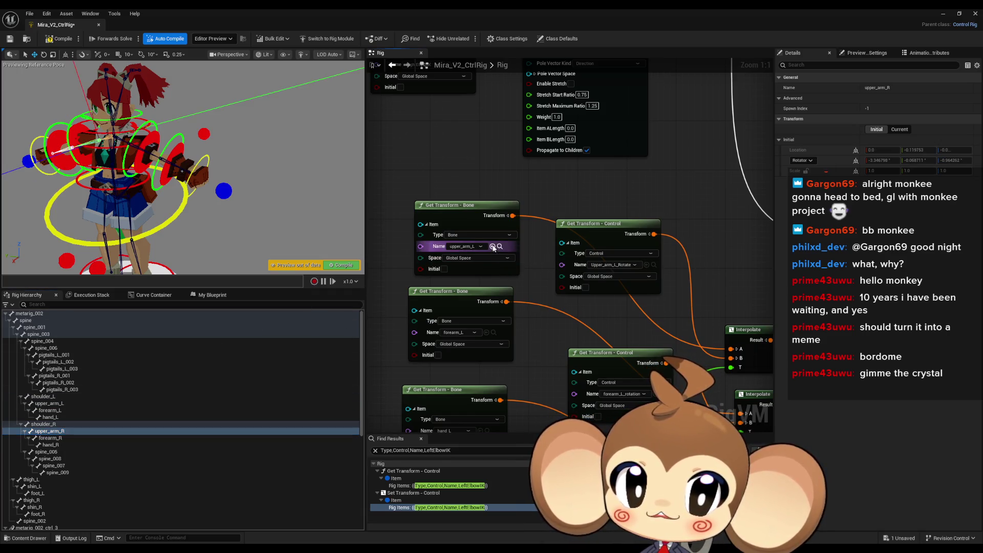
{"action": "scroll", "coordinate": [543, 326], "scroll_direction": "down", "scroll_amount": 2}
{"action": "left_click", "coordinate": [50, 437]}
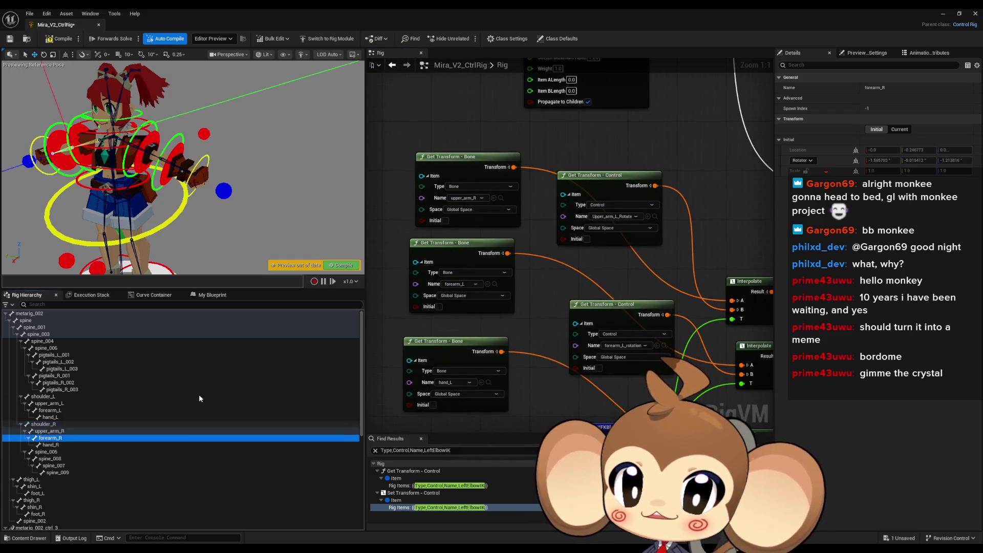
{"action": "left_click", "coordinate": [489, 286]}
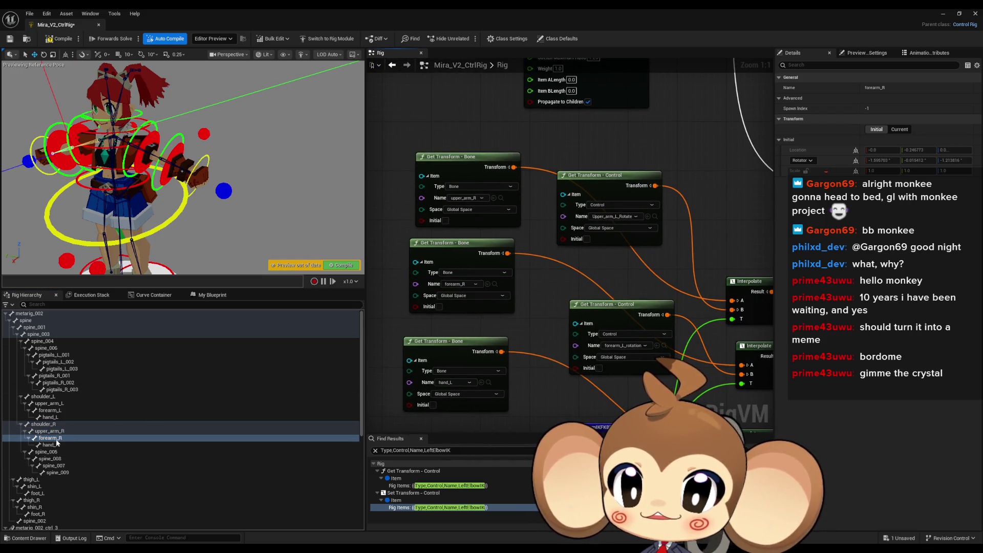
{"action": "left_click", "coordinate": [154, 444]}
{"action": "scroll", "coordinate": [507, 347], "scroll_direction": "down", "scroll_amount": 1}
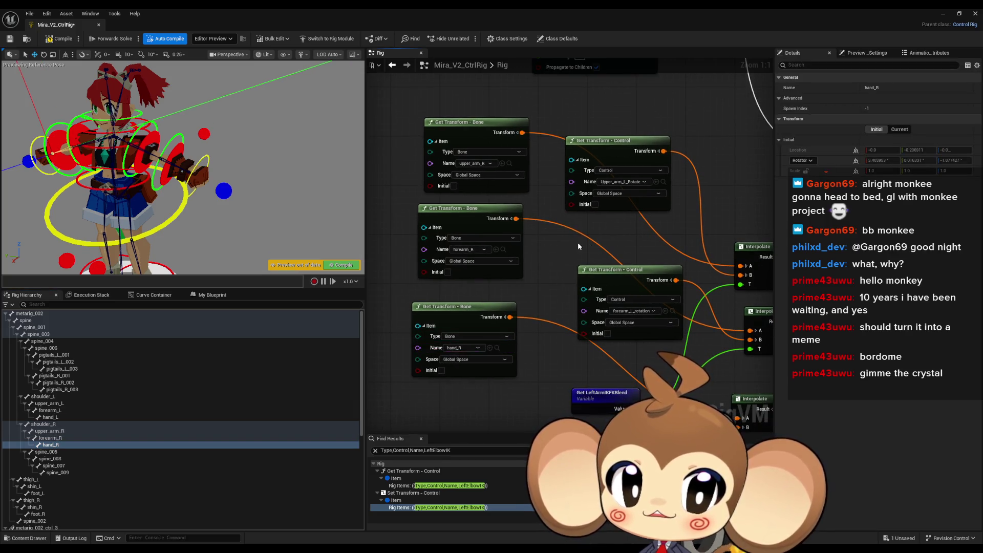
Step: Set the upper arm and forearm control nodes to upper_arm_R_Rotation and forearm_R_Rotation
{"action": "left_click", "coordinate": [528, 167]}
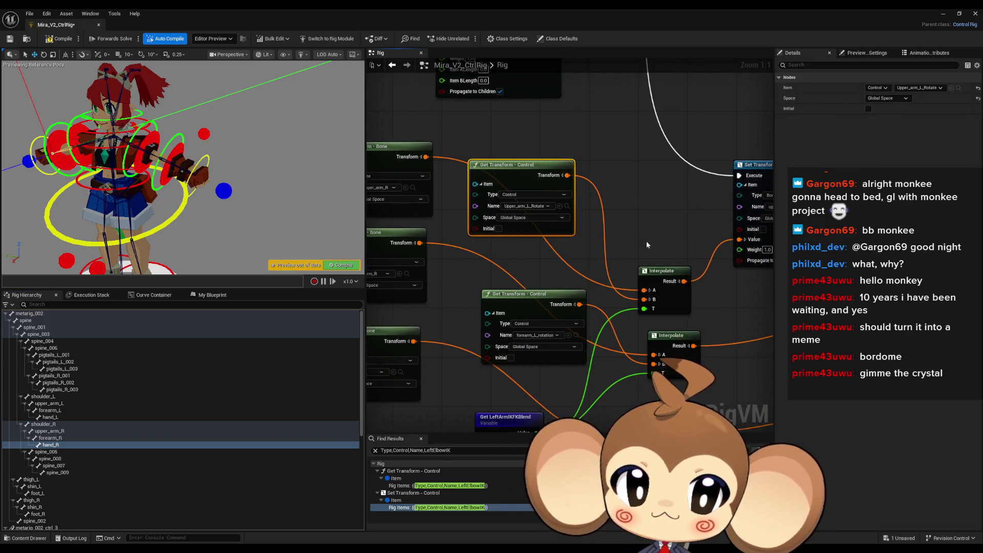
{"action": "left_click", "coordinate": [565, 205]}
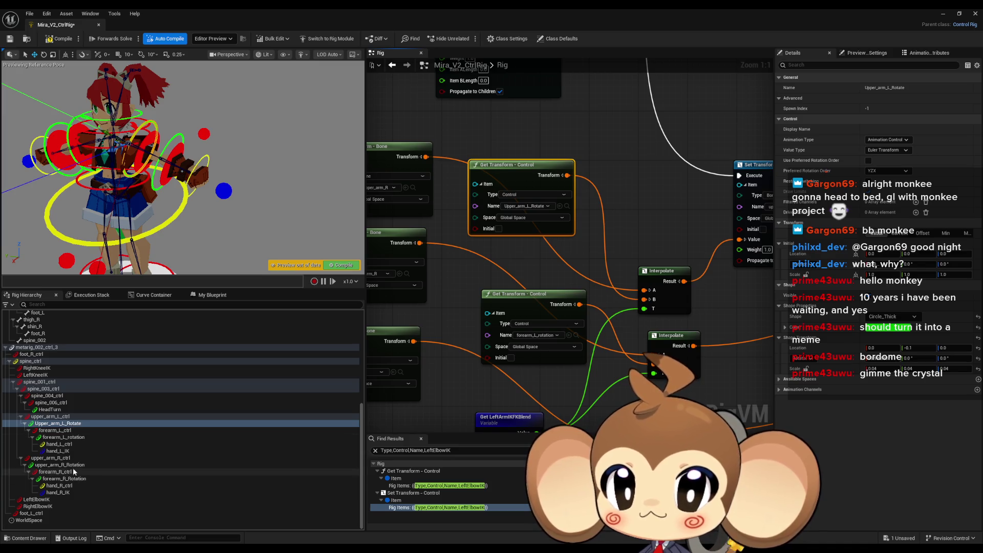
{"action": "left_click", "coordinate": [73, 465]}
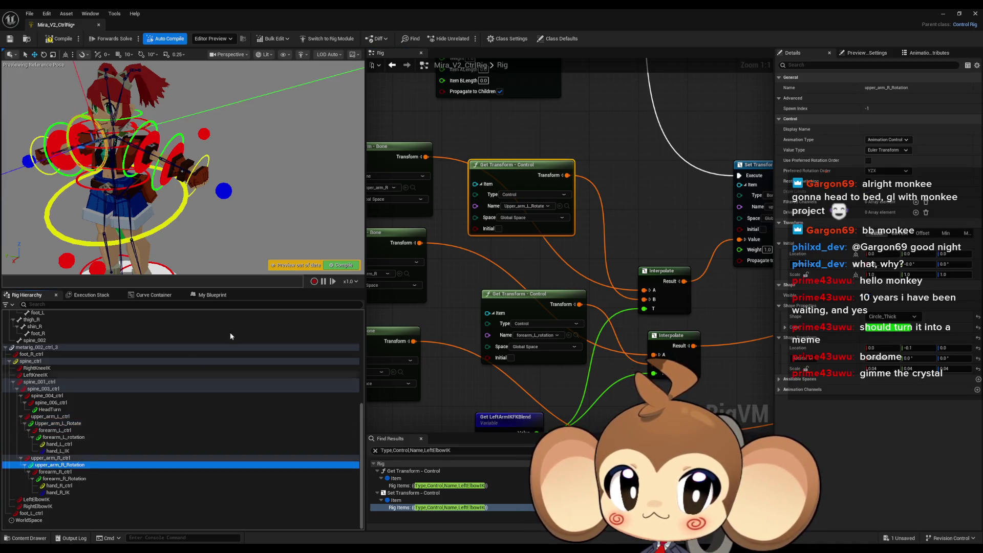
{"action": "left_click", "coordinate": [559, 206]}
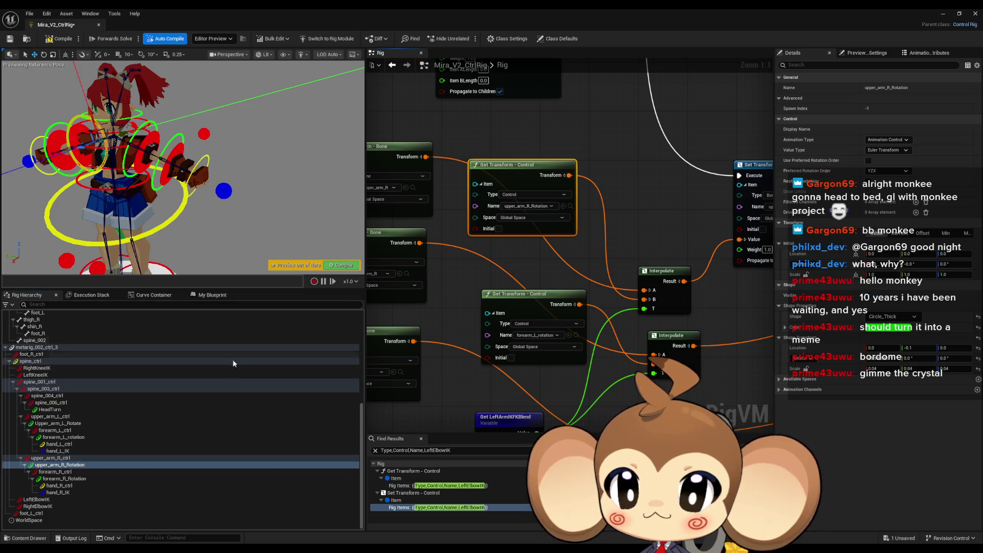
{"action": "left_click", "coordinate": [575, 335]}
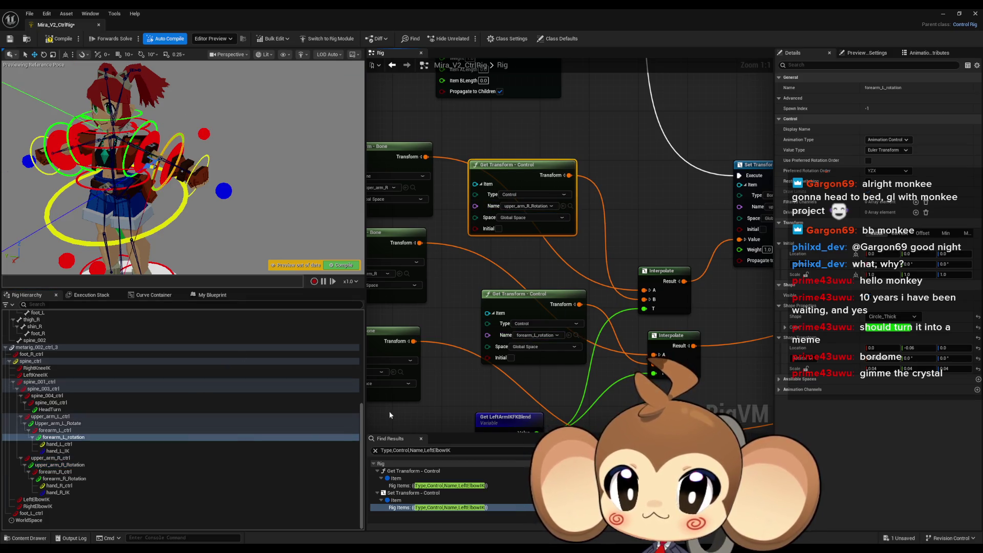
{"action": "left_click", "coordinate": [64, 478]}
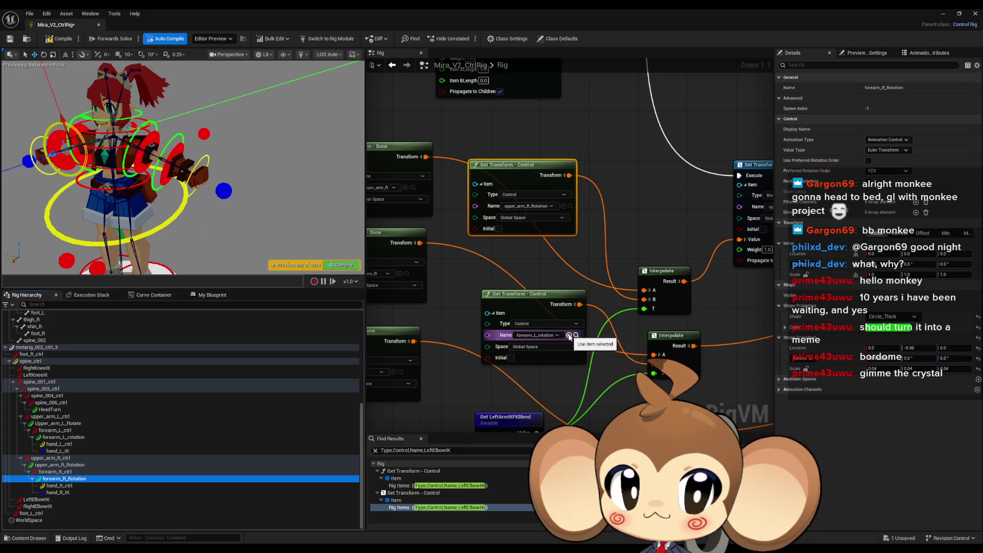
{"action": "left_click", "coordinate": [568, 336]}
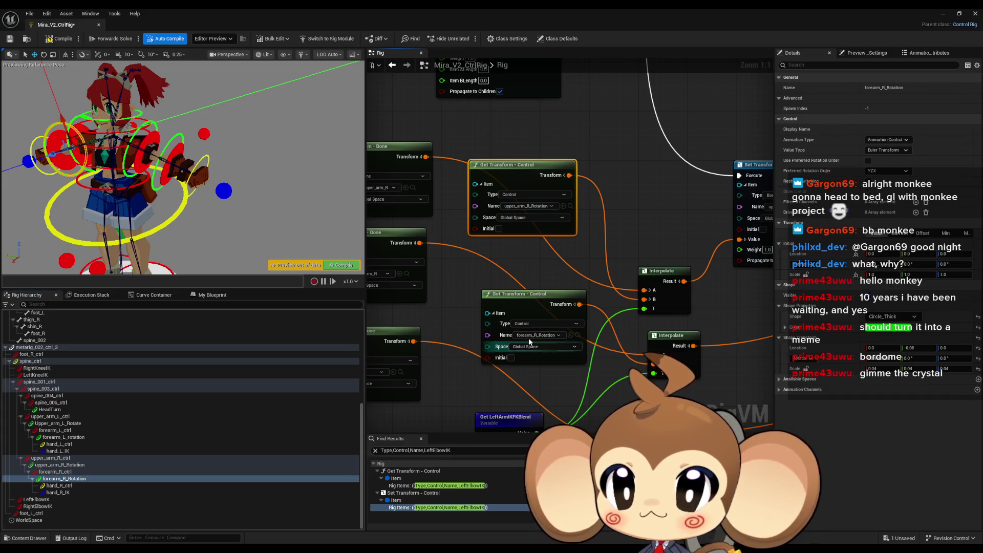
Step: Recheck both control assignments and set the hand node's control to hand_R_ctrl
{"action": "left_click", "coordinate": [571, 205]}
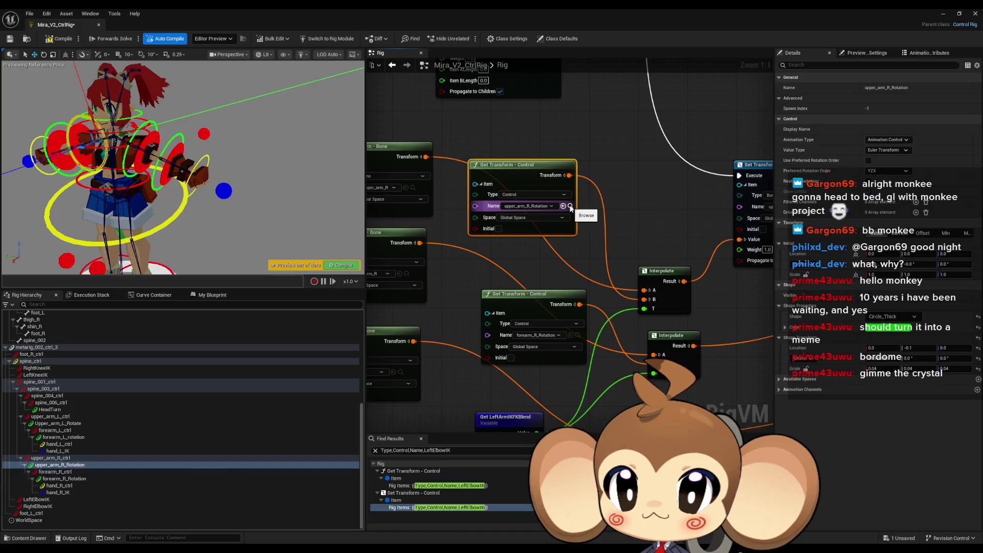
{"action": "left_click", "coordinate": [578, 335]}
{"action": "scroll", "coordinate": [573, 340], "scroll_direction": "down", "scroll_amount": 5}
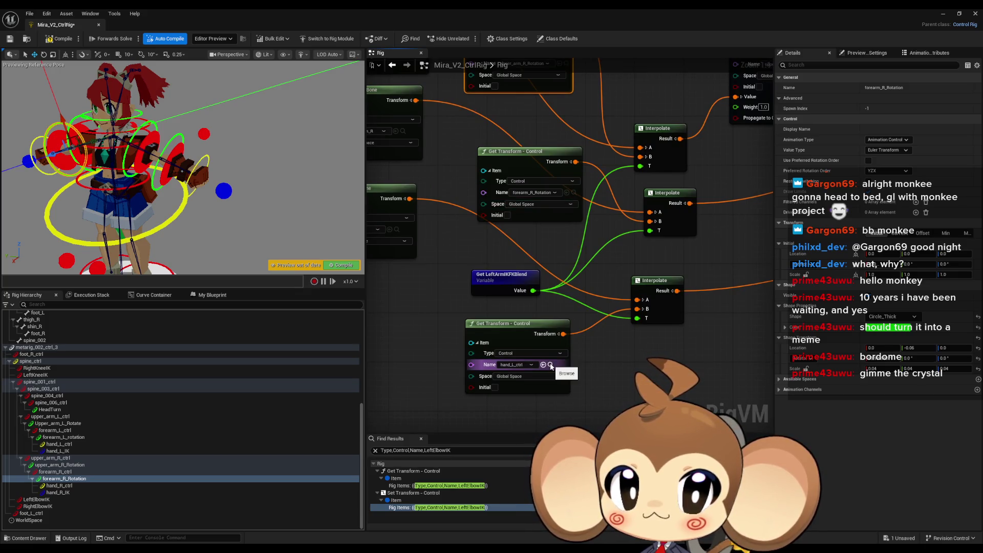
{"action": "left_click", "coordinate": [550, 364]}
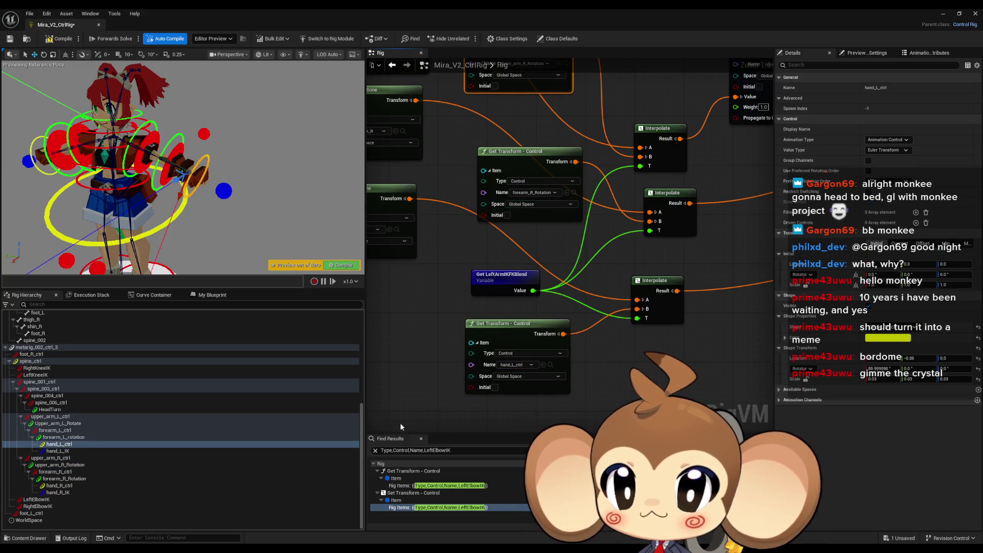
{"action": "left_click", "coordinate": [91, 484]}
{"action": "left_click", "coordinate": [551, 365]}
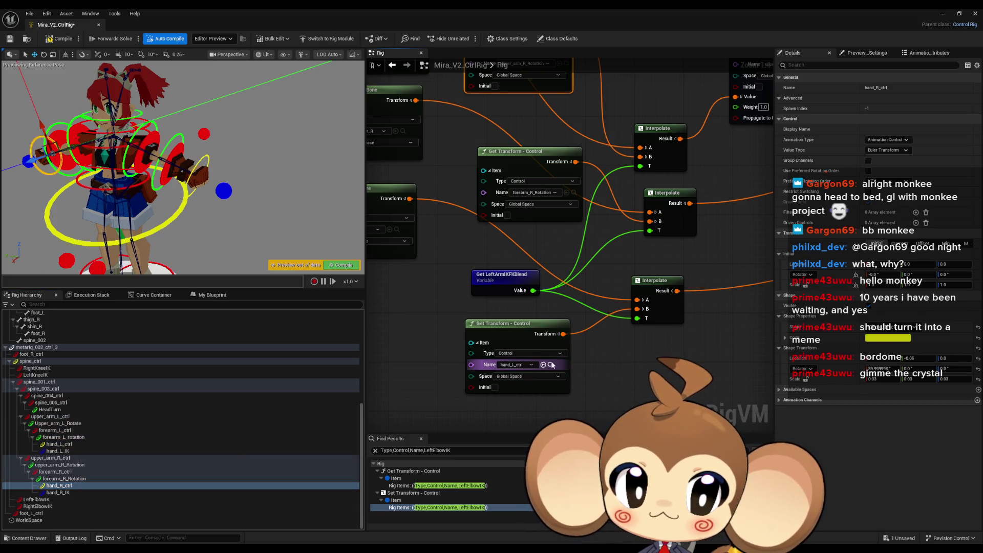
{"action": "scroll", "coordinate": [615, 364], "scroll_direction": "down", "scroll_amount": 5}
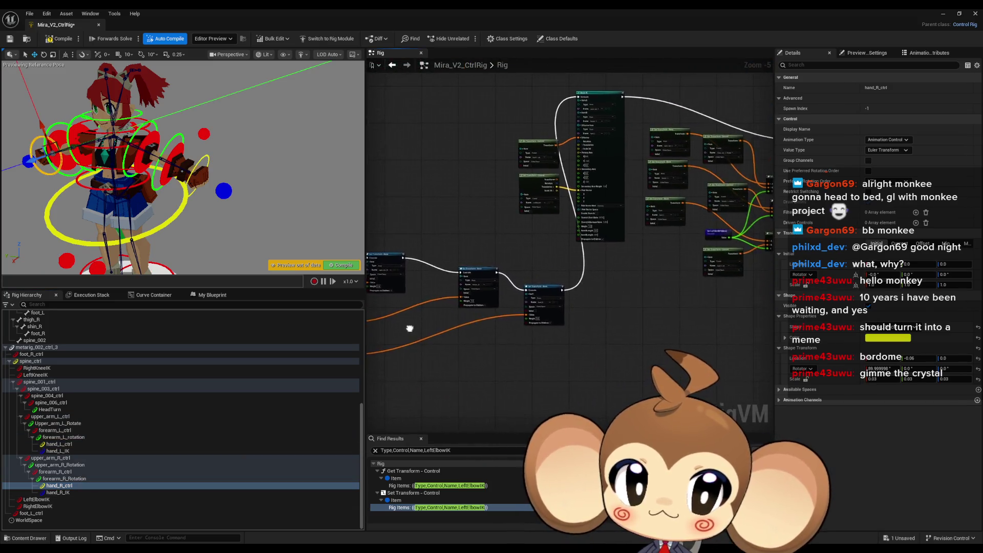
Step: Review the left-arm control nodes and pull a new execution wire from the Set Transform node
{"action": "scroll", "coordinate": [603, 324], "scroll_direction": "up", "scroll_amount": 5}
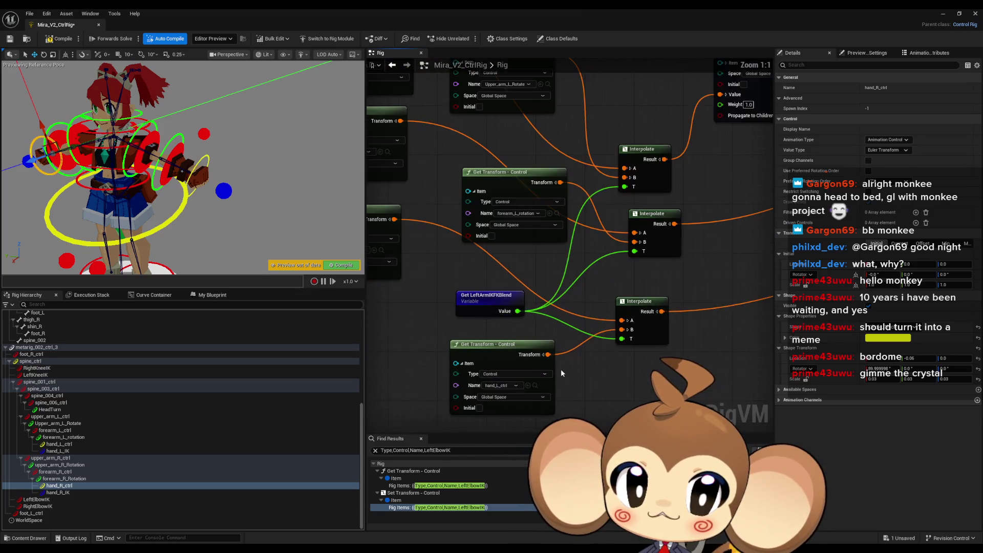
{"action": "left_click", "coordinate": [535, 388]}
{"action": "left_click_drag", "start_coordinate": [556, 214], "coordinate": [552, 341]}
{"action": "left_click", "coordinate": [552, 341]}
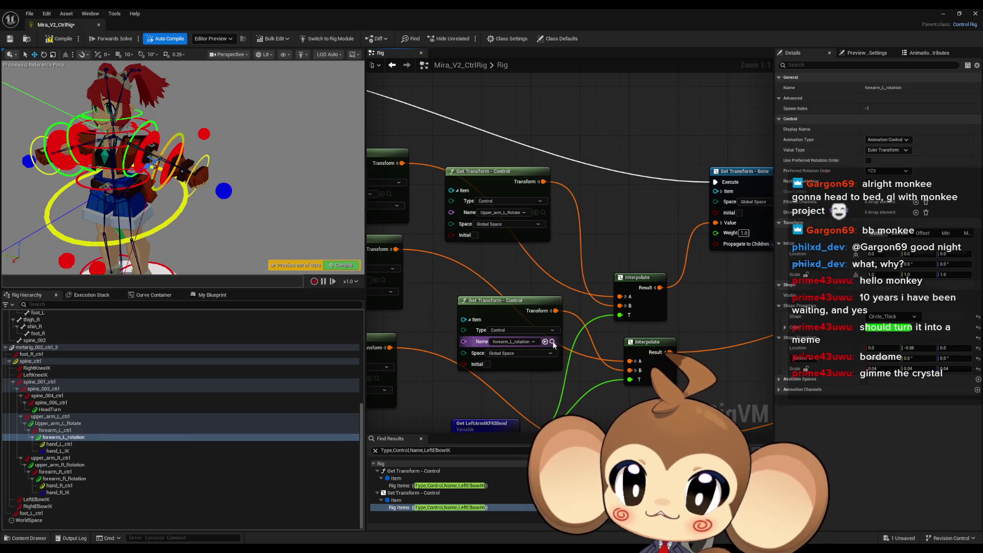
{"action": "left_click", "coordinate": [543, 213]}
{"action": "scroll", "coordinate": [483, 311], "scroll_direction": "down", "scroll_amount": 8}
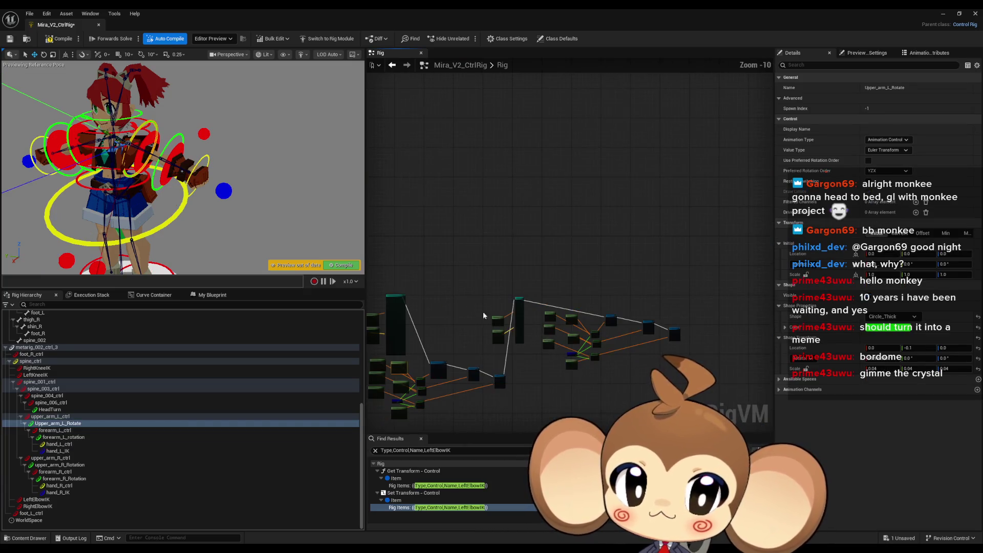
{"action": "scroll", "coordinate": [611, 214], "scroll_direction": "up", "scroll_amount": 3}
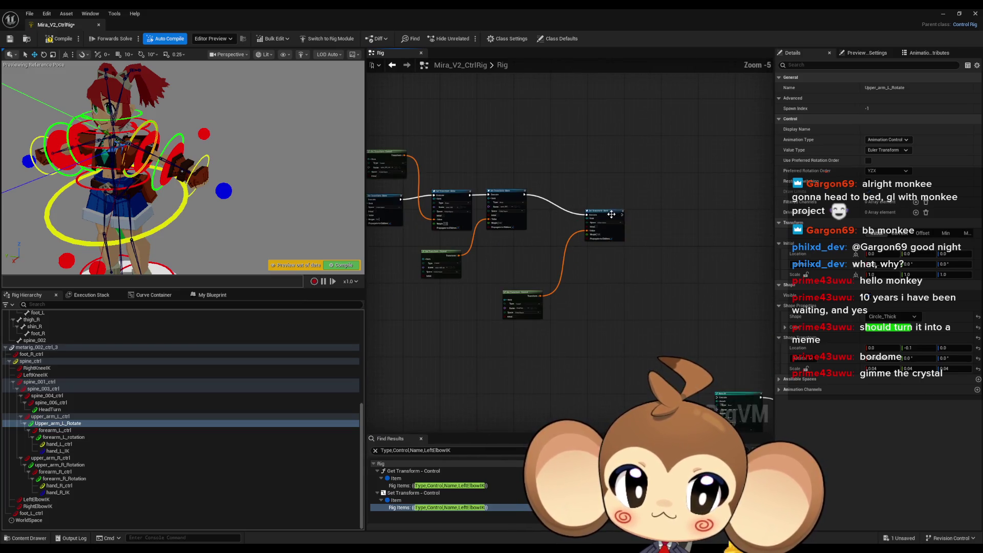
{"action": "mouse_move", "coordinate": [621, 215]}
{"action": "left_mouse_down"}
{"action": "mouse_move", "coordinate": [719, 396]}
{"action": "mouse_move", "coordinate": [550, 342]}
{"action": "left_mouse_up"}
Step: Save the rig and inspect the LeftArmIKFKBlend variable's properties while orbiting the preview
{"action": "left_click", "coordinate": [212, 295]}
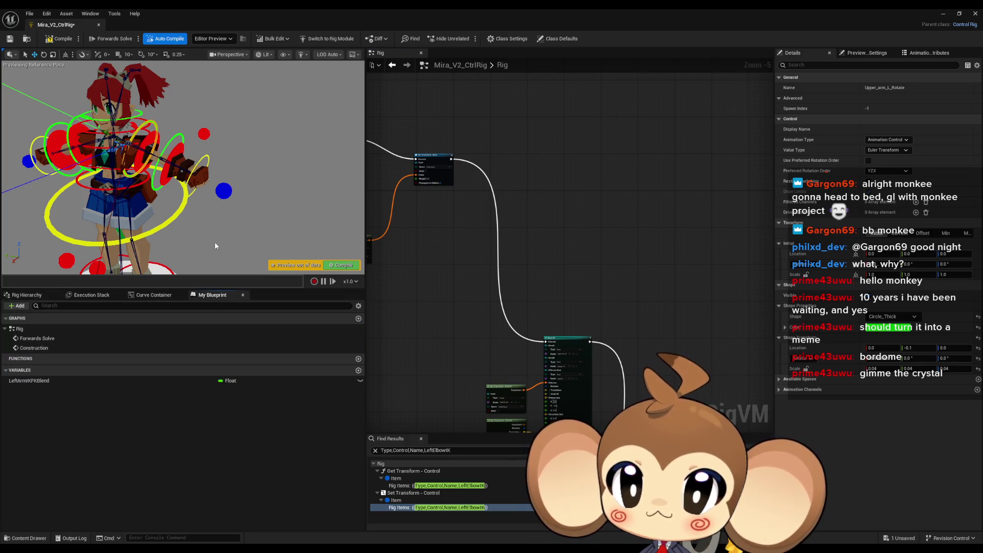
{"action": "key", "text": "ctrl+s"}
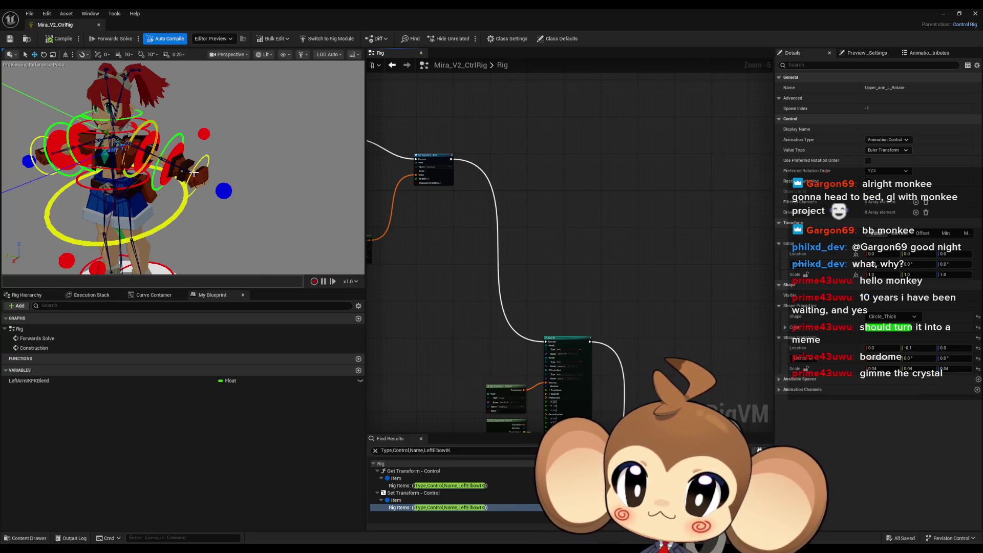
{"action": "left_click", "coordinate": [180, 182]}
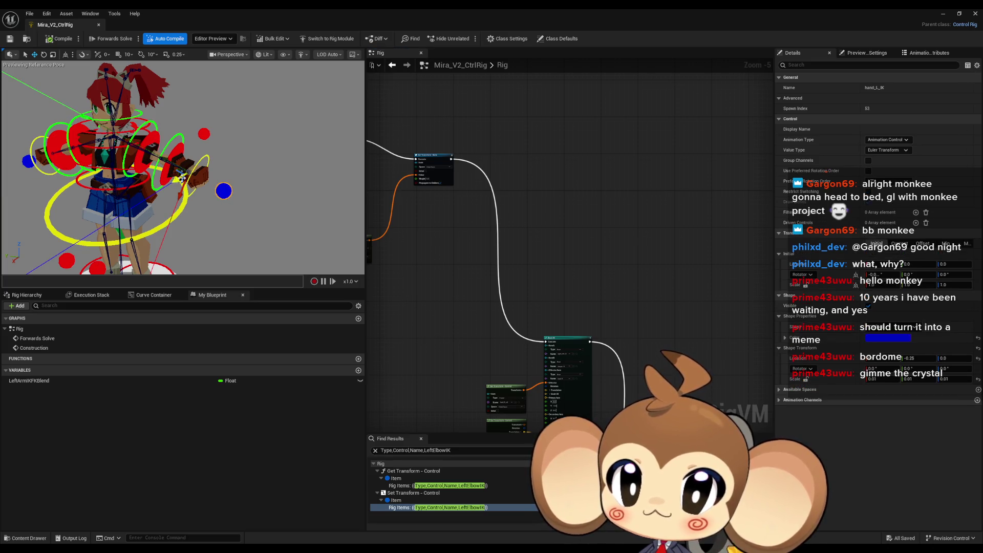
{"action": "left_click_drag", "start_coordinate": [182, 178], "coordinate": [149, 169]}
{"action": "left_click", "coordinate": [195, 382]}
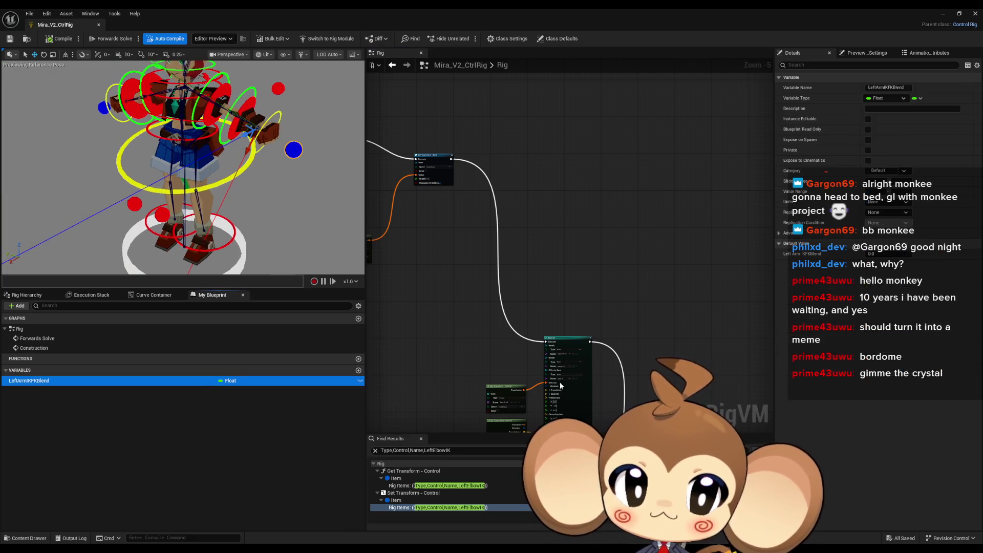
{"action": "mouse_move", "coordinate": [205, 179]}
{"action": "left_mouse_down"}
{"action": "mouse_move", "coordinate": [161, 174]}
{"action": "mouse_move", "coordinate": [182, 189]}
{"action": "mouse_move", "coordinate": [139, 203]}
{"action": "left_mouse_up"}
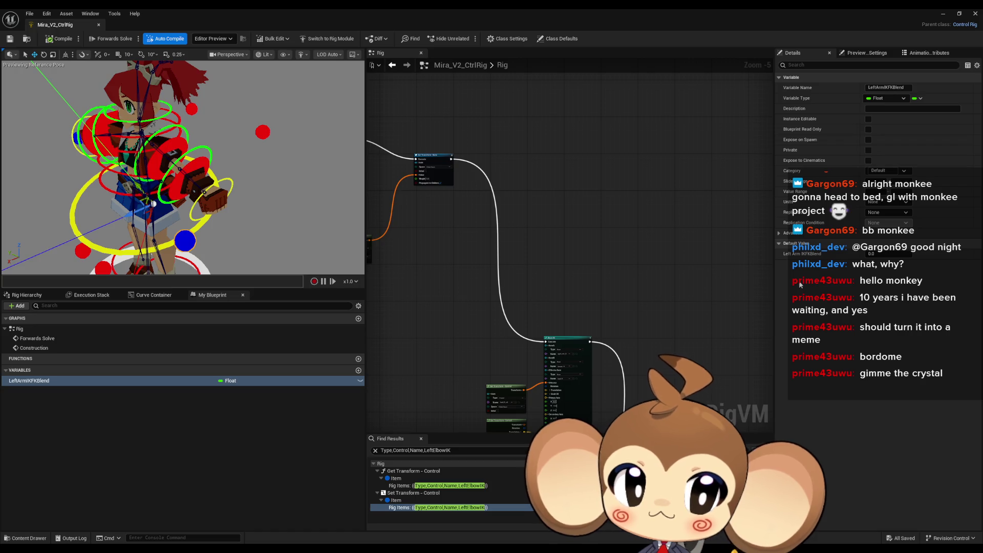
{"action": "key", "text": "Return"}
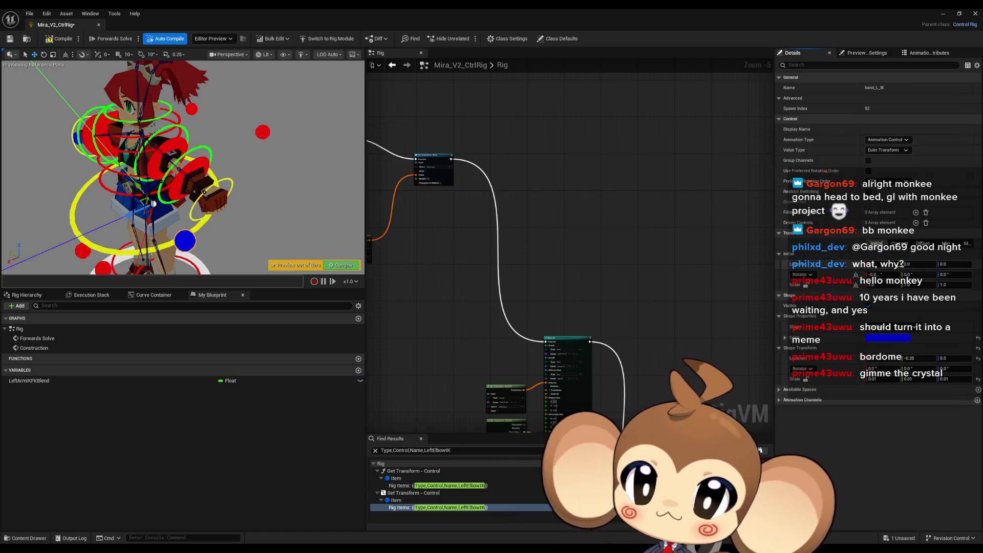
Step: Compile and save, then drag the hand_L_IK control leftward to test the arm
{"action": "left_click_drag", "start_coordinate": [140, 203], "coordinate": [142, 207]}
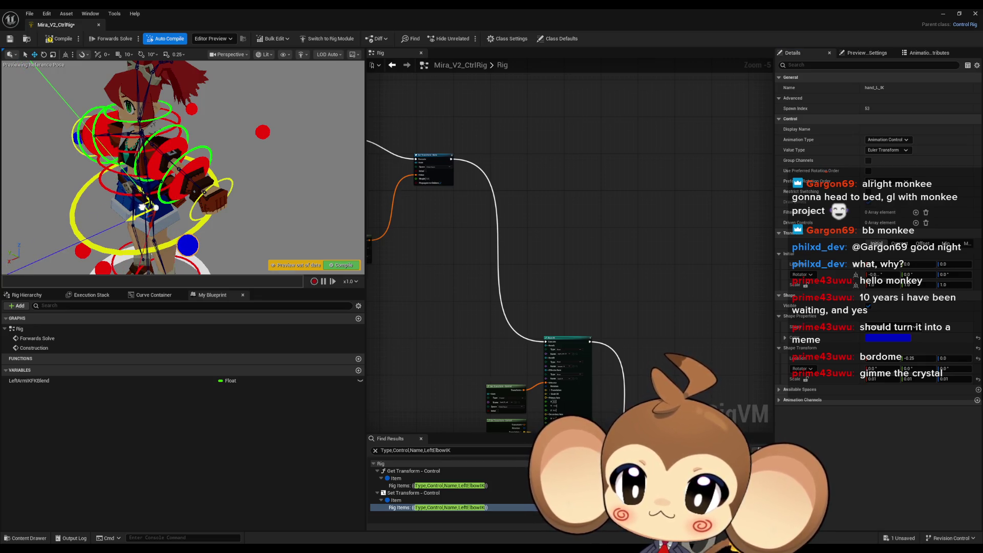
{"action": "left_click", "coordinate": [49, 382]}
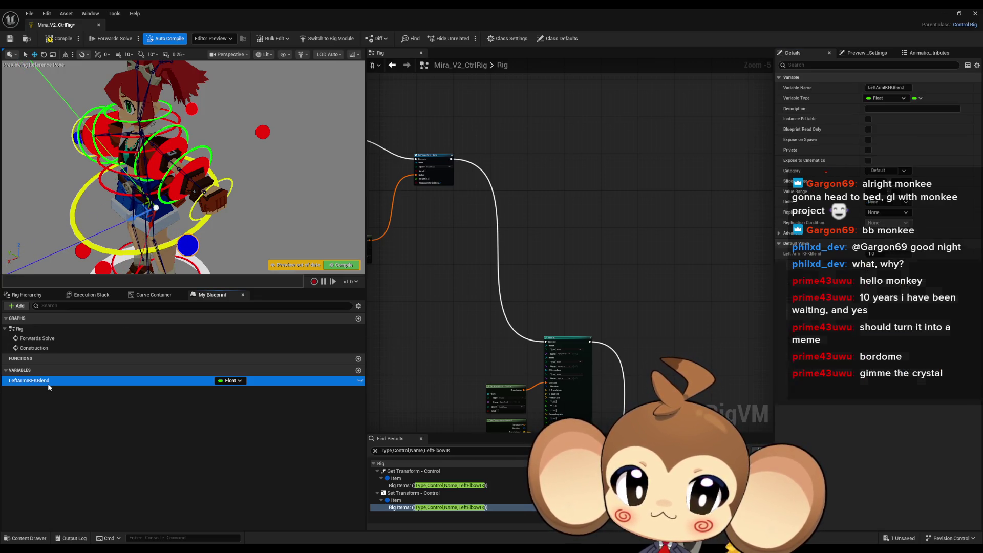
{"action": "left_click", "coordinate": [59, 39]}
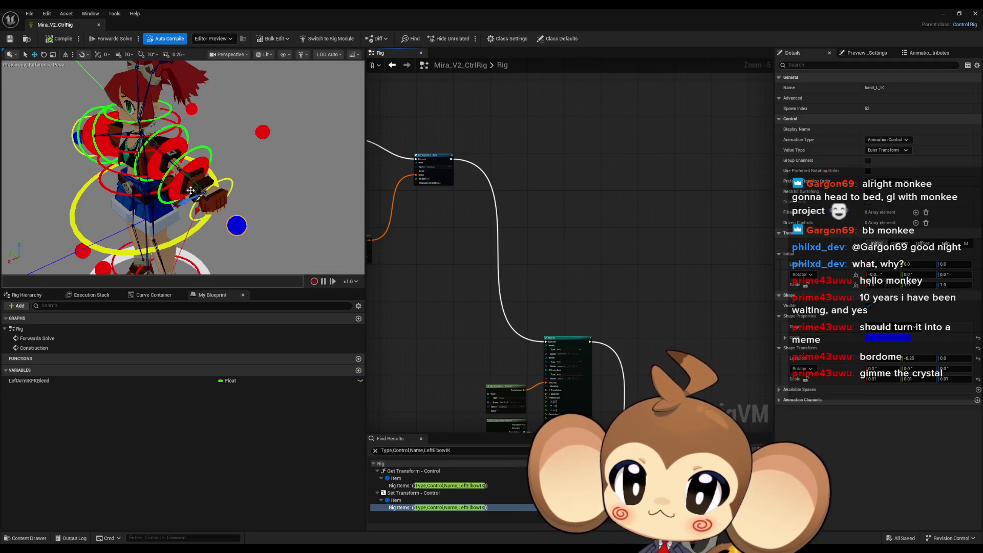
{"action": "left_click_drag", "start_coordinate": [190, 190], "coordinate": [129, 183]}
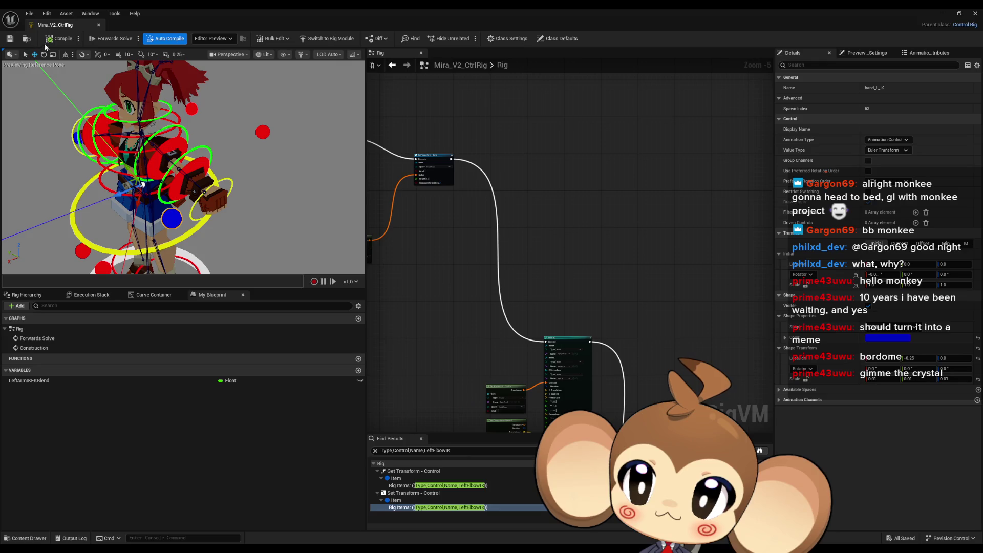
Step: Swap the right-arm Basic IK effector's Get Transform control from hand_R_ctrl to hand_R_IK
{"action": "scroll", "coordinate": [647, 305], "scroll_direction": "down", "scroll_amount": 2}
{"action": "scroll", "coordinate": [615, 244], "scroll_direction": "up", "scroll_amount": 5}
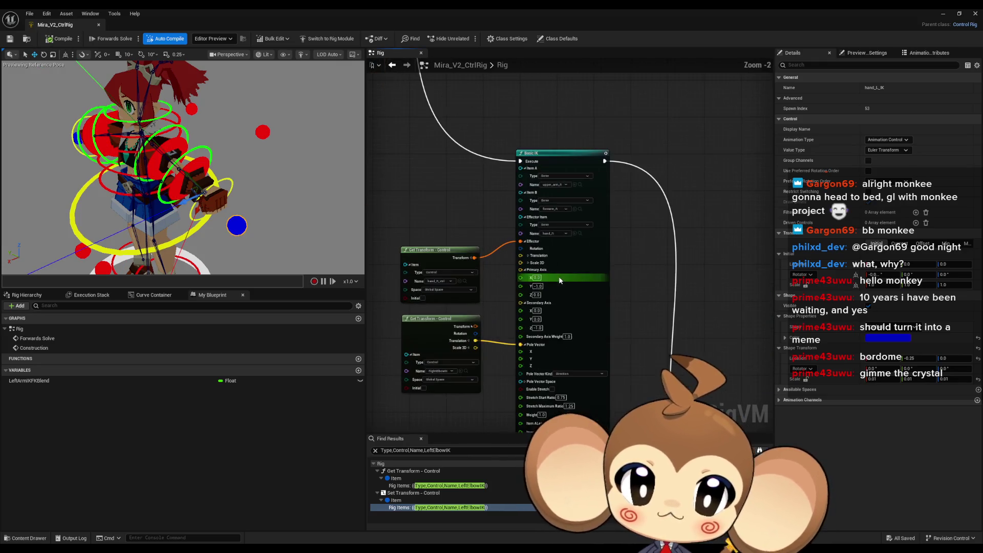
{"action": "scroll", "coordinate": [463, 355], "scroll_direction": "up", "scroll_amount": 2}
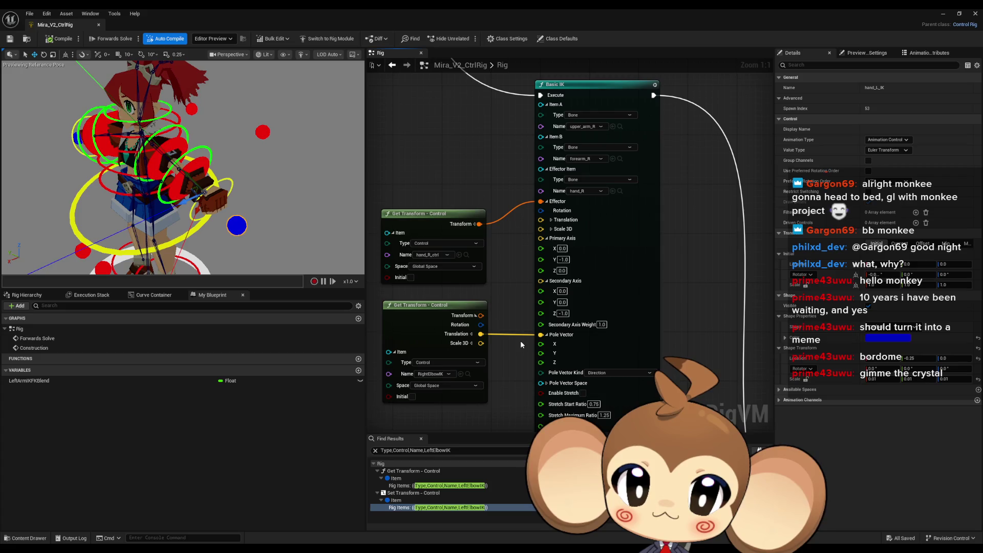
{"action": "mouse_move", "coordinate": [520, 340]}
{"action": "left_mouse_down"}
{"action": "mouse_move", "coordinate": [540, 318]}
{"action": "mouse_move", "coordinate": [563, 317]}
{"action": "left_mouse_up"}
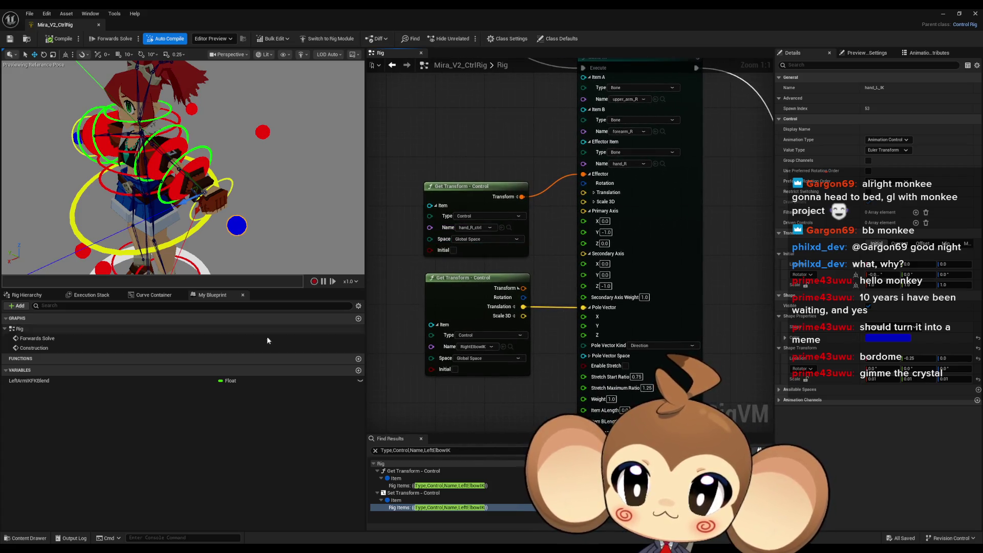
{"action": "left_click", "coordinate": [26, 295]}
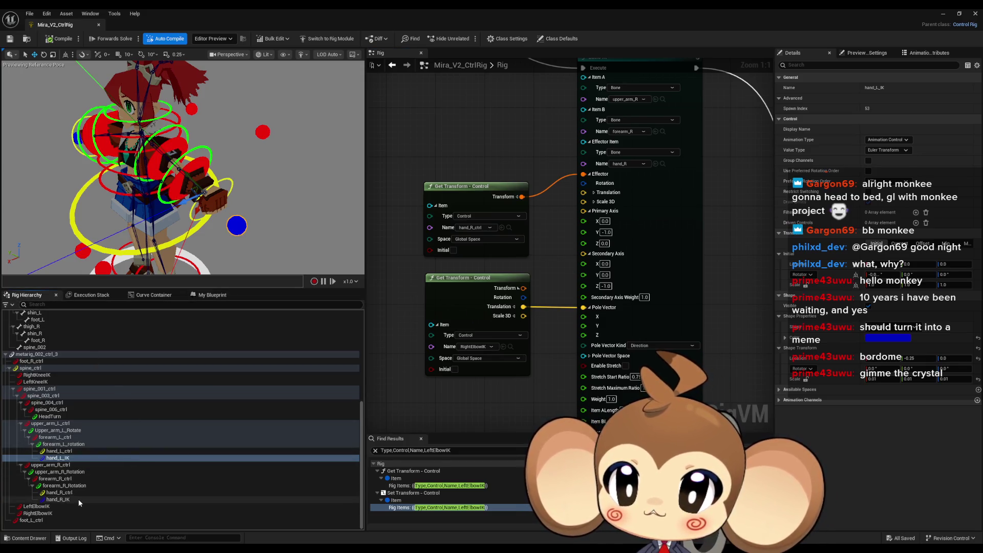
{"action": "left_click", "coordinate": [79, 501]}
{"action": "left_click", "coordinate": [502, 228]}
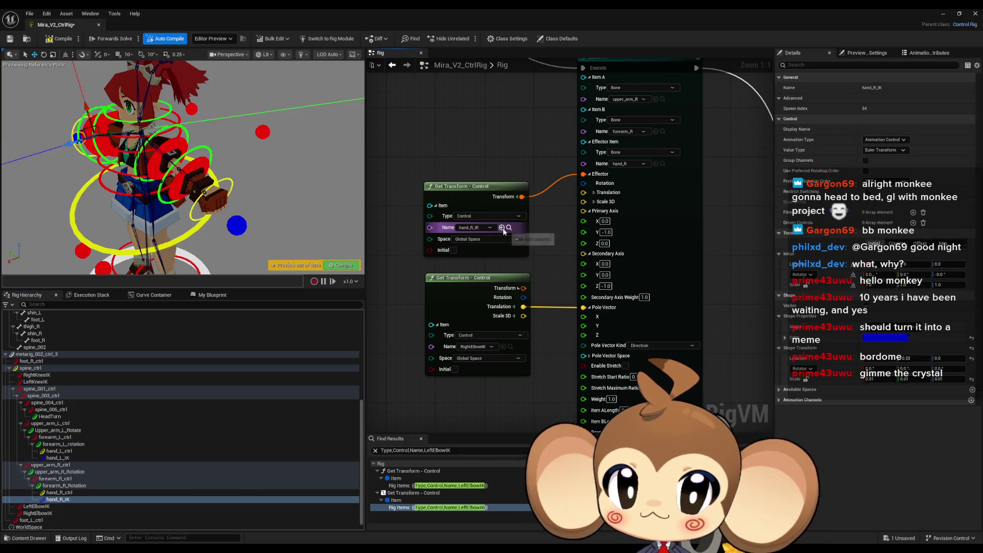
{"action": "scroll", "coordinate": [533, 272], "scroll_direction": "down", "scroll_amount": 5}
{"action": "left_click_drag", "start_coordinate": [514, 264], "coordinate": [551, 268]}
{"action": "left_click", "coordinate": [72, 493]}
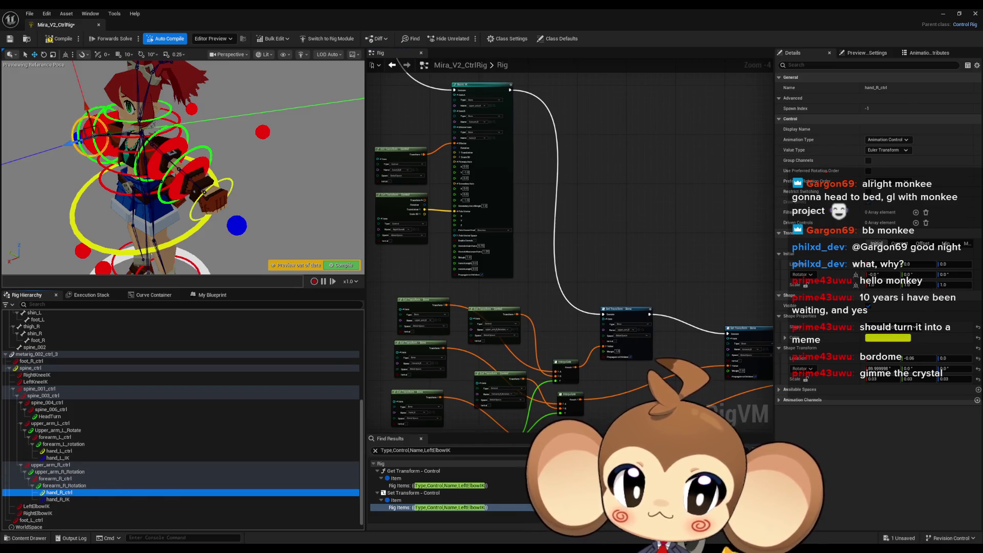
Step: Find references to hand_L_ctrl and jump to the Get Transform node feeding Basic IK
{"action": "right_click", "coordinate": [72, 493]}
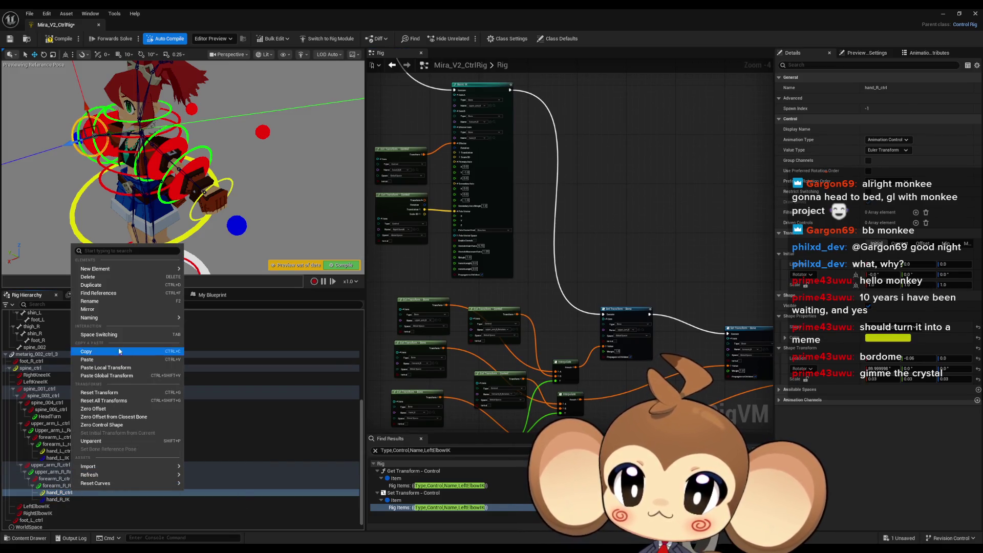
{"action": "left_click", "coordinate": [45, 460]}
{"action": "left_click", "coordinate": [57, 450]}
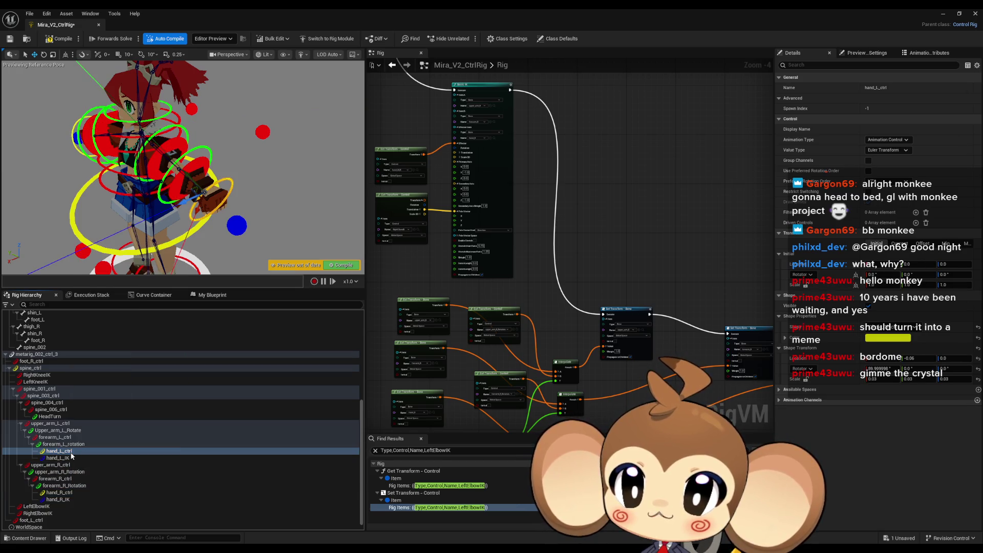
{"action": "right_click", "coordinate": [70, 450]}
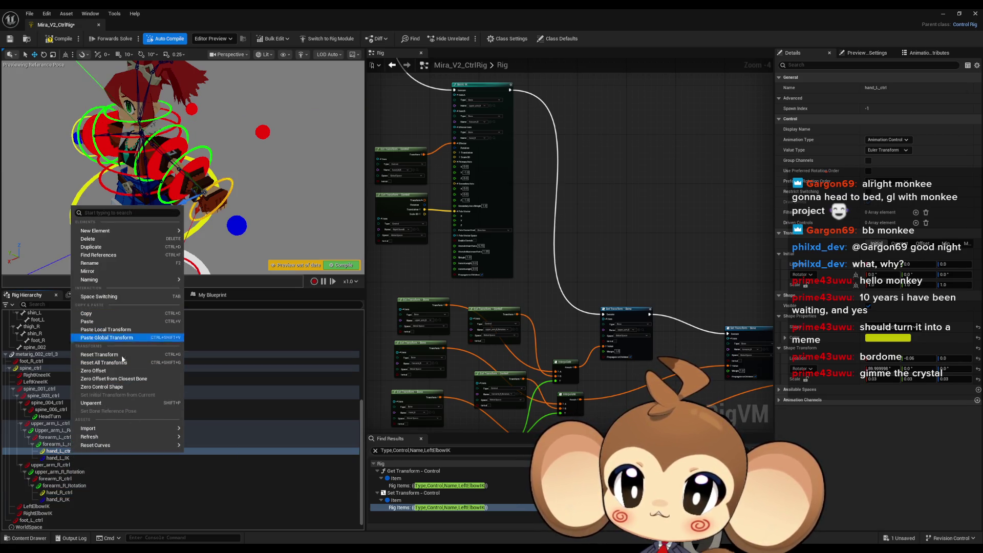
{"action": "left_click", "coordinate": [107, 255]}
{"action": "left_click", "coordinate": [430, 485]}
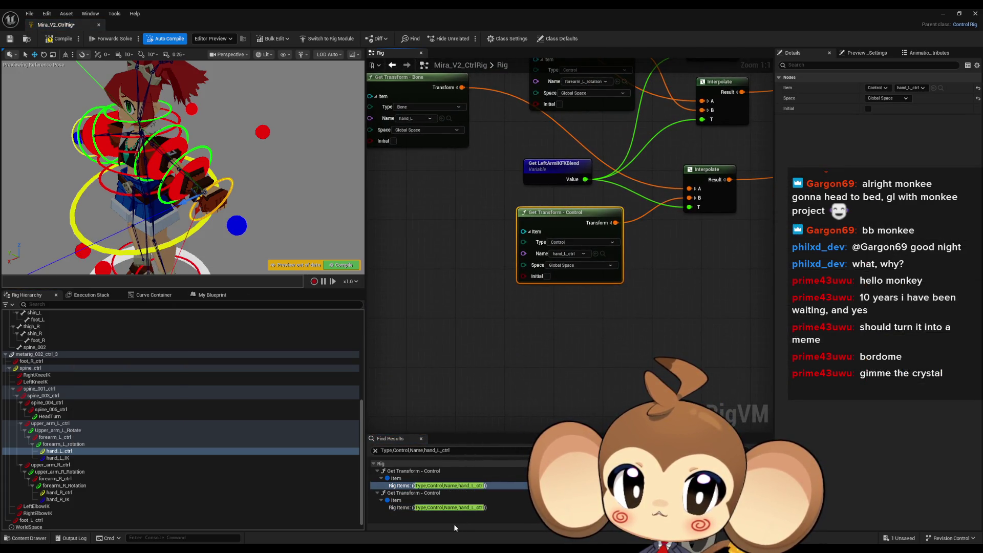
{"action": "left_click", "coordinate": [451, 507]}
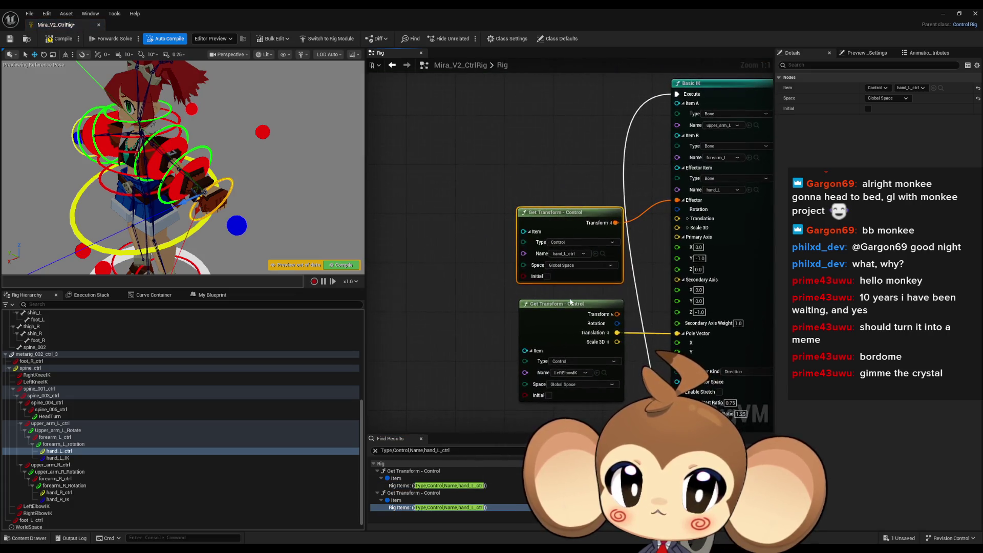
Step: Make that Get Transform node read hand_L_IK, then compile and save the rig
{"action": "left_click", "coordinate": [57, 458]}
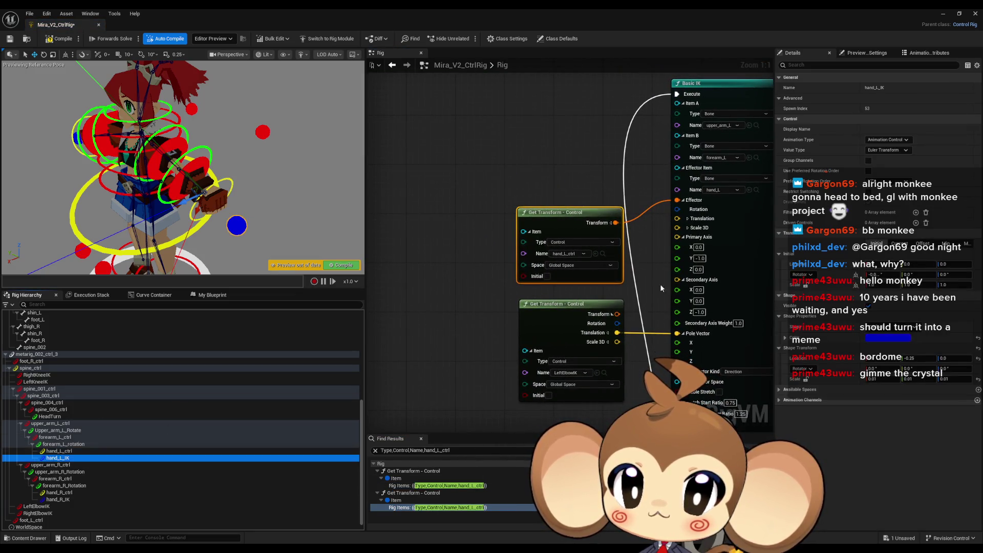
{"action": "left_click_drag", "start_coordinate": [57, 457], "coordinate": [568, 253]}
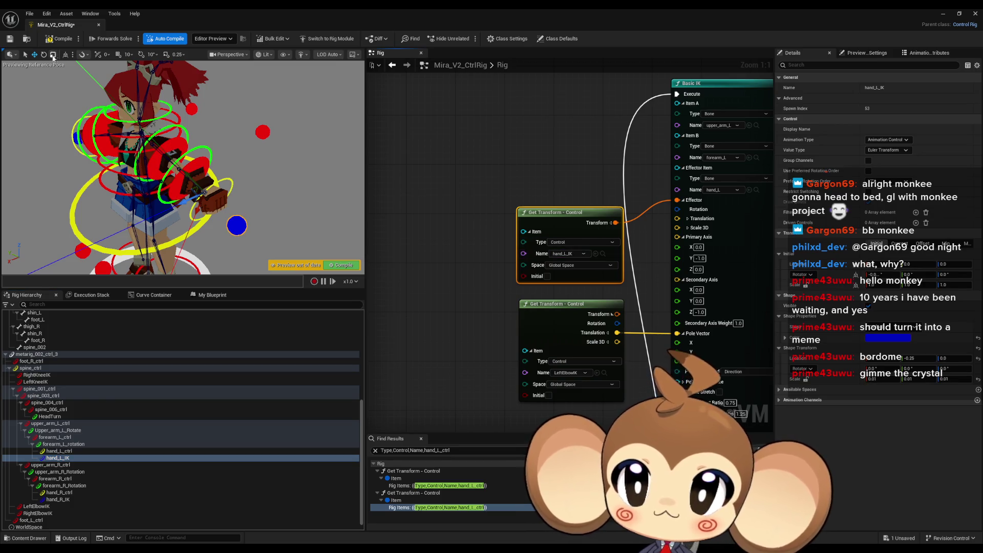
{"action": "key", "text": "ctrl+s"}
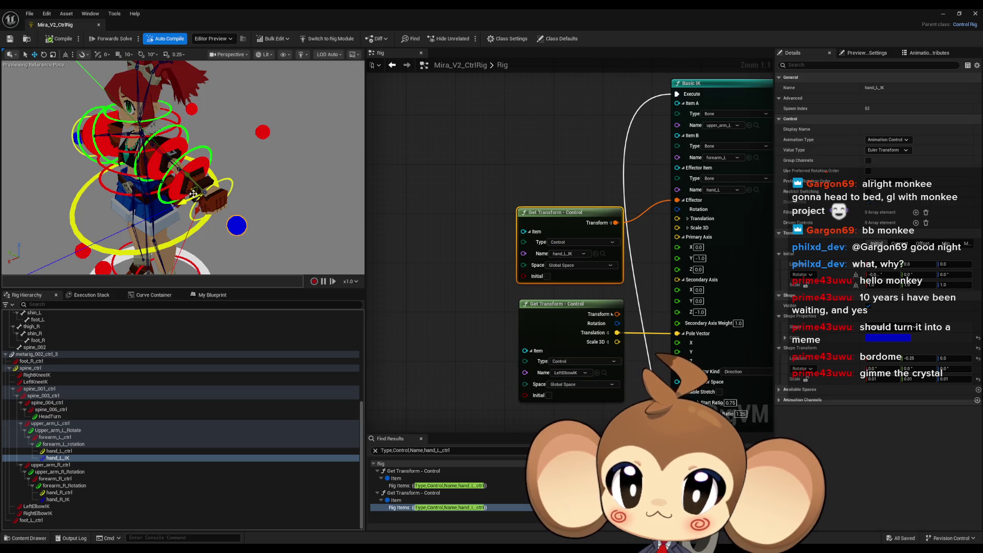
Step: Test-move the hand_L_IK control and select the LeftArmIKFKBlend variable in My Blueprint
{"action": "mouse_move", "coordinate": [193, 194]}
{"action": "left_mouse_down"}
{"action": "mouse_move", "coordinate": [154, 188]}
{"action": "mouse_move", "coordinate": [133, 198]}
{"action": "left_mouse_up"}
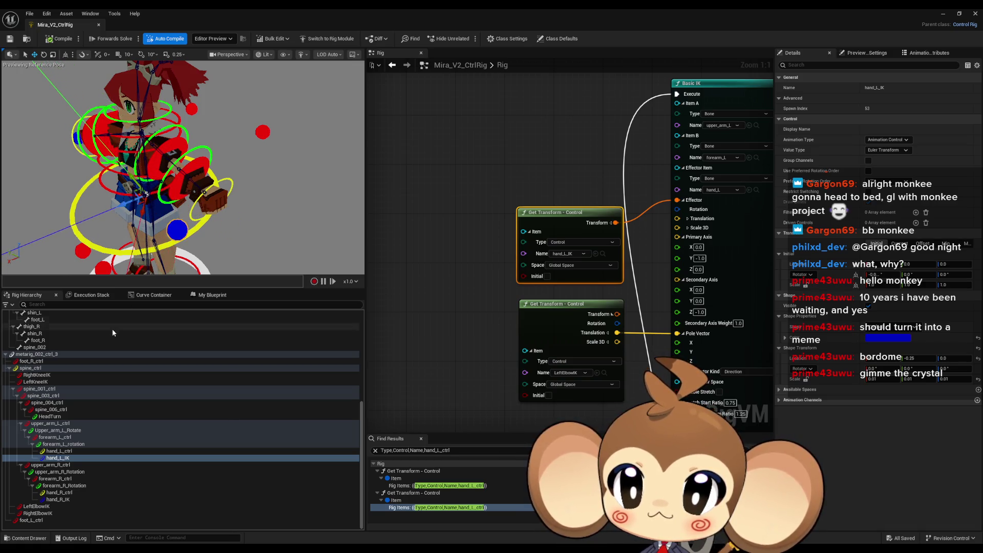
{"action": "left_click", "coordinate": [213, 295]}
{"action": "left_click", "coordinate": [189, 381]}
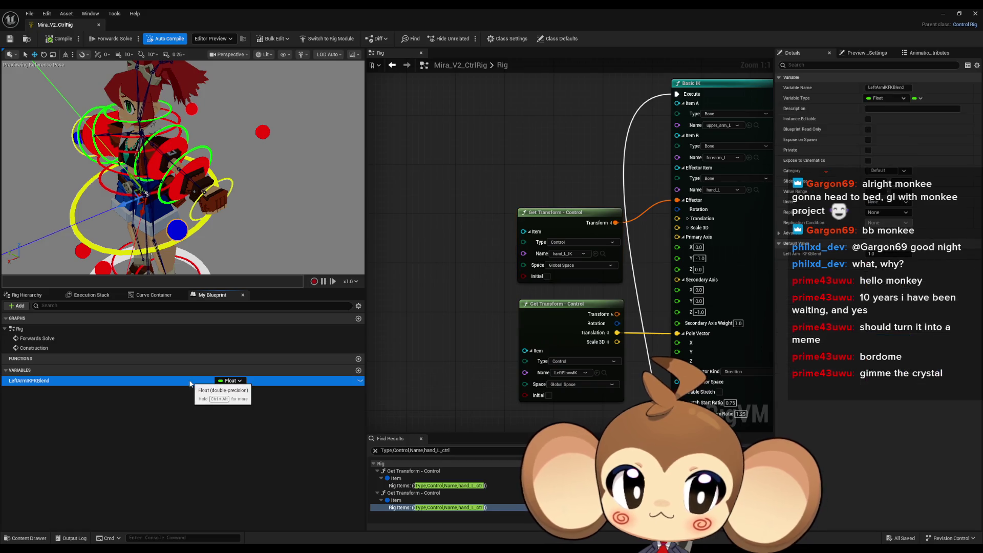
Step: Test-rotate hand_L_ctrl in the preview, select hand_L_IK, and bring the Interpolate nodes into view
{"action": "left_click", "coordinate": [198, 205]}
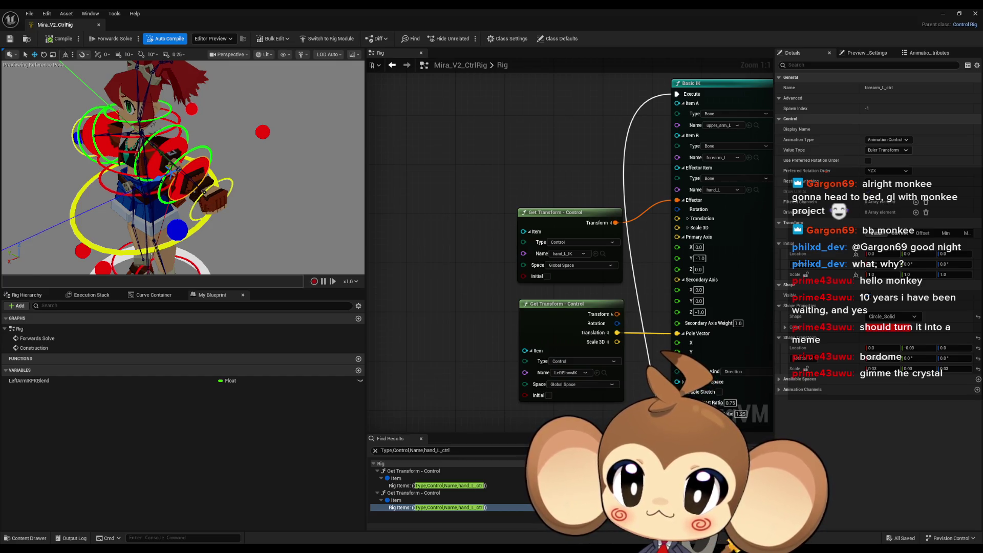
{"action": "left_click", "coordinate": [178, 167]}
{"action": "left_click", "coordinate": [44, 55]}
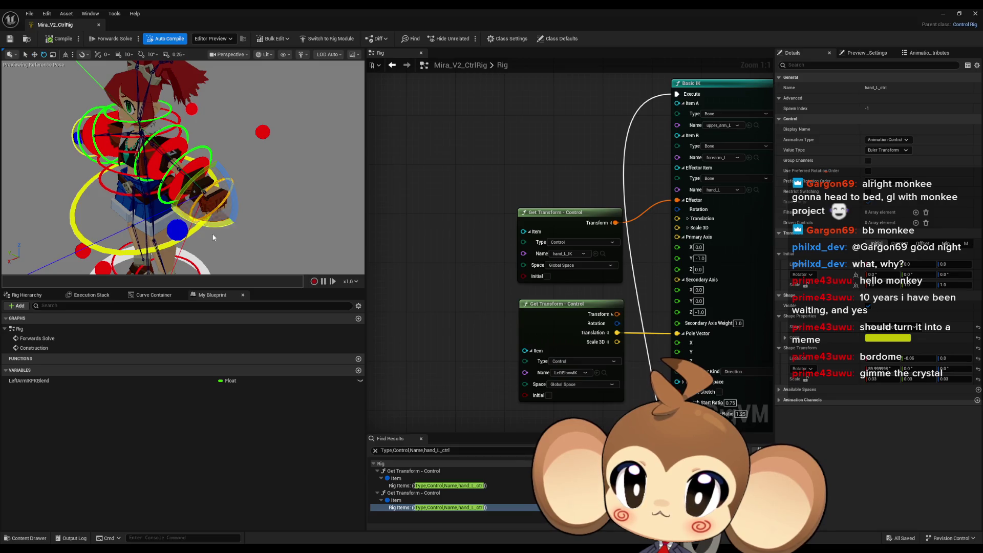
{"action": "left_click_drag", "start_coordinate": [216, 224], "coordinate": [154, 207]}
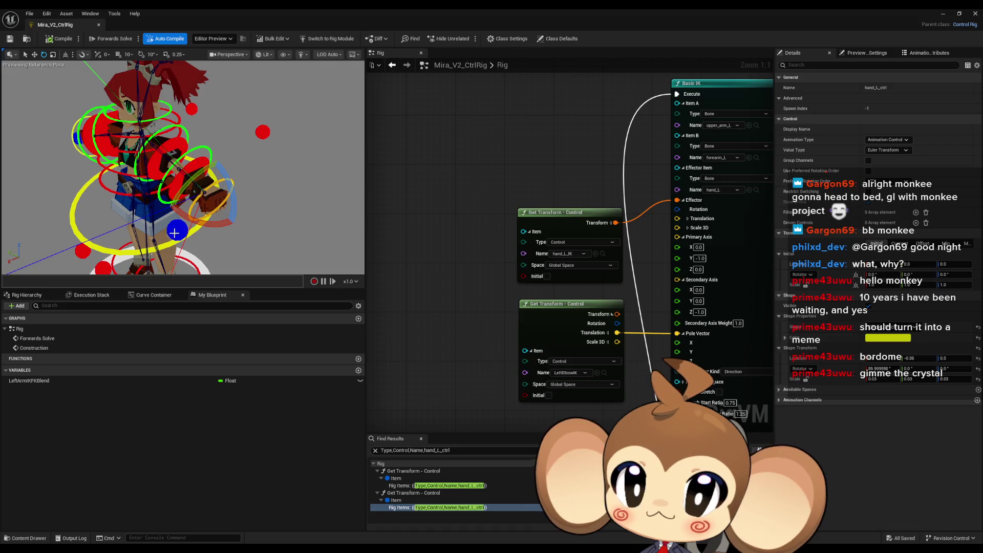
{"action": "left_click", "coordinate": [177, 230]}
{"action": "scroll", "coordinate": [542, 311], "scroll_direction": "down", "scroll_amount": 5}
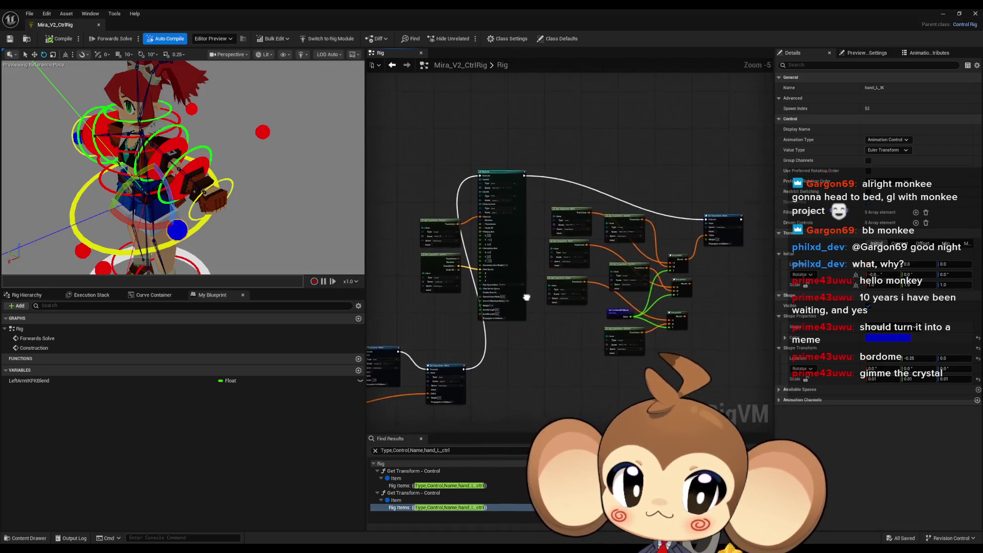
{"action": "scroll", "coordinate": [637, 320], "scroll_direction": "up", "scroll_amount": 4}
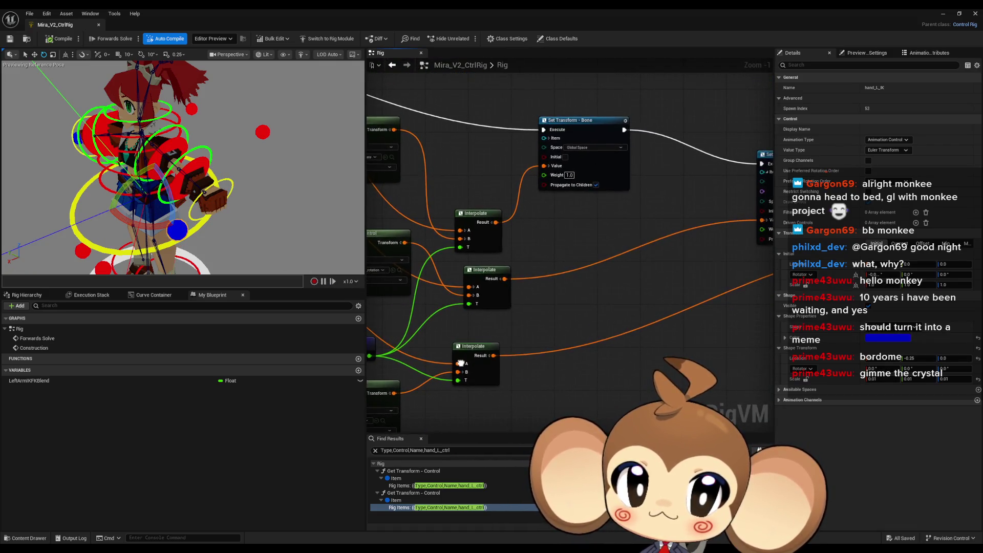
{"action": "mouse_move", "coordinate": [441, 377]}
{"action": "left_mouse_down"}
{"action": "mouse_move", "coordinate": [463, 385]}
{"action": "mouse_move", "coordinate": [542, 370]}
{"action": "mouse_move", "coordinate": [582, 350]}
{"action": "mouse_move", "coordinate": [577, 310]}
{"action": "left_mouse_up"}
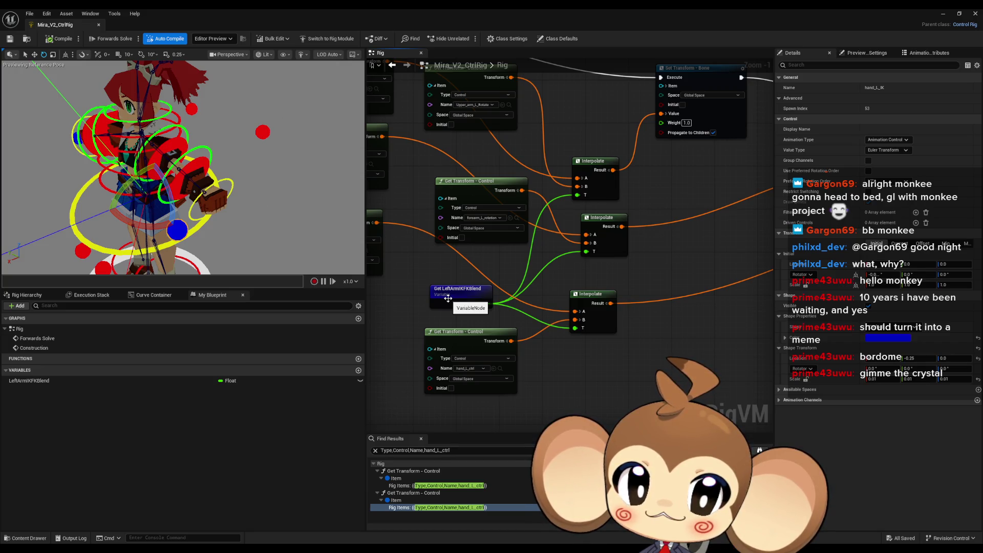
Step: Set the LeftArmIKFKBlend variable's default value to 0
{"action": "left_click", "coordinate": [115, 383]}
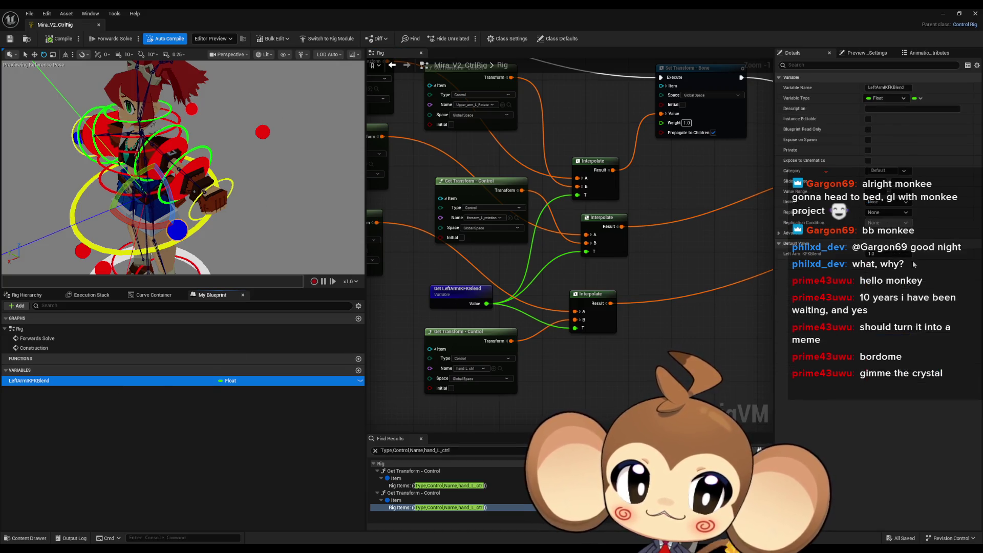
{"action": "left_click", "coordinate": [892, 254]}
{"action": "type", "text": "0"}
Step: Move and rotate the hand_L_IK control to test the arm, then save the rig
{"action": "left_click", "coordinate": [681, 164]}
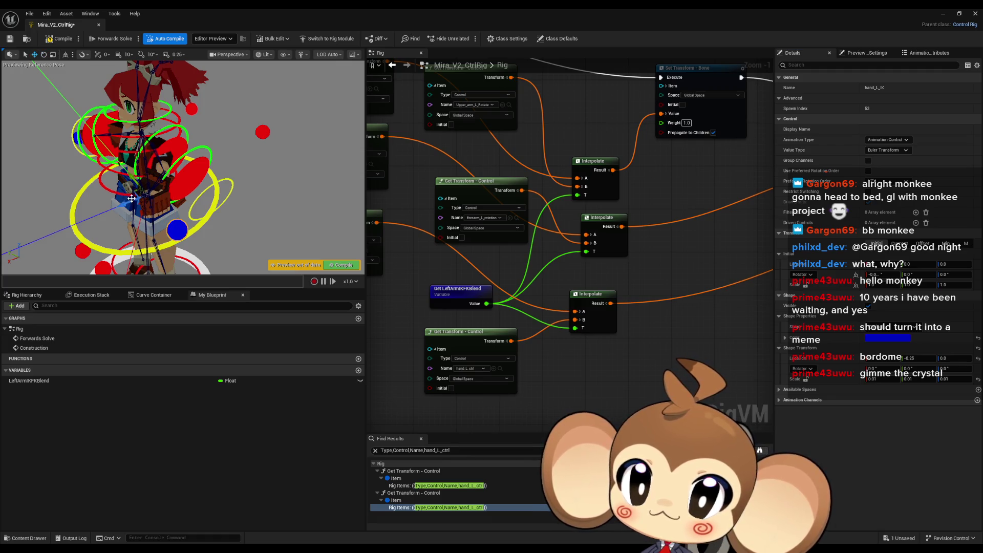
{"action": "mouse_move", "coordinate": [135, 194]}
{"action": "left_mouse_down"}
{"action": "mouse_move", "coordinate": [169, 153]}
{"action": "mouse_move", "coordinate": [161, 150]}
{"action": "left_mouse_up"}
{"action": "left_click", "coordinate": [43, 56]}
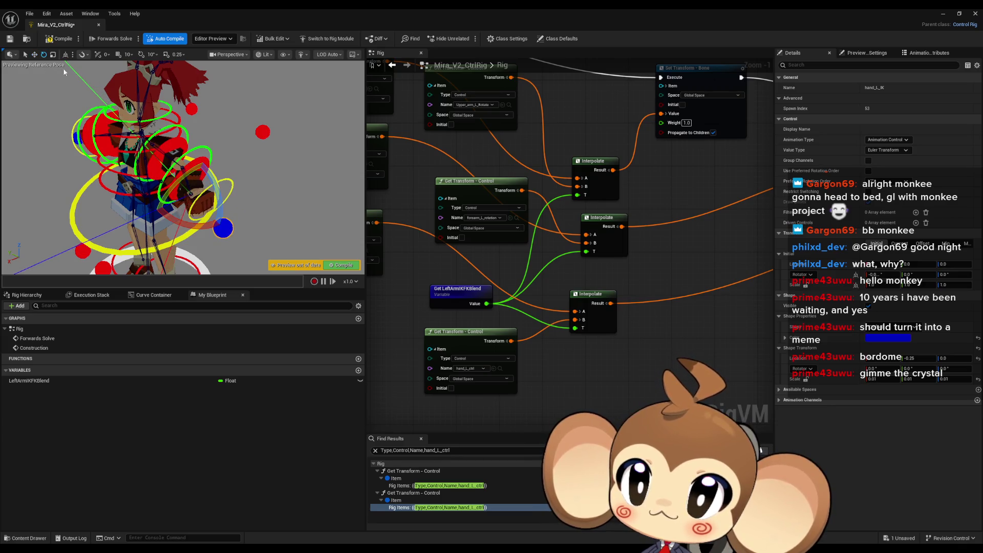
{"action": "left_click_drag", "start_coordinate": [145, 218], "coordinate": [177, 213]}
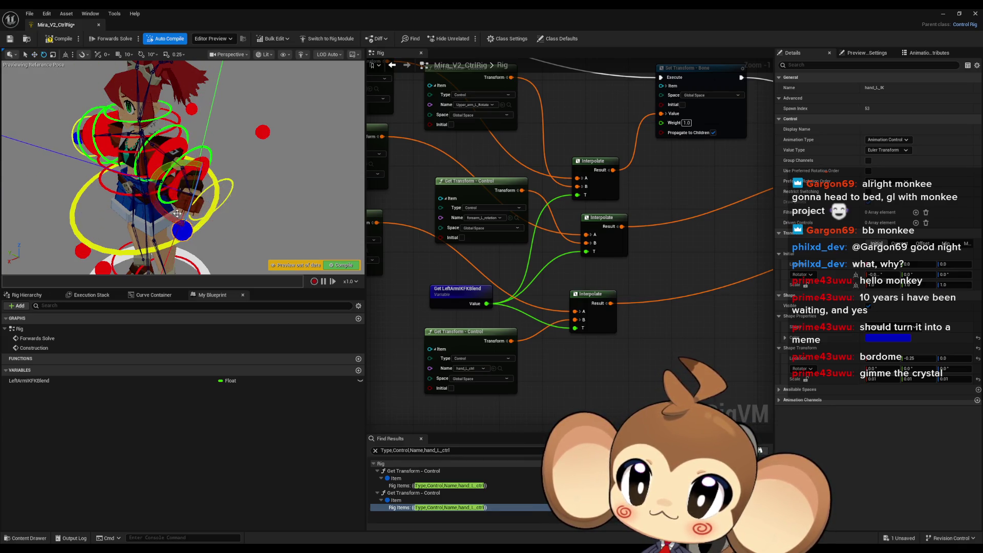
{"action": "key", "text": "w"}
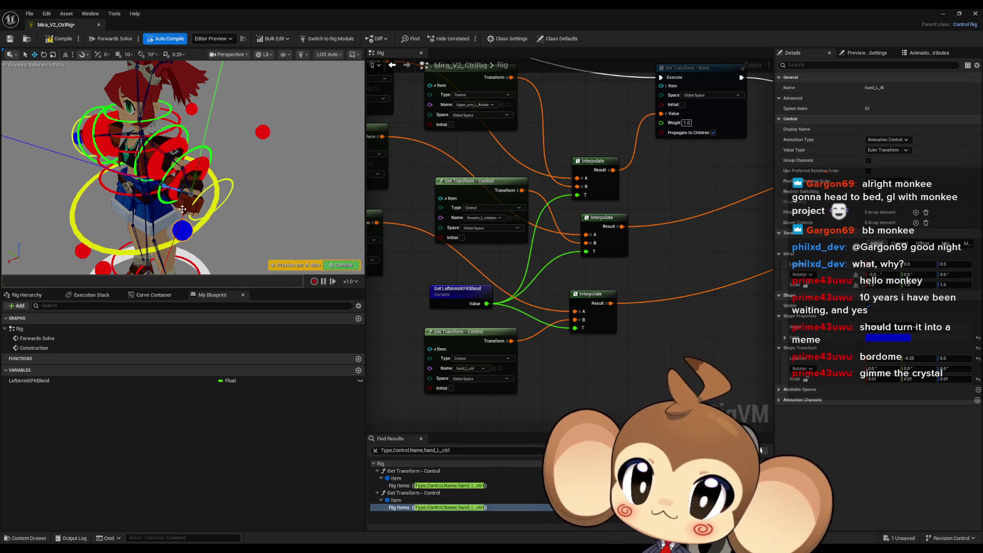
{"action": "mouse_move", "coordinate": [182, 195]}
{"action": "left_mouse_down"}
{"action": "mouse_move", "coordinate": [109, 184]}
{"action": "mouse_move", "coordinate": [151, 187]}
{"action": "mouse_move", "coordinate": [128, 172]}
{"action": "mouse_move", "coordinate": [207, 197]}
{"action": "left_mouse_up"}
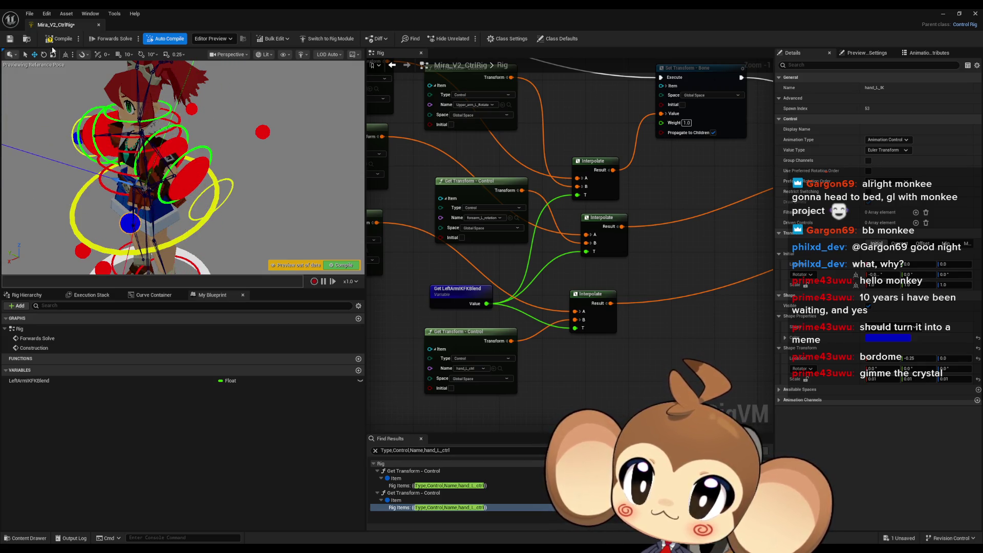
{"action": "key", "text": "ctrl+s"}
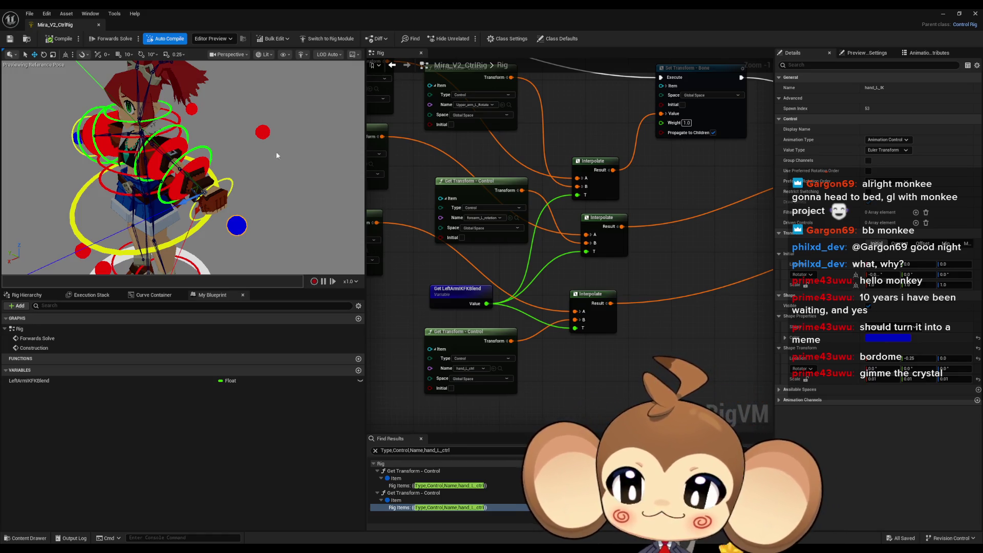
{"action": "left_click", "coordinate": [49, 36]}
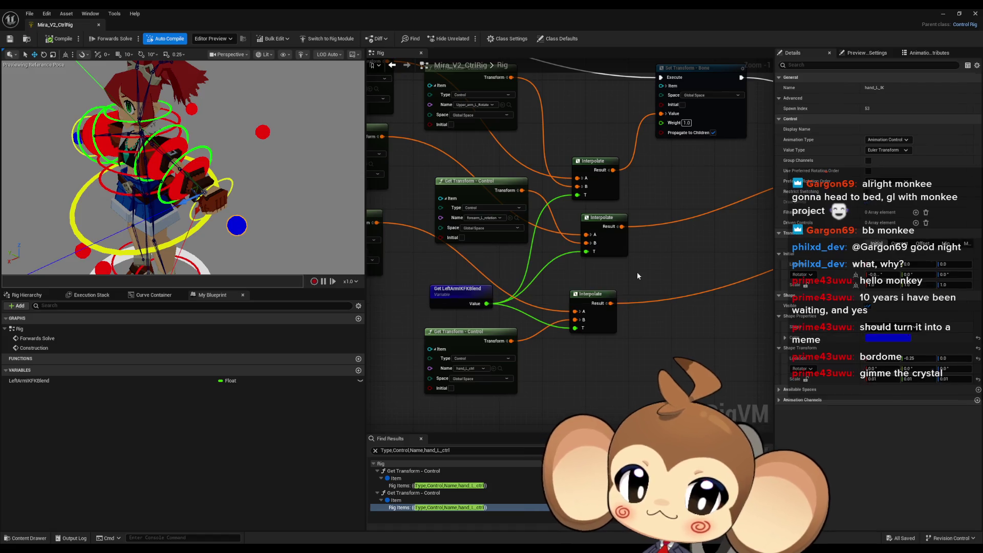
{"action": "scroll", "coordinate": [655, 299], "scroll_direction": "down", "scroll_amount": 5}
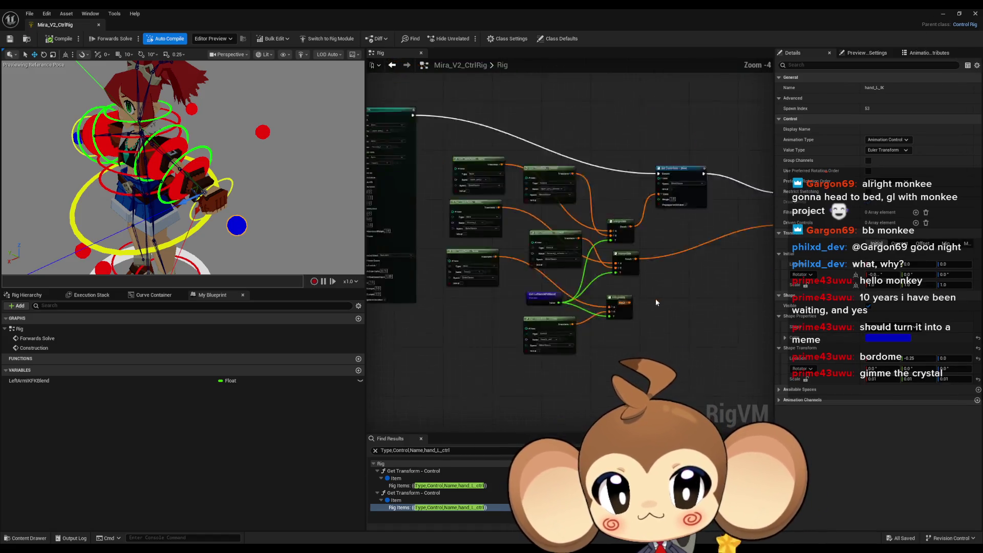
{"action": "scroll", "coordinate": [558, 287], "scroll_direction": "up", "scroll_amount": 2}
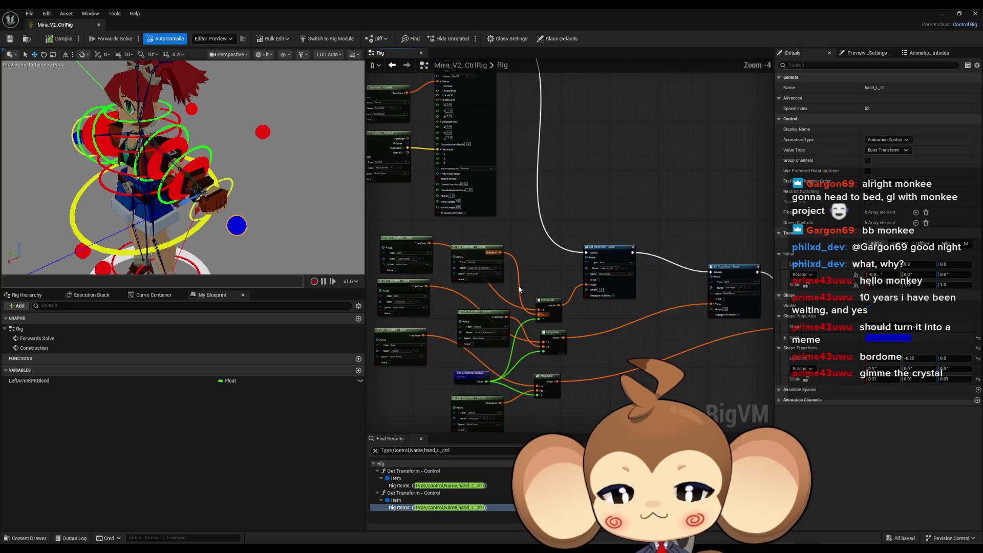
{"action": "left_click_drag", "start_coordinate": [568, 324], "coordinate": [573, 336]}
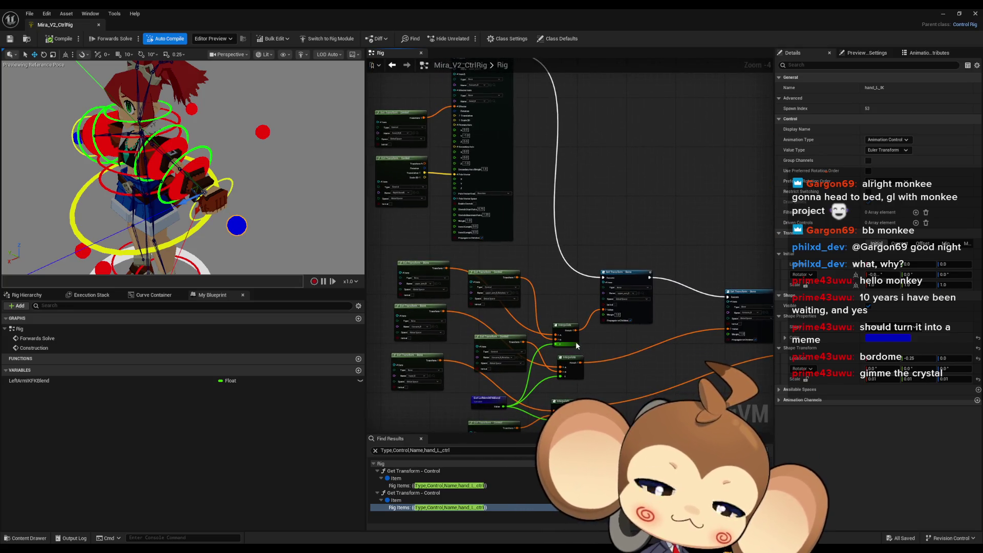
{"action": "scroll", "coordinate": [573, 337], "scroll_direction": "down", "scroll_amount": 4}
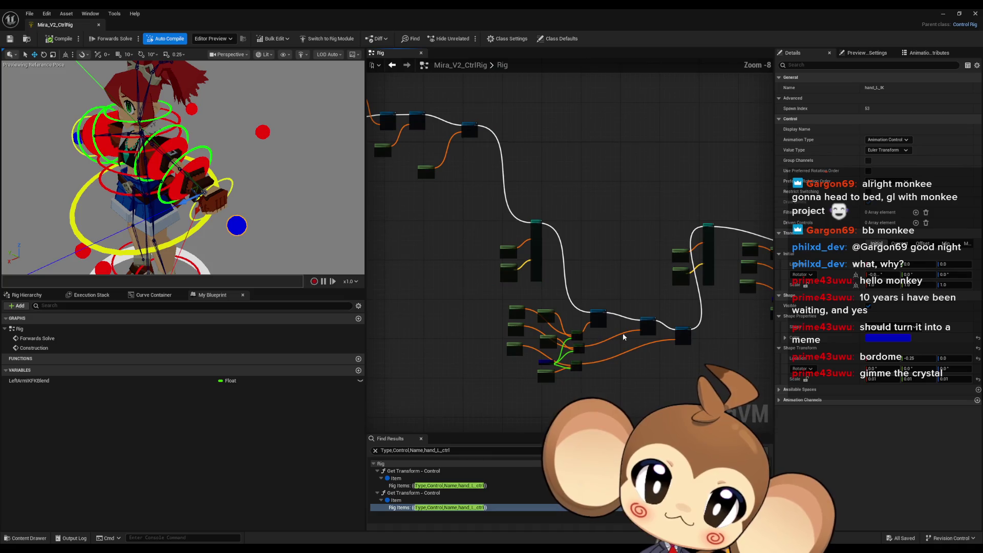
{"action": "mouse_move", "coordinate": [468, 200]}
{"action": "left_mouse_down"}
{"action": "mouse_move", "coordinate": [468, 327]}
{"action": "mouse_move", "coordinate": [438, 323]}
{"action": "left_mouse_up"}
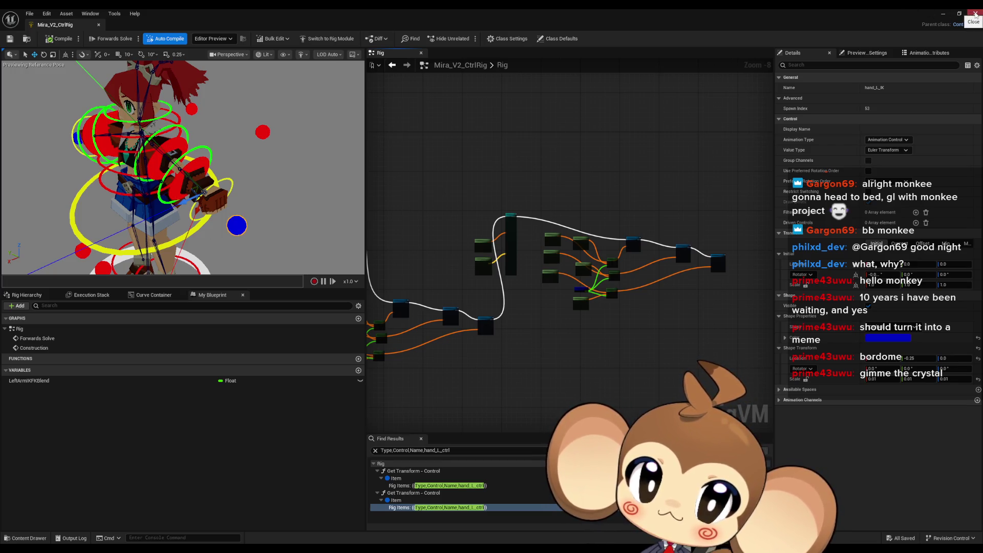
Step: Close the rig editor and load the StartArea map from Content > Maps > Dummy > StartArea
{"action": "left_click", "coordinate": [975, 14]}
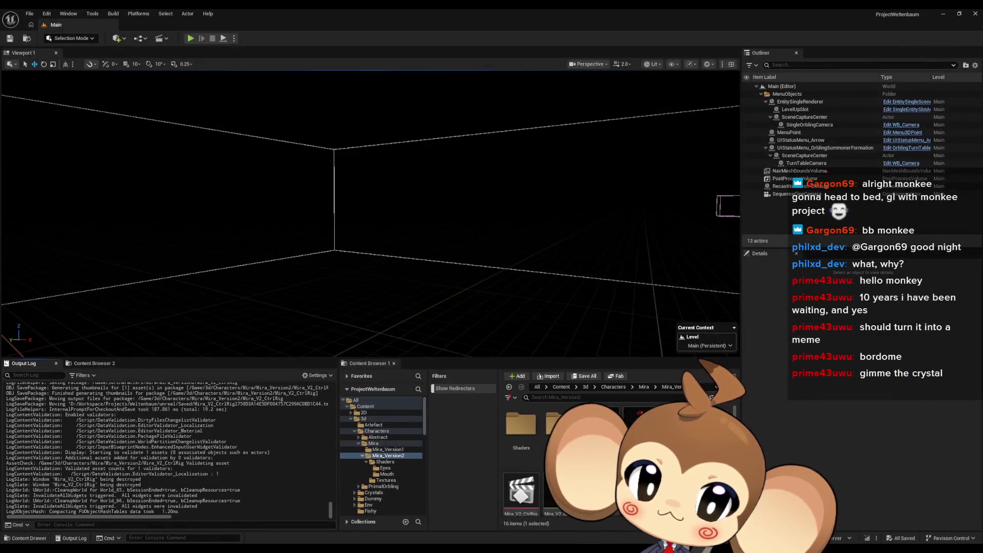
{"action": "scroll", "coordinate": [559, 420], "scroll_direction": "down", "scroll_amount": 5}
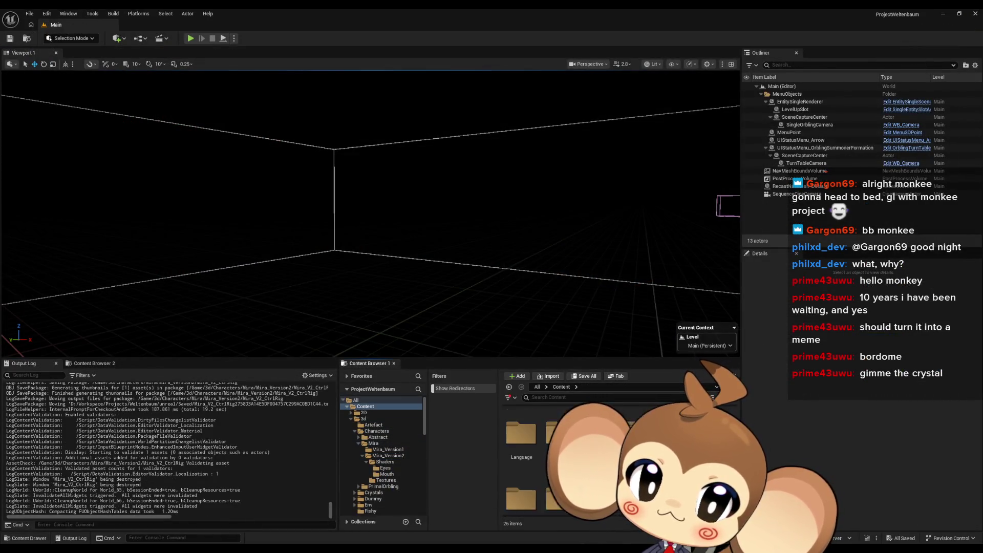
{"action": "left_click", "coordinate": [559, 421]}
{"action": "double_click", "coordinate": [558, 421]}
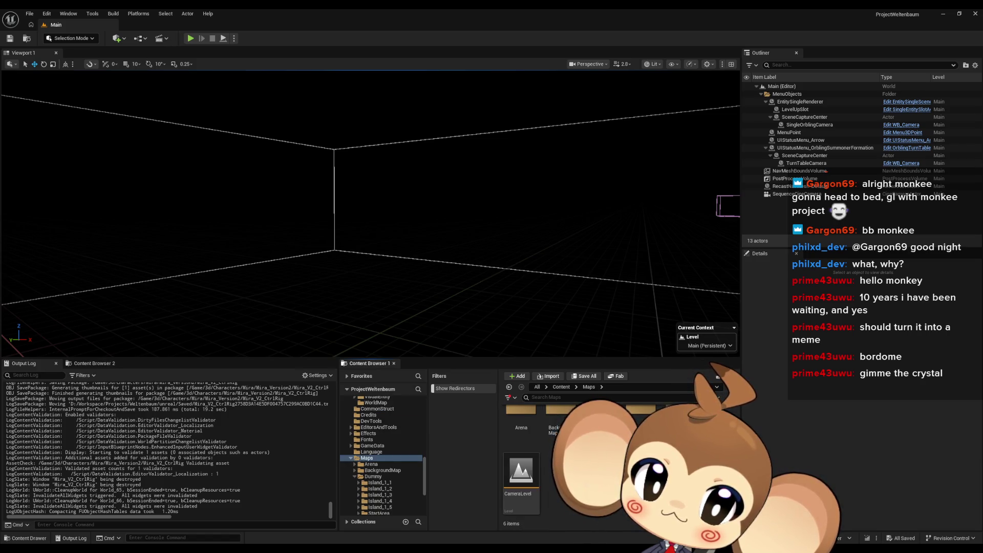
{"action": "double_click", "coordinate": [600, 415]}
{"action": "double_click", "coordinate": [520, 473]}
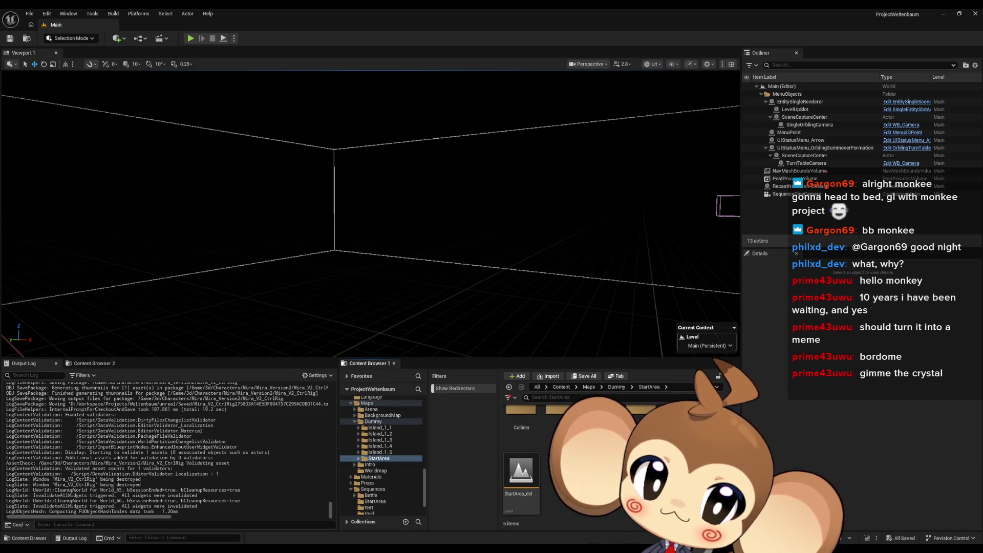
{"action": "double_click", "coordinate": [681, 412]}
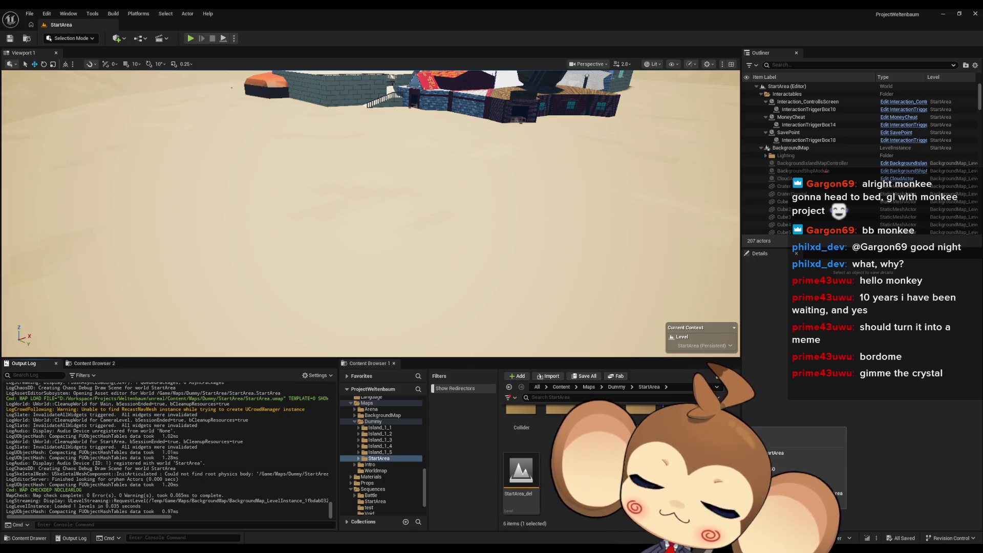
Step: Open the LS_MiraNoticeArtefact sequence from Sequences > StartArea and pan to the characters
{"action": "left_click", "coordinate": [561, 387]}
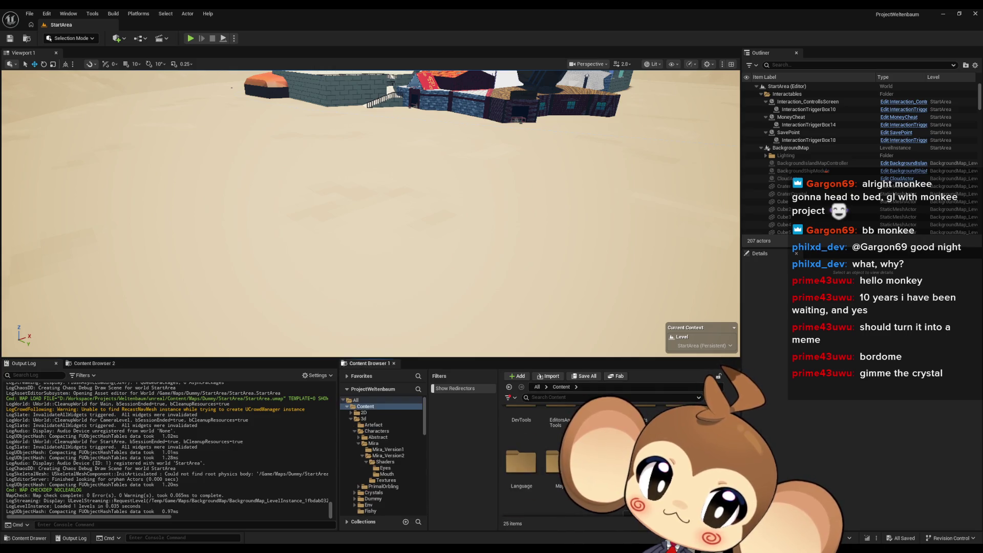
{"action": "double_click", "coordinate": [640, 423]}
{"action": "double_click", "coordinate": [561, 425]}
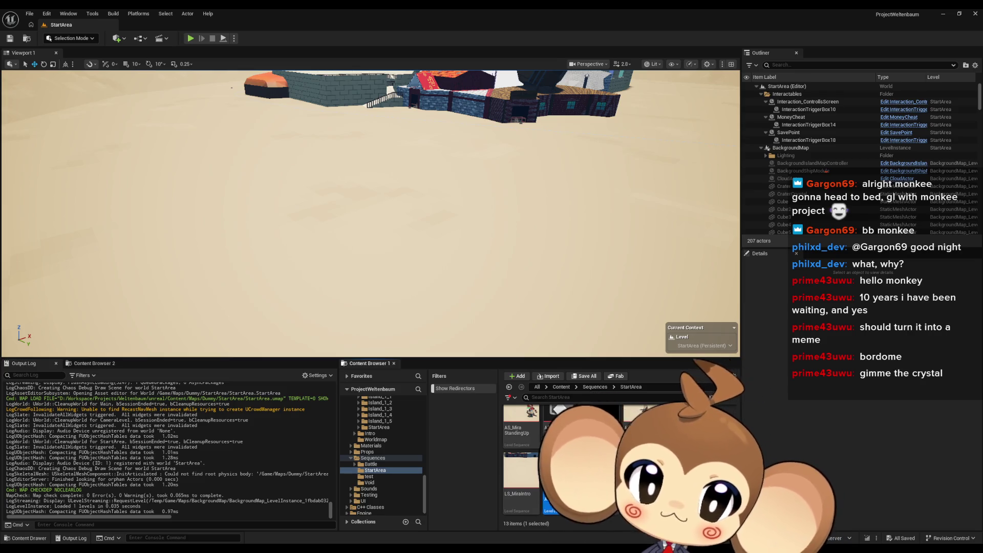
{"action": "double_click", "coordinate": [555, 476]}
{"action": "mouse_move", "coordinate": [487, 237]}
{"action": "left_mouse_down"}
{"action": "mouse_move", "coordinate": [461, 215]}
{"action": "mouse_move", "coordinate": [449, 169]}
{"action": "mouse_move", "coordinate": [431, 241]}
{"action": "left_mouse_up"}
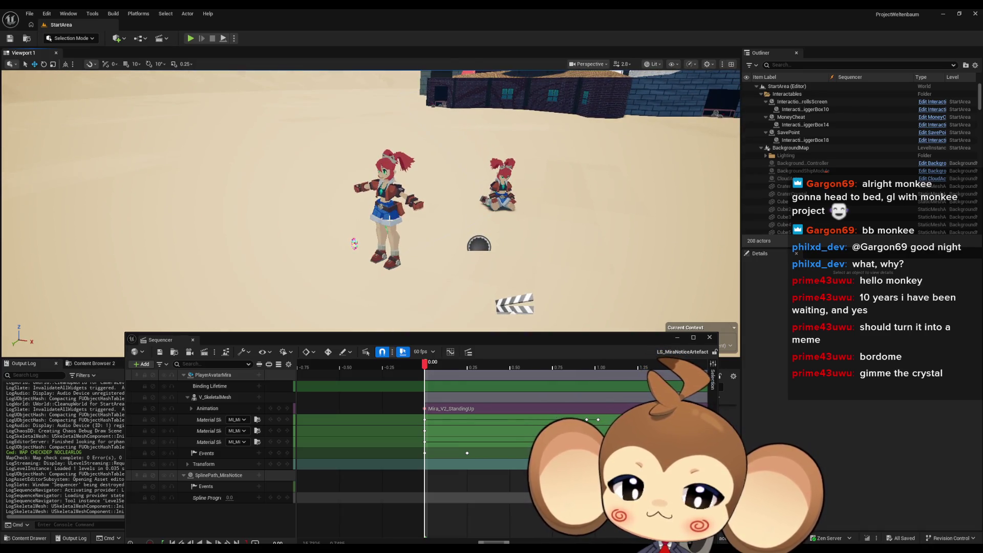
Step: Close Sequencer and duplicate AS_MiraIdle as AS_MiraTouchArtefact
{"action": "left_click", "coordinate": [709, 337]}
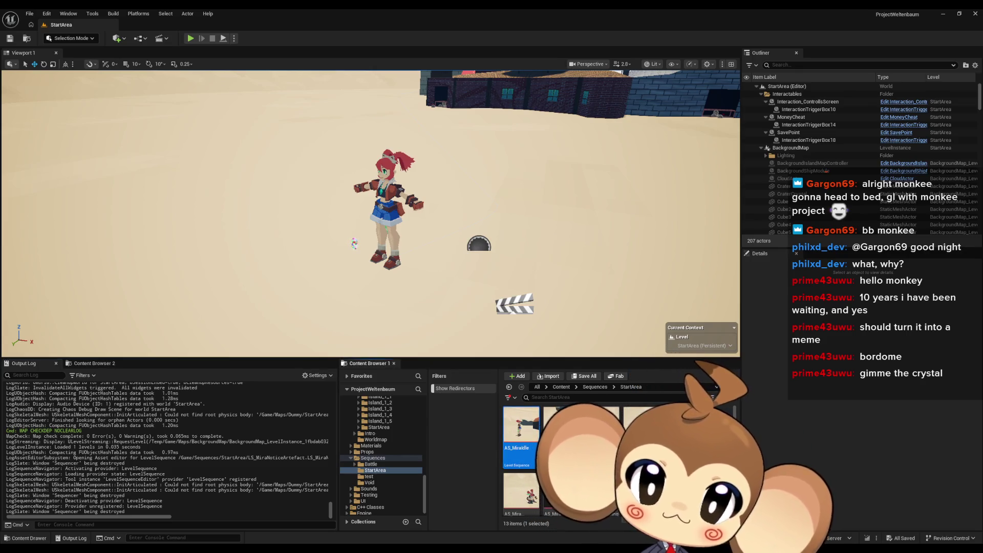
{"action": "key", "text": "ctrl+d"}
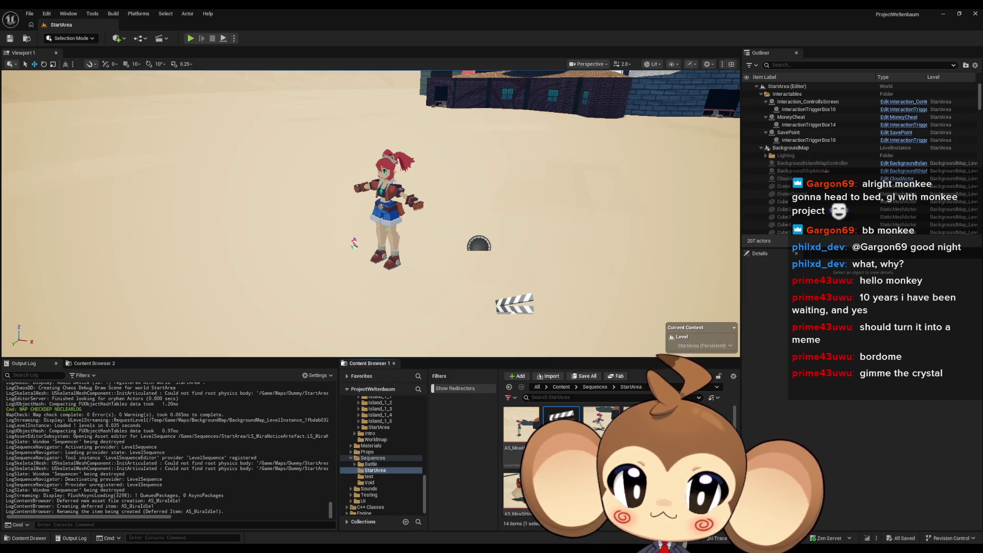
{"action": "key", "text": "Return"}
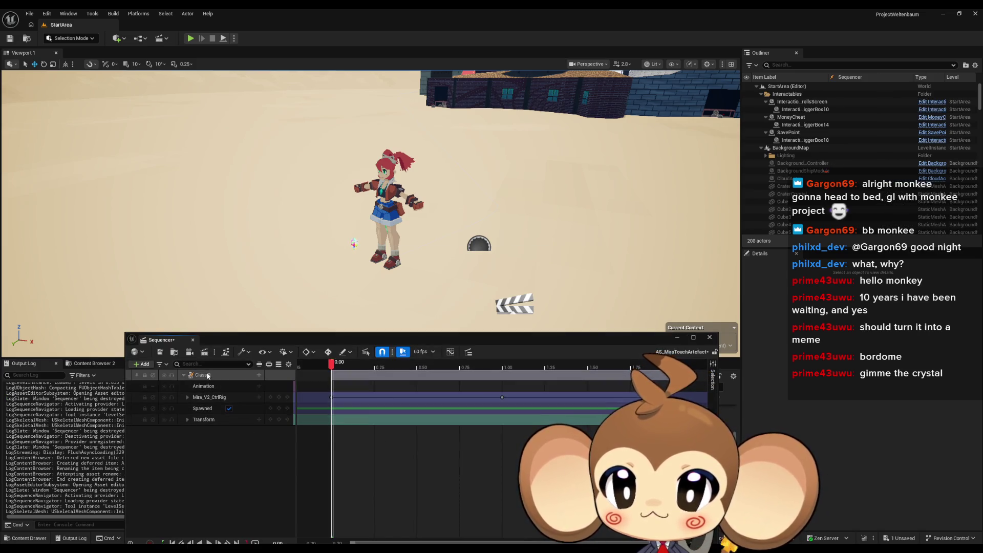
Step: Select the Class 0 binding and its Transform track, undoing a stray character selection
{"action": "left_click", "coordinate": [207, 375]}
{"action": "left_click", "coordinate": [207, 419]}
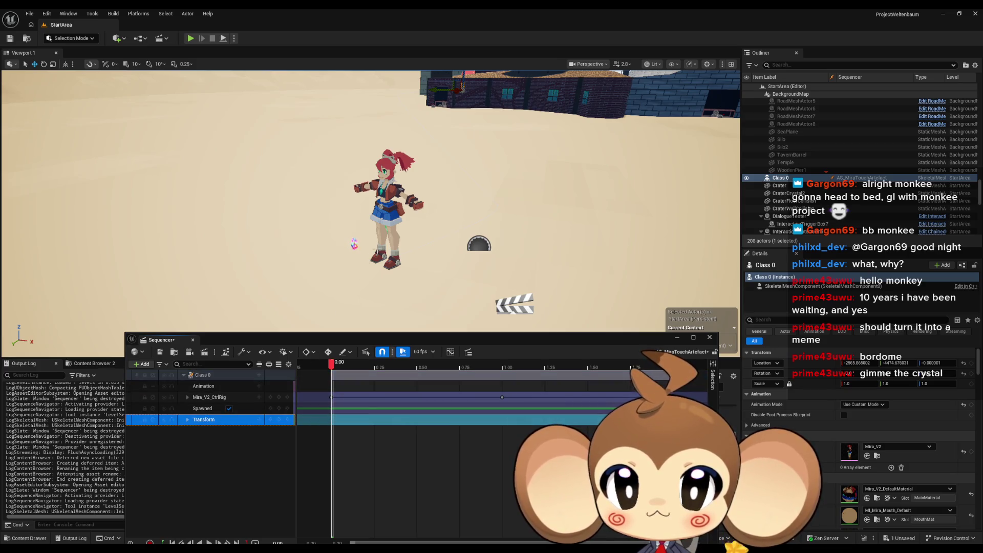
{"action": "left_click", "coordinate": [393, 210]}
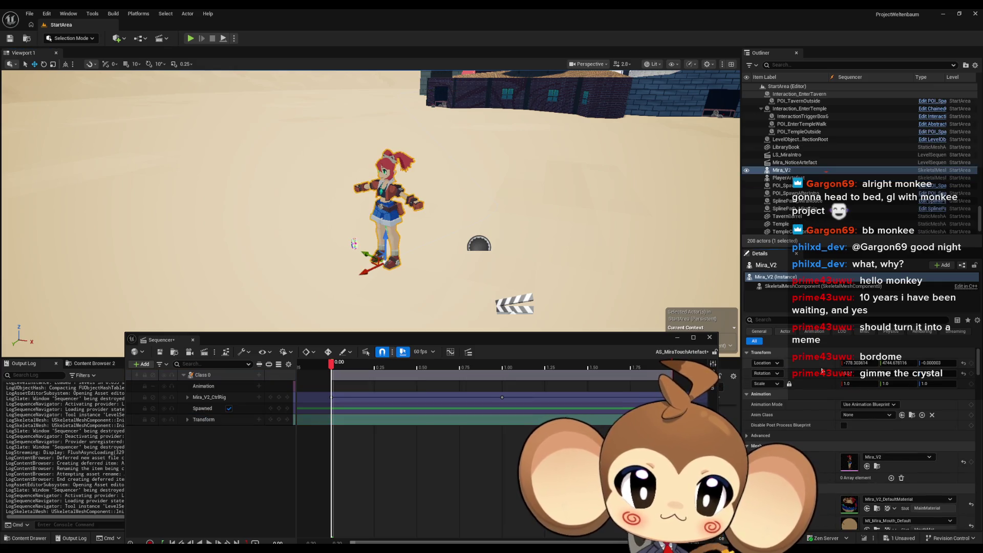
{"action": "key", "text": "ctrl+z"}
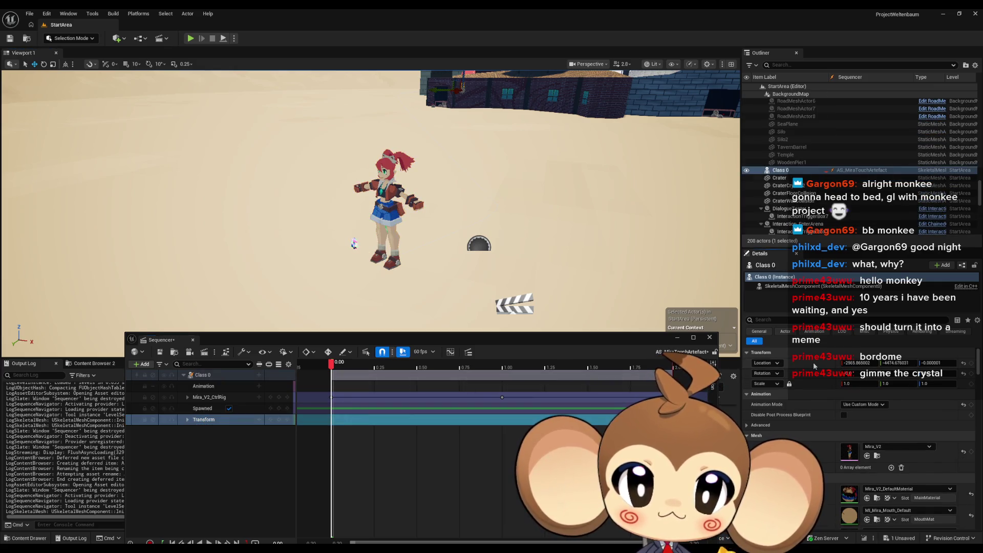
{"action": "key", "text": "ctrl+z"}
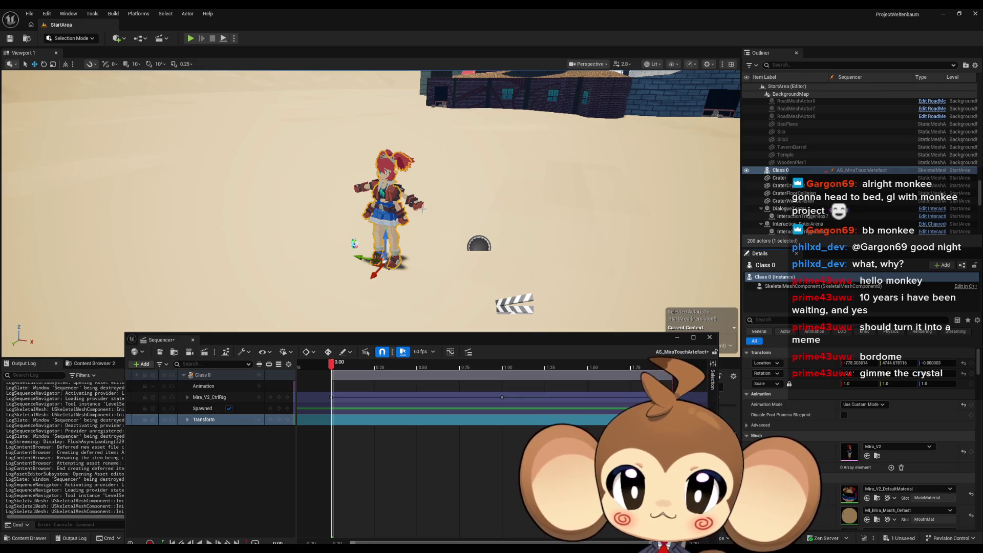
Step: Frame the Class 0 character, orbit out to show it whole, and expand the Mira_V2_CtrlRig track
{"action": "left_click", "coordinate": [418, 205]}
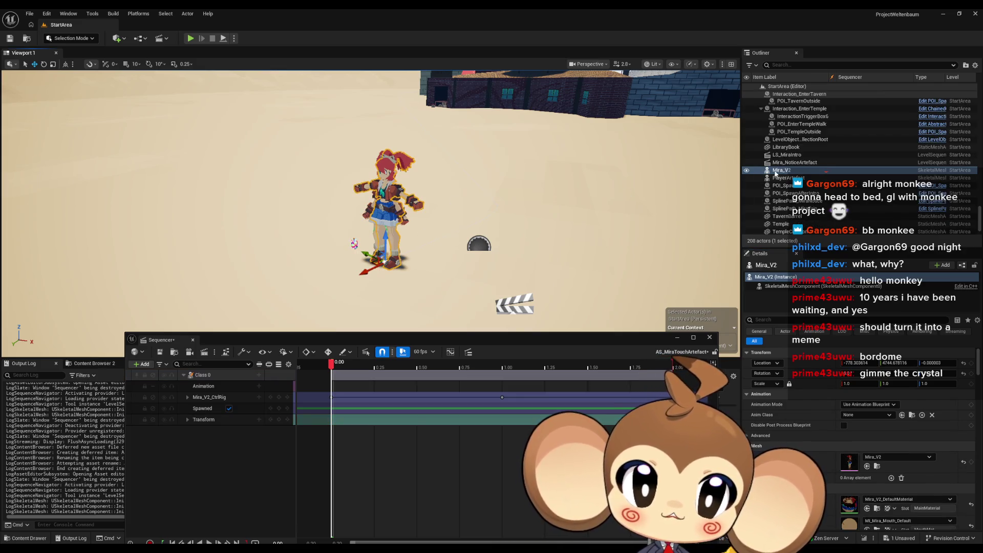
{"action": "left_click", "coordinate": [384, 262]}
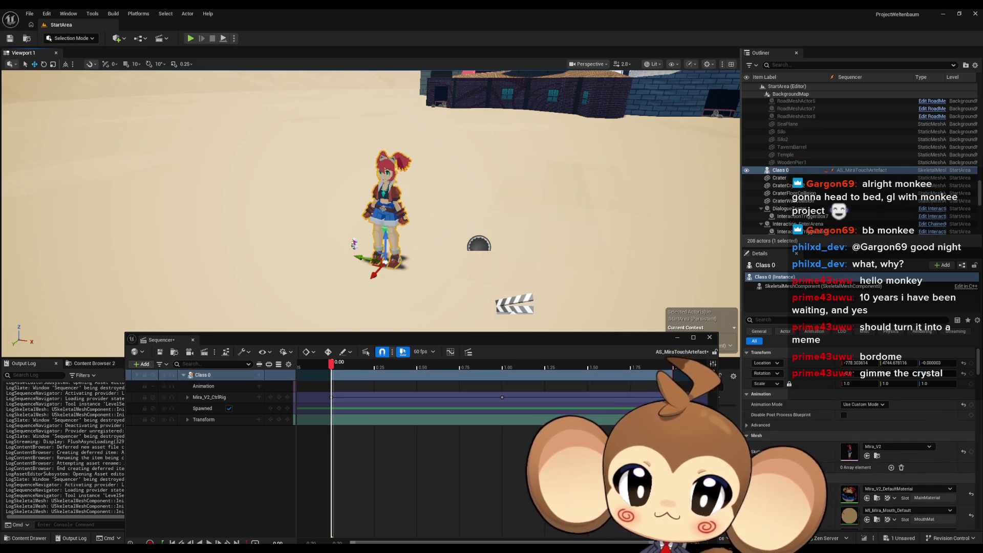
{"action": "key", "text": "f"}
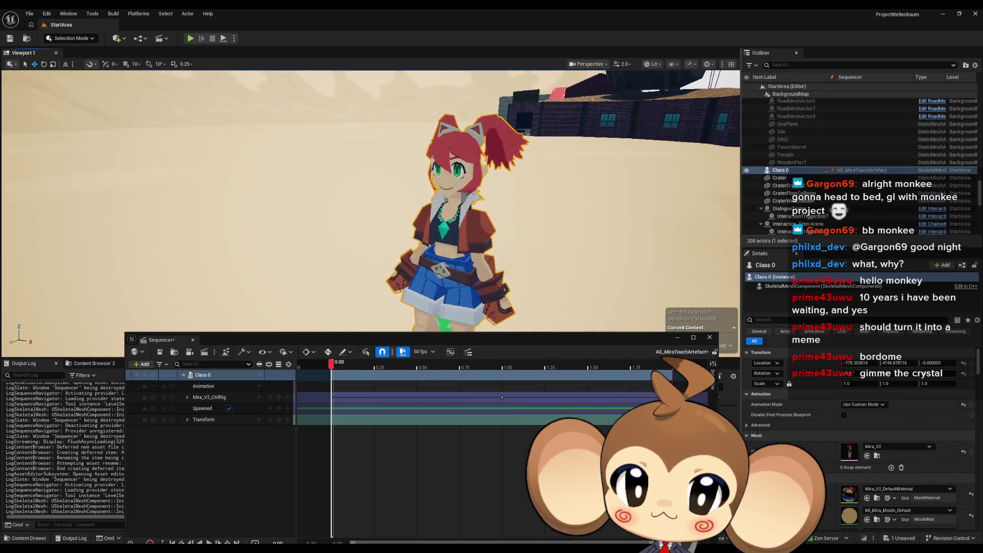
{"action": "mouse_move", "coordinate": [453, 233]}
{"action": "left_mouse_down"}
{"action": "mouse_move", "coordinate": [409, 230]}
{"action": "mouse_move", "coordinate": [453, 233]}
{"action": "left_mouse_up"}
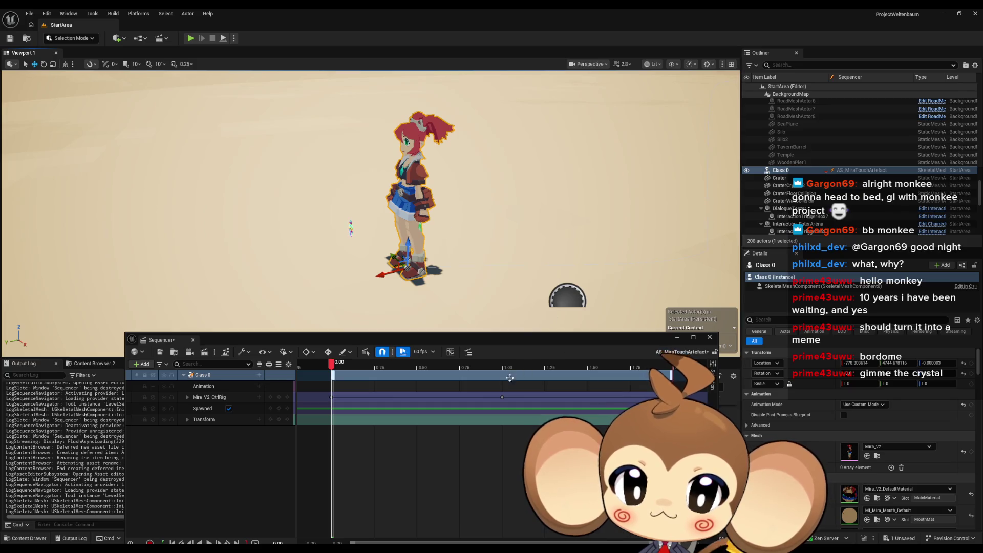
{"action": "left_click_drag", "start_coordinate": [487, 385], "coordinate": [686, 420]}
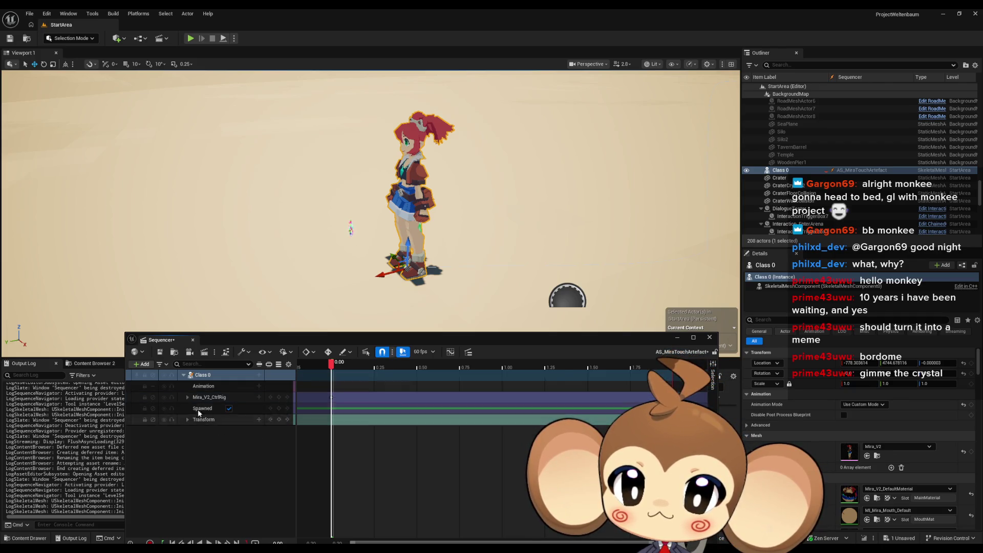
{"action": "left_click", "coordinate": [187, 396]}
Step: Expand the Mira_V2_CtrlRig track to list its control rows
{"action": "scroll", "coordinate": [236, 444], "scroll_direction": "down", "scroll_amount": 3}
{"action": "scroll", "coordinate": [236, 444], "scroll_direction": "down", "scroll_amount": 3}
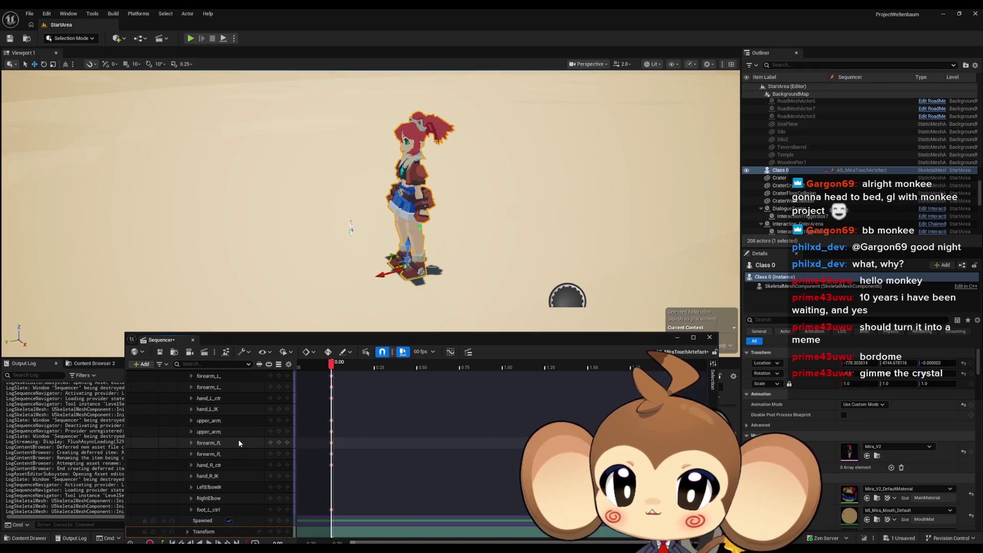
{"action": "scroll", "coordinate": [236, 451], "scroll_direction": "up", "scroll_amount": 5}
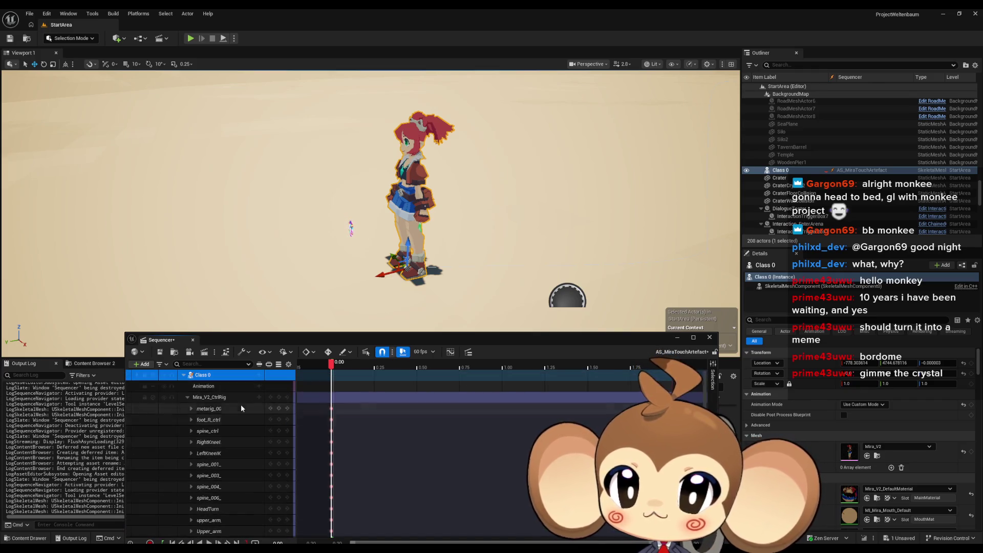
{"action": "left_click", "coordinate": [259, 396]}
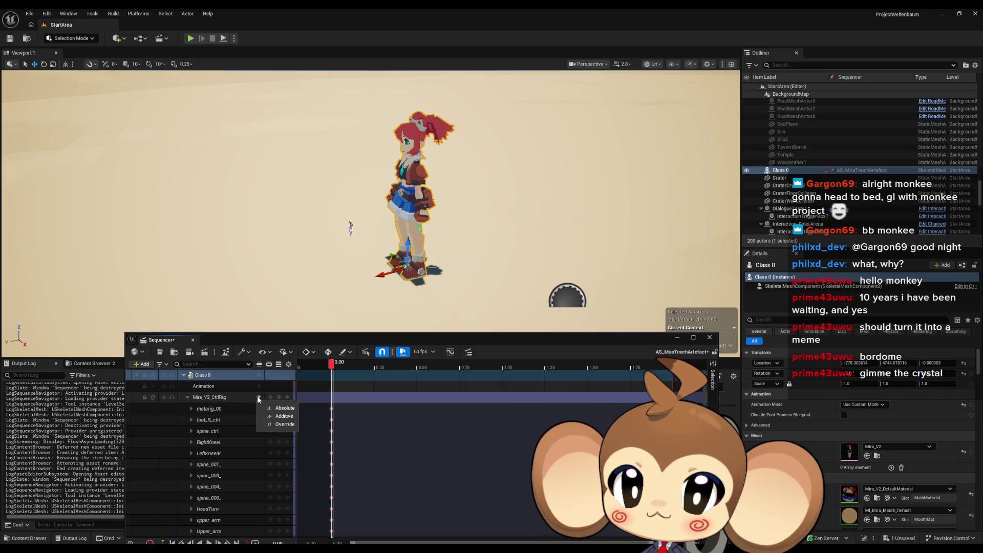
{"action": "left_click", "coordinate": [189, 397]}
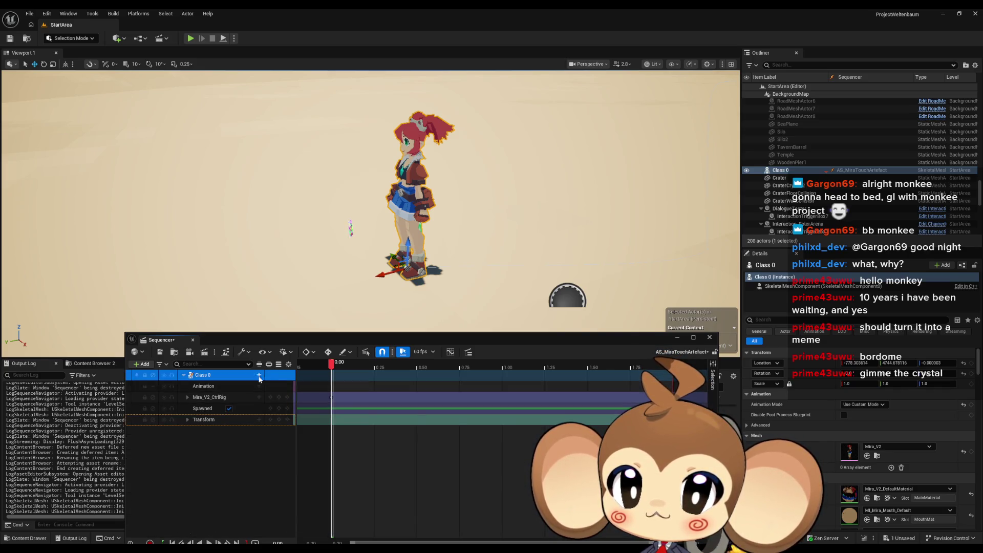
{"action": "left_click", "coordinate": [188, 397]}
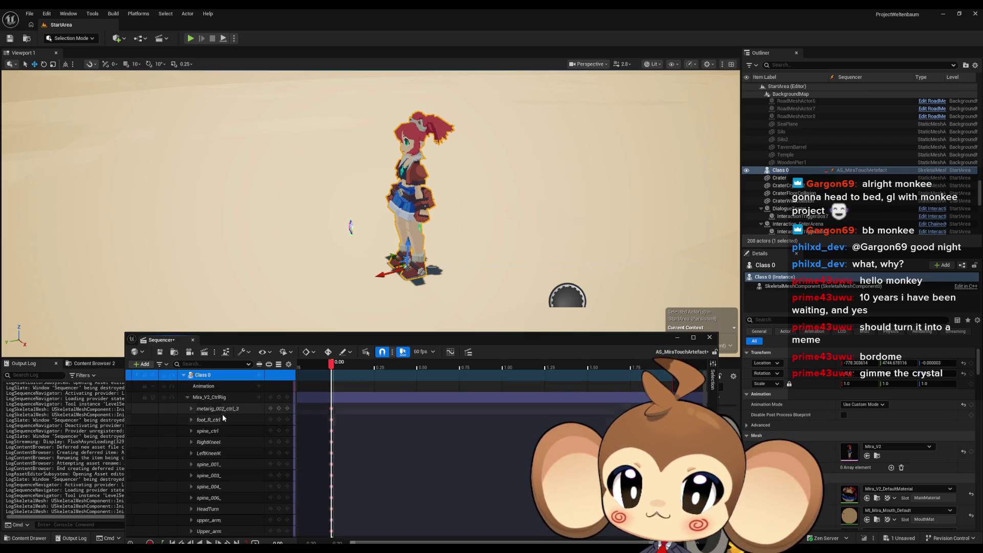
{"action": "scroll", "coordinate": [222, 414], "scroll_direction": "down", "scroll_amount": 2}
{"action": "scroll", "coordinate": [223, 416], "scroll_direction": "up", "scroll_amount": 2}
Step: Move Sequencer up and browse to Content > 3d > Characters > Mira > Mira_Version2
{"action": "left_click_drag", "start_coordinate": [288, 345], "coordinate": [251, 152]}
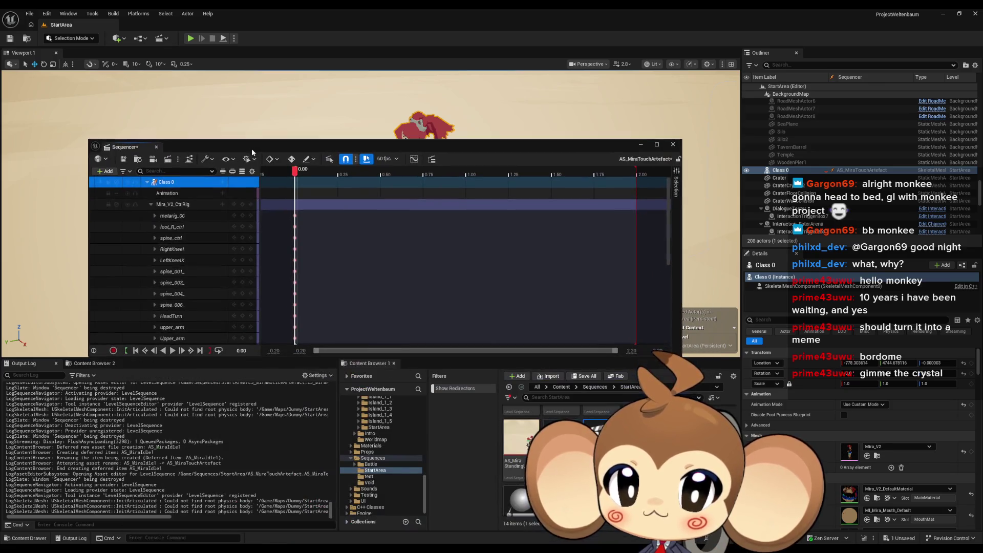
{"action": "mouse_move", "coordinate": [403, 548]}
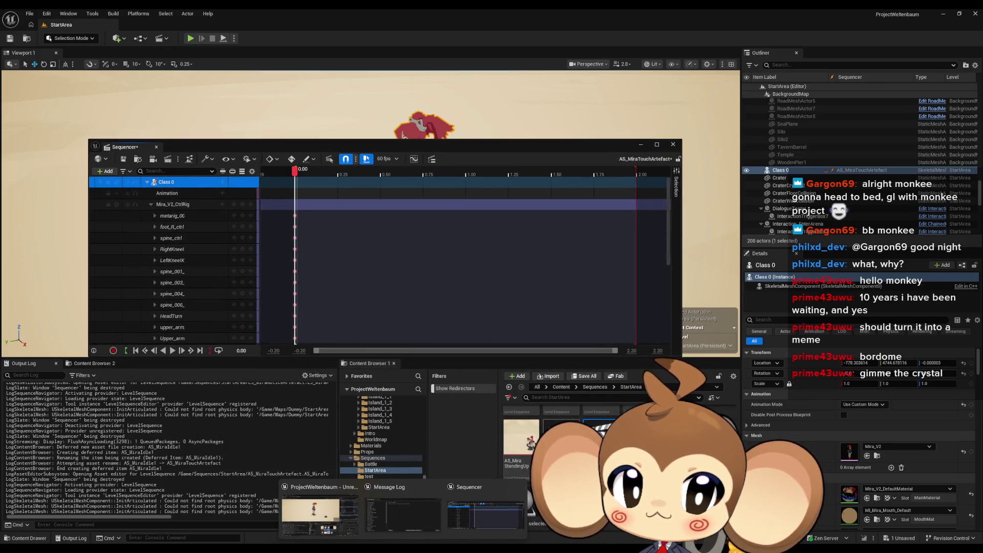
{"action": "left_click", "coordinate": [561, 387]}
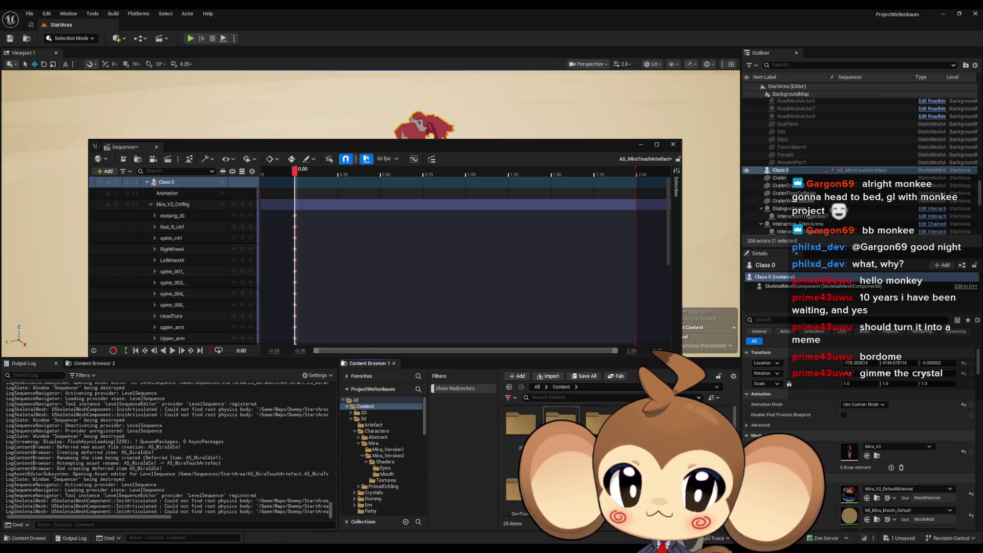
{"action": "left_click", "coordinate": [363, 418]}
{"action": "left_click", "coordinate": [377, 431]}
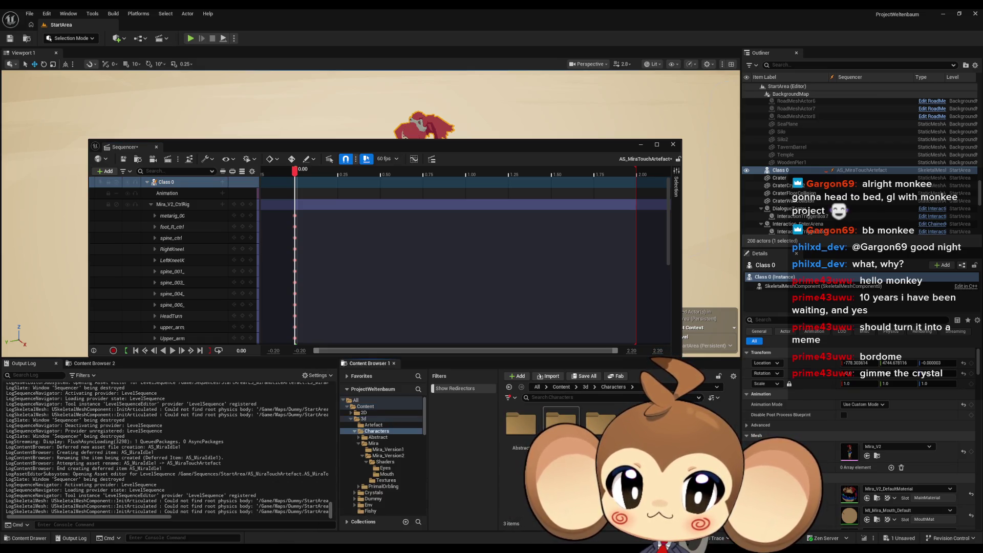
{"action": "double_click", "coordinate": [561, 422]}
{"action": "double_click", "coordinate": [561, 423]}
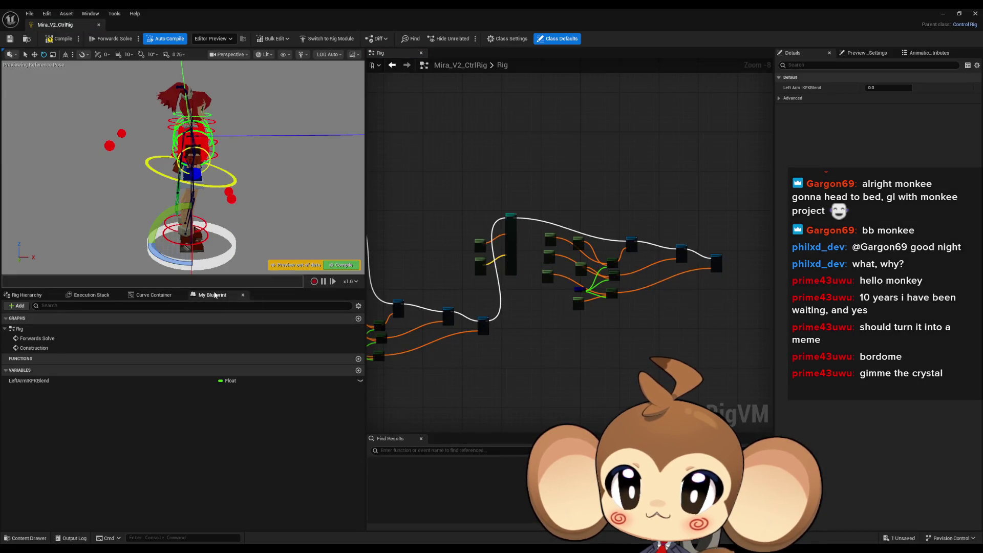
Step: Tick Expose to Cinematics for LeftArmIKFKBlend, save, and close the Control Rig editor
{"action": "left_click", "coordinate": [162, 377]}
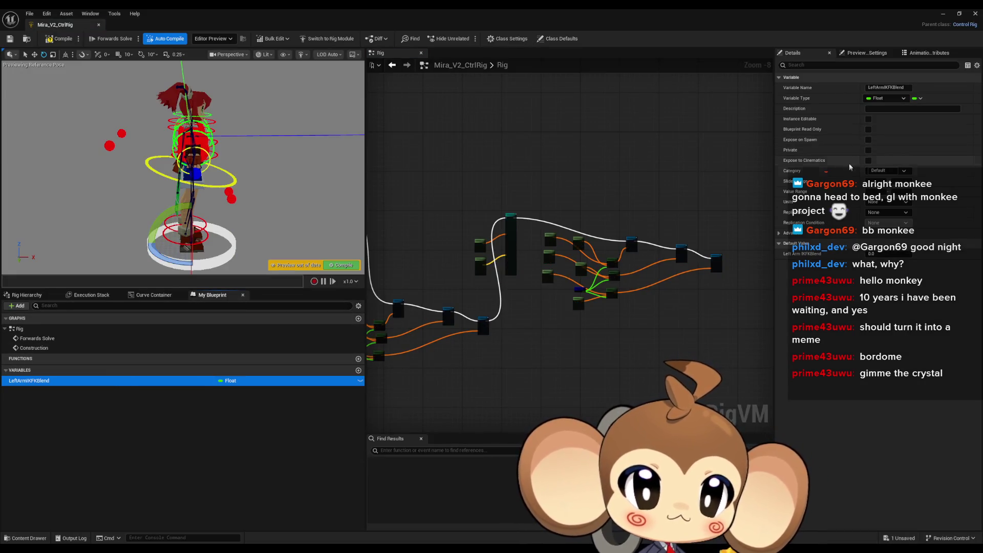
{"action": "left_click", "coordinate": [867, 161]}
{"action": "key", "text": "ctrl+s"}
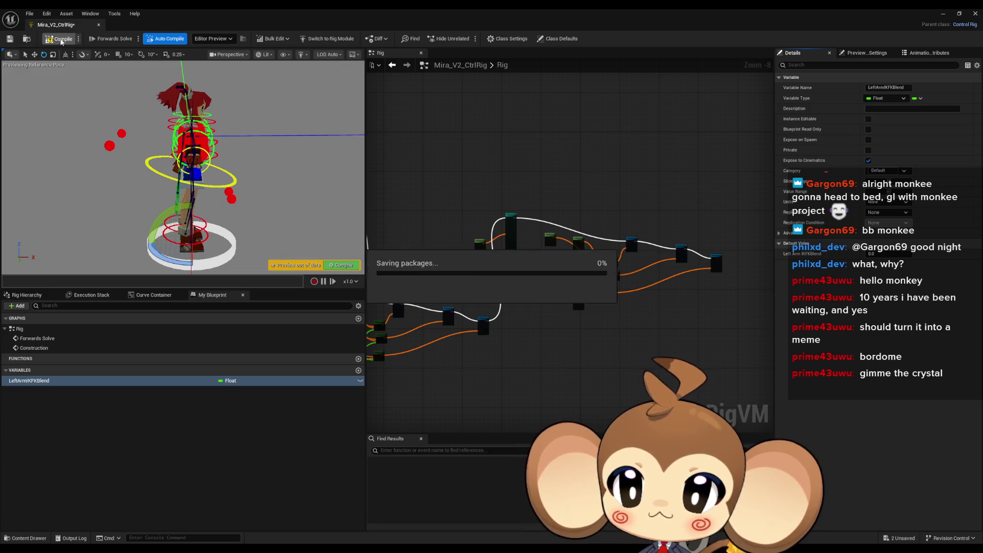
{"action": "left_click", "coordinate": [99, 25]}
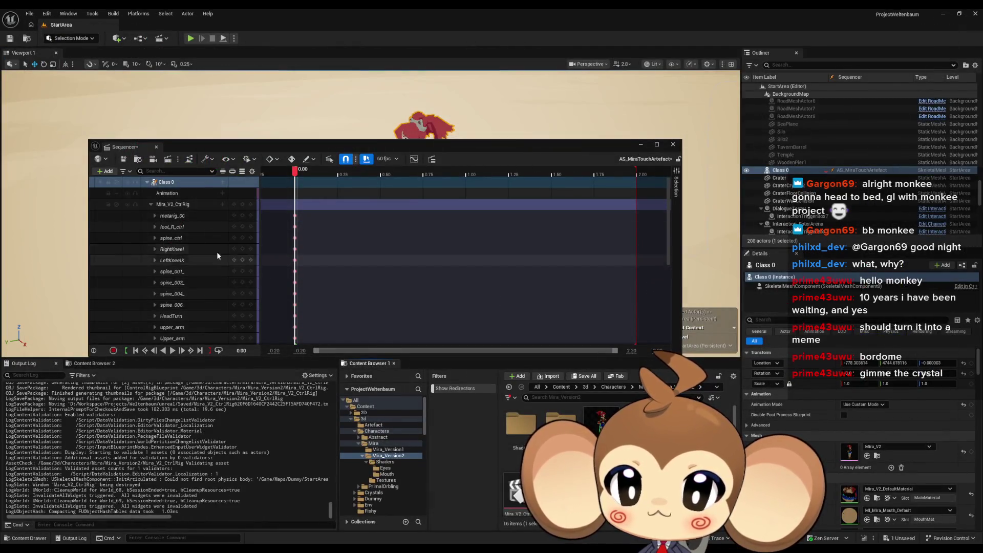
Step: Inspect the Mira_V2_CtrlRig track's section options and scroll through its control list
{"action": "left_click", "coordinate": [215, 204]}
{"action": "left_click", "coordinate": [222, 204]}
{"action": "key", "text": "Escape"}
{"action": "scroll", "coordinate": [210, 219], "scroll_direction": "down", "scroll_amount": 5}
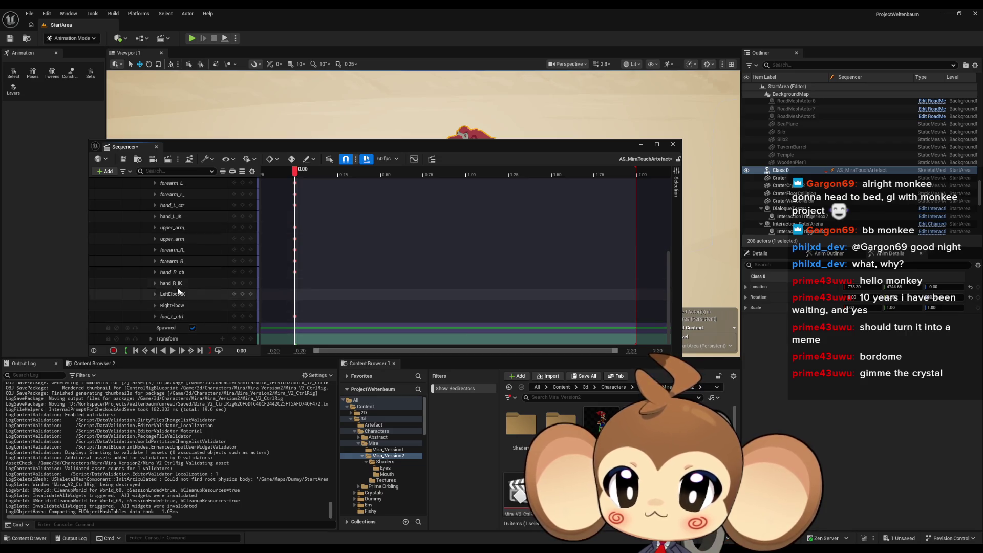
{"action": "scroll", "coordinate": [182, 284], "scroll_direction": "up", "scroll_amount": 2}
{"action": "scroll", "coordinate": [183, 278], "scroll_direction": "up", "scroll_amount": 5}
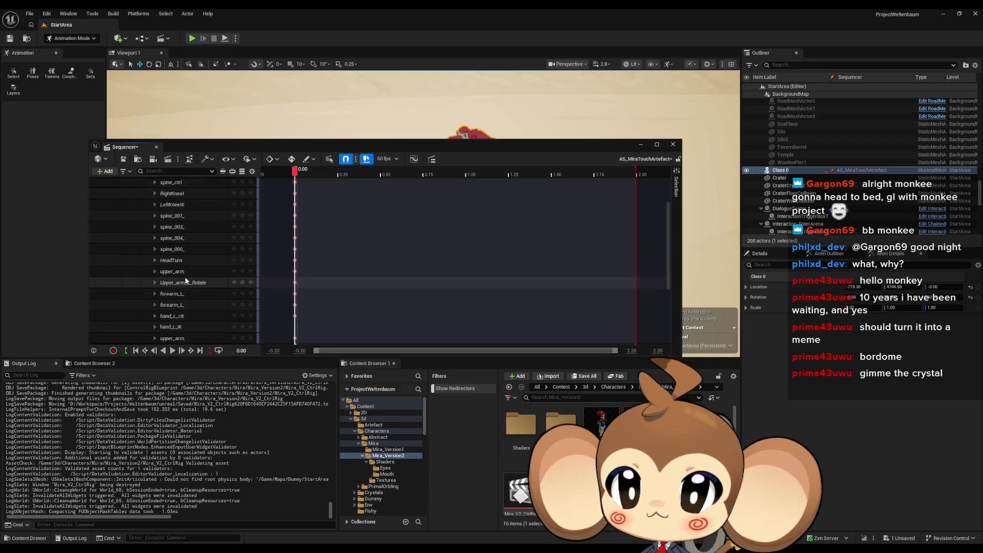
{"action": "scroll", "coordinate": [192, 266], "scroll_direction": "down", "scroll_amount": 5}
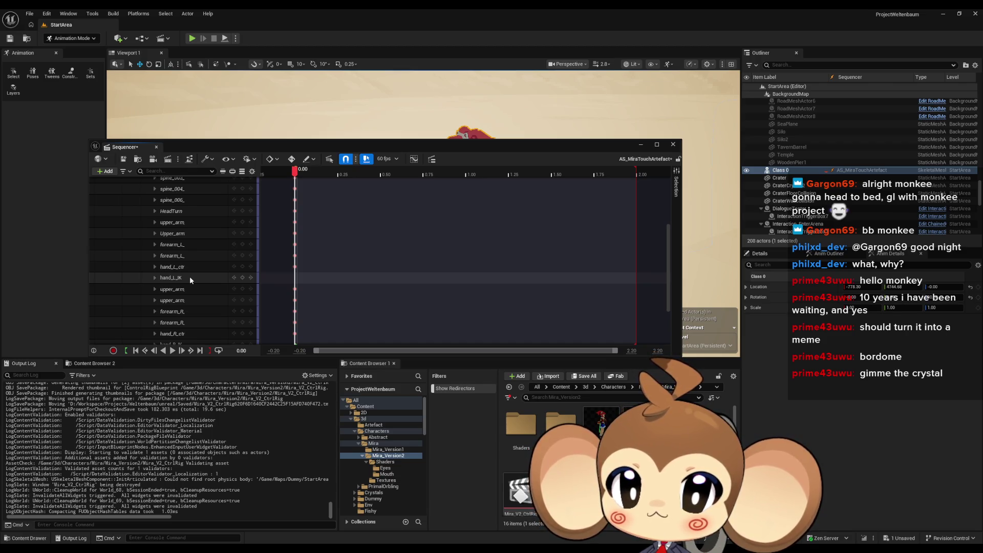
{"action": "scroll", "coordinate": [190, 278], "scroll_direction": "down", "scroll_amount": 4}
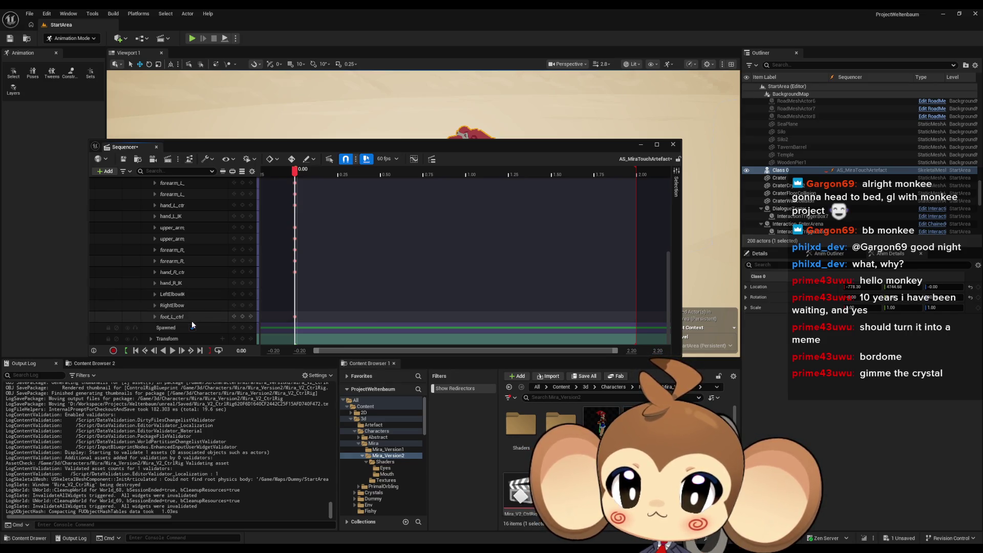
{"action": "scroll", "coordinate": [192, 308], "scroll_direction": "up", "scroll_amount": 10}
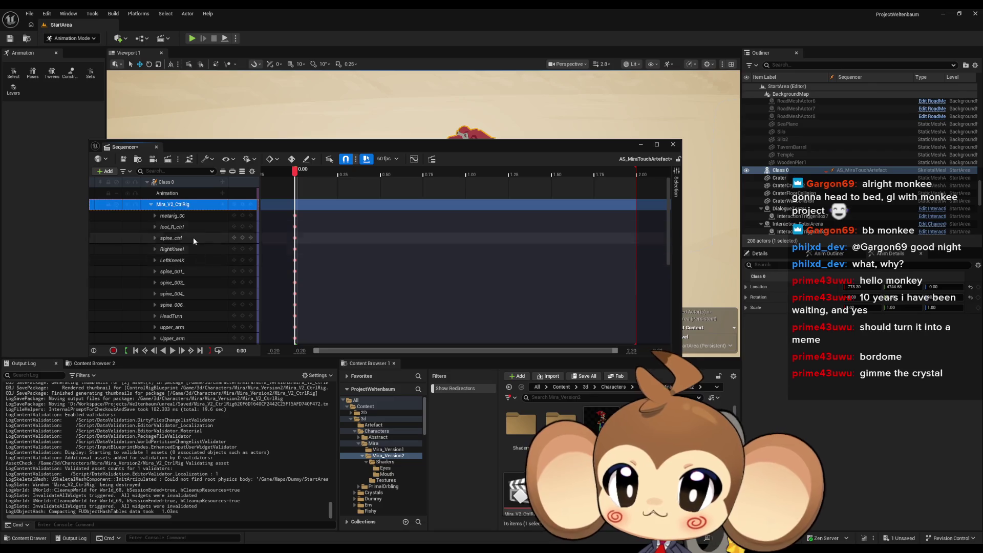
Step: Review Class 0's add-track list and the rig section options, then close Sequencer
{"action": "left_click", "coordinate": [222, 183]}
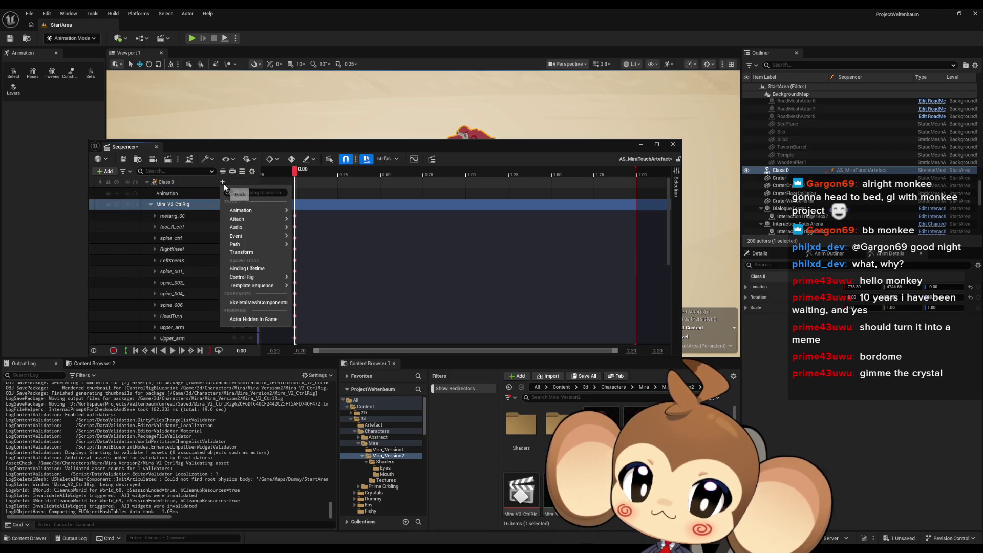
{"action": "left_click", "coordinate": [222, 204]}
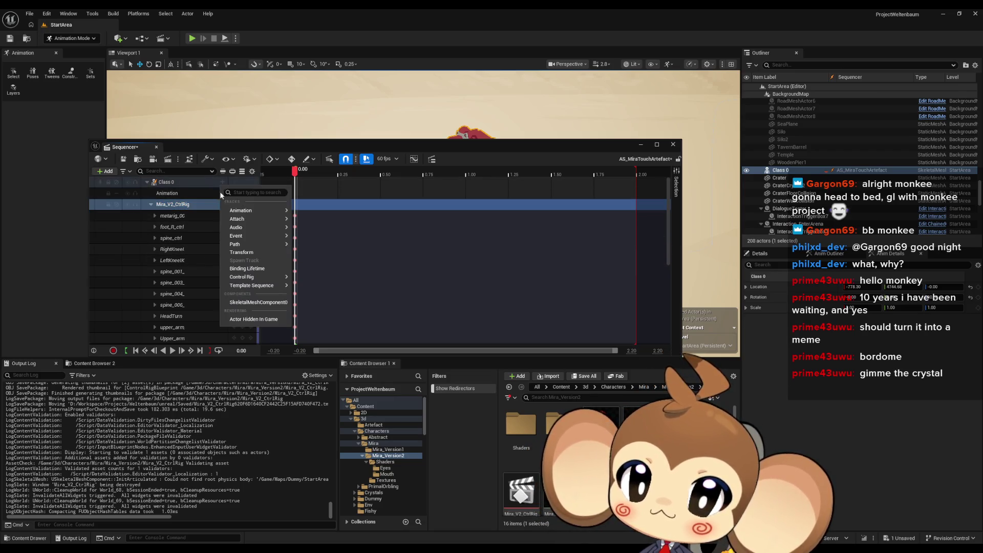
{"action": "left_click", "coordinate": [201, 204]}
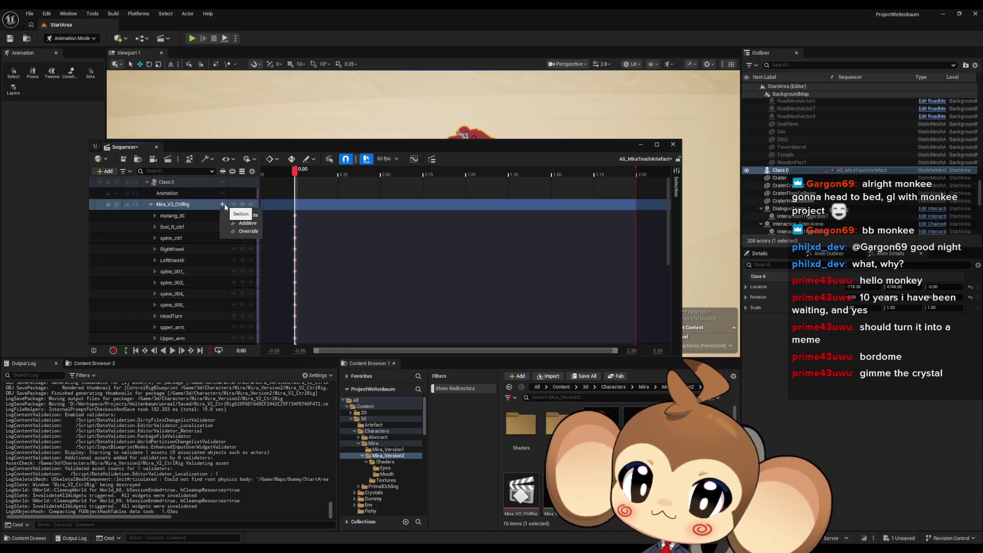
{"action": "left_click", "coordinate": [673, 143]}
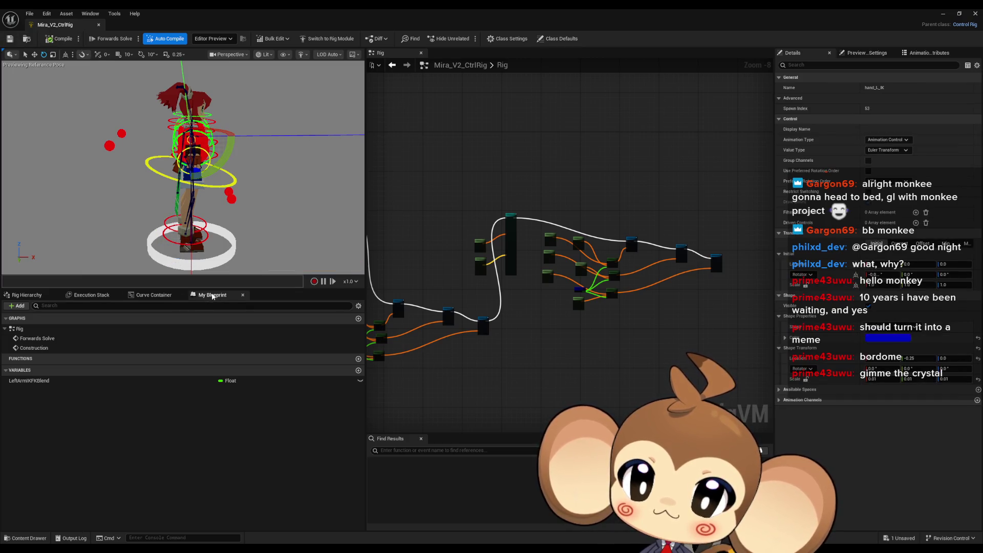
Step: Check LeftArmIKFKBlend, close the rig editor, and browse to the StartArea sequences folder
{"action": "left_click", "coordinate": [140, 381]}
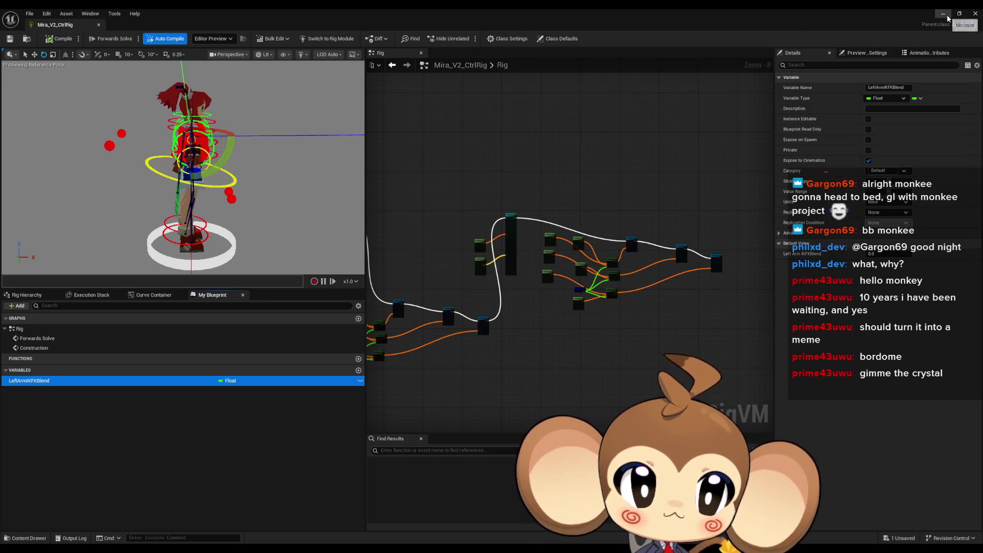
{"action": "left_click", "coordinate": [975, 13]}
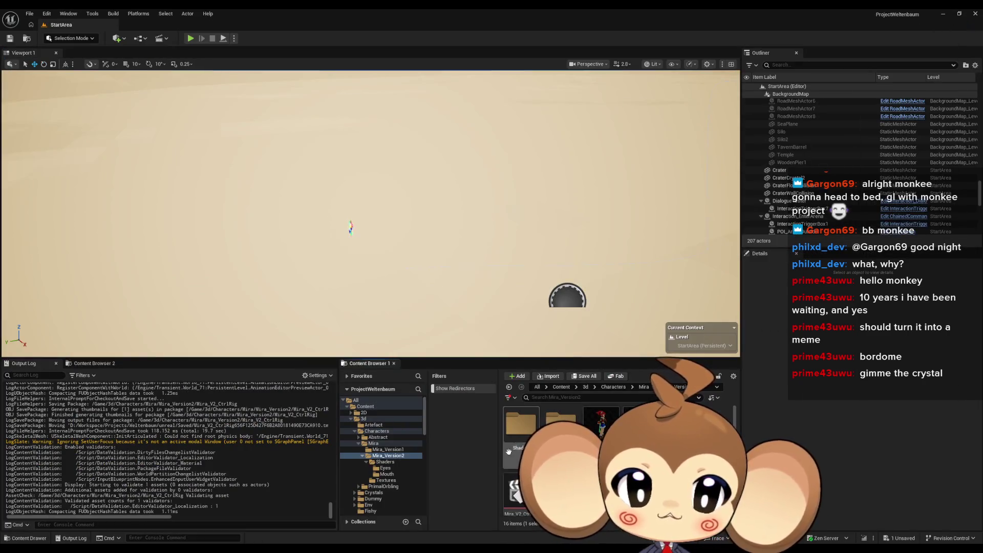
{"action": "left_click", "coordinate": [562, 386]}
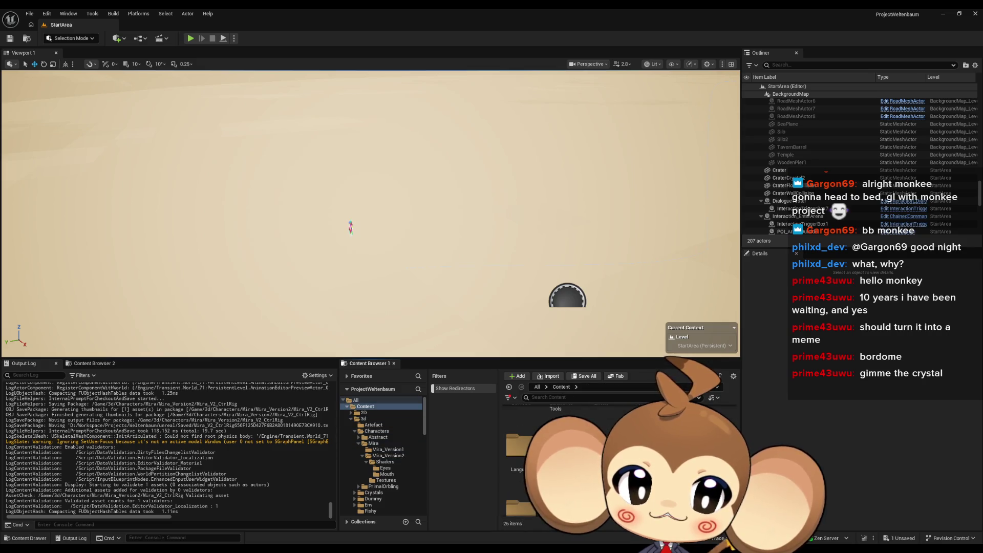
{"action": "scroll", "coordinate": [381, 455], "scroll_direction": "down", "scroll_amount": 10}
{"action": "left_click", "coordinate": [376, 470]}
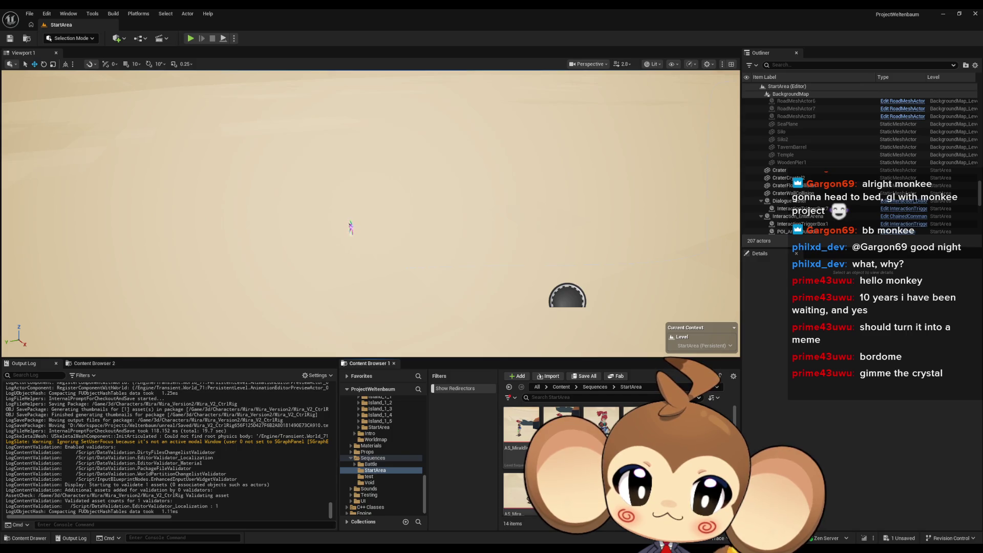
{"action": "scroll", "coordinate": [563, 461], "scroll_direction": "down", "scroll_amount": 2}
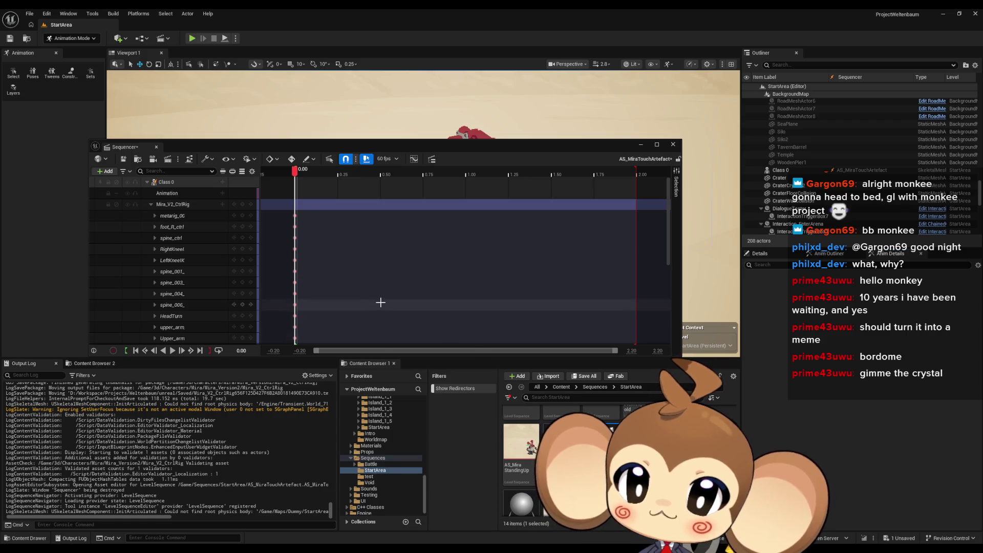
Step: Dismiss the new-section choices, select the LeftKneeIK control track, and scroll the control list
{"action": "left_click", "coordinate": [222, 205]}
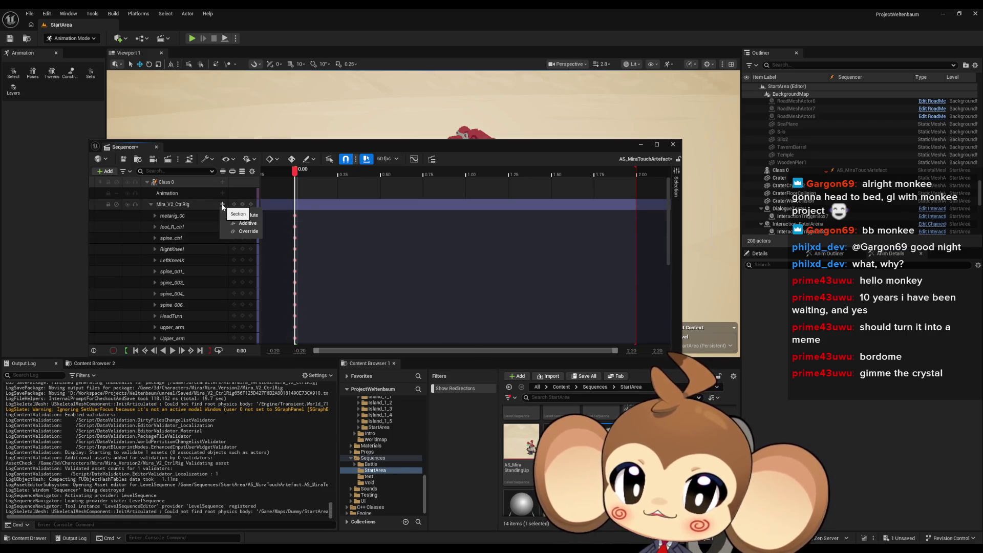
{"action": "left_click", "coordinate": [226, 233]}
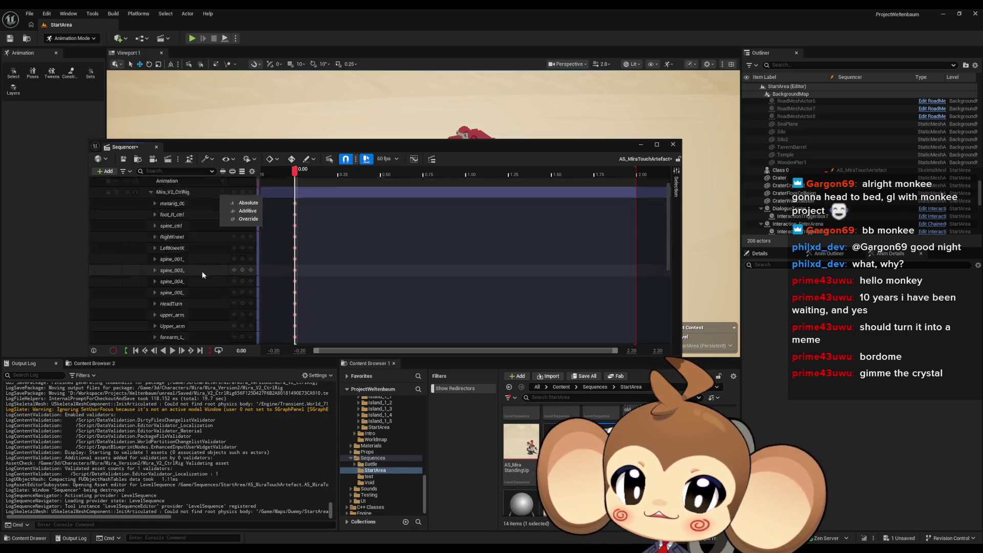
{"action": "left_click", "coordinate": [187, 249]}
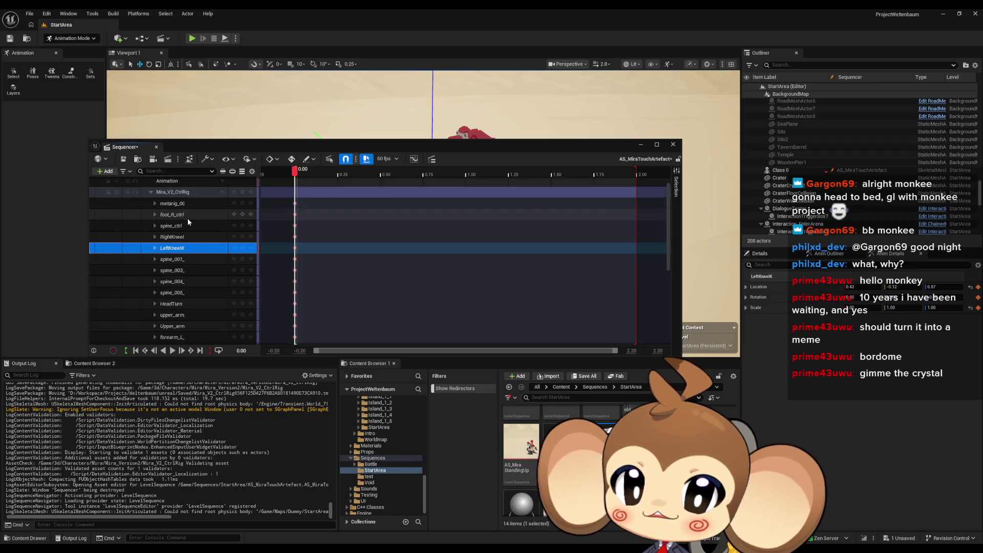
{"action": "scroll", "coordinate": [187, 218], "scroll_direction": "down", "scroll_amount": 3}
{"action": "scroll", "coordinate": [188, 219], "scroll_direction": "down", "scroll_amount": 2}
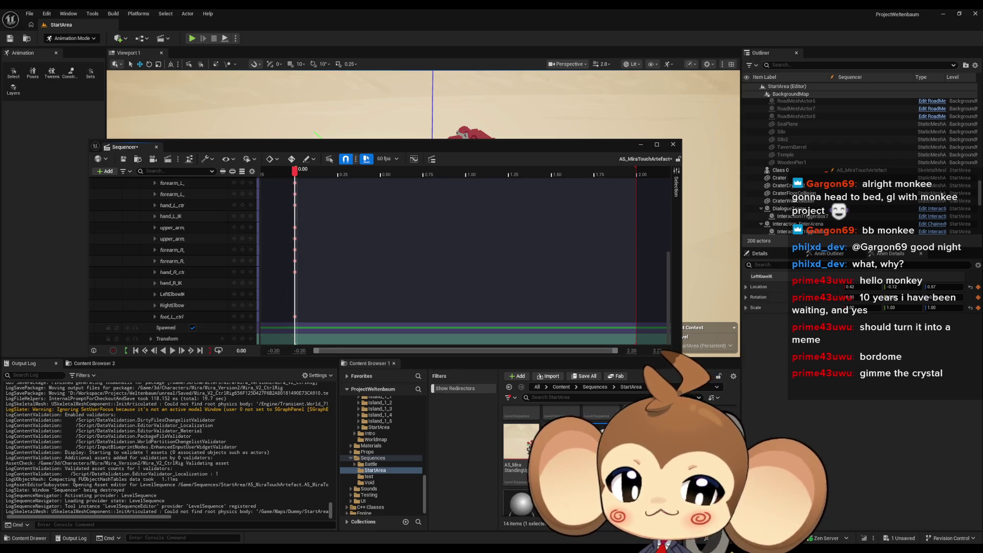
Step: Bring the Sequencer back in front of the rig editor and move it down and left
{"action": "mouse_move", "coordinate": [489, 518]}
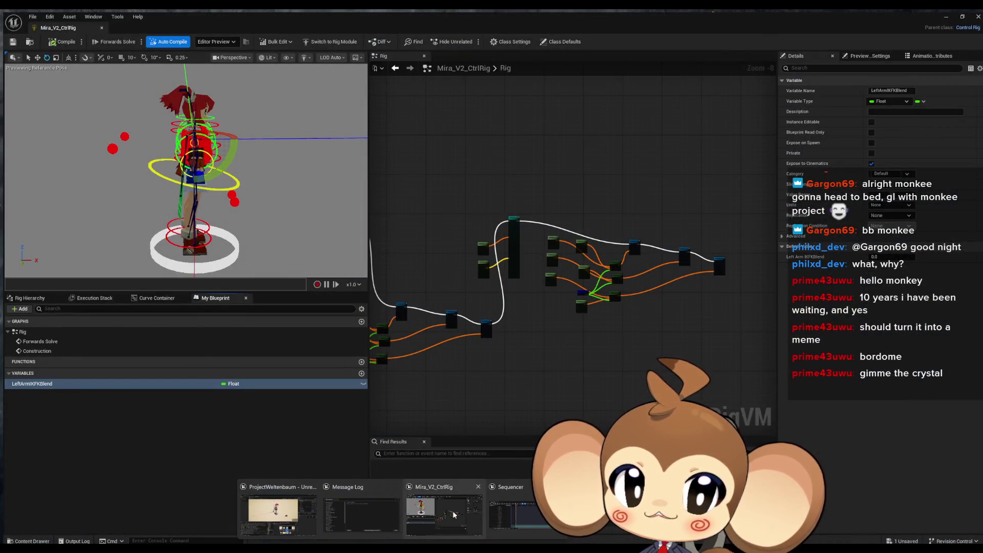
{"action": "left_click", "coordinate": [452, 514]}
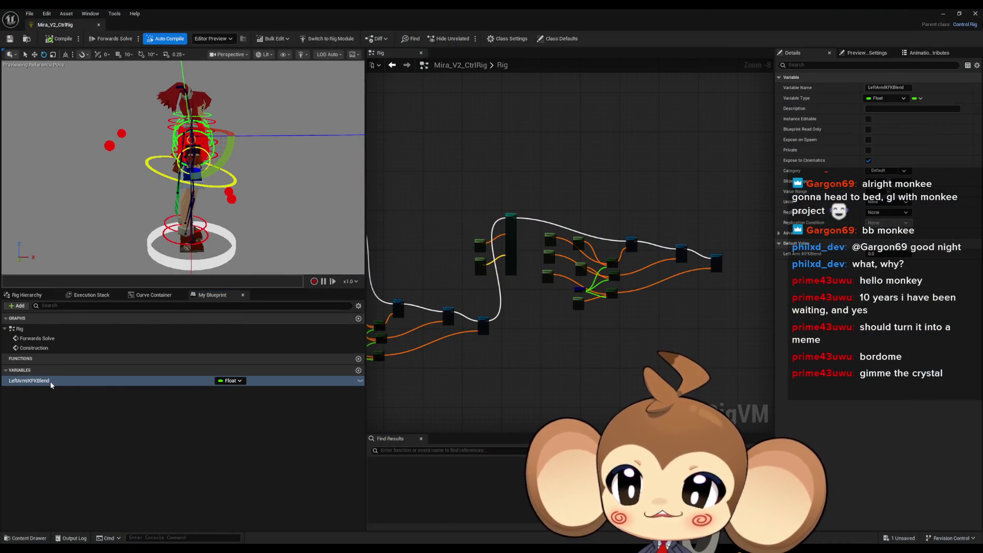
{"action": "mouse_move", "coordinate": [397, 549]}
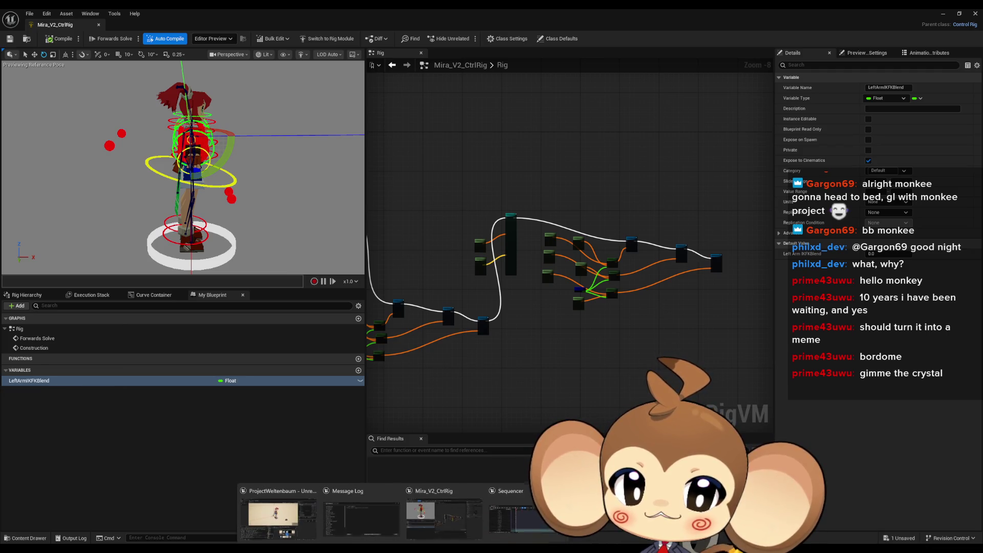
{"action": "left_click", "coordinate": [508, 508]}
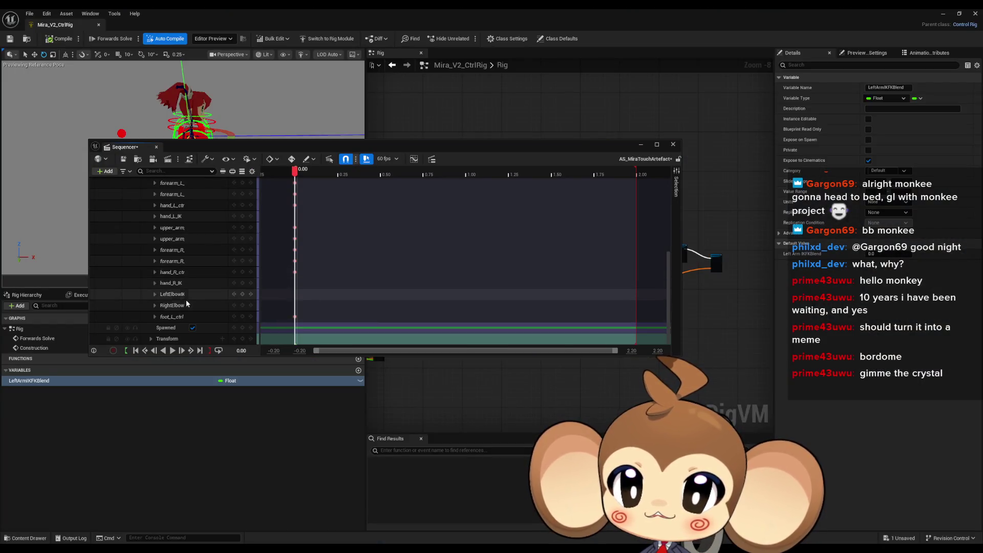
{"action": "scroll", "coordinate": [181, 306], "scroll_direction": "up", "scroll_amount": 2}
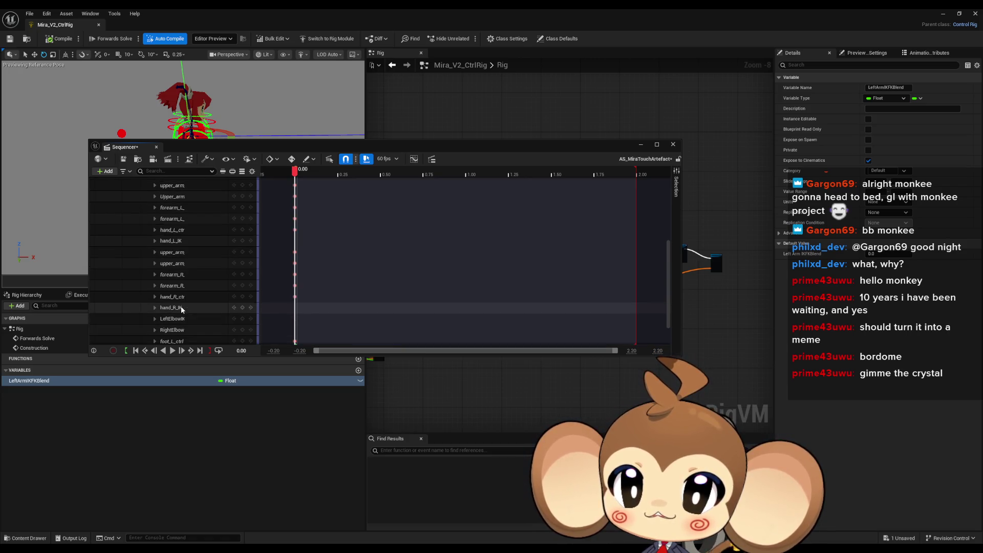
{"action": "scroll", "coordinate": [181, 307], "scroll_direction": "up", "scroll_amount": 5}
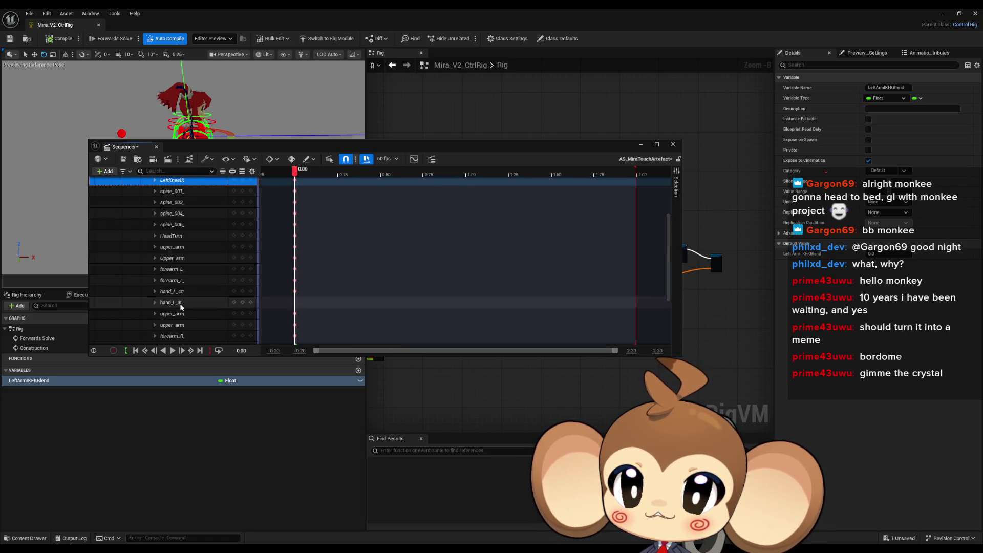
{"action": "scroll", "coordinate": [181, 306], "scroll_direction": "up", "scroll_amount": 5}
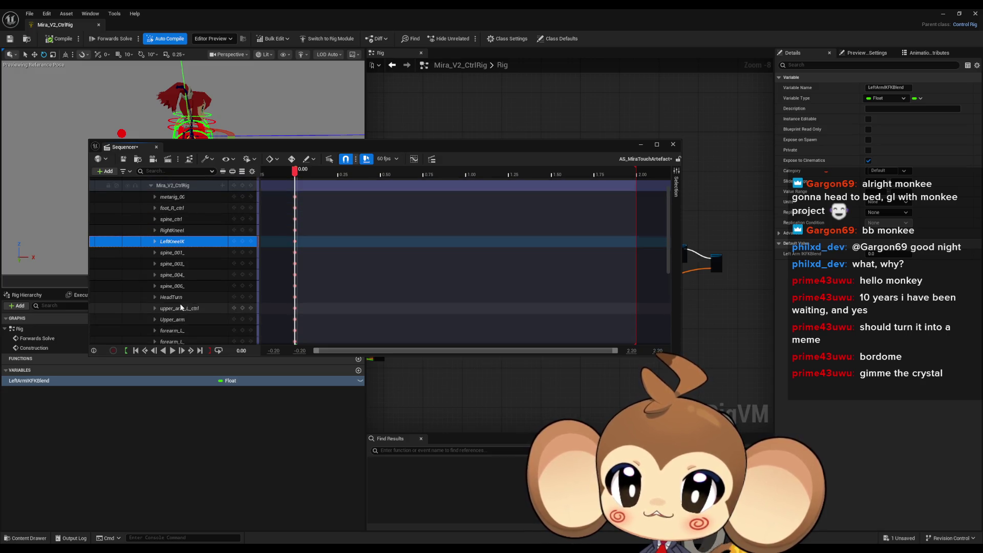
{"action": "scroll", "coordinate": [181, 306], "scroll_direction": "up", "scroll_amount": 2}
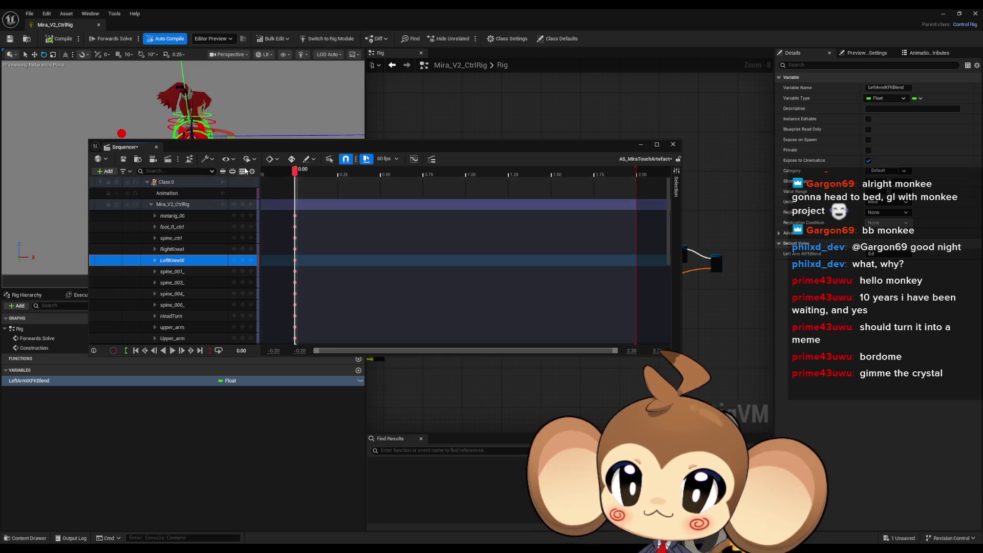
{"action": "mouse_move", "coordinate": [248, 152]}
{"action": "left_mouse_down"}
{"action": "mouse_move", "coordinate": [277, 198]}
{"action": "mouse_move", "coordinate": [195, 197]}
{"action": "left_mouse_up"}
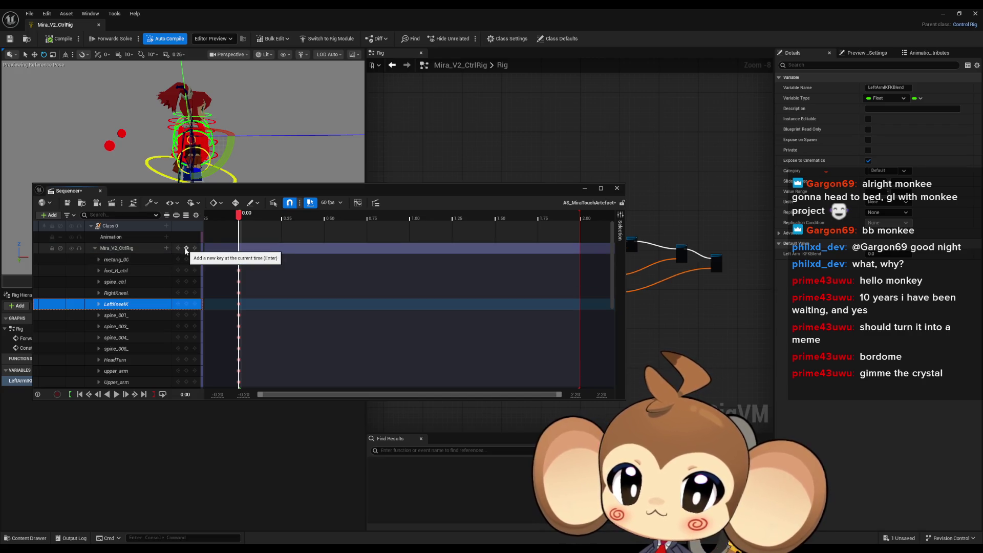
Step: Add an Absolute section to the Mira_V2_CtrlRig track and collapse its control list
{"action": "left_click", "coordinate": [167, 249]}
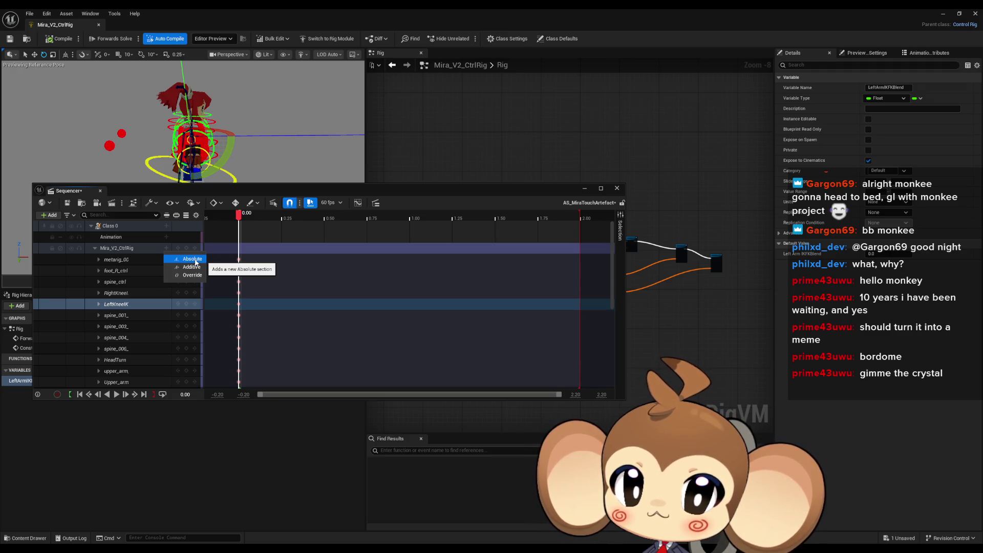
{"action": "left_click", "coordinate": [192, 260]}
{"action": "left_click", "coordinate": [133, 249]}
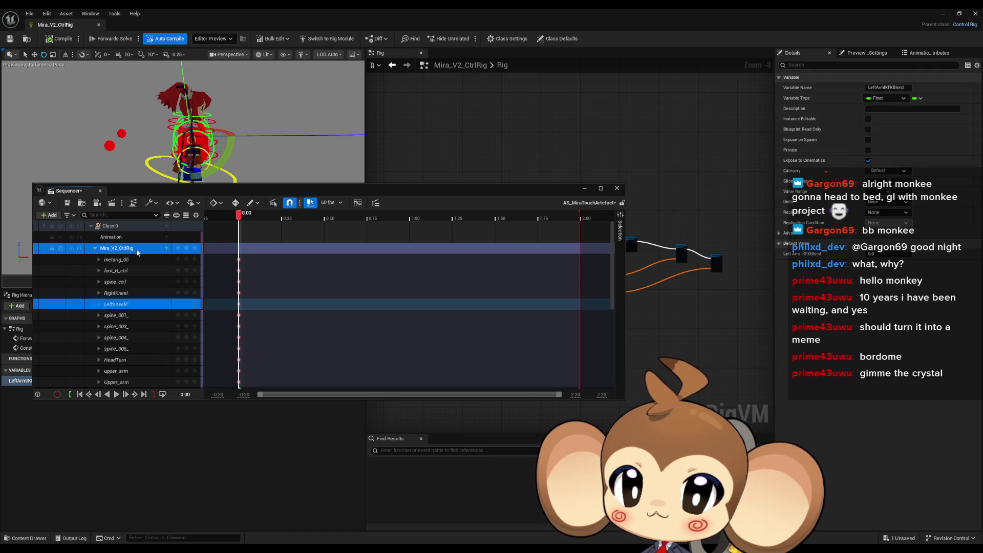
{"action": "left_click", "coordinate": [94, 248]}
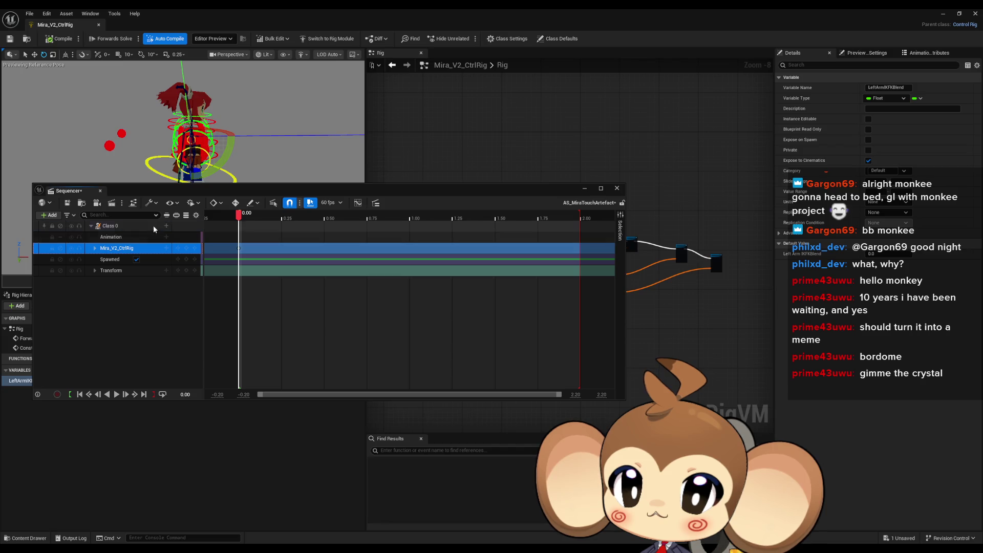
Step: Add a second Absolute section, delete the duplicate Mira_V2_CtrlRig sub-track, then list Class 0's addable tracks
{"action": "left_click", "coordinate": [167, 248]}
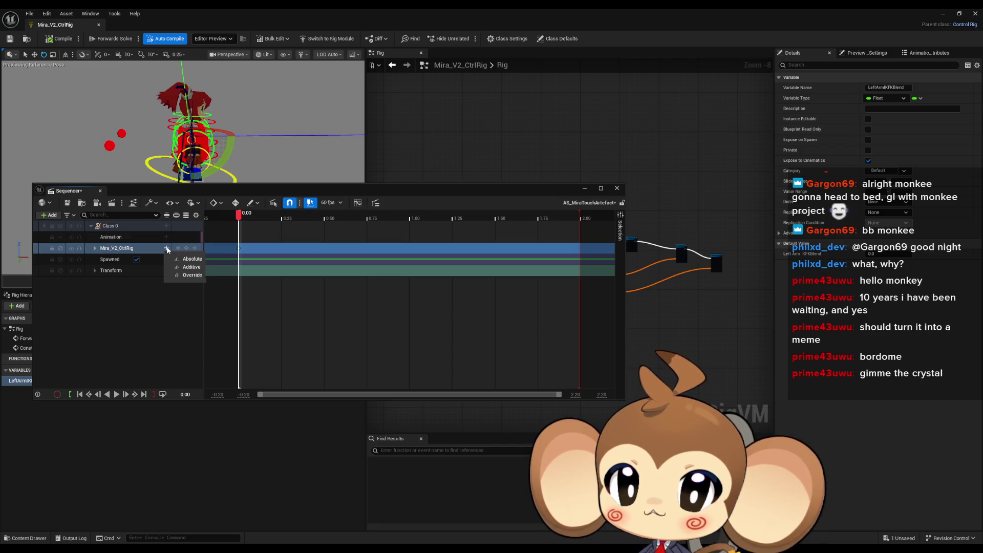
{"action": "left_click", "coordinate": [189, 260]}
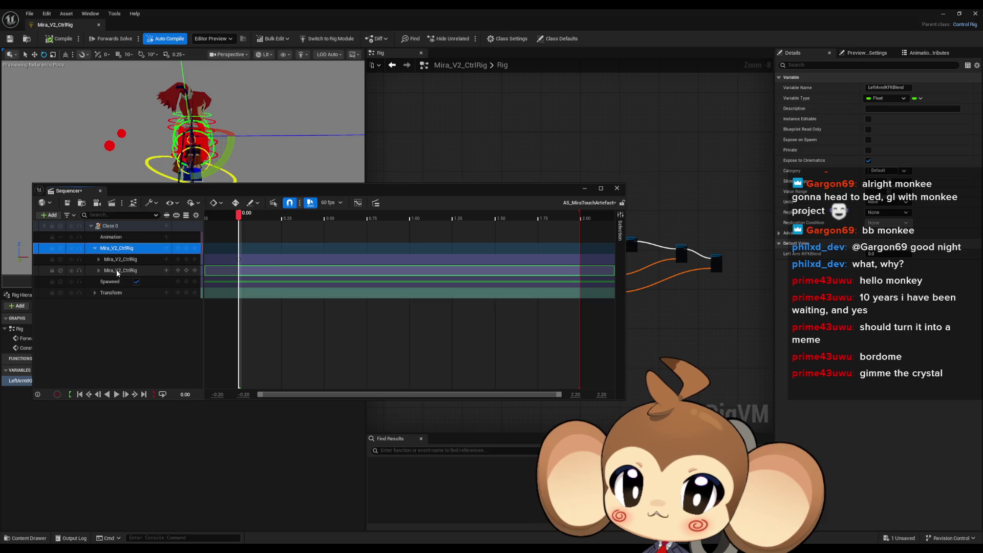
{"action": "left_click", "coordinate": [166, 271]}
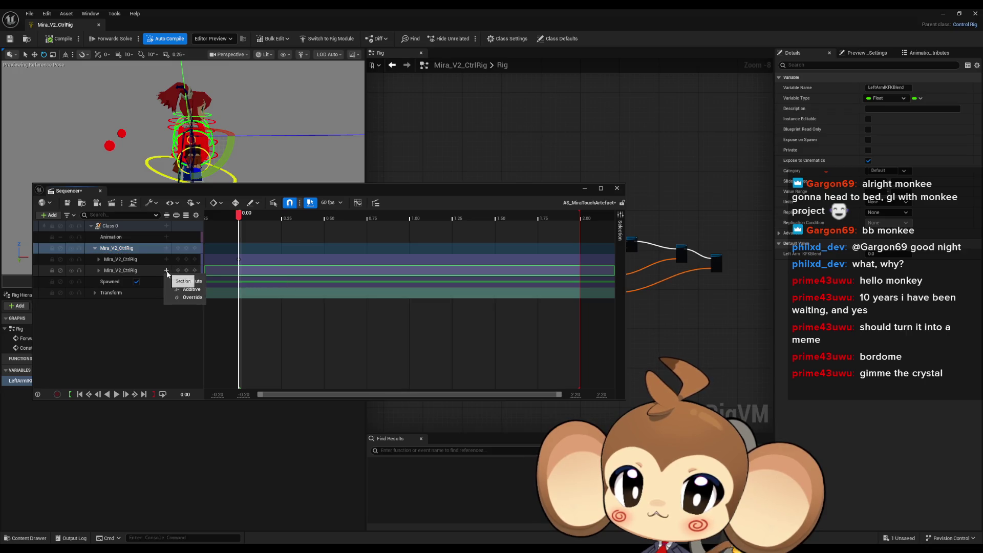
{"action": "left_click", "coordinate": [134, 272]}
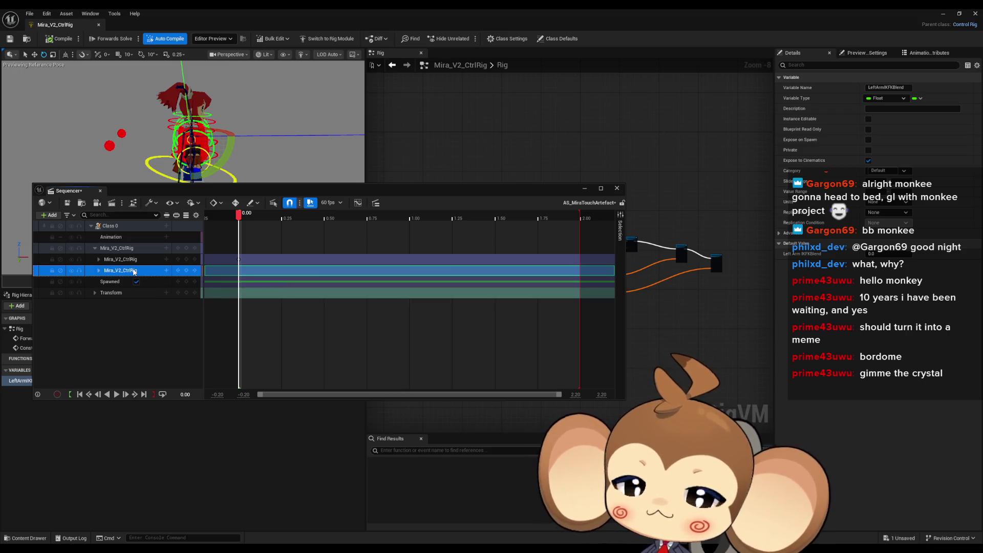
{"action": "key", "text": "Delete"}
{"action": "left_click", "coordinate": [166, 227]}
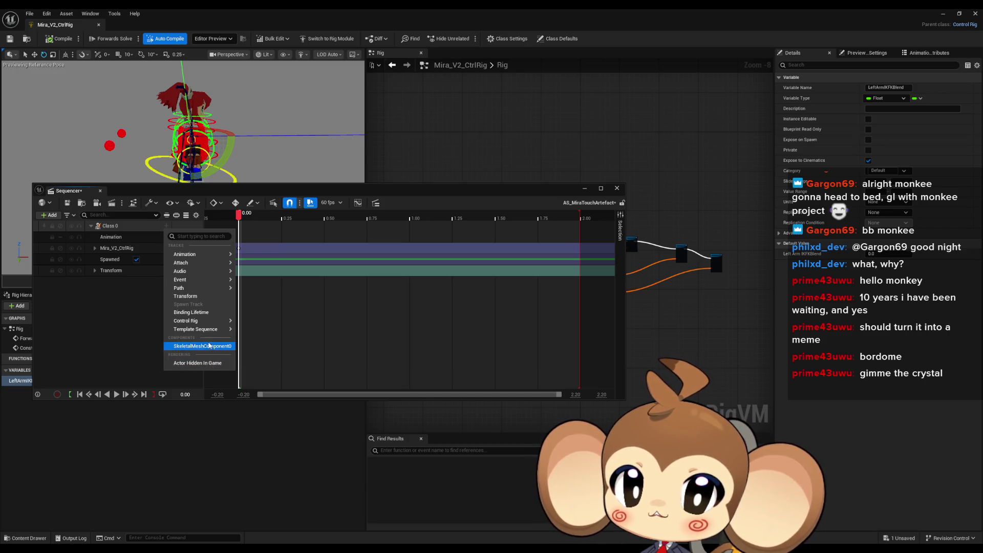
Step: Dismiss the Class 0 track list unchanged and dock the Sequencer along the screen bottom
{"action": "mouse_move", "coordinate": [208, 330]}
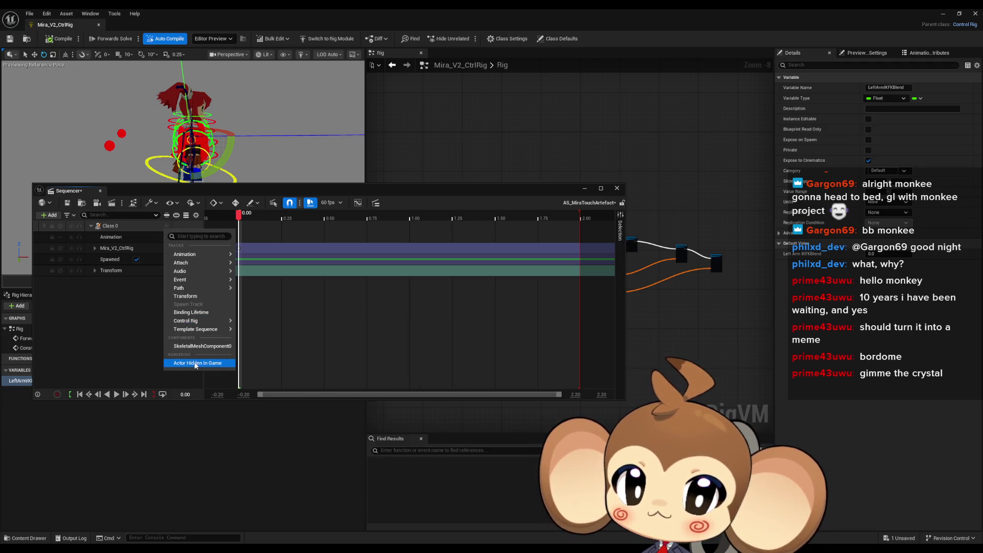
{"action": "left_click", "coordinate": [139, 324]}
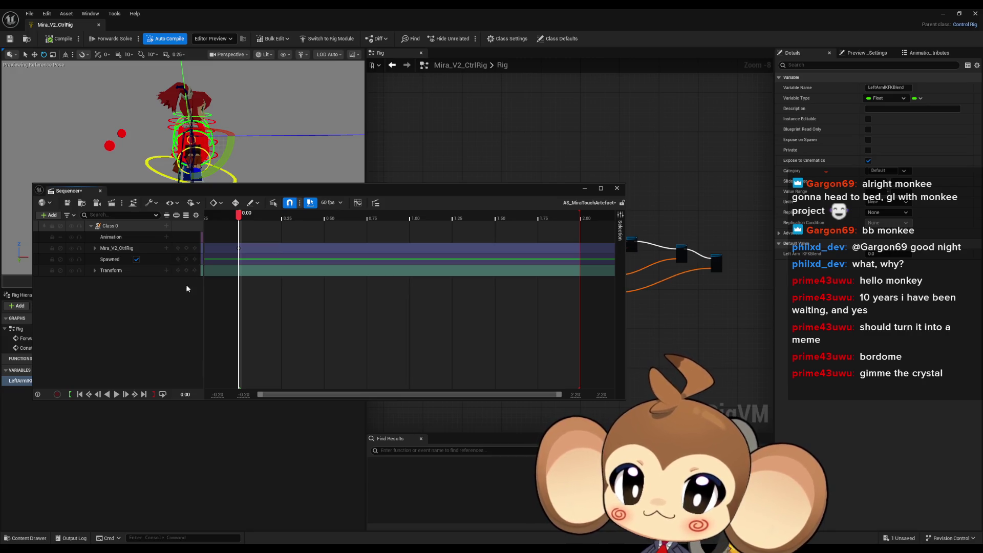
{"action": "left_click_drag", "start_coordinate": [238, 194], "coordinate": [233, 431]}
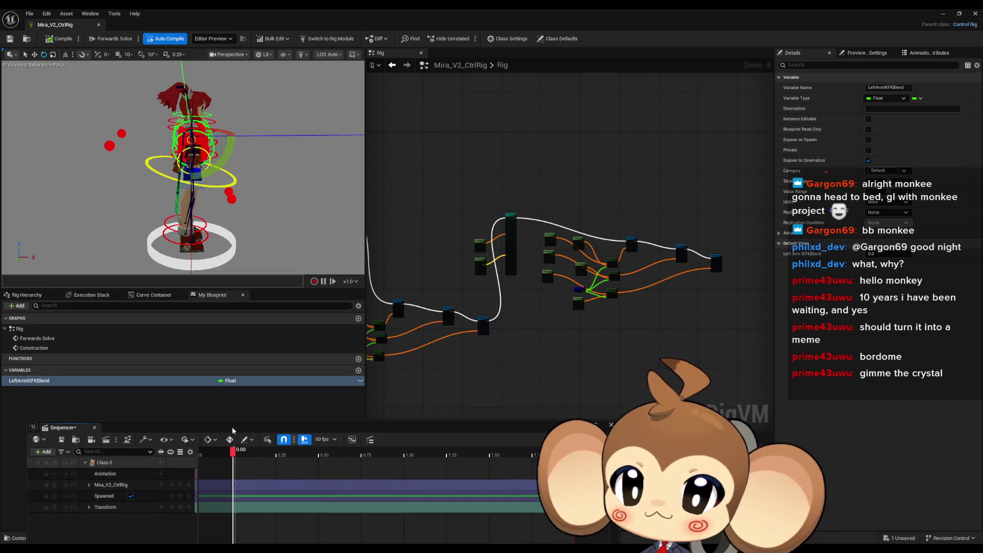
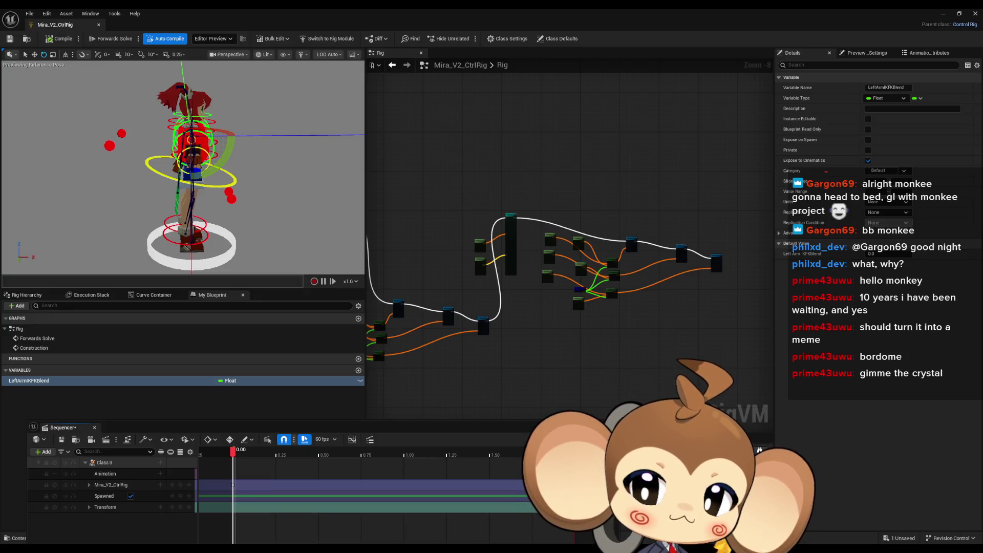
Step: Float the Sequencer track list and expand Mira_V2_CtrlRig to browse its control tracks
{"action": "left_click_drag", "start_coordinate": [63, 427], "coordinate": [116, 281]}
{"action": "left_click", "coordinate": [142, 339]}
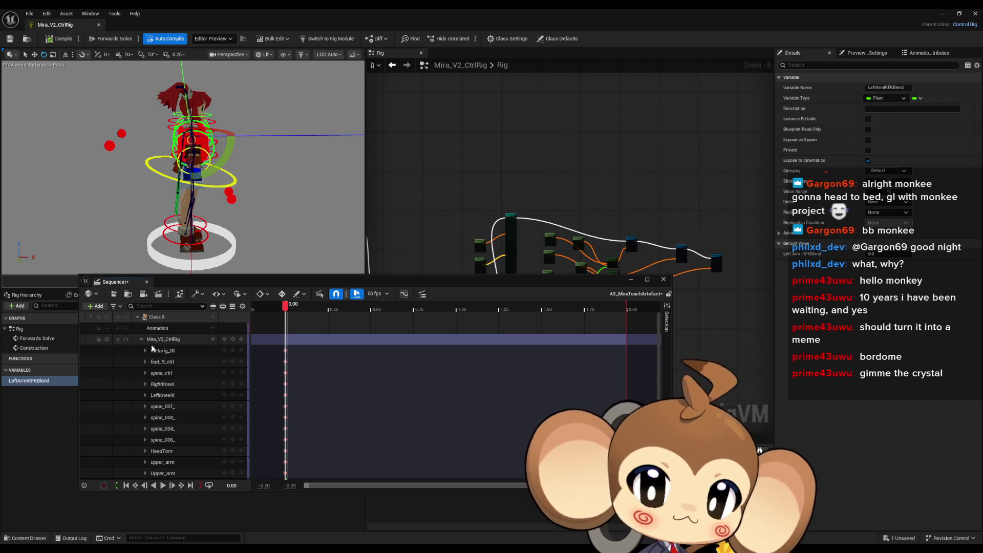
{"action": "scroll", "coordinate": [182, 363], "scroll_direction": "down", "scroll_amount": 3}
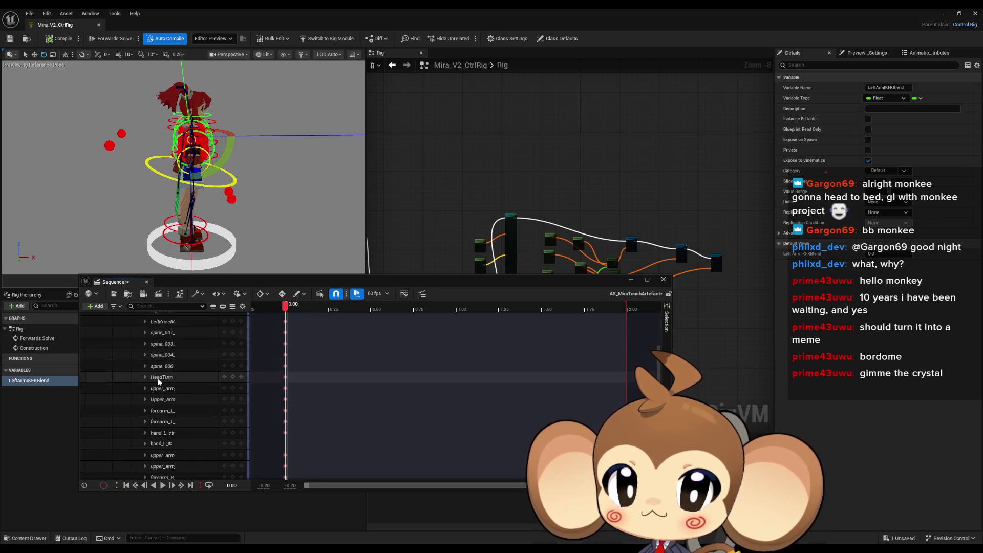
{"action": "scroll", "coordinate": [158, 379], "scroll_direction": "up", "scroll_amount": 3}
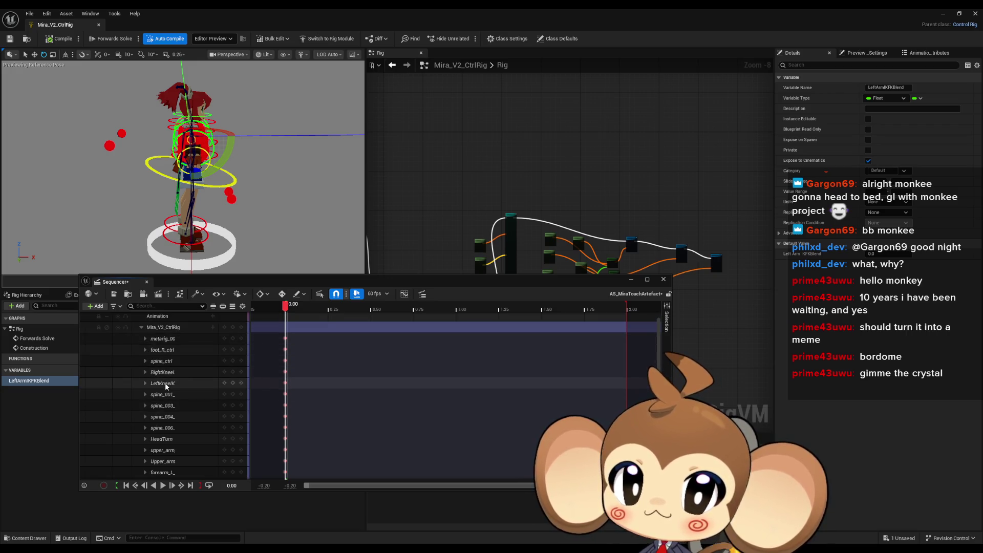
{"action": "scroll", "coordinate": [164, 383], "scroll_direction": "down", "scroll_amount": 1}
{"action": "scroll", "coordinate": [170, 383], "scroll_direction": "down", "scroll_amount": 3}
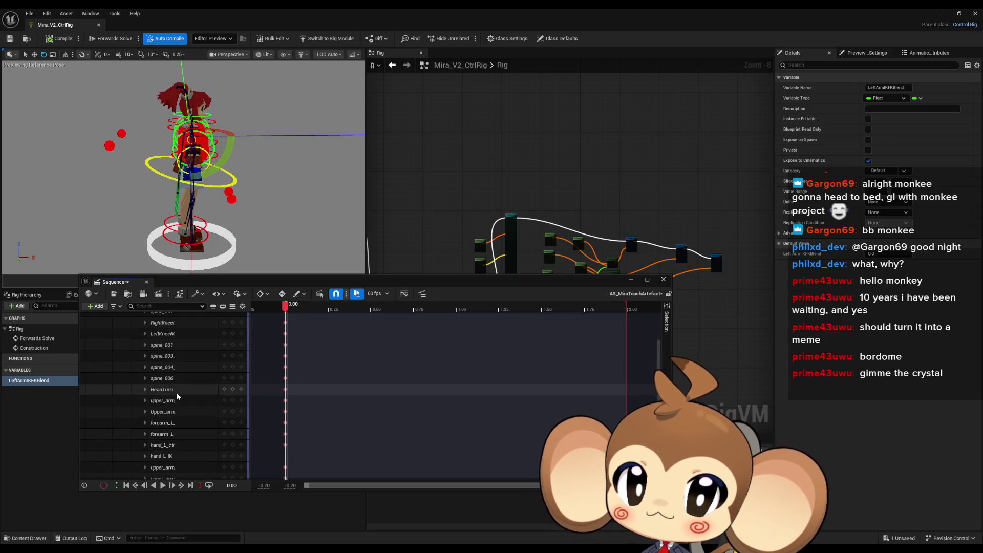
{"action": "scroll", "coordinate": [179, 398], "scroll_direction": "down", "scroll_amount": 3}
{"action": "scroll", "coordinate": [179, 402], "scroll_direction": "down", "scroll_amount": 4}
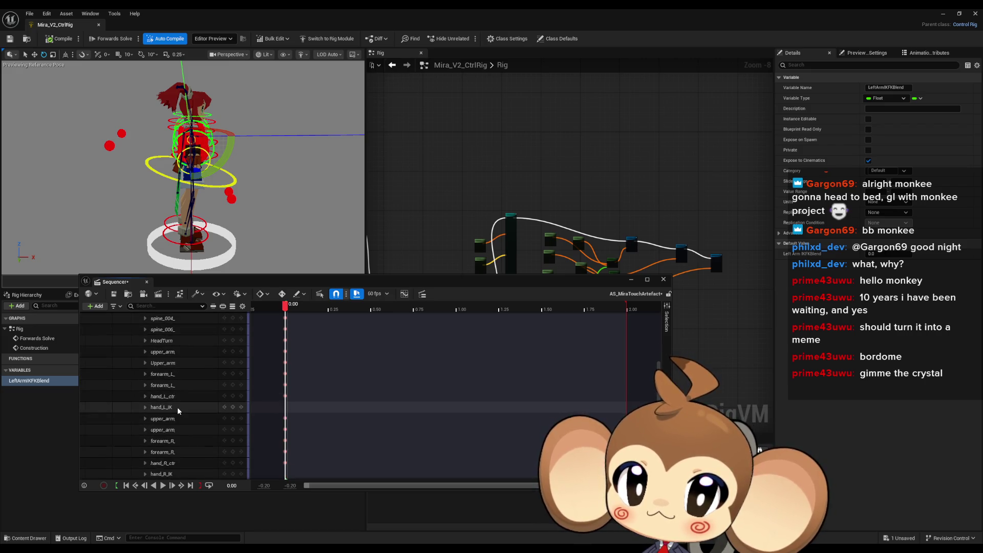
{"action": "scroll", "coordinate": [181, 408], "scroll_direction": "down", "scroll_amount": 1}
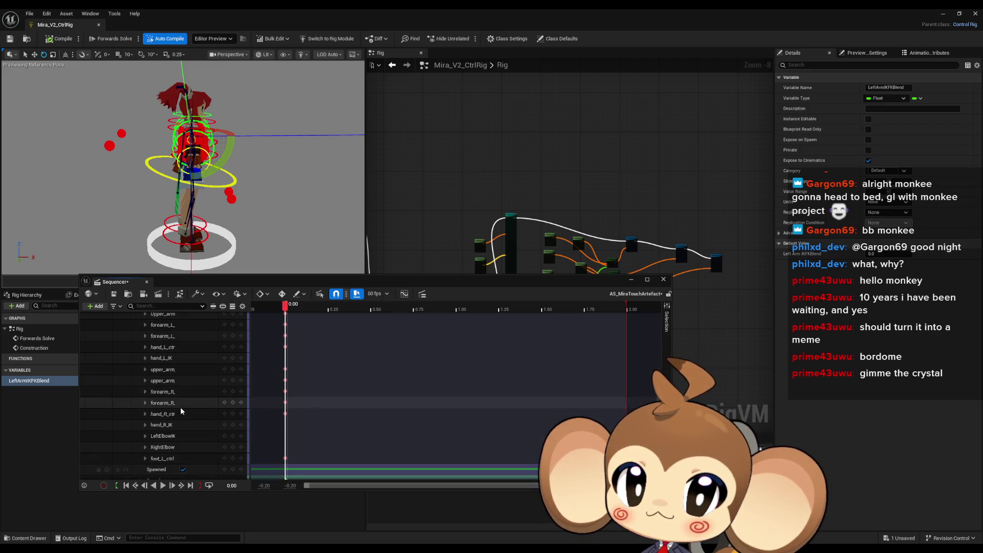
{"action": "scroll", "coordinate": [182, 410], "scroll_direction": "down", "scroll_amount": 1}
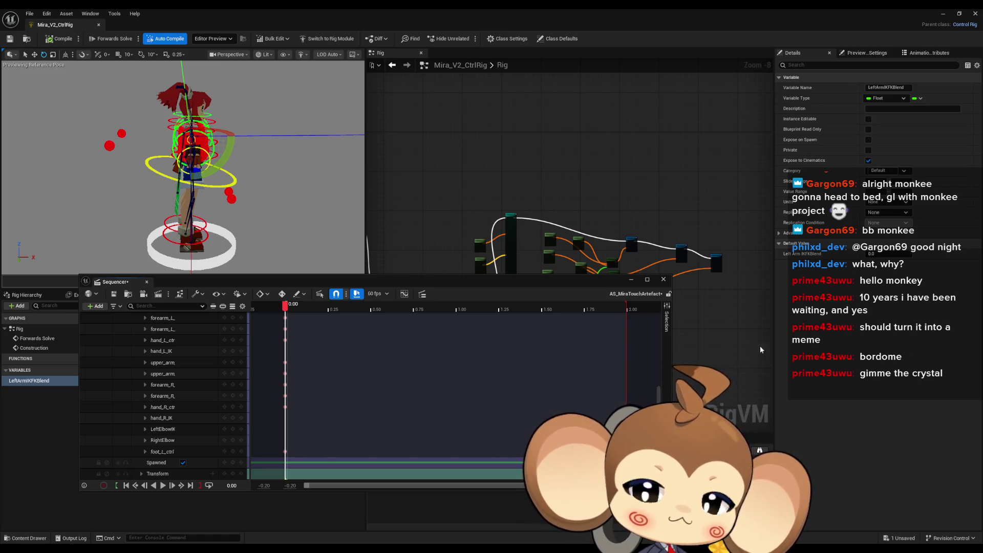
Step: Move the Sequencer aside and select metarig_002_ctrl_3 in the Rig Hierarchy
{"action": "mouse_move", "coordinate": [302, 283]}
{"action": "left_mouse_down"}
{"action": "mouse_move", "coordinate": [530, 333]}
{"action": "mouse_move", "coordinate": [588, 404]}
{"action": "left_mouse_up"}
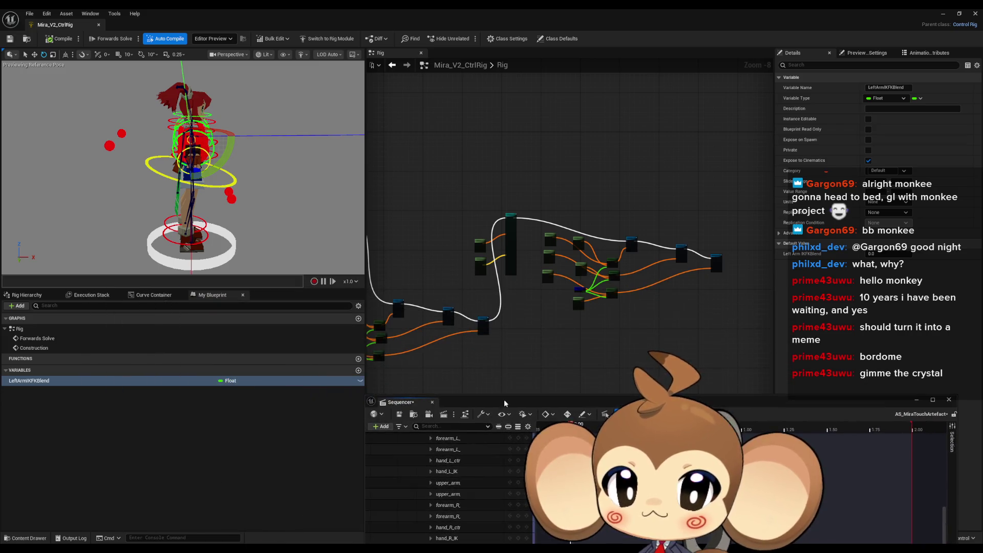
{"action": "left_click", "coordinate": [51, 297]}
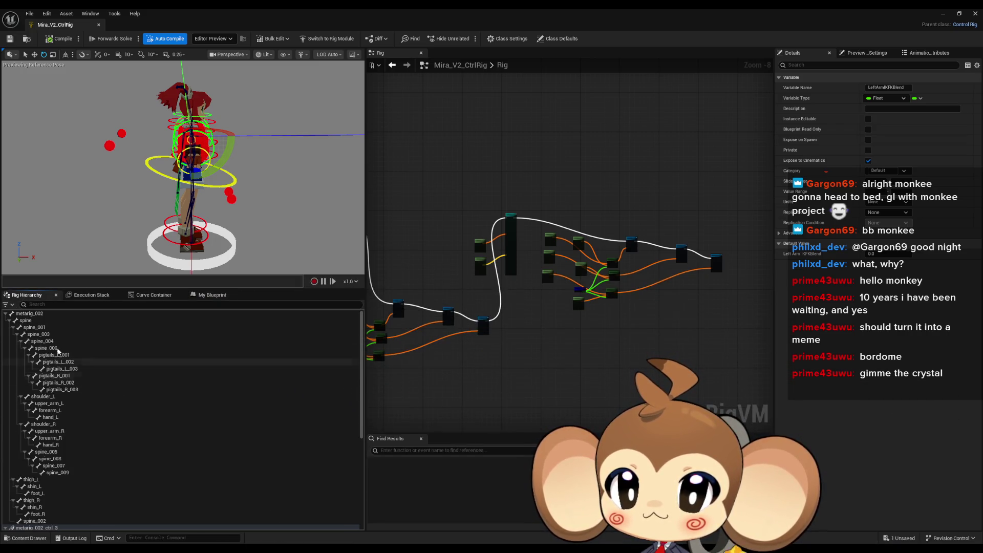
{"action": "scroll", "coordinate": [68, 368], "scroll_direction": "down", "scroll_amount": 5}
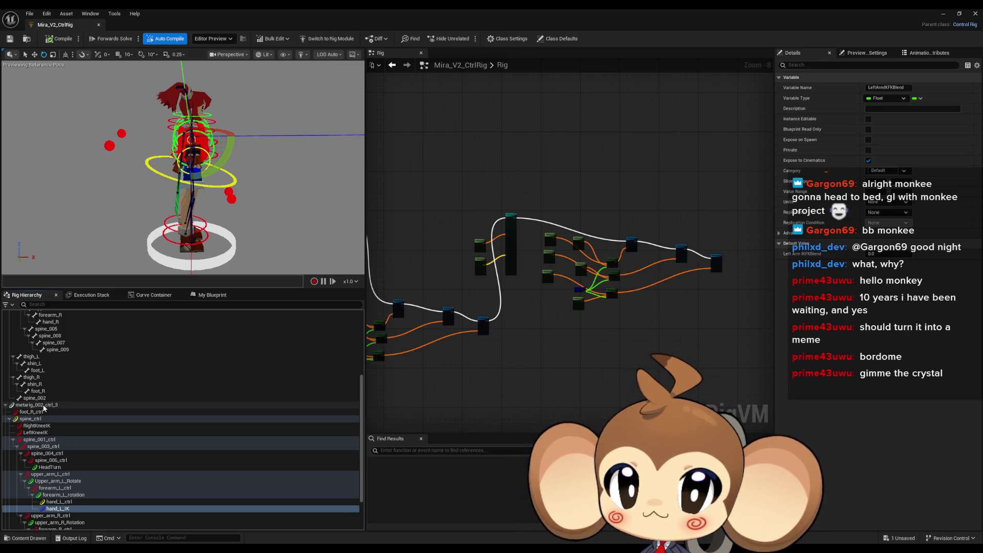
{"action": "scroll", "coordinate": [41, 358], "scroll_direction": "up", "scroll_amount": 5}
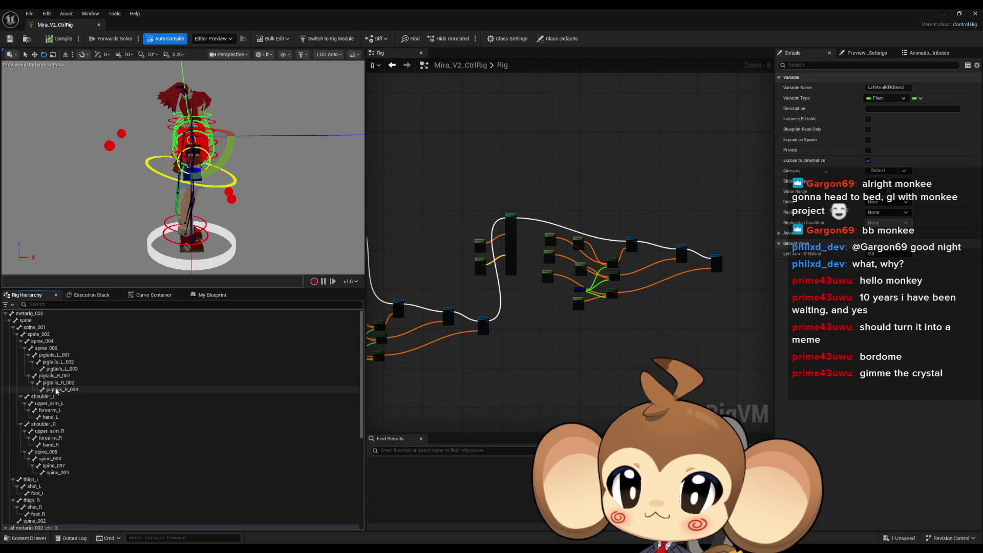
{"action": "left_click", "coordinate": [32, 314]}
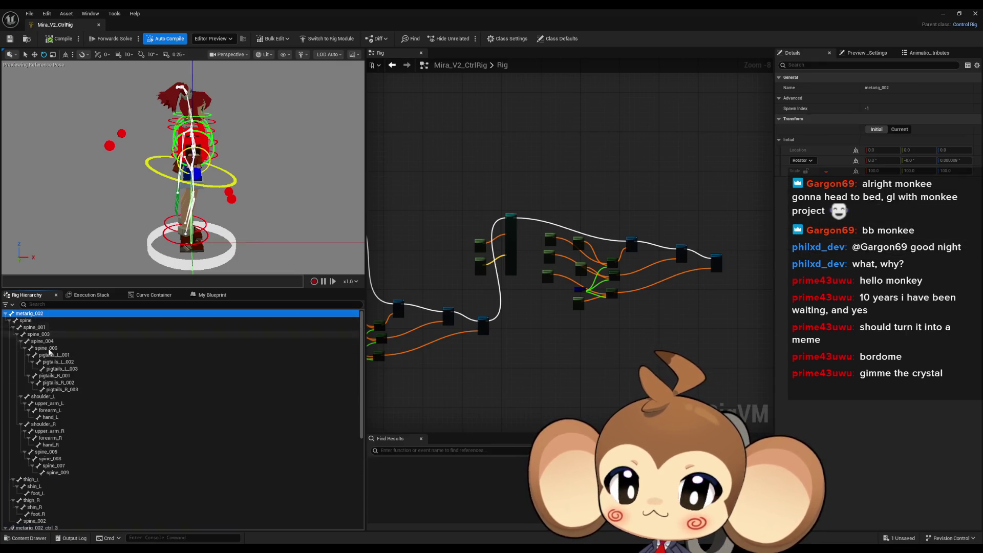
{"action": "scroll", "coordinate": [74, 426], "scroll_direction": "down", "scroll_amount": 3}
{"action": "left_click", "coordinate": [56, 467]}
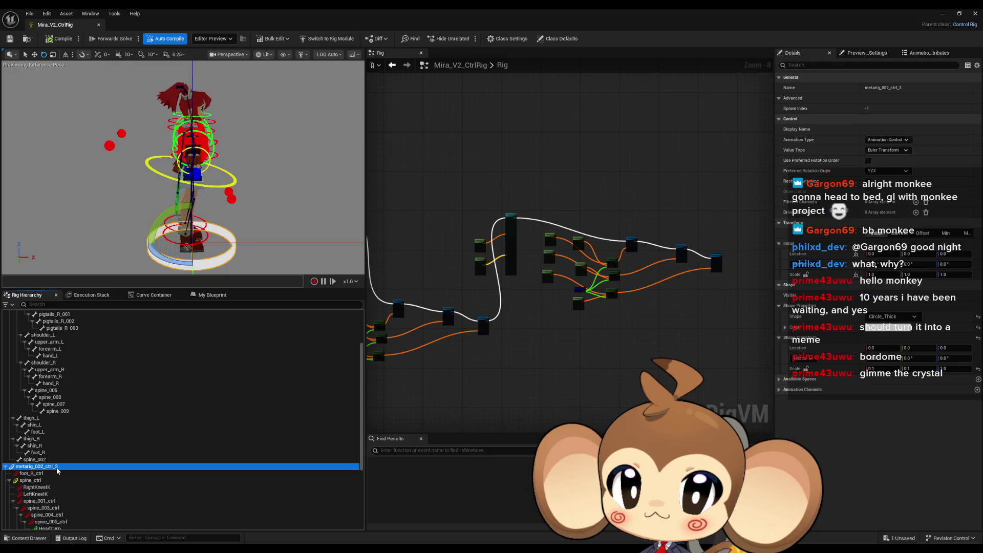
Step: Add a new control under metarig_002_ctrl_3, keeping the first set of duplicate controls
{"action": "right_click", "coordinate": [57, 470]}
{"action": "mouse_move", "coordinate": [102, 246]}
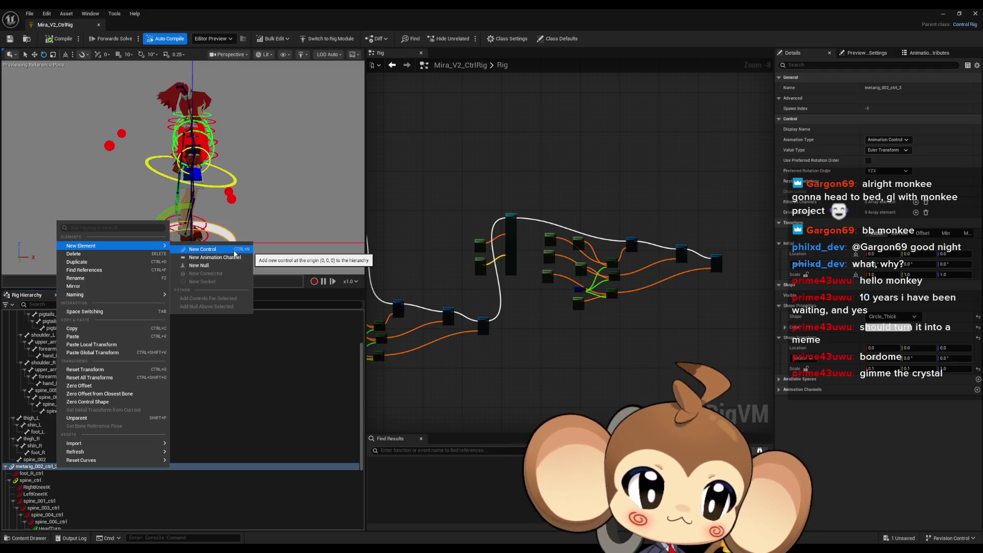
{"action": "left_click", "coordinate": [234, 252]}
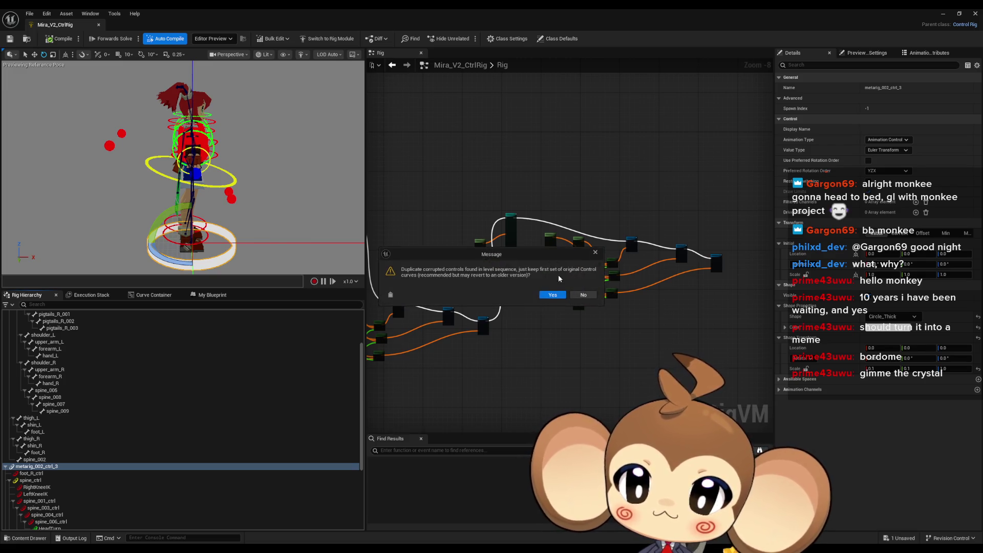
{"action": "left_click", "coordinate": [595, 254]}
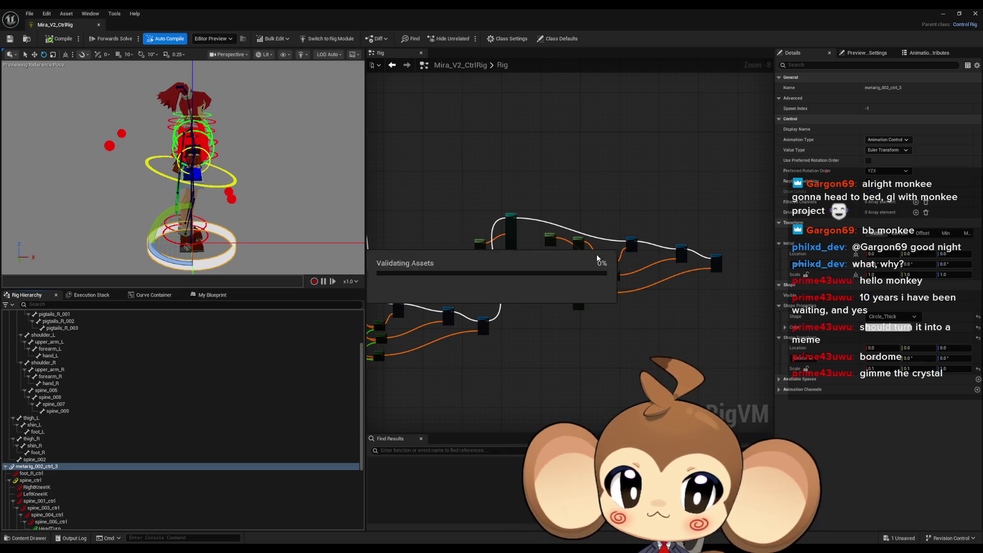
Step: Compile the Control Rig, accepting the duplicate-controls cleanup and compiling again
{"action": "scroll", "coordinate": [217, 389], "scroll_direction": "down", "scroll_amount": 5}
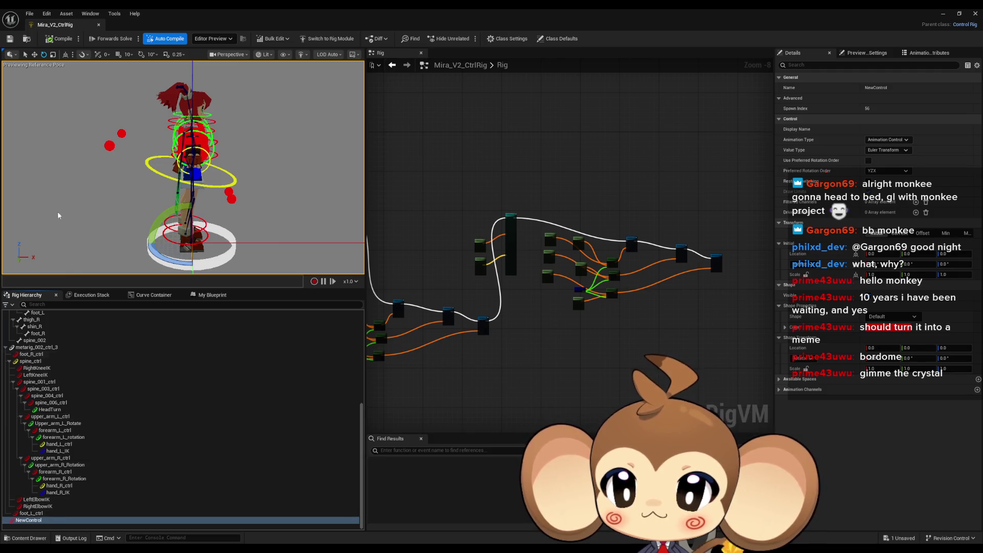
{"action": "left_click", "coordinate": [56, 41]}
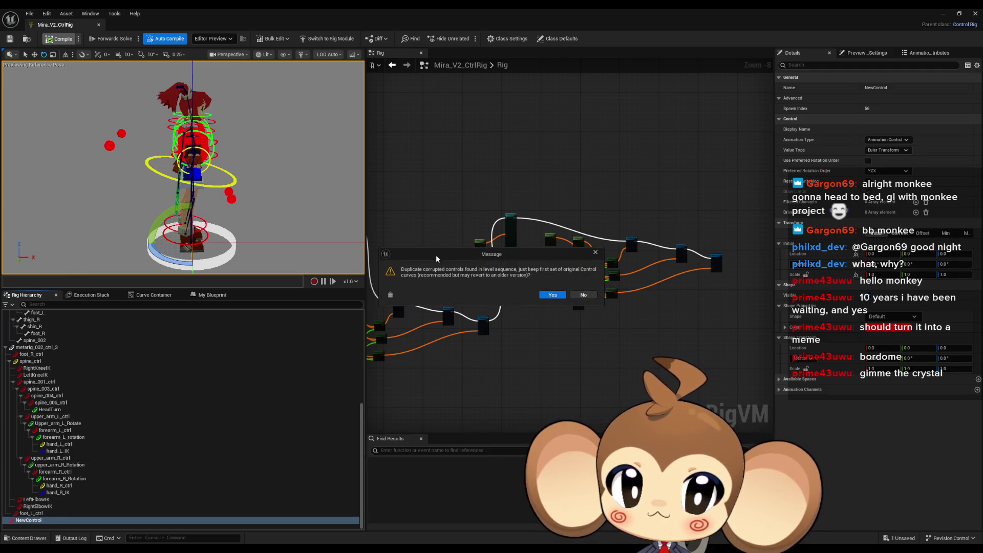
{"action": "left_click", "coordinate": [552, 294]}
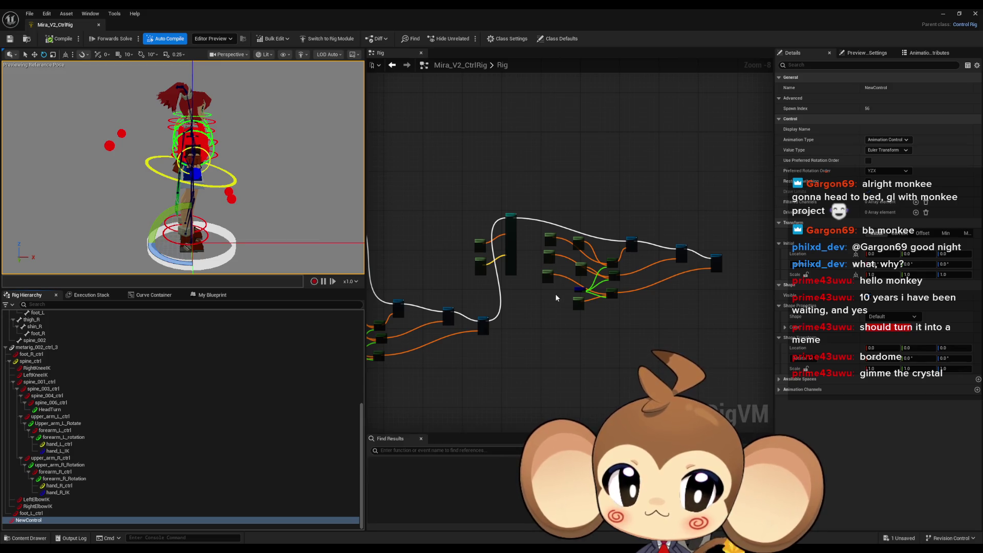
{"action": "left_click", "coordinate": [60, 39]}
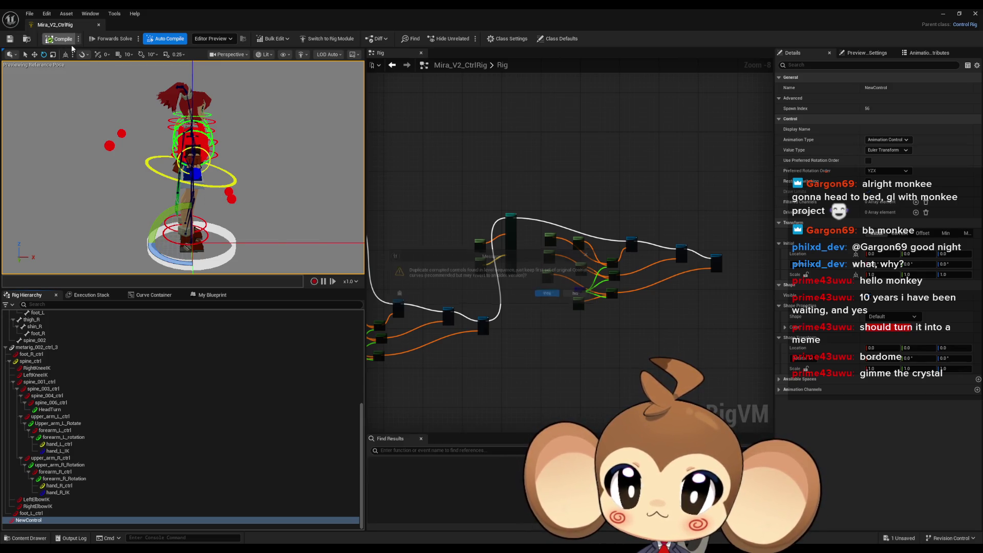
Step: Dismiss the duplicate-controls message, compile cleanly, and review NewControl's Min and Initial transforms
{"action": "left_click", "coordinate": [594, 255]}
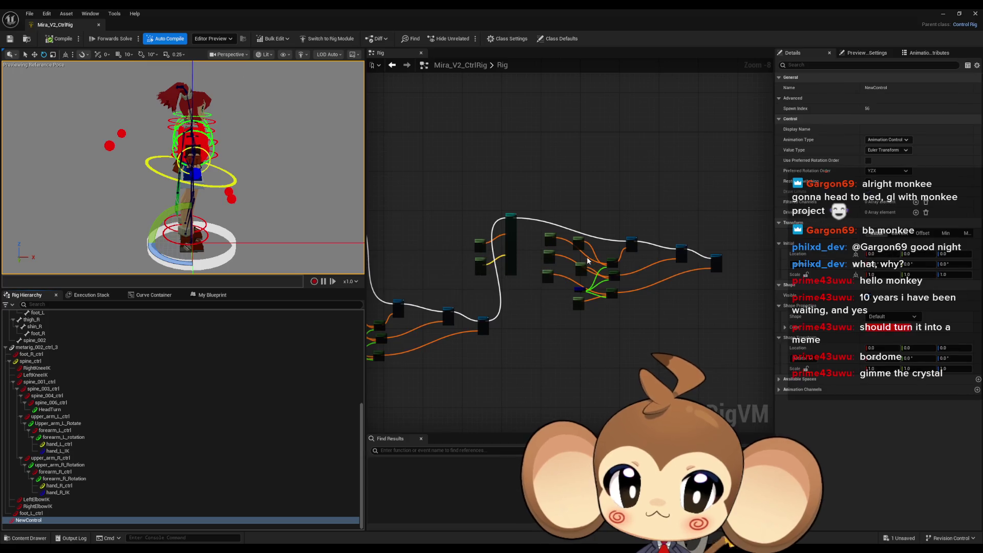
{"action": "mouse_move", "coordinate": [450, 541]}
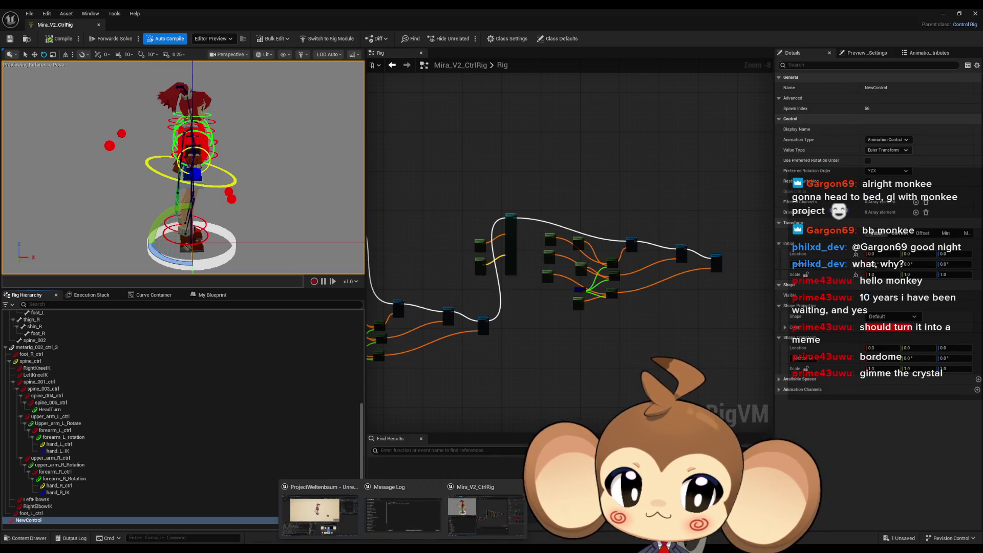
{"action": "left_click", "coordinate": [57, 41]}
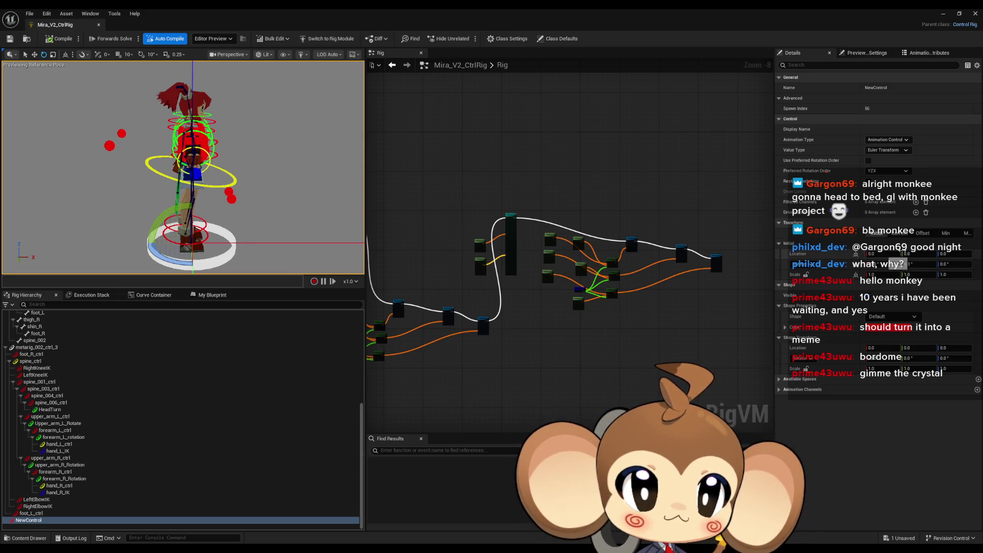
{"action": "left_click", "coordinate": [946, 233]}
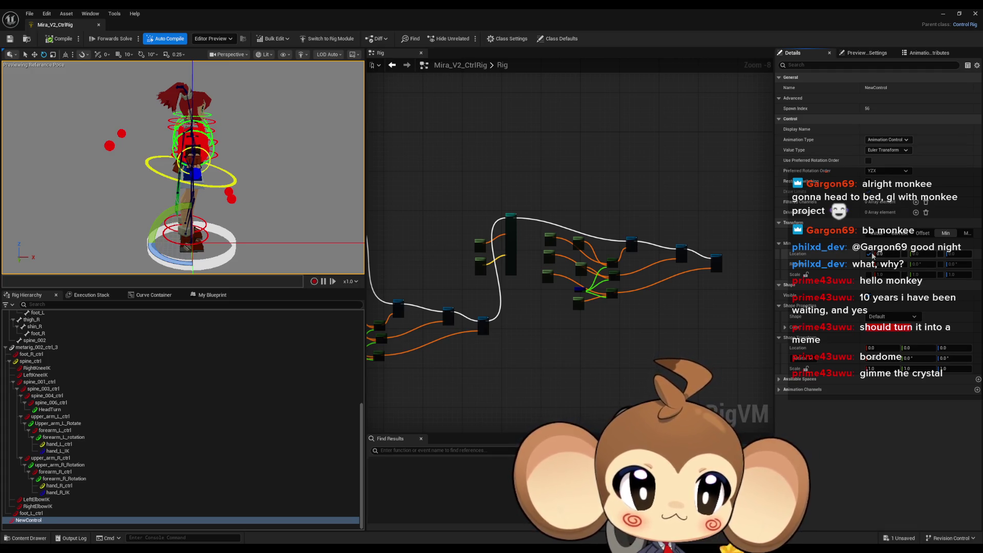
{"action": "left_click", "coordinate": [877, 234]}
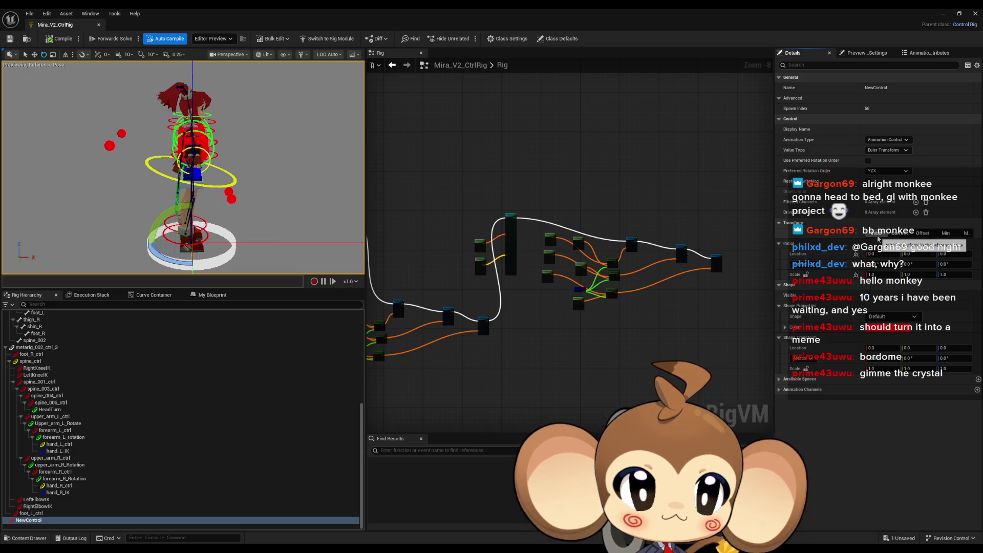
Step: Frame the character in the viewport and move the NewControl gizmo to its left
{"action": "left_click_drag", "start_coordinate": [205, 169], "coordinate": [179, 133]}
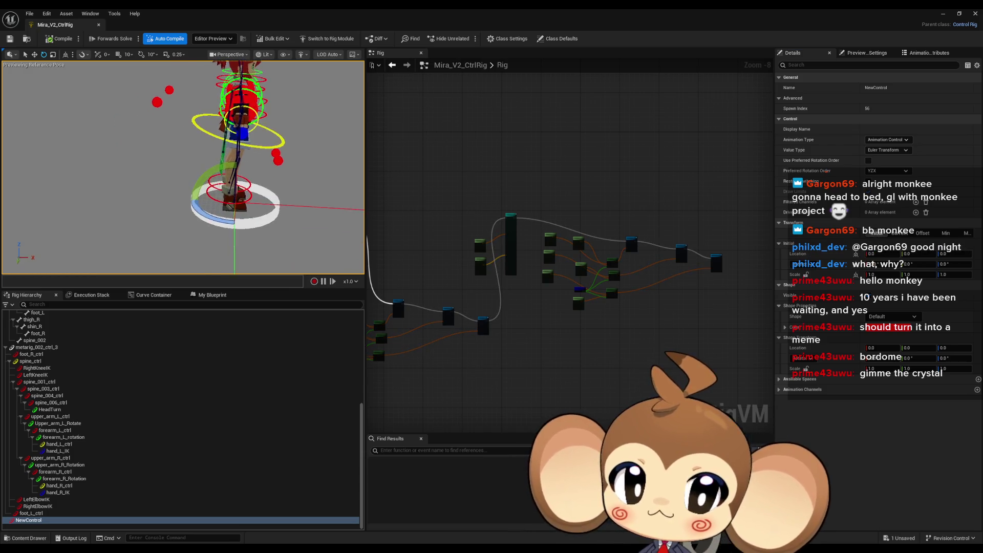
{"action": "mouse_move", "coordinate": [86, 71]}
{"action": "left_mouse_down"}
{"action": "mouse_move", "coordinate": [102, 77]}
{"action": "mouse_move", "coordinate": [86, 71]}
{"action": "left_mouse_up"}
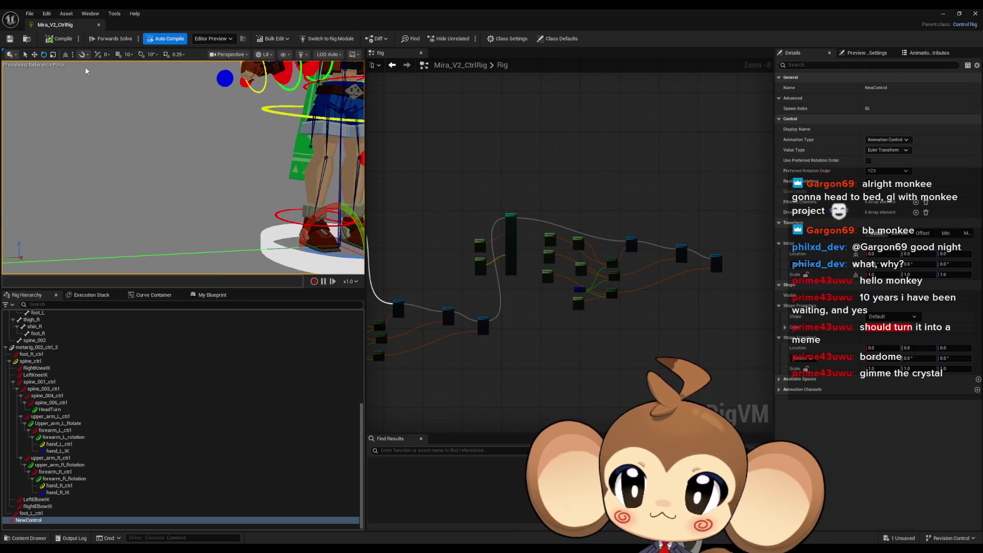
{"action": "key", "text": "f"}
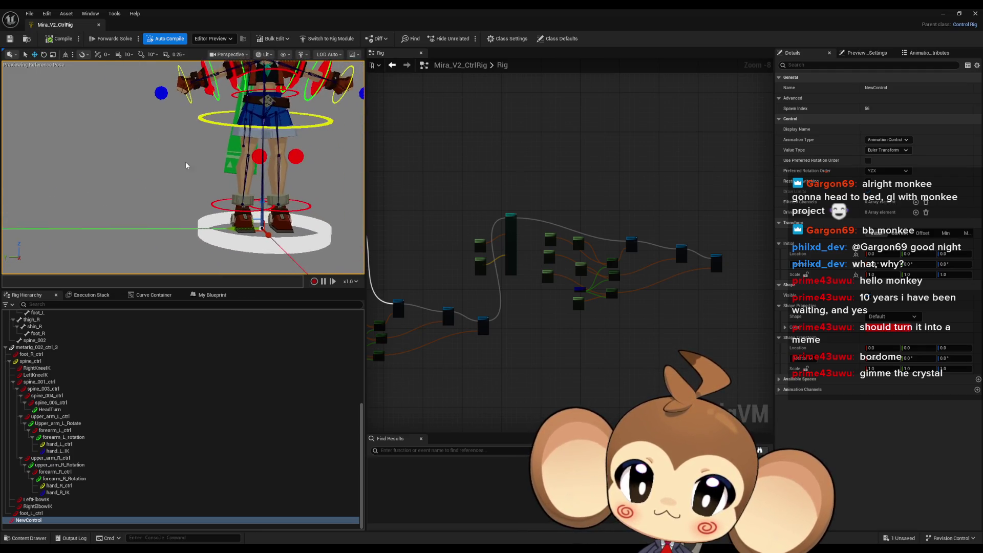
{"action": "left_click_drag", "start_coordinate": [236, 230], "coordinate": [54, 230]}
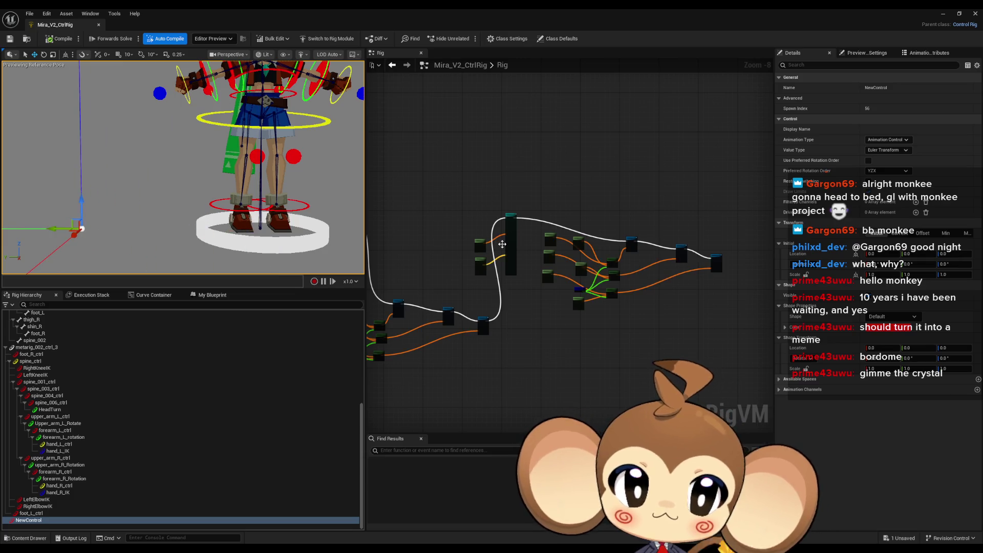
{"action": "scroll", "coordinate": [184, 167], "scroll_direction": "down", "scroll_amount": 5}
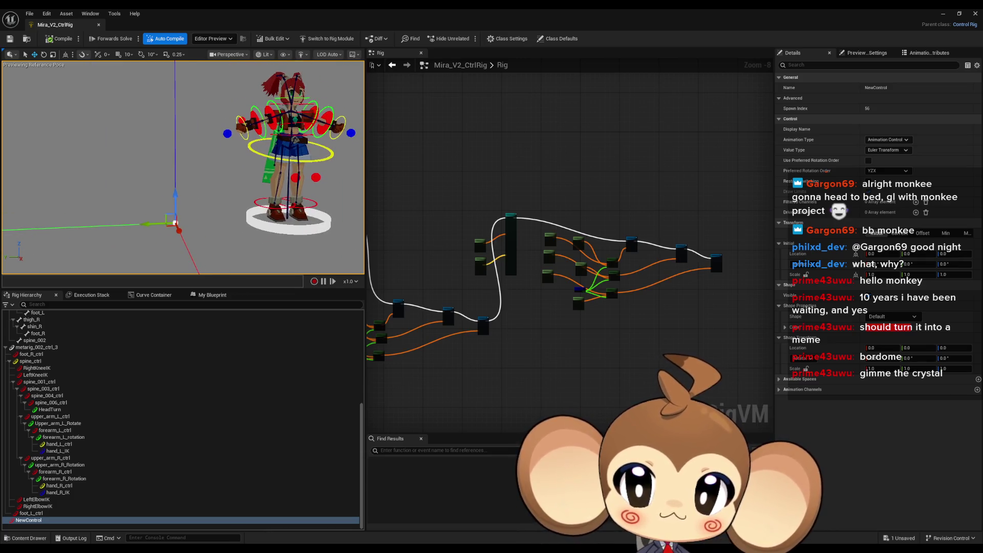
Step: Make NewControl a solid wedge and settle its shape scale at 0.05
{"action": "left_click", "coordinate": [890, 317]}
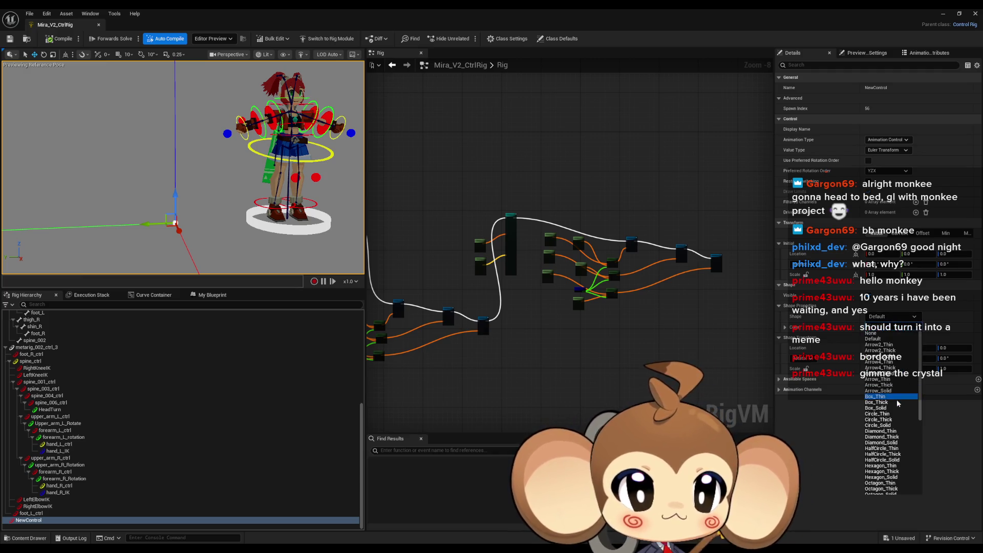
{"action": "scroll", "coordinate": [897, 403], "scroll_direction": "down", "scroll_amount": 10}
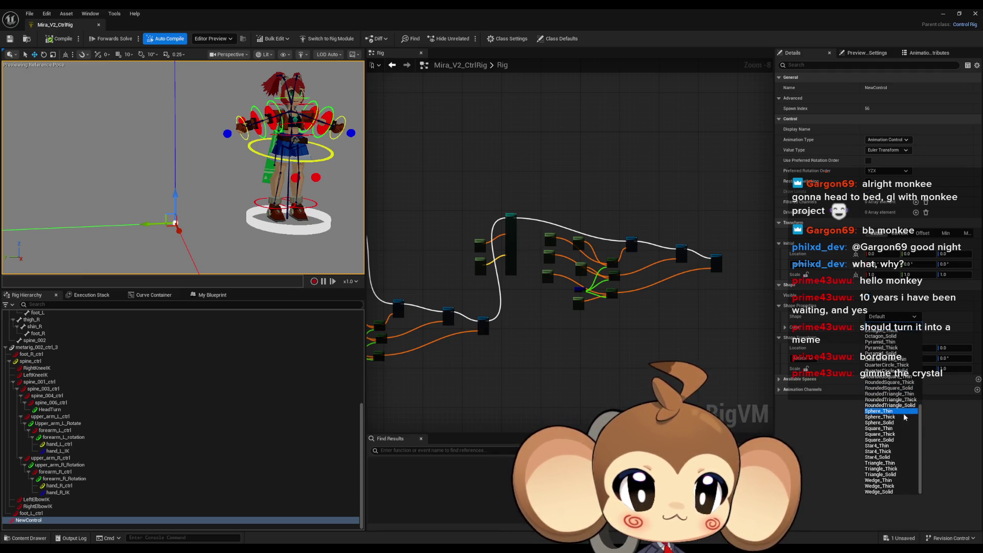
{"action": "left_click", "coordinate": [891, 492]}
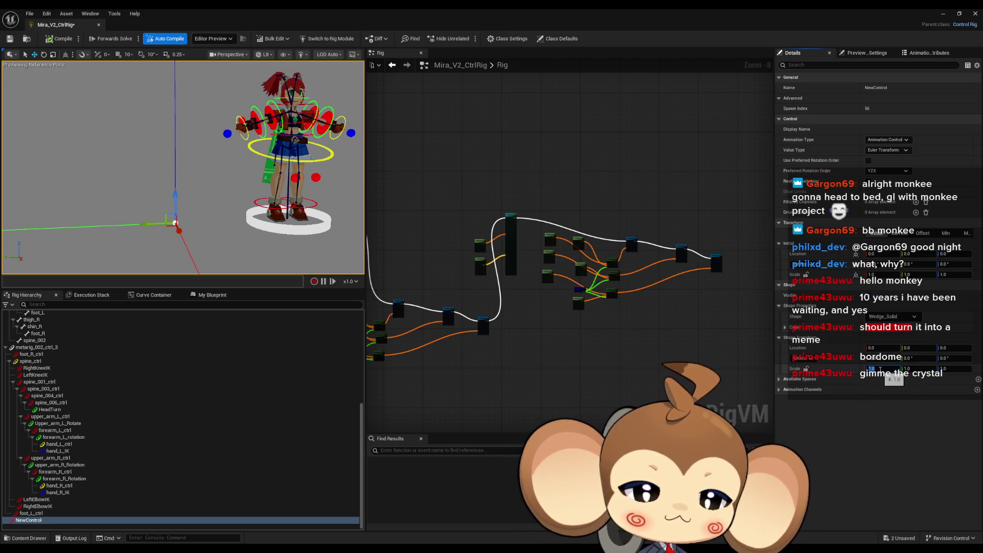
{"action": "left_click_drag", "start_coordinate": [870, 369], "coordinate": [893, 369]}
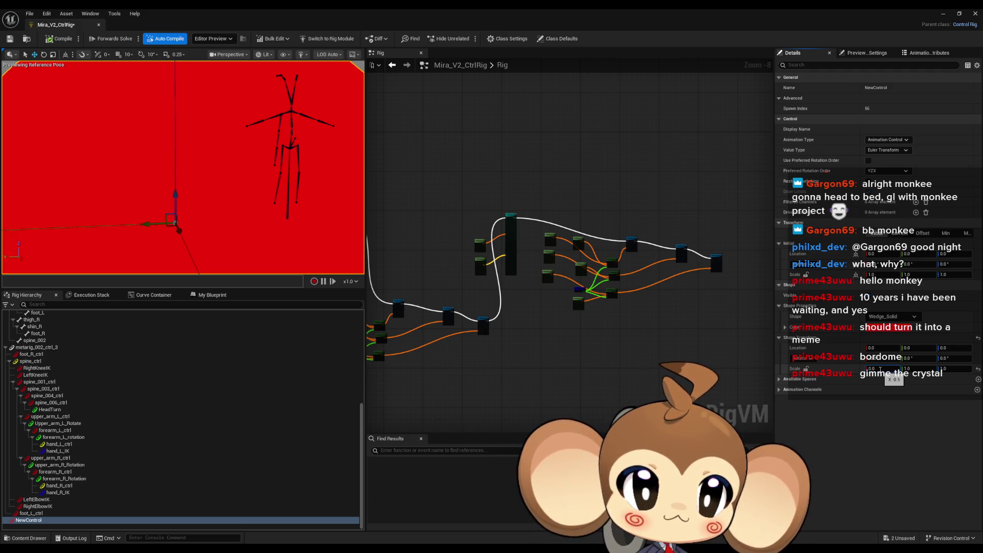
{"action": "left_click_drag", "start_coordinate": [879, 369], "coordinate": [881, 368]}
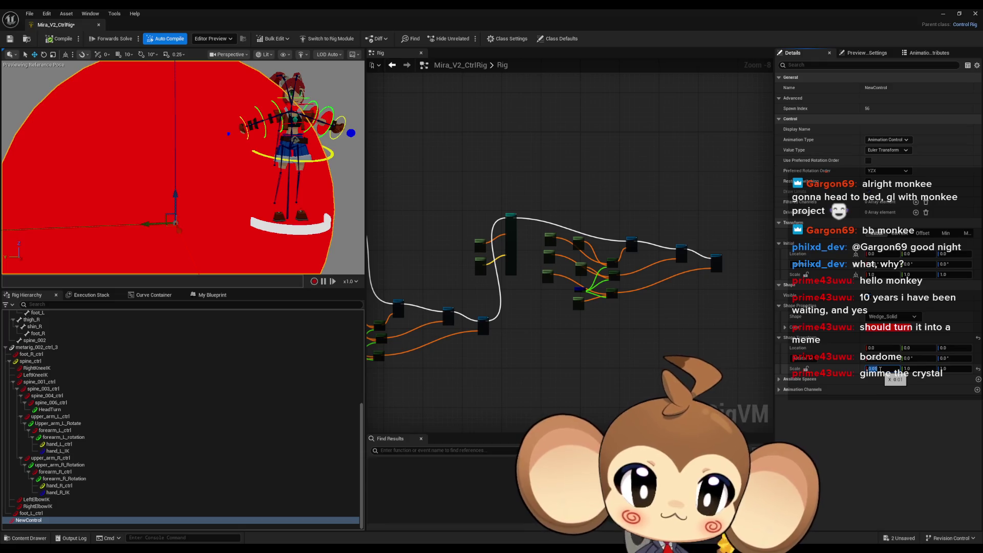
{"action": "left_click", "coordinate": [879, 369]}
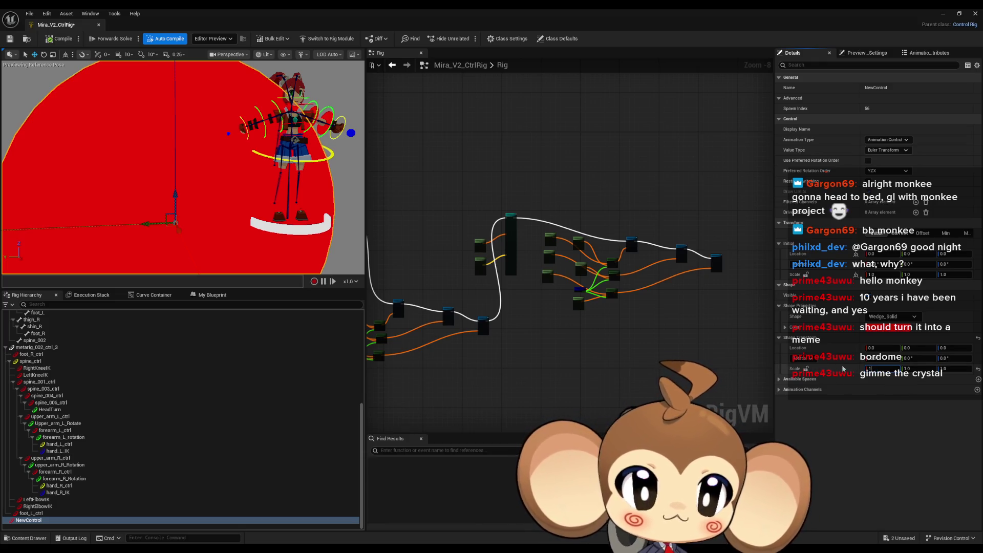
{"action": "key", "text": "Return"}
{"action": "left_click", "coordinate": [876, 369]}
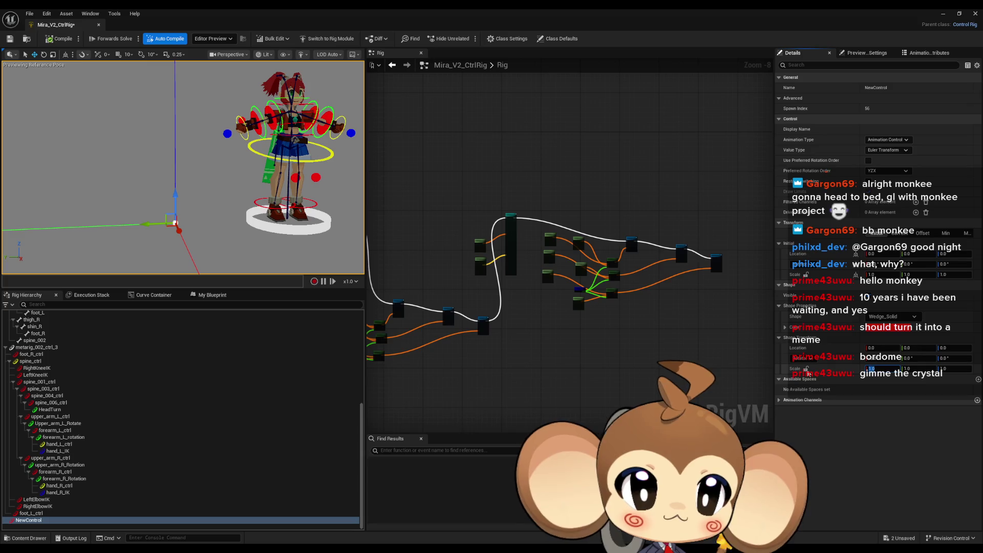
{"action": "type", "text": ".01"}
{"action": "key", "text": "Return"}
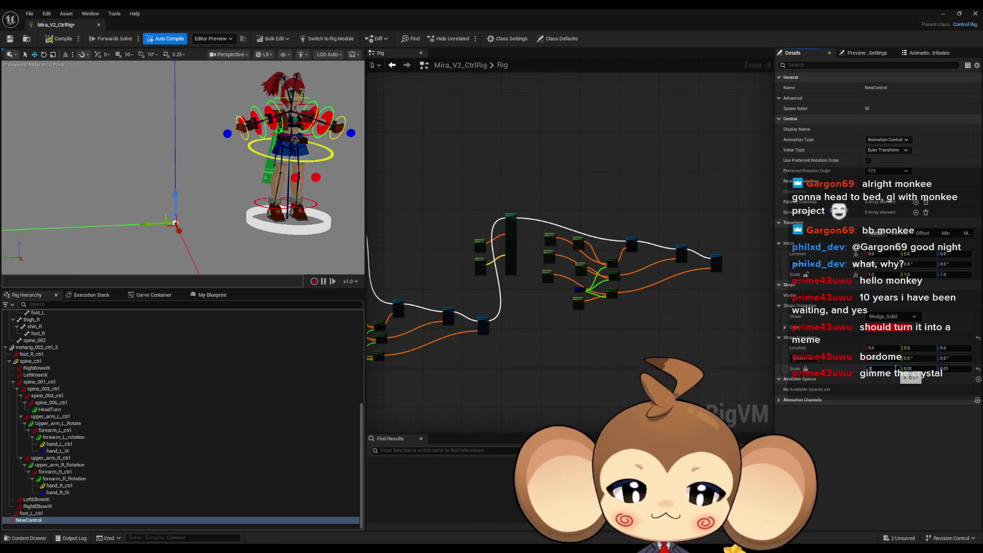
{"action": "type", "text": ".1"}
{"action": "key", "text": "Return"}
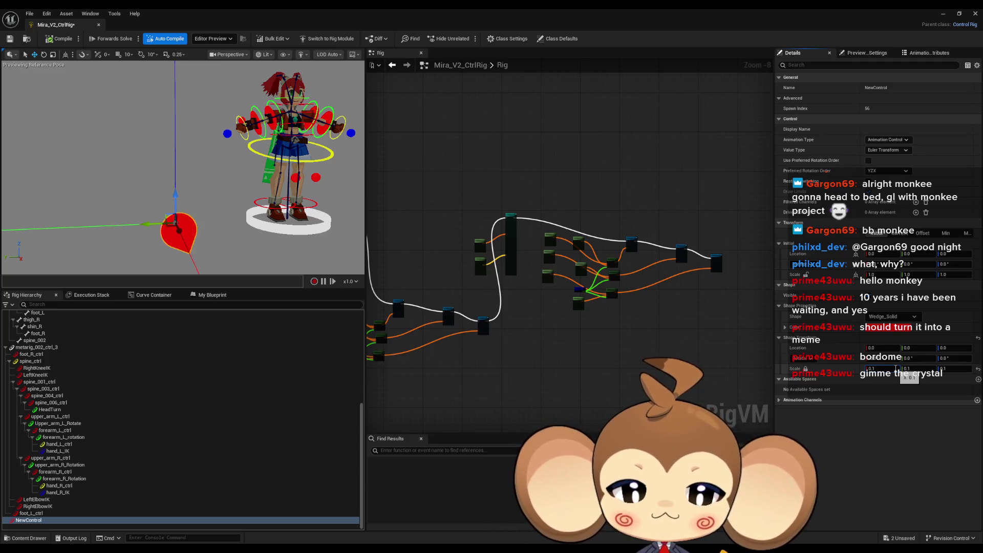
{"action": "key", "text": "Return"}
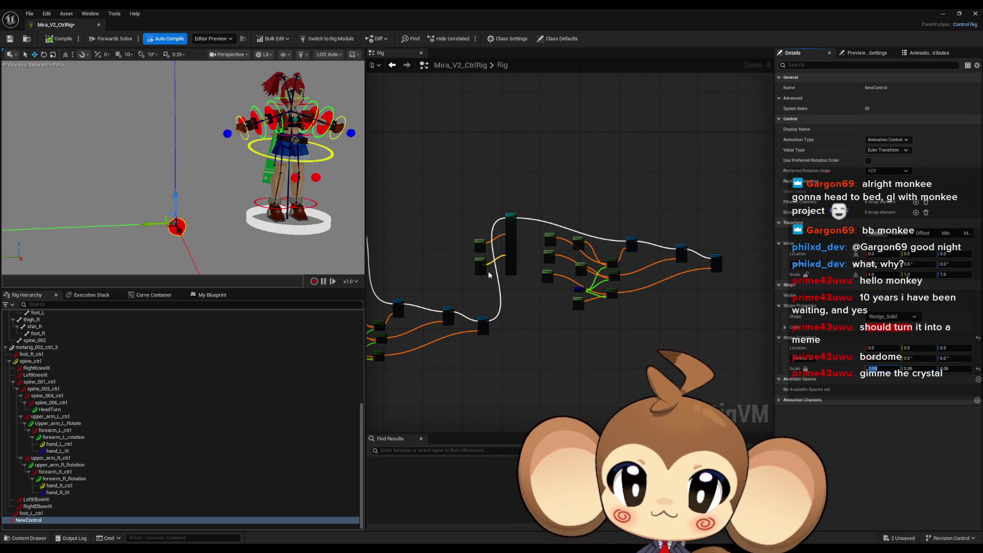
{"action": "key", "text": "f"}
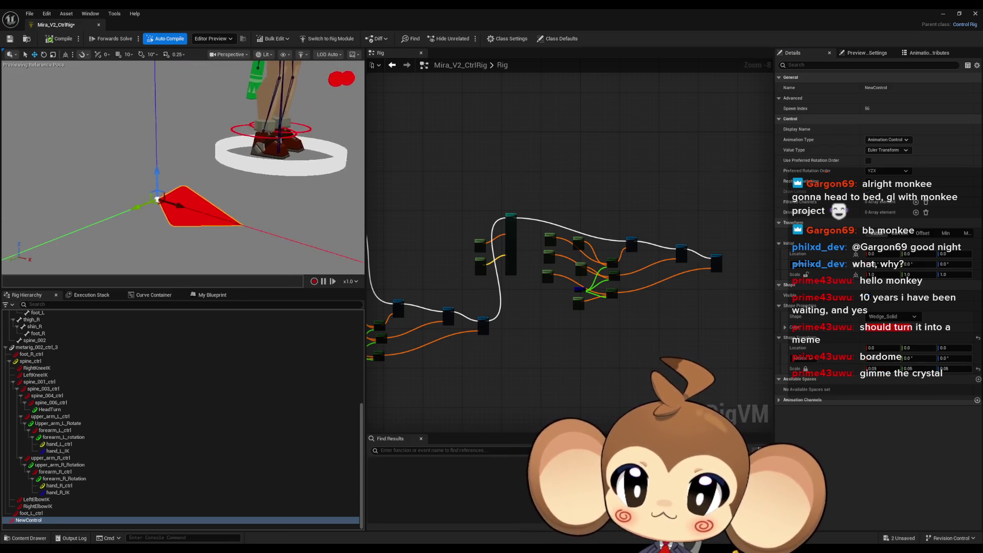
Step: Try several control shapes, ending on Pyramid_Solid
{"action": "left_click", "coordinate": [892, 317]}
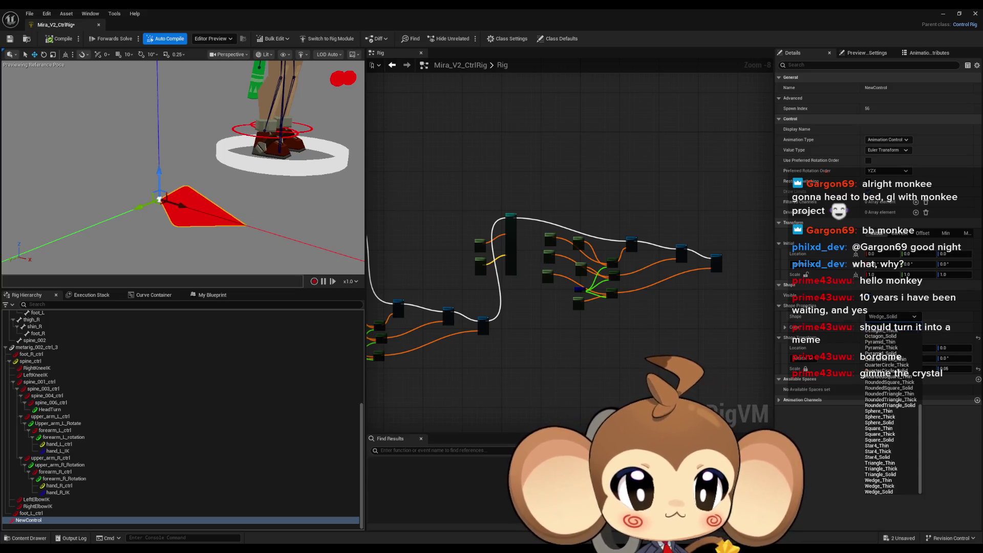
{"action": "left_click", "coordinate": [882, 427]}
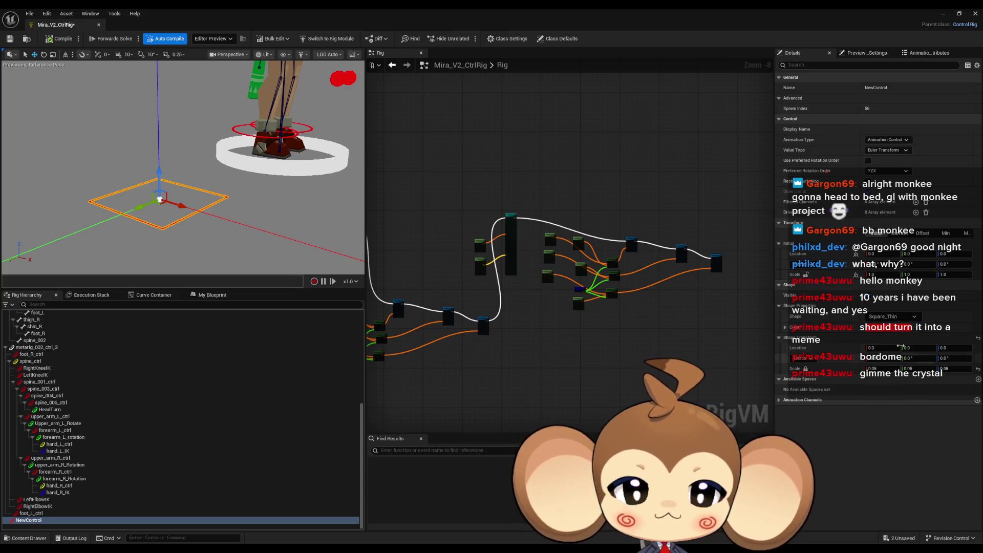
{"action": "left_click", "coordinate": [888, 317]}
{"action": "left_click", "coordinate": [886, 364]}
{"action": "left_click", "coordinate": [888, 317]}
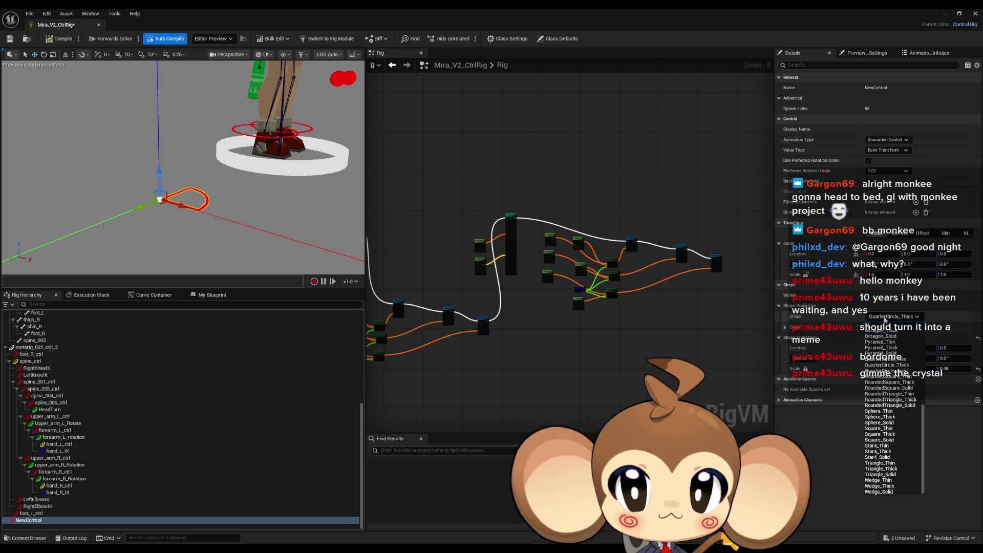
{"action": "left_click", "coordinate": [880, 445]}
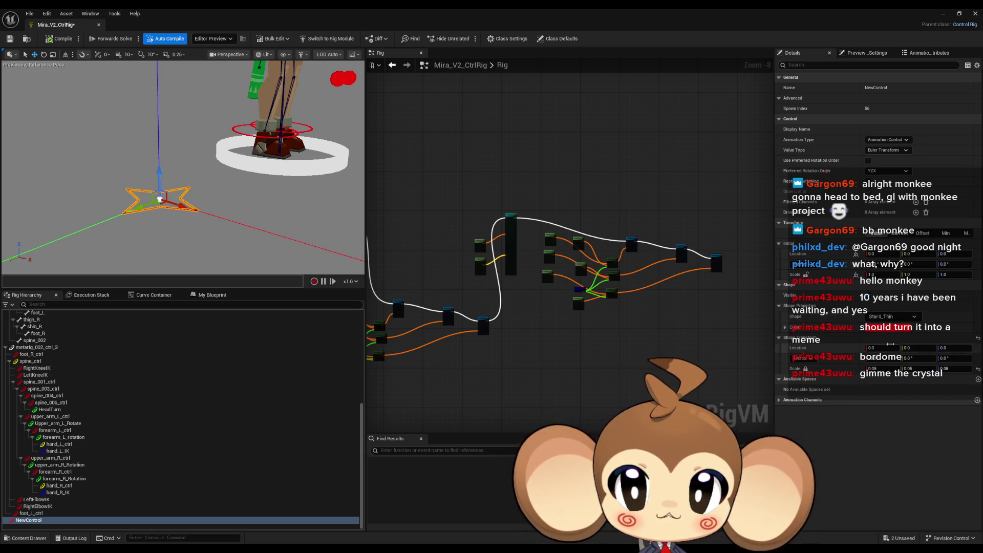
{"action": "left_click", "coordinate": [891, 321]}
{"action": "left_click", "coordinate": [890, 490]}
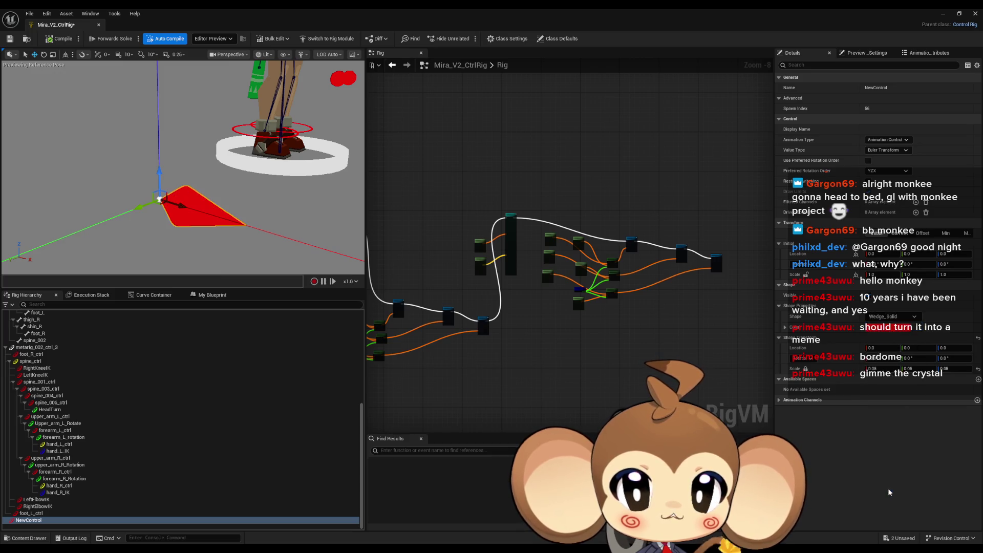
{"action": "left_click", "coordinate": [885, 317]}
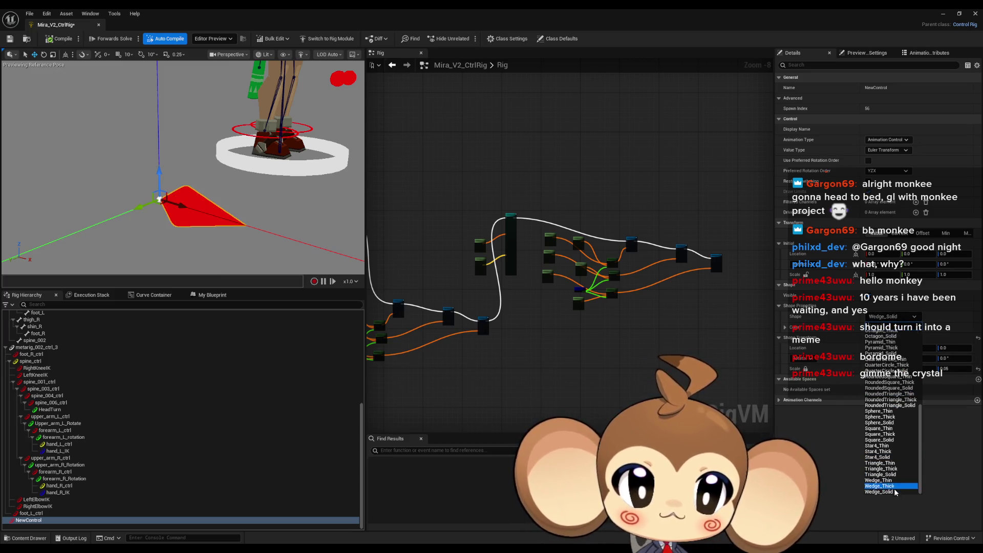
{"action": "left_click", "coordinate": [880, 474]}
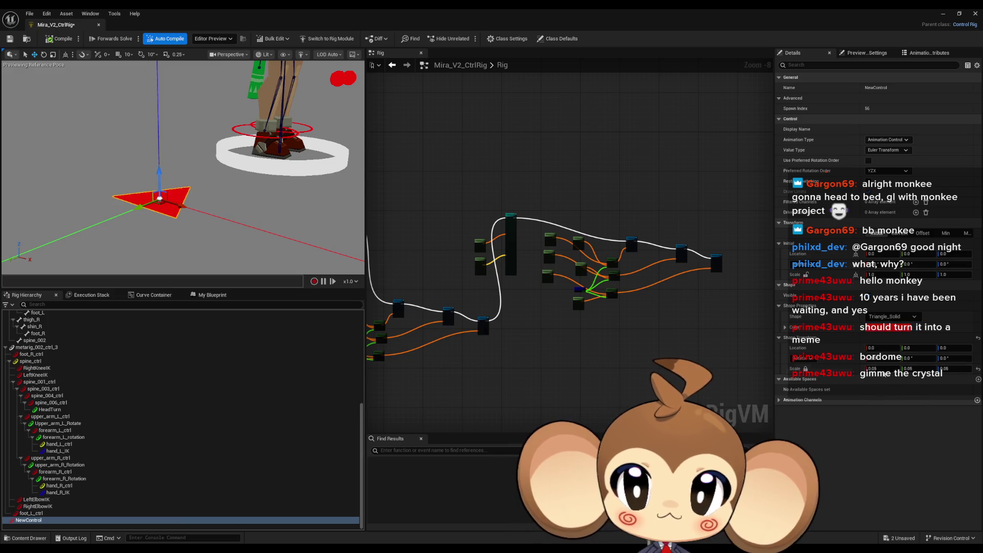
{"action": "left_click", "coordinate": [893, 317]}
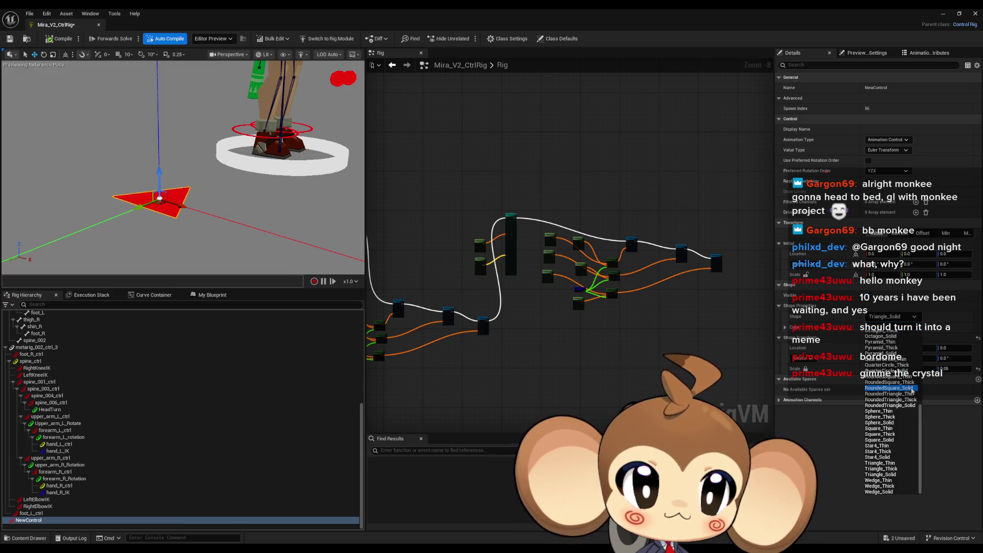
{"action": "left_click", "coordinate": [912, 388]}
{"action": "left_click", "coordinate": [893, 327]}
{"action": "left_click", "coordinate": [899, 316]}
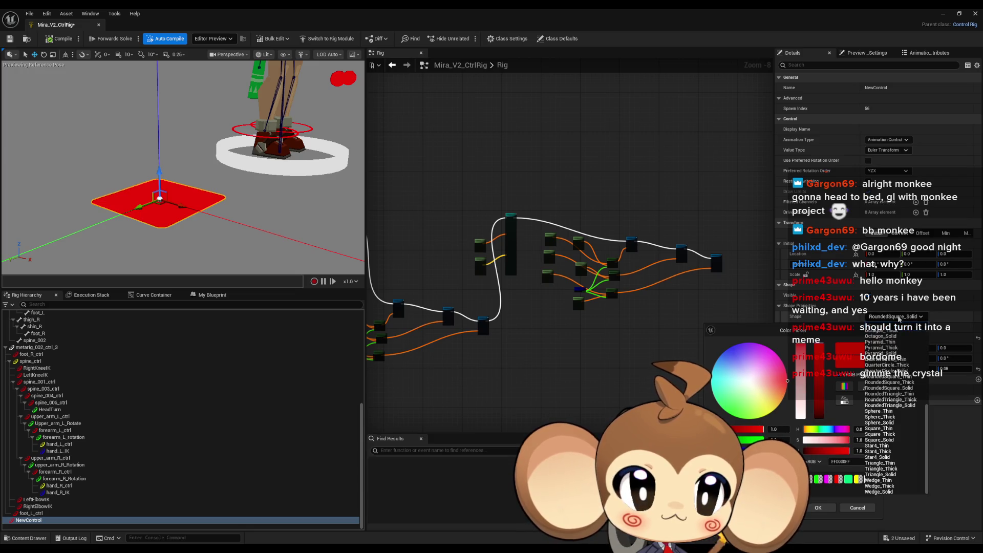
{"action": "left_click", "coordinate": [903, 354]}
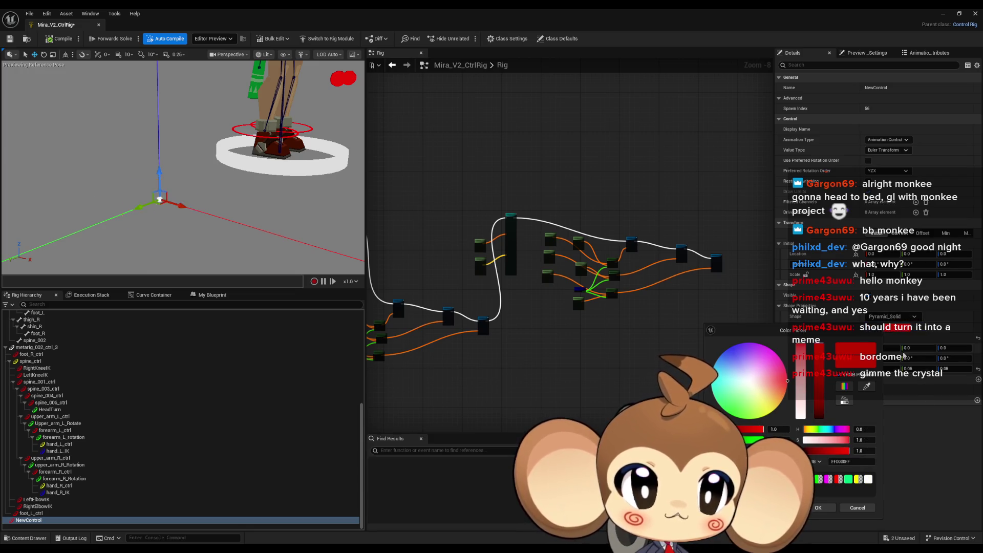
Step: Rotate the pyramid shape to pitch 90° and roll 0°
{"action": "mouse_move", "coordinate": [264, 220]}
{"action": "left_mouse_down"}
{"action": "mouse_move", "coordinate": [297, 218]}
{"action": "mouse_move", "coordinate": [264, 220]}
{"action": "left_mouse_up"}
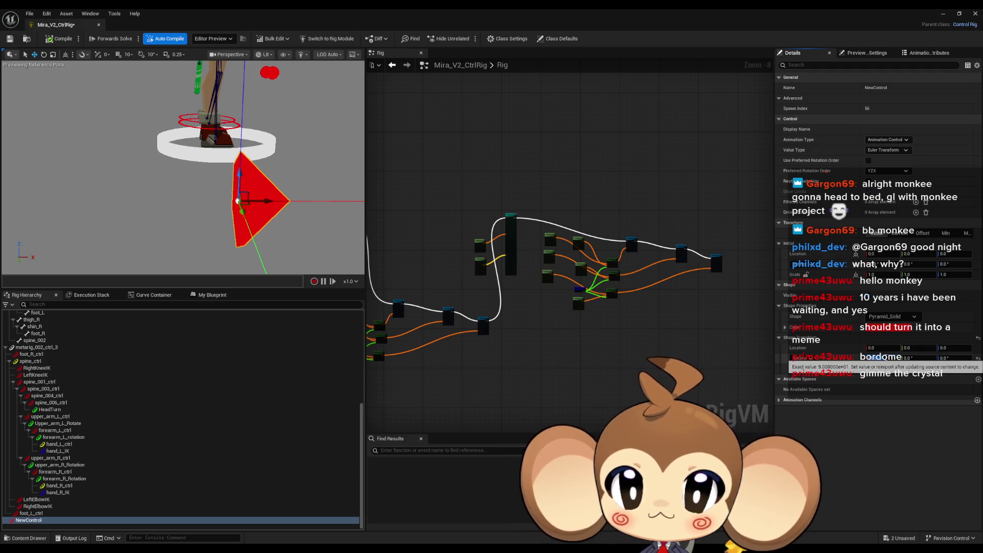
{"action": "left_click", "coordinate": [912, 358]}
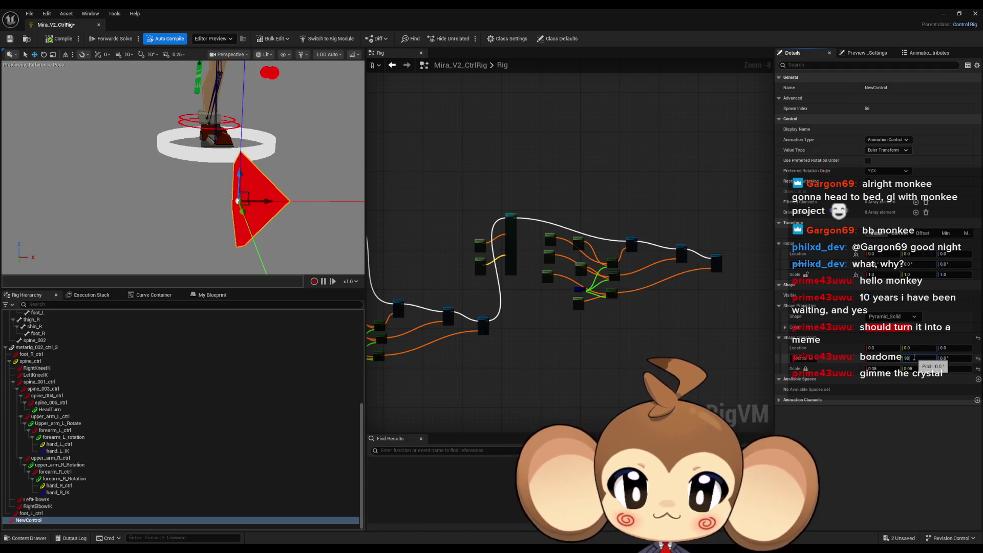
{"action": "key", "text": "Return"}
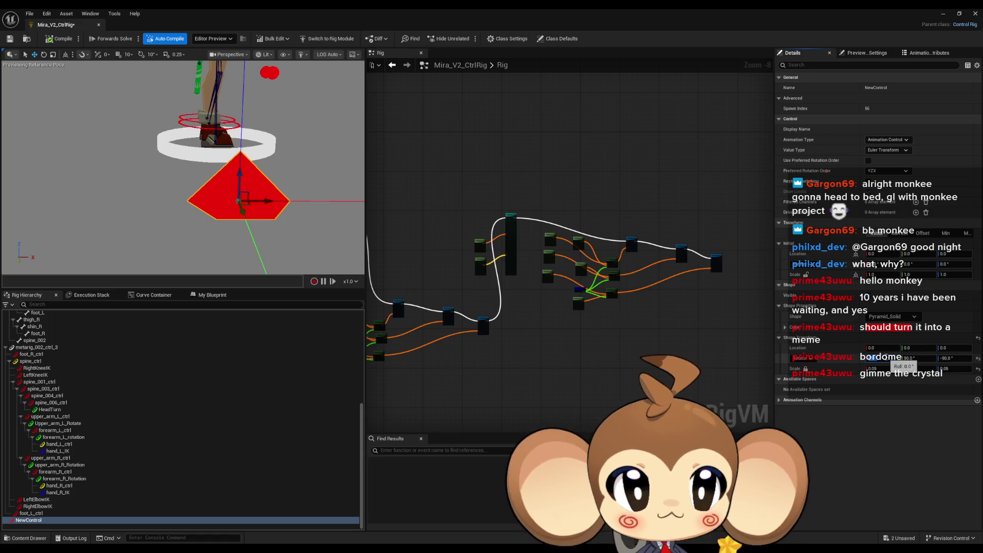
{"action": "left_click_drag", "start_coordinate": [305, 232], "coordinate": [292, 210]}
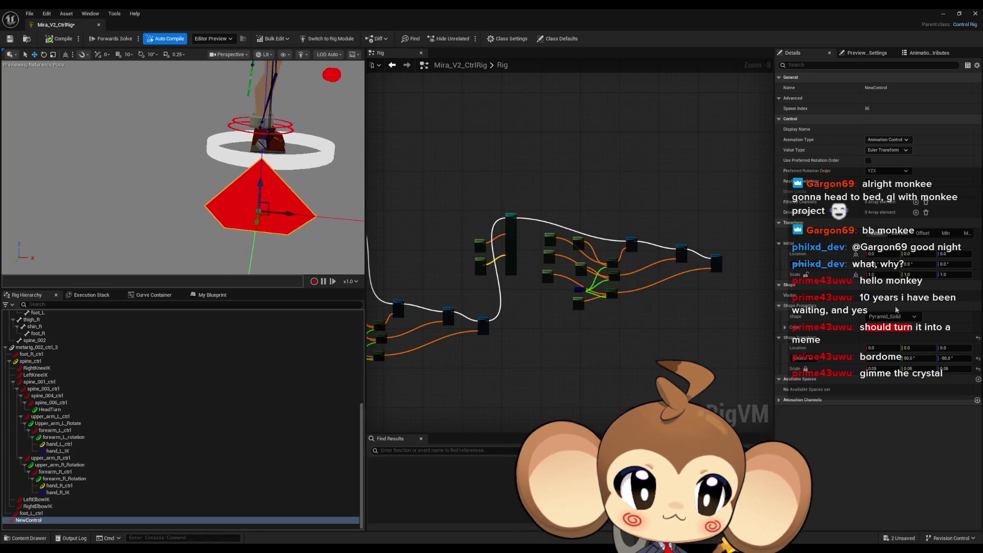
{"action": "left_click", "coordinate": [956, 360]}
{"action": "type", "text": "0"}
{"action": "key", "text": "Return"}
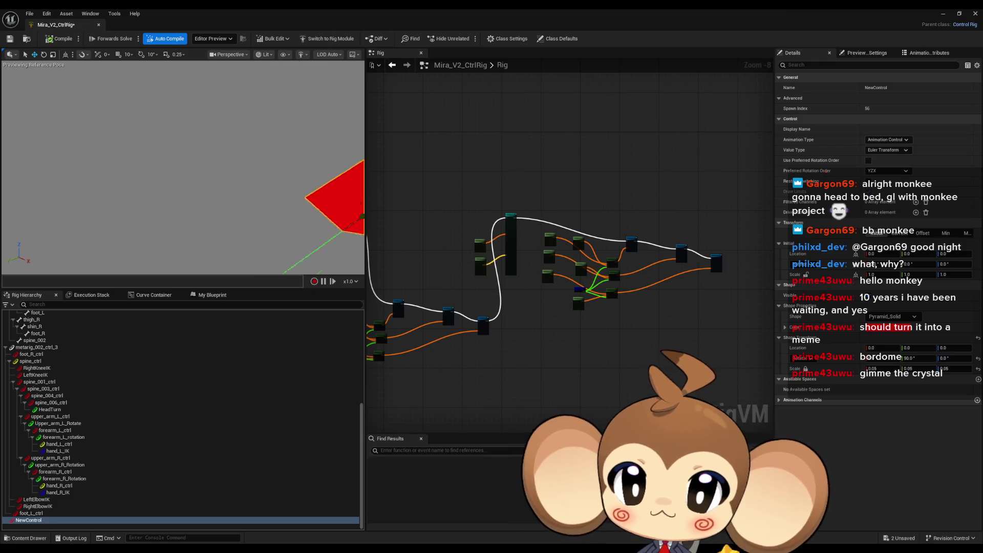
{"action": "key", "text": "f"}
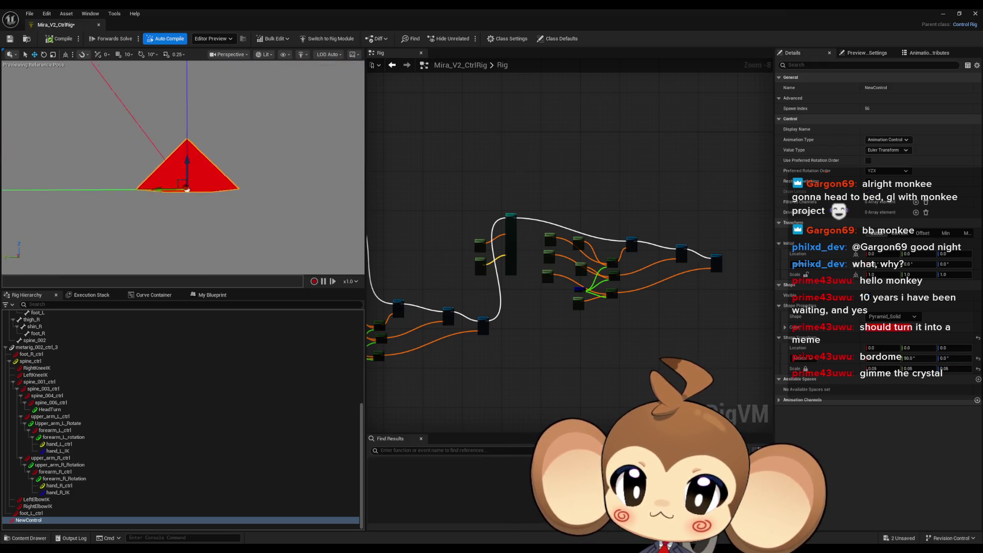
{"action": "mouse_move", "coordinate": [187, 190]}
{"action": "left_mouse_down"}
{"action": "mouse_move", "coordinate": [168, 184]}
{"action": "mouse_move", "coordinate": [153, 194]}
{"action": "mouse_move", "coordinate": [132, 246]}
{"action": "mouse_move", "coordinate": [169, 215]}
{"action": "left_mouse_up"}
Step: Switch the control shape to Octagon_Solid
{"action": "left_click", "coordinate": [914, 316]}
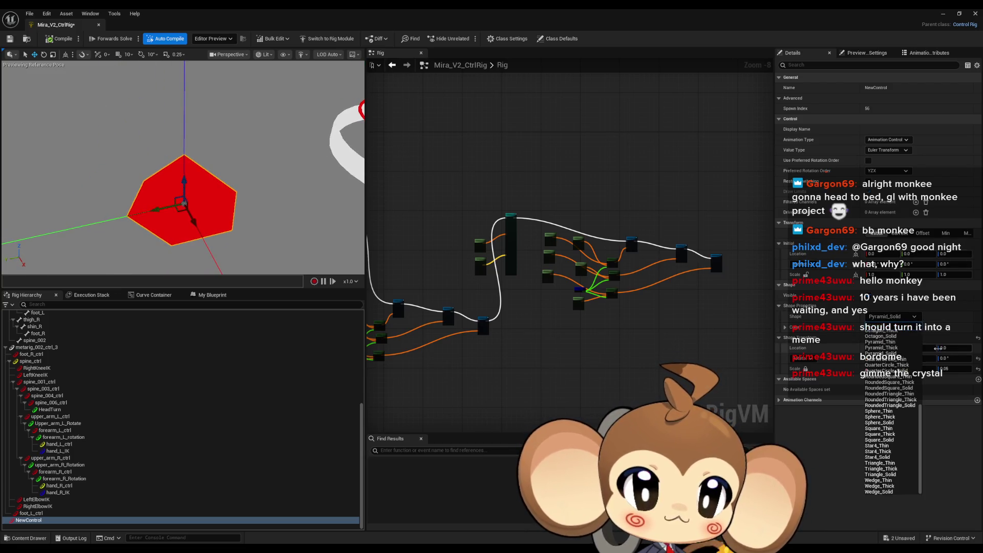
{"action": "scroll", "coordinate": [893, 389], "scroll_direction": "up", "scroll_amount": 3}
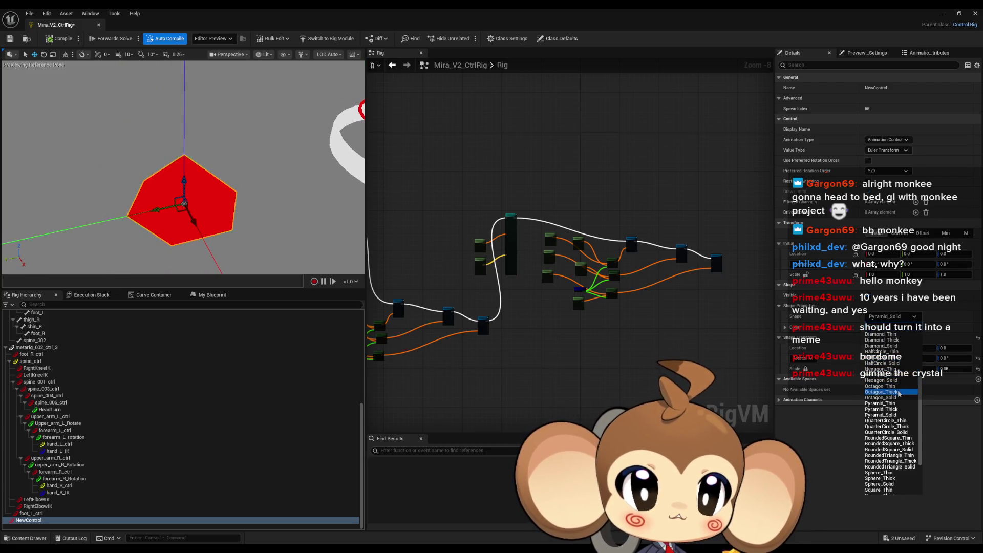
{"action": "left_click", "coordinate": [900, 398]}
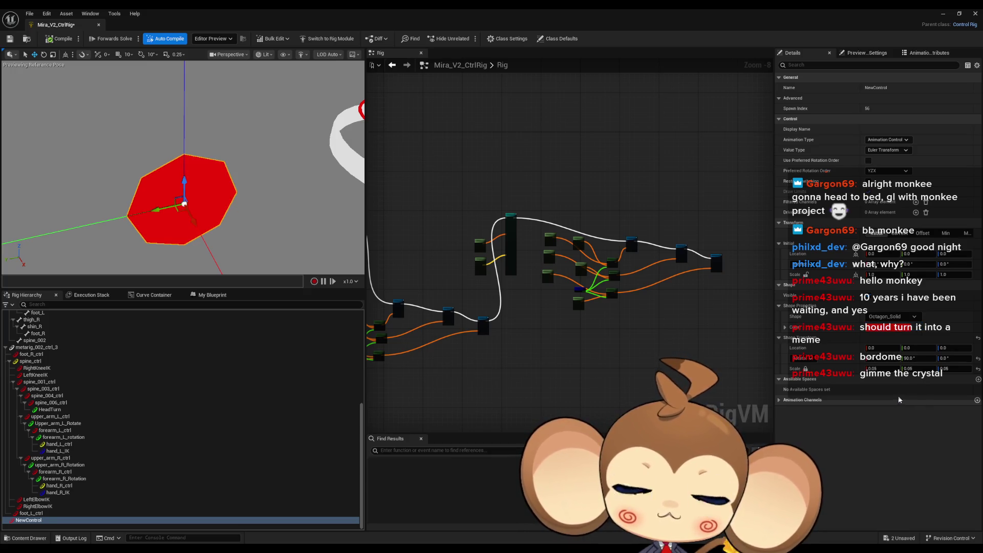
{"action": "left_click", "coordinate": [894, 316]}
{"action": "scroll", "coordinate": [892, 377], "scroll_direction": "up", "scroll_amount": 3}
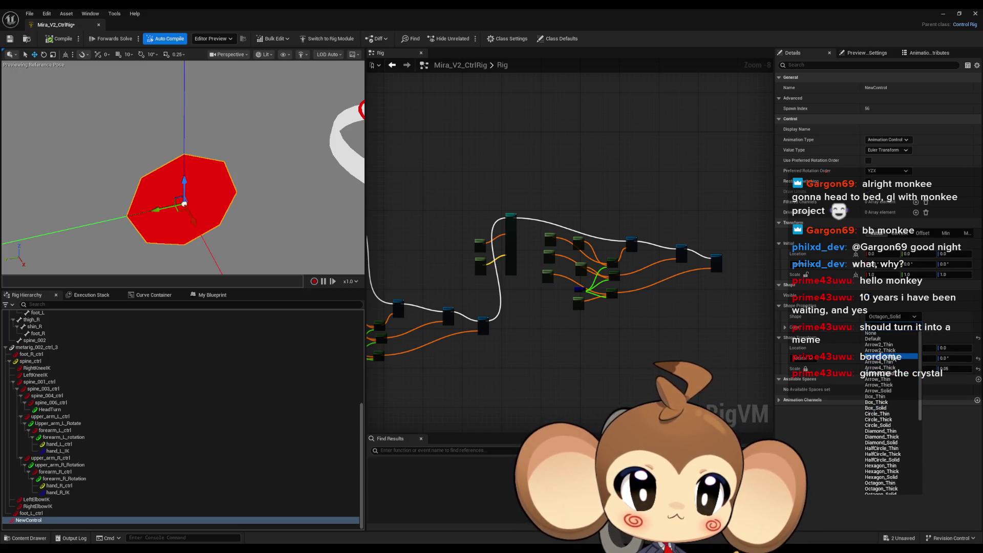
Step: Set the shape to Arrow2_Solid and zero its first rotation value
{"action": "left_click", "coordinate": [893, 355]}
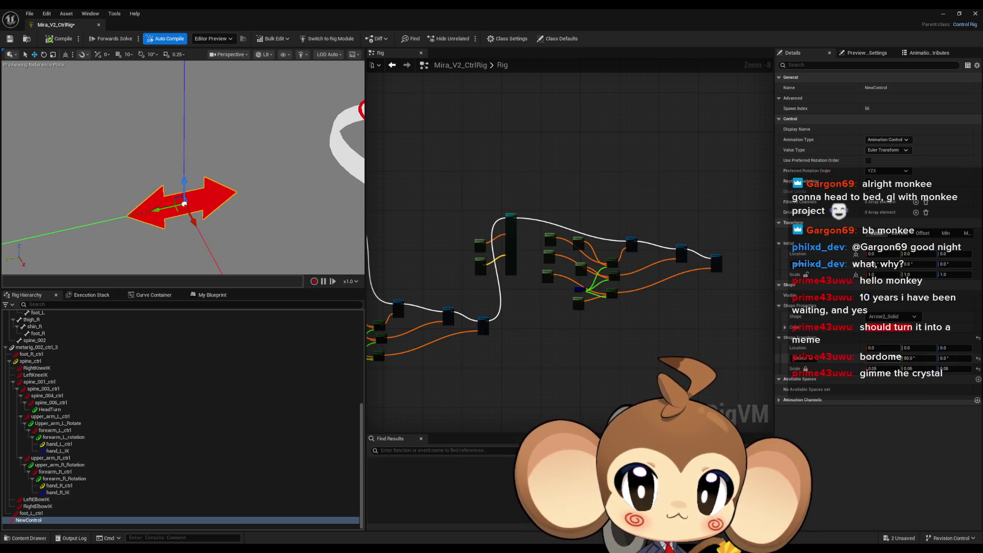
{"action": "left_click", "coordinate": [896, 321]}
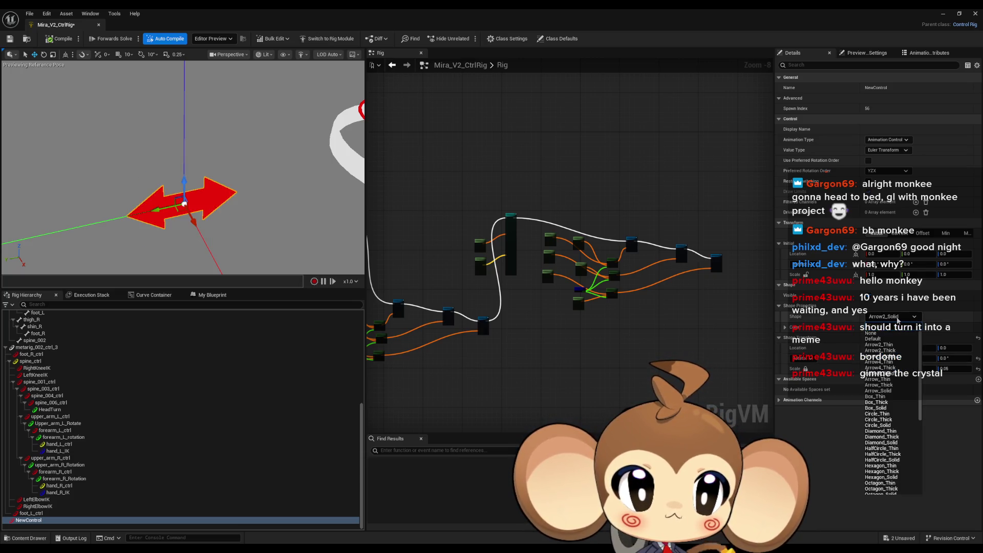
{"action": "left_click", "coordinate": [897, 357]}
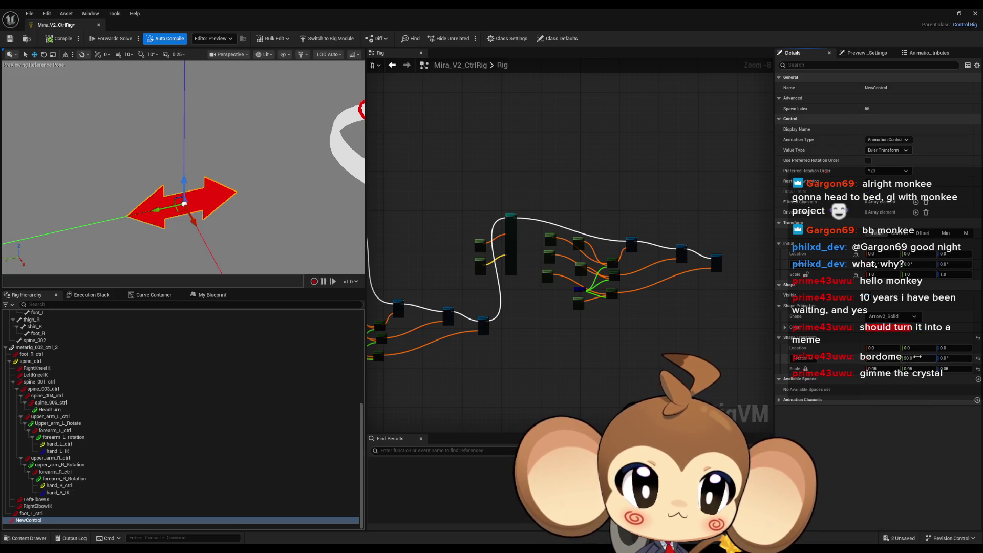
{"action": "type", "text": "0"}
{"action": "key", "text": "Return"}
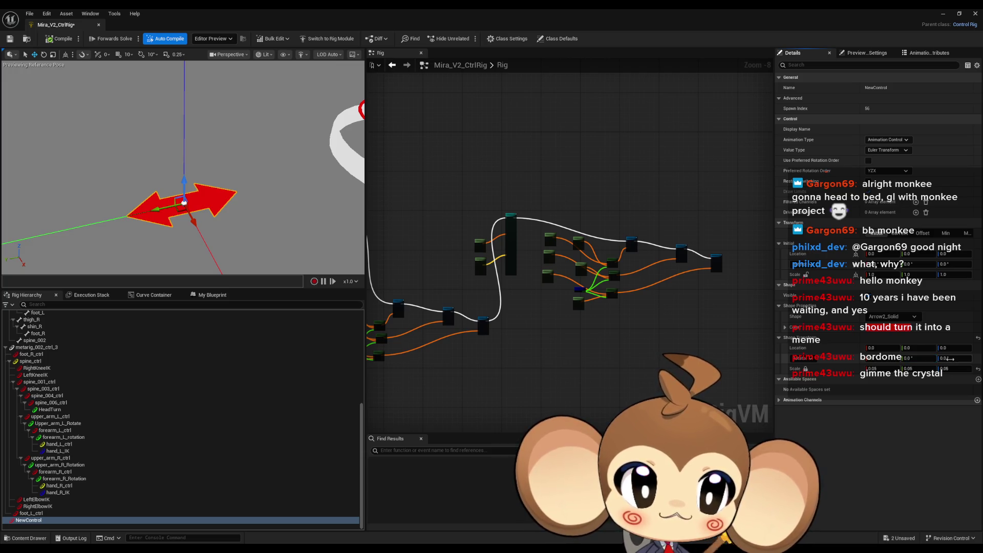
Step: Set the arrow's shape rotation fields to 90, 90 and 0 so it stands upright
{"action": "left_click", "coordinate": [950, 359]}
{"action": "type", "text": "90"}
{"action": "key", "text": "Return"}
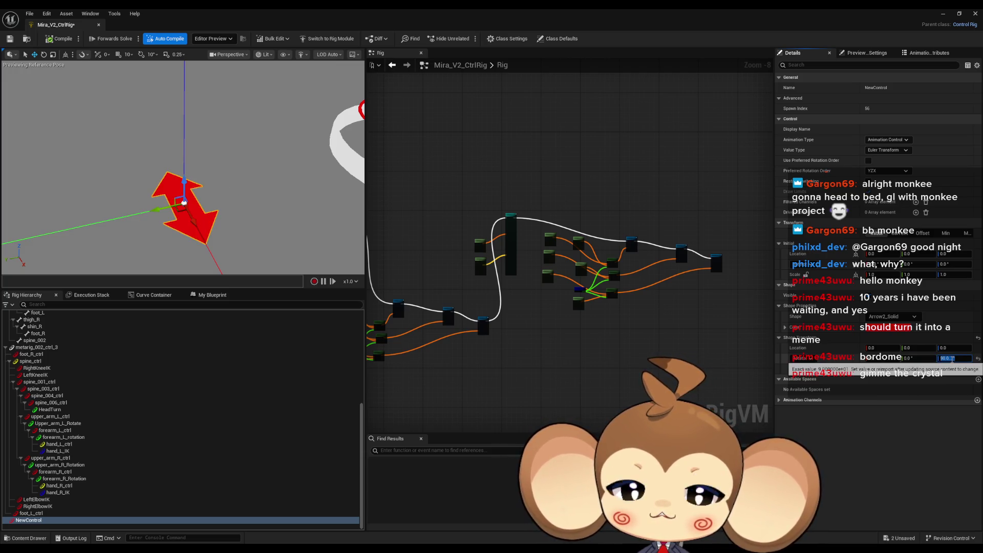
{"action": "left_click", "coordinate": [874, 357]}
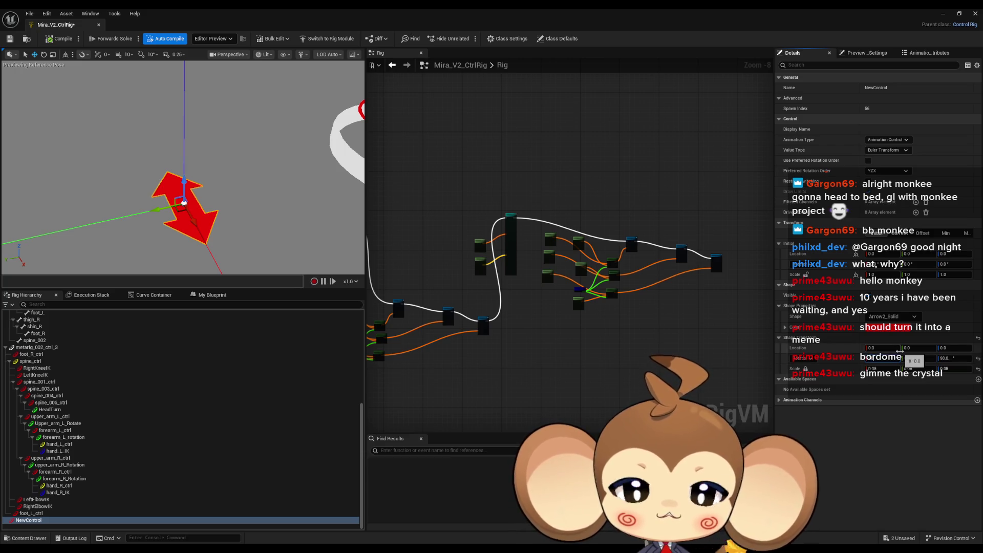
{"action": "type", "text": "90"}
{"action": "key", "text": "Return"}
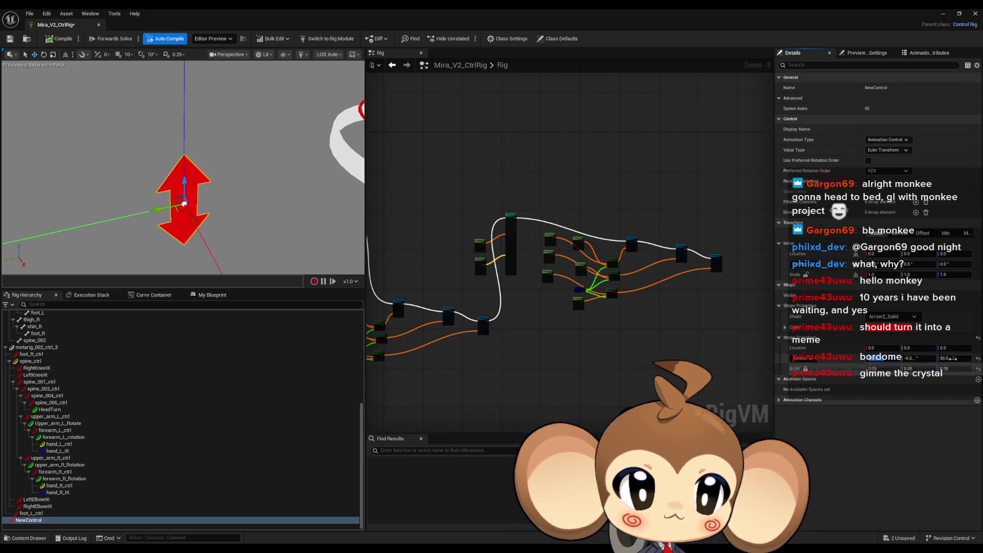
{"action": "left_click", "coordinate": [956, 356]}
{"action": "type", "text": "0"}
{"action": "key", "text": "Return"}
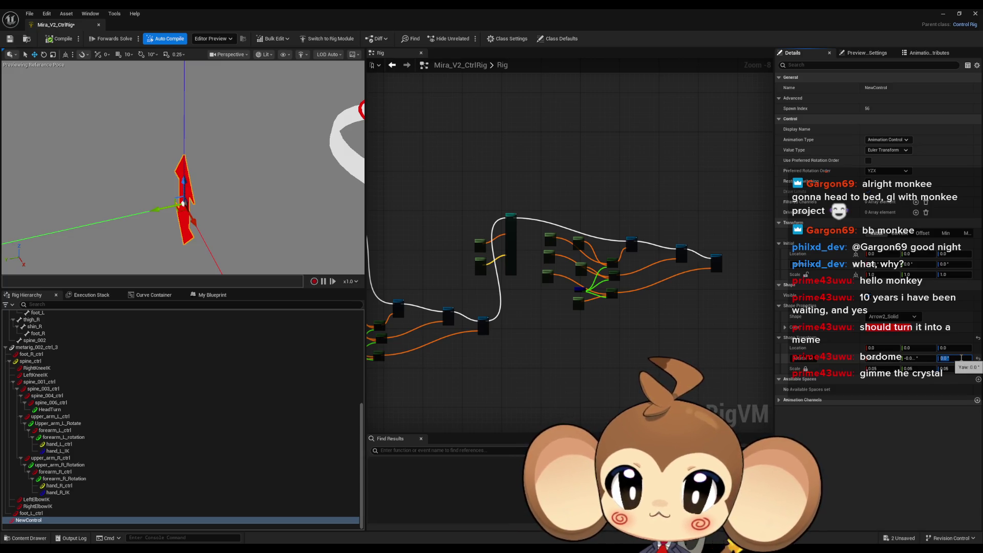
{"action": "scroll", "coordinate": [222, 219], "scroll_direction": "up", "scroll_amount": 3}
{"action": "key", "text": "f"}
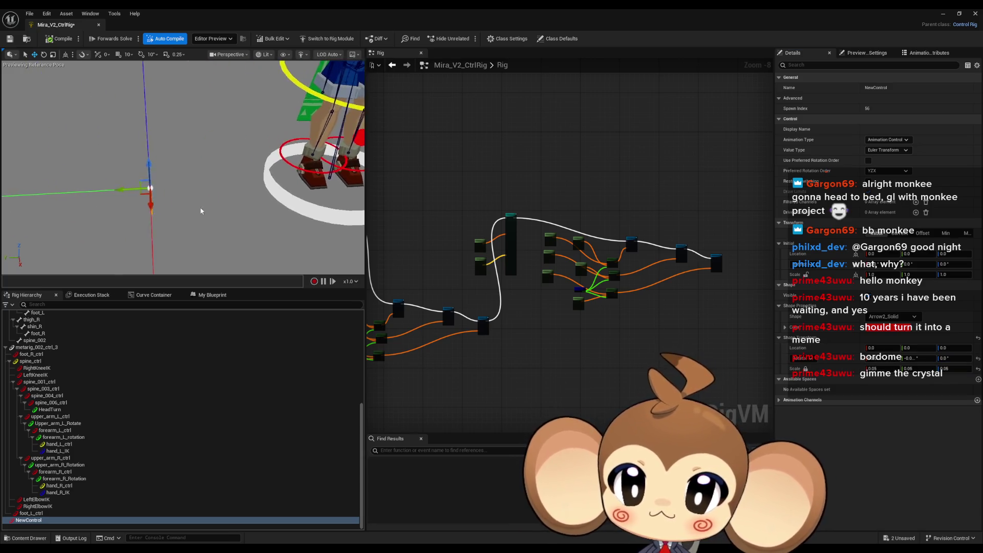
{"action": "mouse_move", "coordinate": [153, 188]}
{"action": "left_mouse_down"}
{"action": "mouse_move", "coordinate": [221, 235]}
{"action": "mouse_move", "coordinate": [209, 229]}
{"action": "left_mouse_up"}
Step: Check the current and initial transforms, set initial Location Y to 1, and compile
{"action": "left_click", "coordinate": [899, 233]}
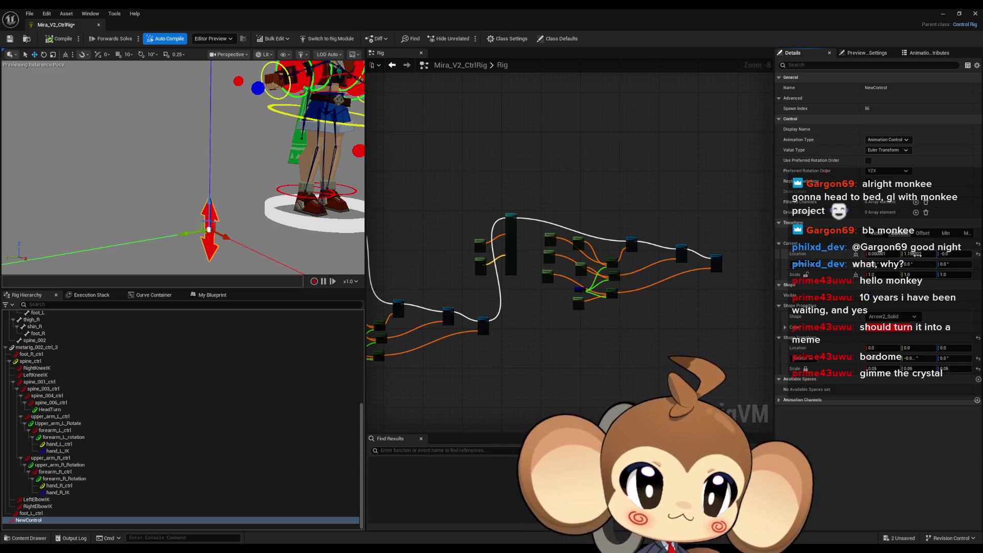
{"action": "left_click", "coordinate": [876, 233]}
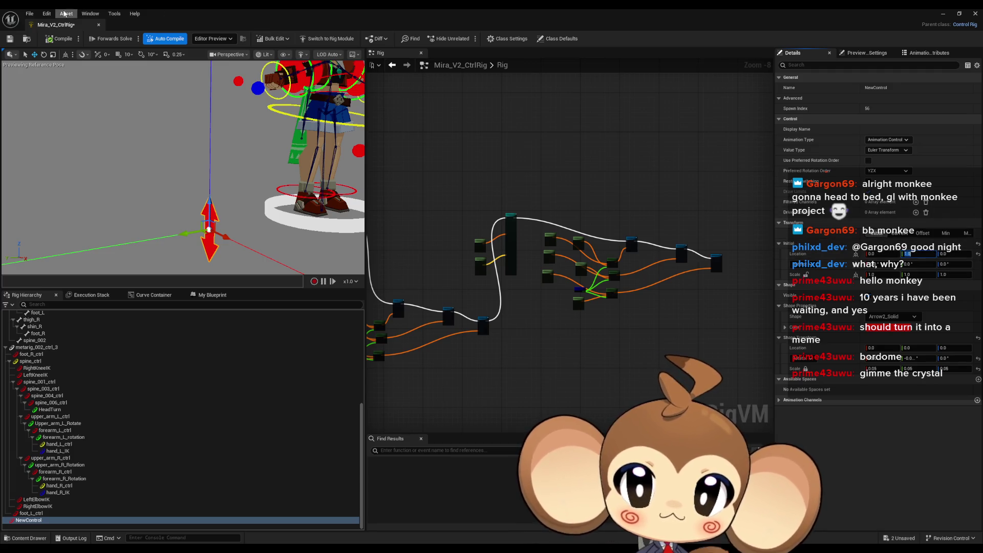
{"action": "left_click", "coordinate": [59, 39]}
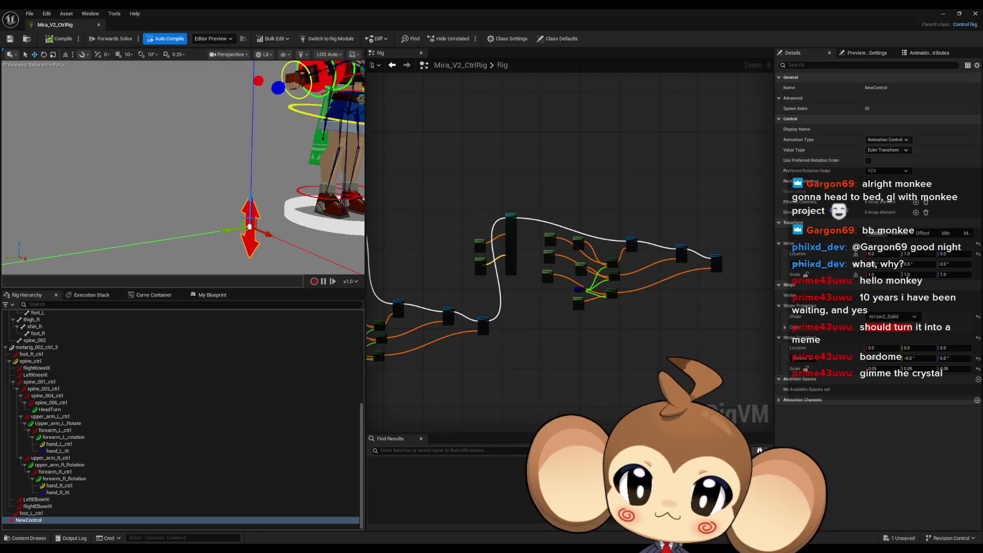
{"action": "left_click", "coordinate": [924, 253]}
{"action": "type", "text": "1"}
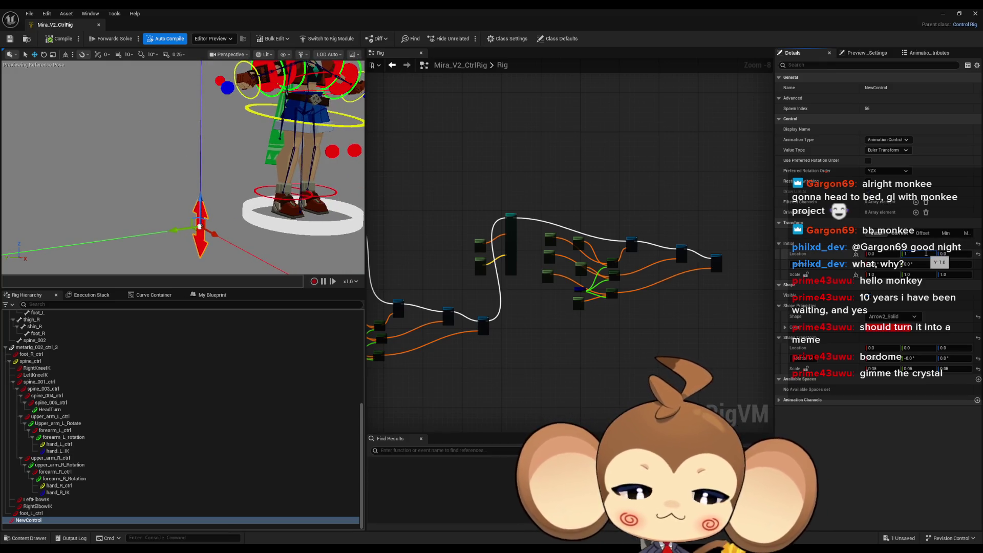
{"action": "left_click", "coordinate": [66, 35]}
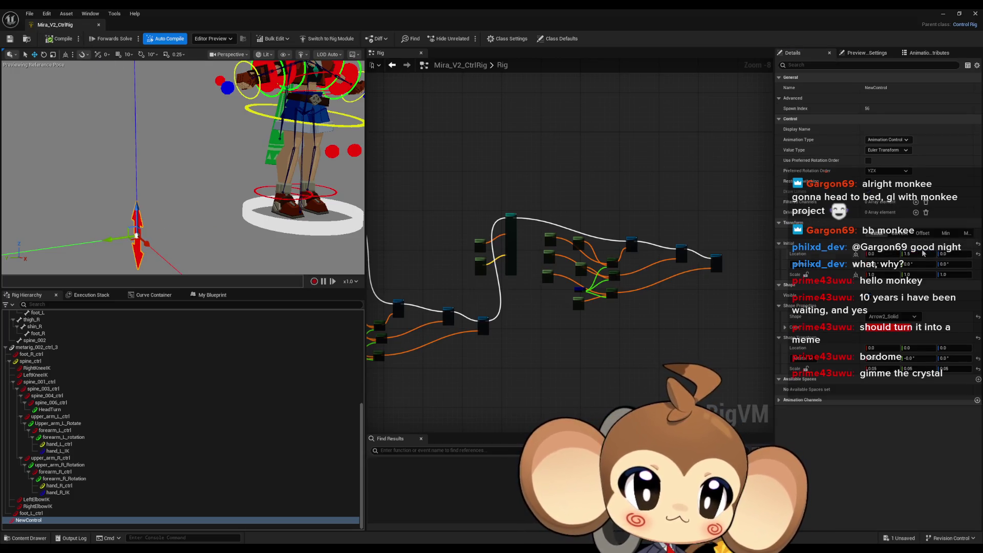
Step: Set NewControl's minimum limit Location Y to 1.5
{"action": "left_click", "coordinate": [946, 233]}
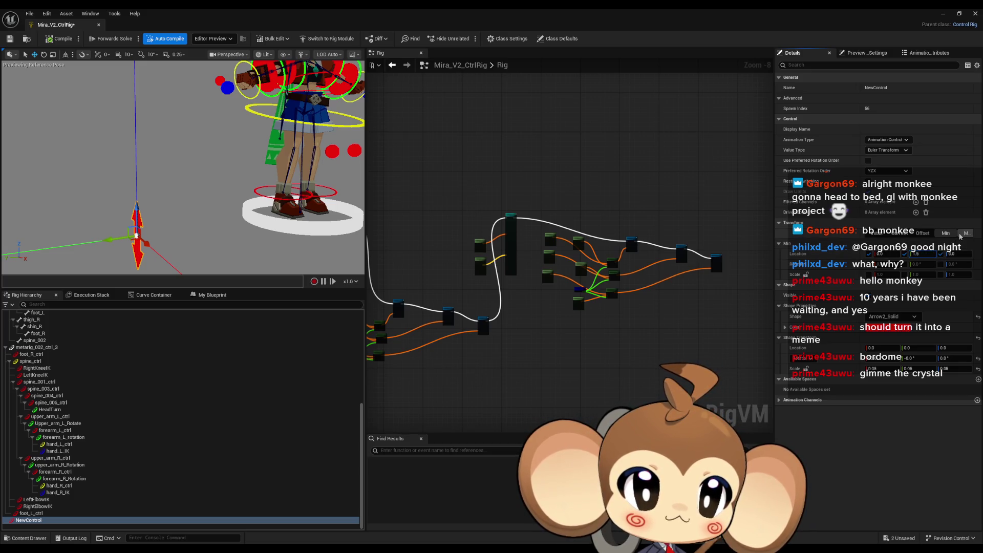
{"action": "type", "text": "1.5"}
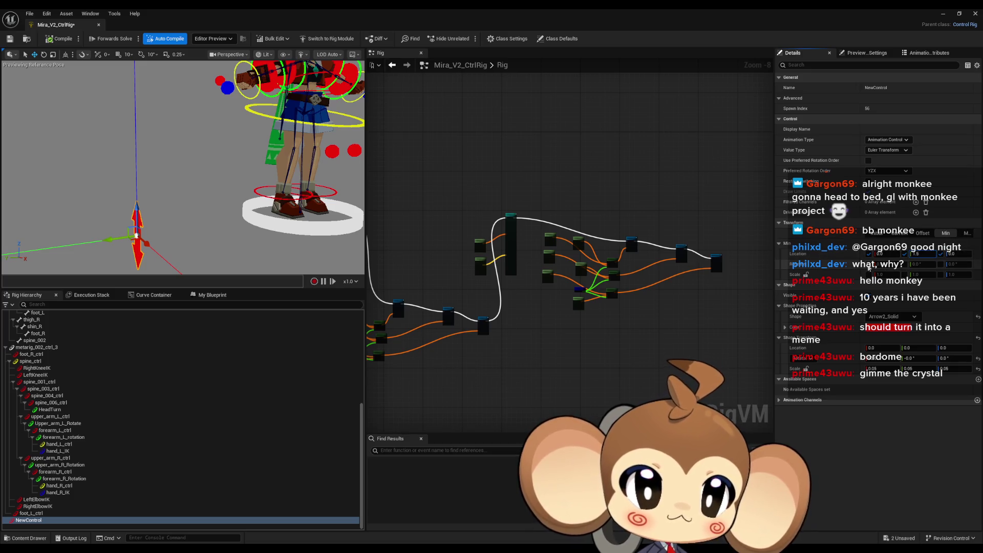
{"action": "key", "text": "Return"}
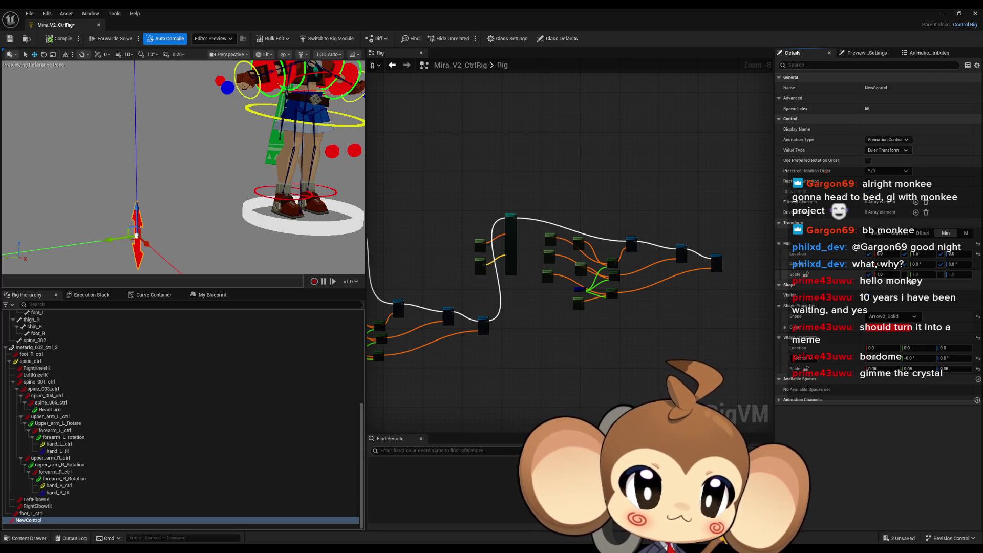
Step: Switch to the Max limits and drag the arrow control upward along Z
{"action": "left_click", "coordinate": [966, 232]}
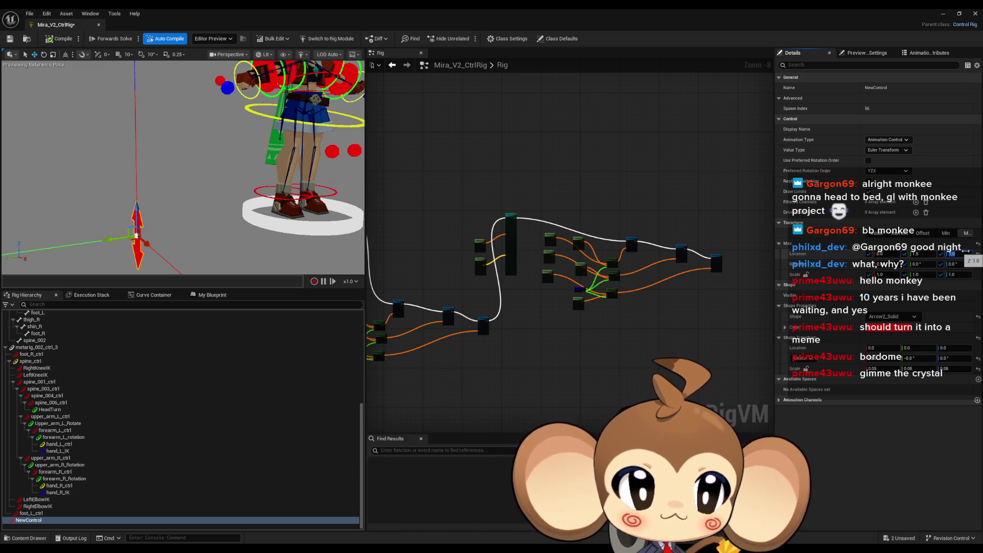
{"action": "left_click_drag", "start_coordinate": [136, 234], "coordinate": [135, 90]}
{"action": "scroll", "coordinate": [157, 160], "scroll_direction": "down", "scroll_amount": 3}
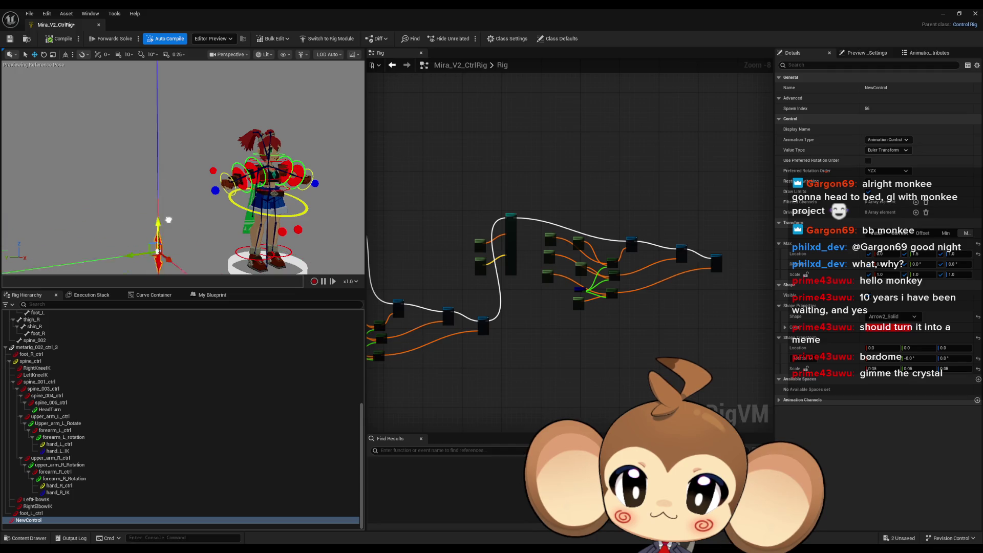
{"action": "mouse_move", "coordinate": [165, 264]}
{"action": "left_mouse_down"}
{"action": "mouse_move", "coordinate": [173, 143]}
{"action": "mouse_move", "coordinate": [173, 232]}
{"action": "left_mouse_up"}
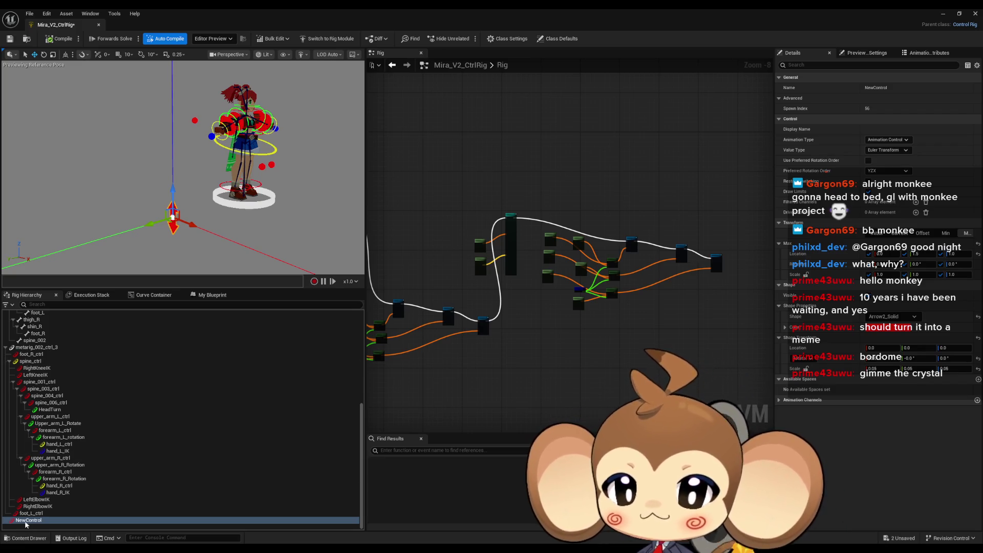
{"action": "left_click", "coordinate": [959, 327]}
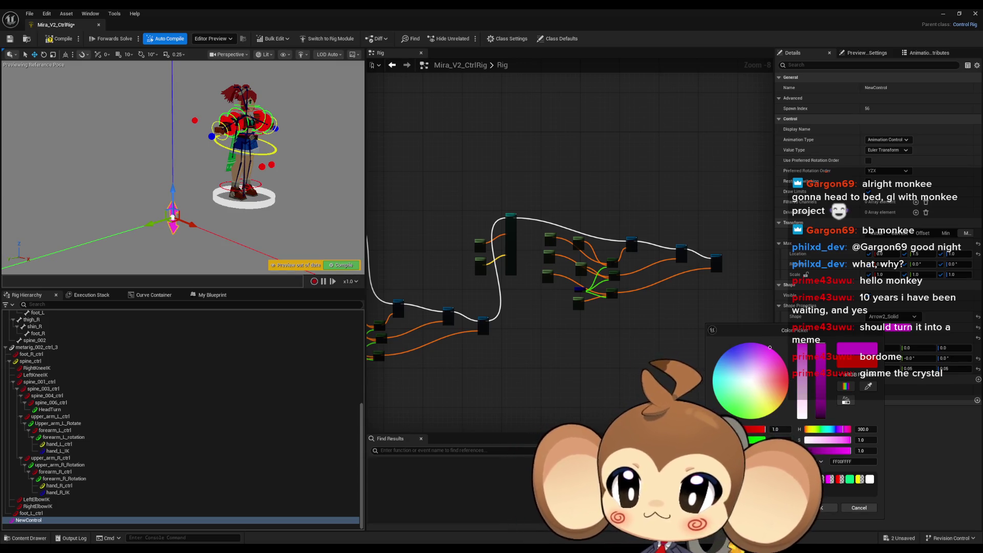
Step: Apply magenta to the arrow, rename NewControl to IKBlend, and recompile the rig
{"action": "left_click", "coordinate": [33, 520]}
{"action": "left_click", "coordinate": [34, 520]}
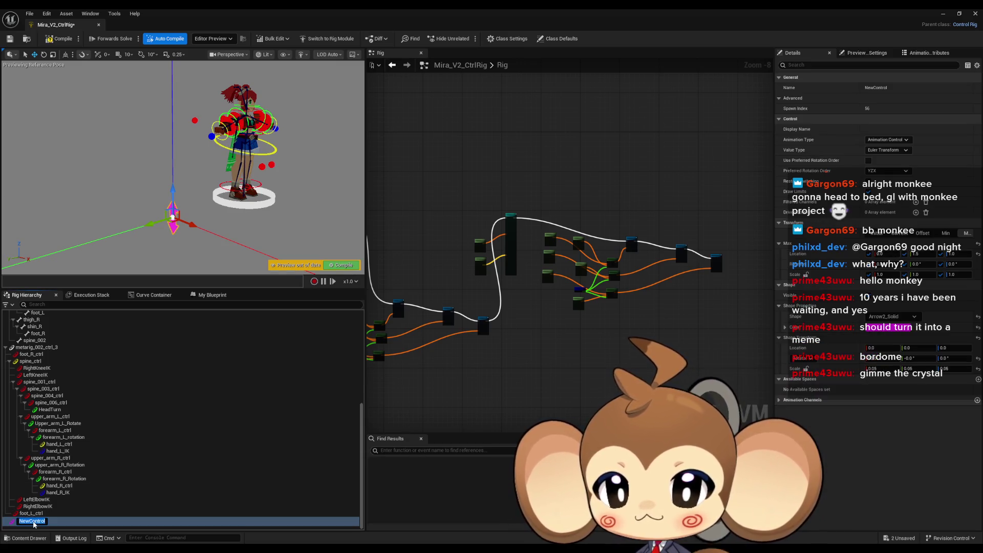
{"action": "type", "text": "IKBlend"}
{"action": "key", "text": "Return"}
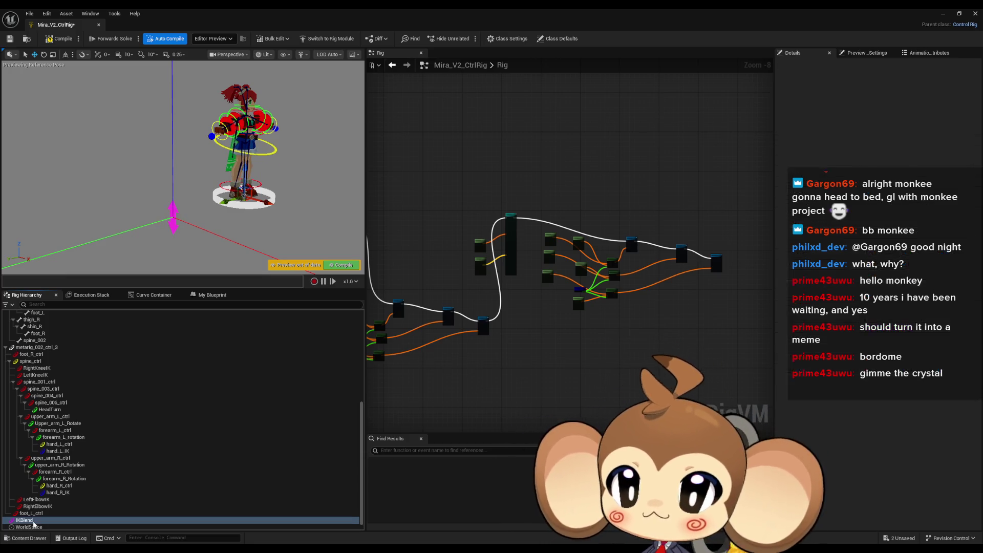
{"action": "left_click", "coordinate": [48, 42]}
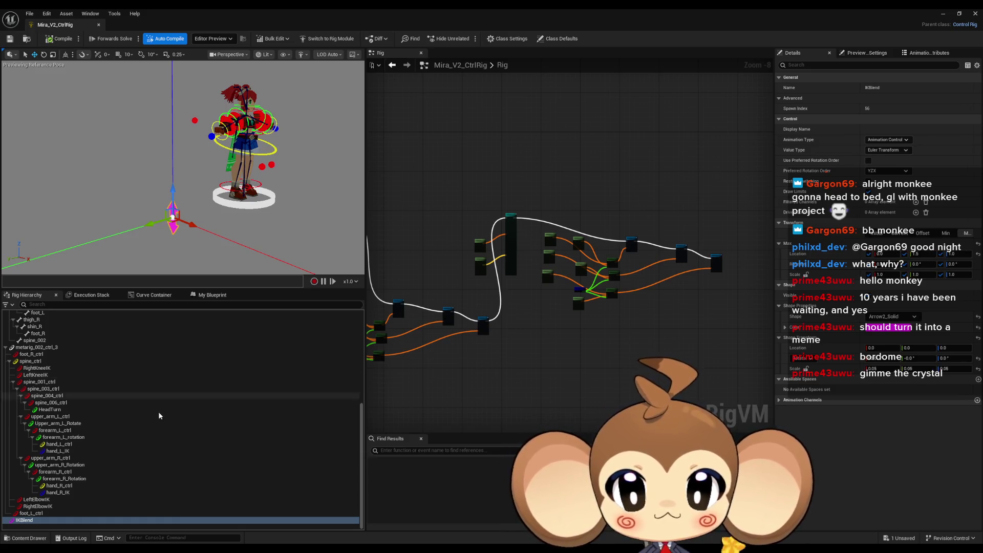
Step: Add two IKBlend transform nodes to the graph, splitting one's Translation into X, Y, Z
{"action": "mouse_move", "coordinate": [24, 520]}
{"action": "left_mouse_down"}
{"action": "mouse_move", "coordinate": [320, 474]}
{"action": "mouse_move", "coordinate": [521, 309]}
{"action": "left_mouse_up"}
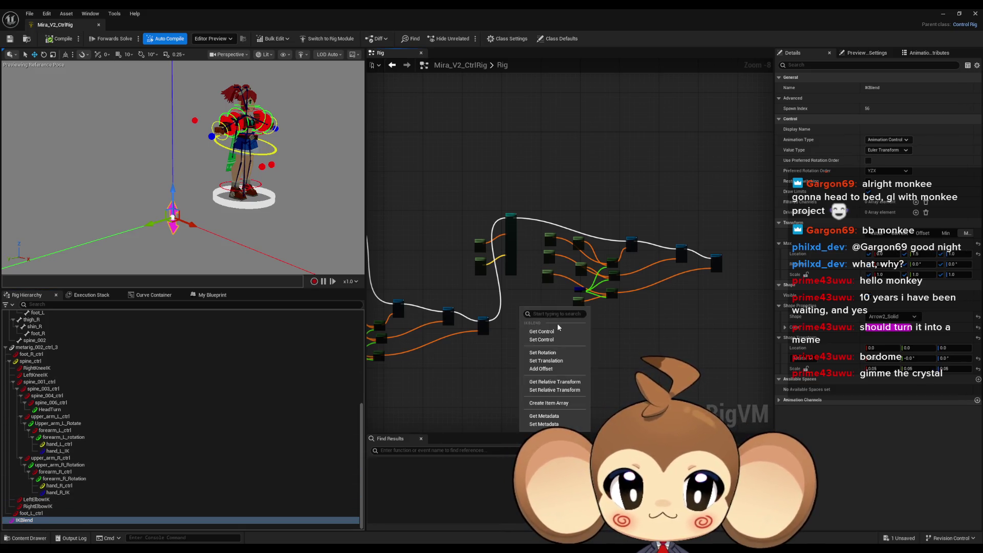
{"action": "left_click", "coordinate": [557, 332]}
{"action": "scroll", "coordinate": [514, 314], "scroll_direction": "up", "scroll_amount": 7}
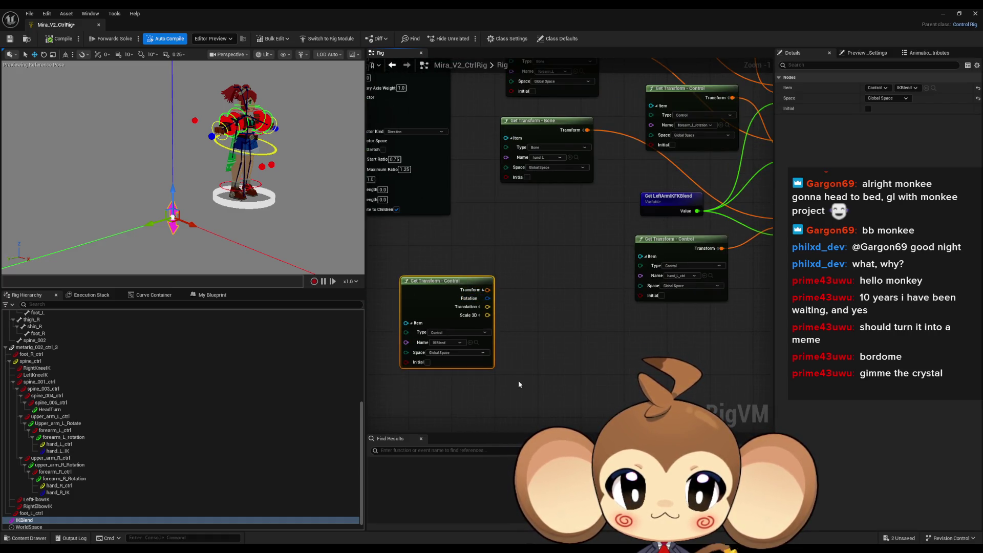
{"action": "key", "text": "ctrl+c"}
{"action": "key", "text": "ctrl+v"}
{"action": "left_click_drag", "start_coordinate": [506, 350], "coordinate": [530, 293]}
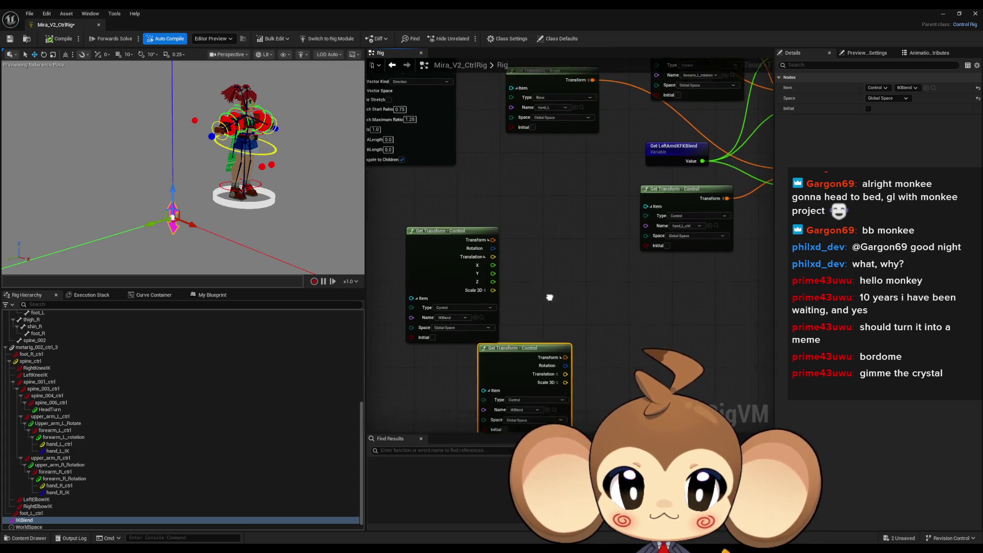
{"action": "left_click", "coordinate": [556, 374]}
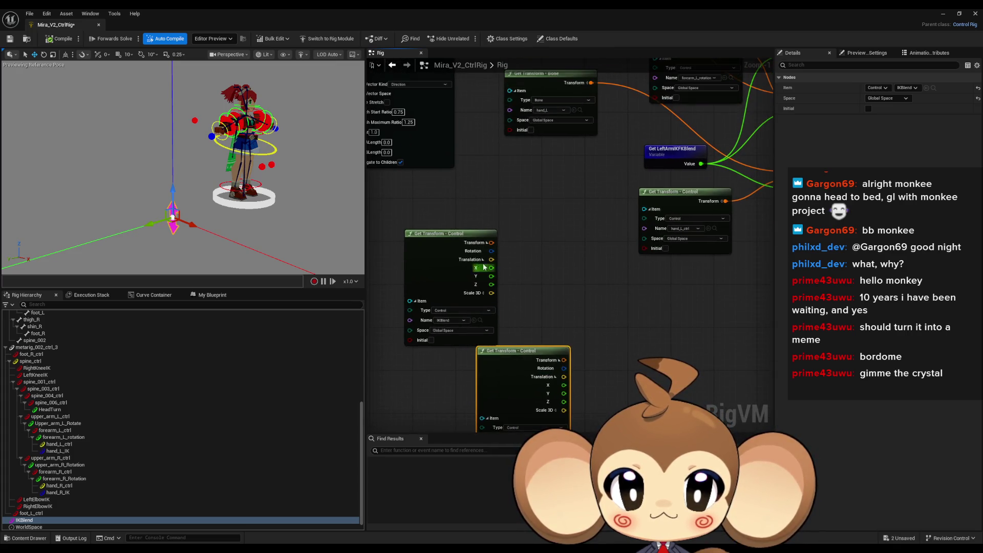
{"action": "mouse_move", "coordinate": [511, 350]}
{"action": "left_mouse_down"}
{"action": "mouse_move", "coordinate": [530, 187]}
{"action": "mouse_move", "coordinate": [574, 201]}
{"action": "left_mouse_up"}
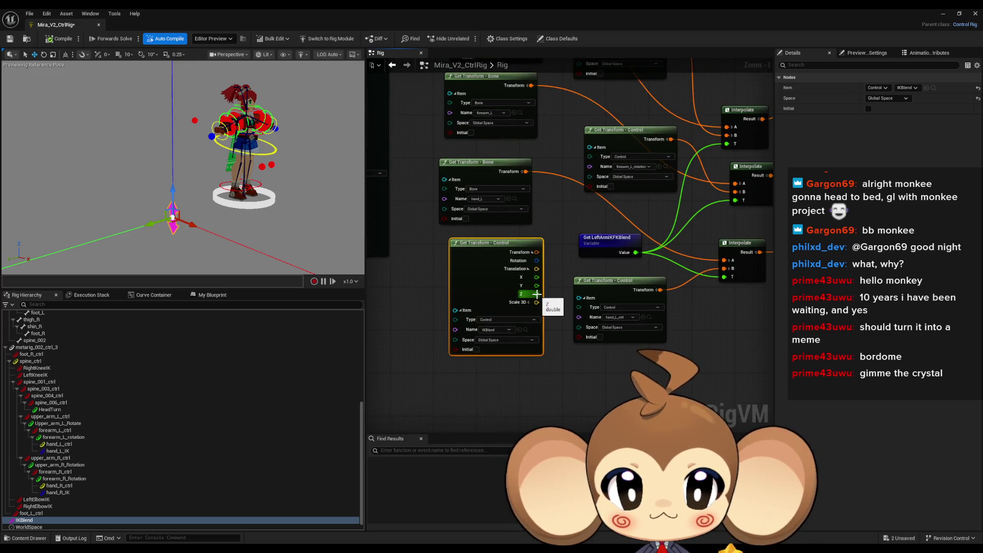
{"action": "mouse_move", "coordinate": [541, 295]}
{"action": "left_mouse_down"}
{"action": "mouse_move", "coordinate": [469, 325]}
{"action": "mouse_move", "coordinate": [537, 358]}
{"action": "left_mouse_up"}
Step: Create a Divide node from the Z value with B set to 10
{"action": "type", "text": "divide"}
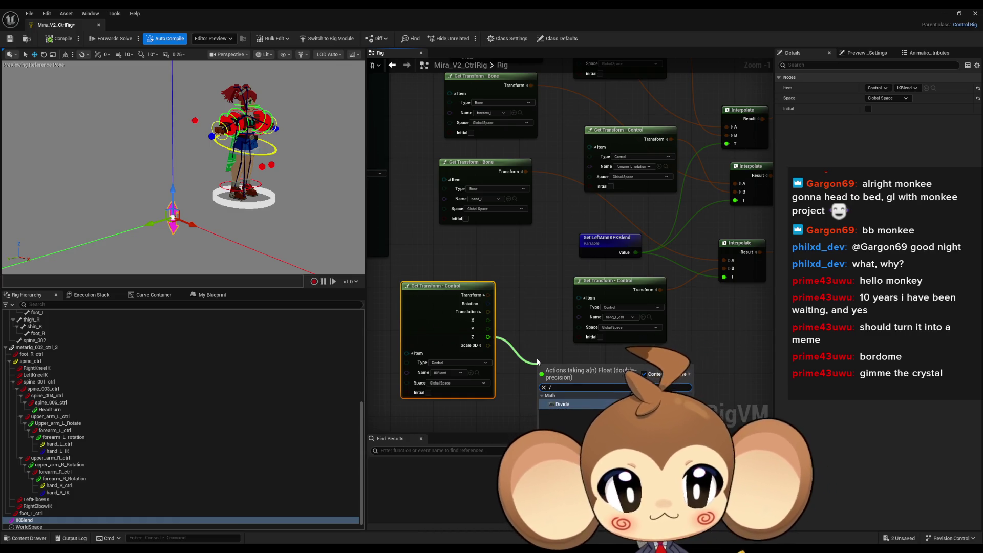
{"action": "key", "text": "Return"}
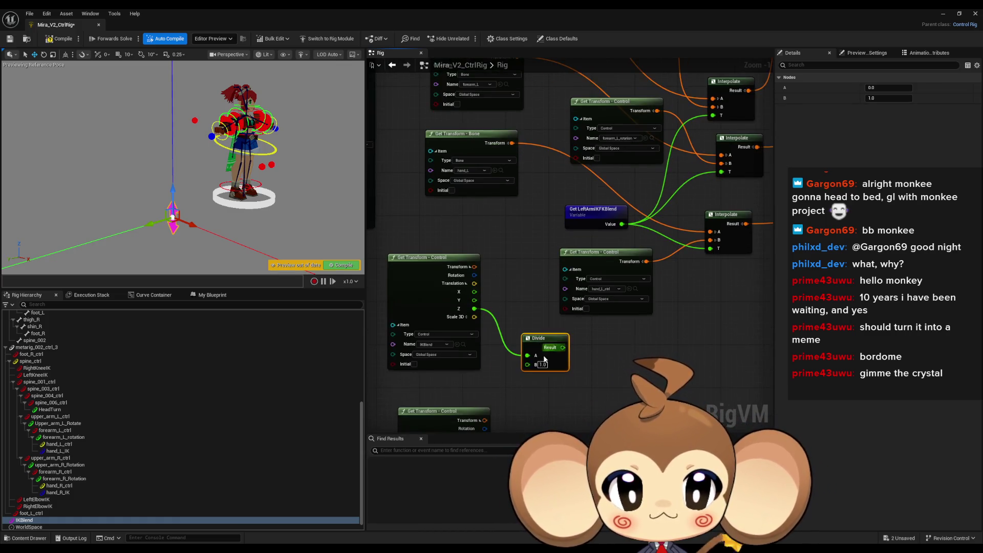
{"action": "left_click", "coordinate": [542, 364]}
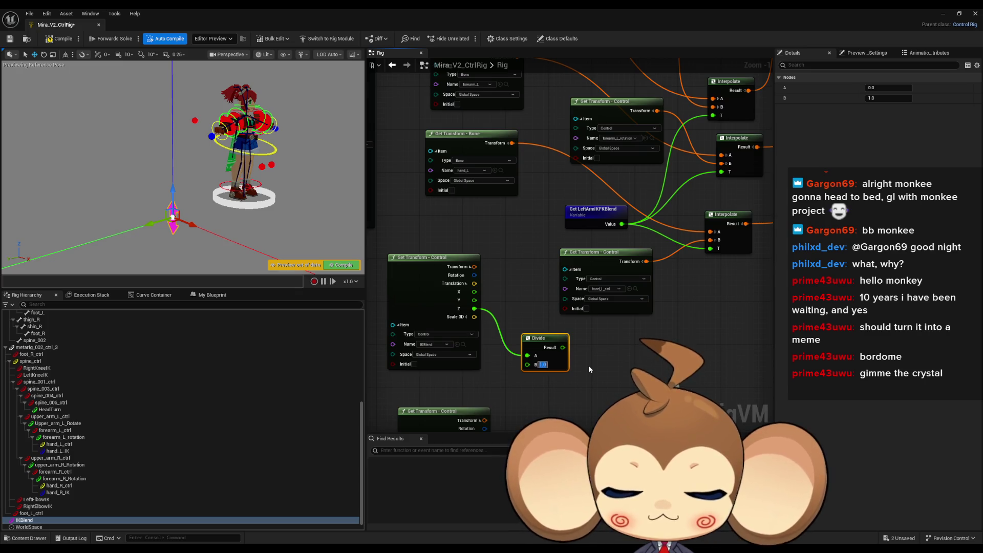
{"action": "type", "text": "10"}
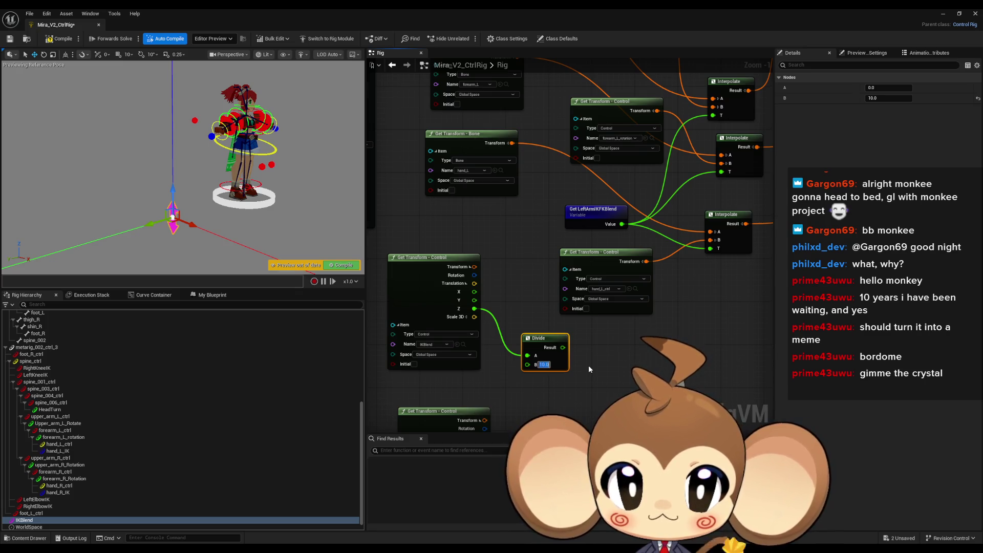
{"action": "key", "text": "Return"}
Step: Wire the Divide result into the Interpolate nodes' T inputs
{"action": "mouse_move", "coordinate": [563, 348]}
{"action": "left_mouse_down"}
{"action": "mouse_move", "coordinate": [636, 316]}
{"action": "mouse_move", "coordinate": [713, 115]}
{"action": "left_mouse_up"}
{"action": "scroll", "coordinate": [669, 310], "scroll_direction": "down", "scroll_amount": 5}
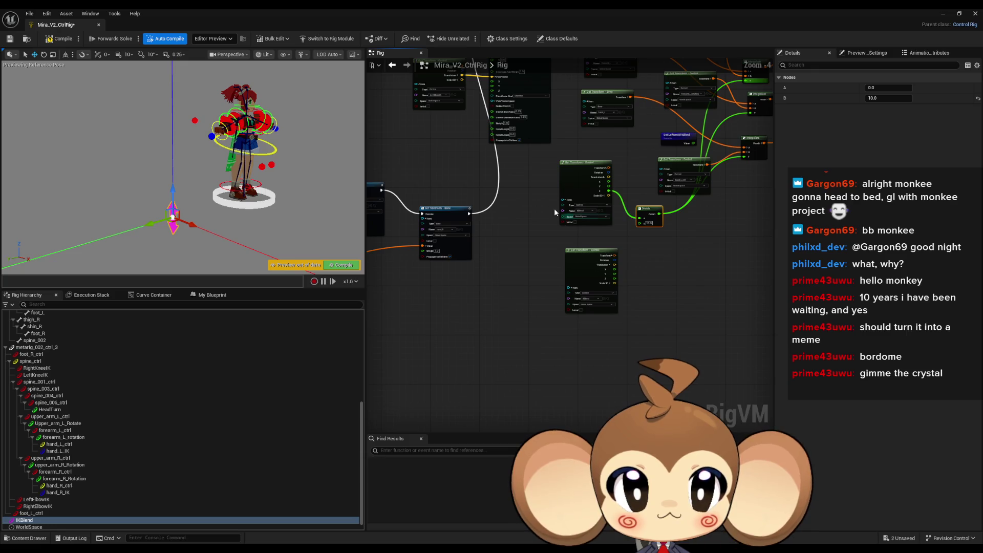
{"action": "left_click", "coordinate": [499, 289]}
{"action": "scroll", "coordinate": [499, 290], "scroll_direction": "down", "scroll_amount": 2}
{"action": "scroll", "coordinate": [558, 339], "scroll_direction": "up", "scroll_amount": 3}
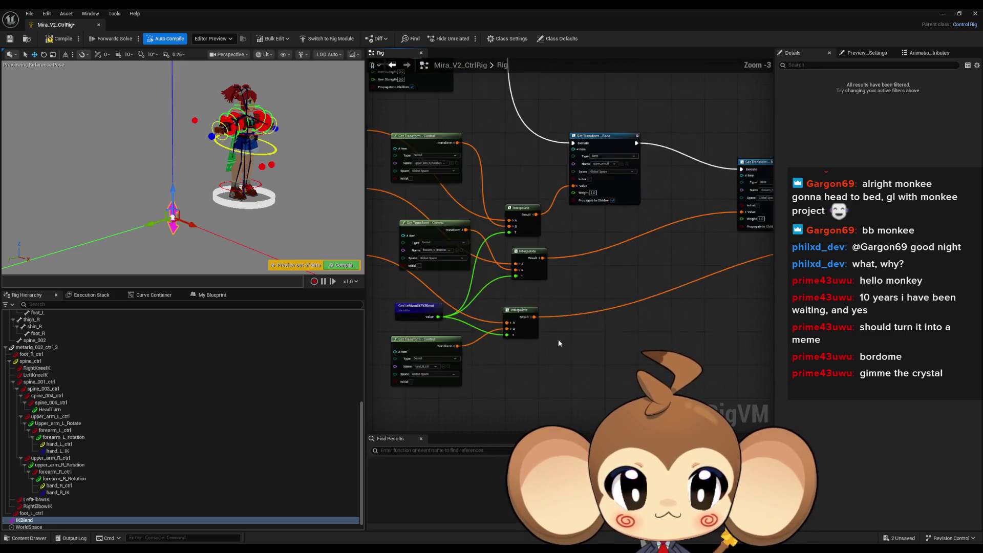
{"action": "mouse_move", "coordinate": [558, 339]}
{"action": "left_mouse_down"}
{"action": "mouse_move", "coordinate": [535, 298]}
{"action": "mouse_move", "coordinate": [516, 361]}
{"action": "mouse_move", "coordinate": [674, 278]}
{"action": "left_mouse_up"}
{"action": "left_click", "coordinate": [683, 217]}
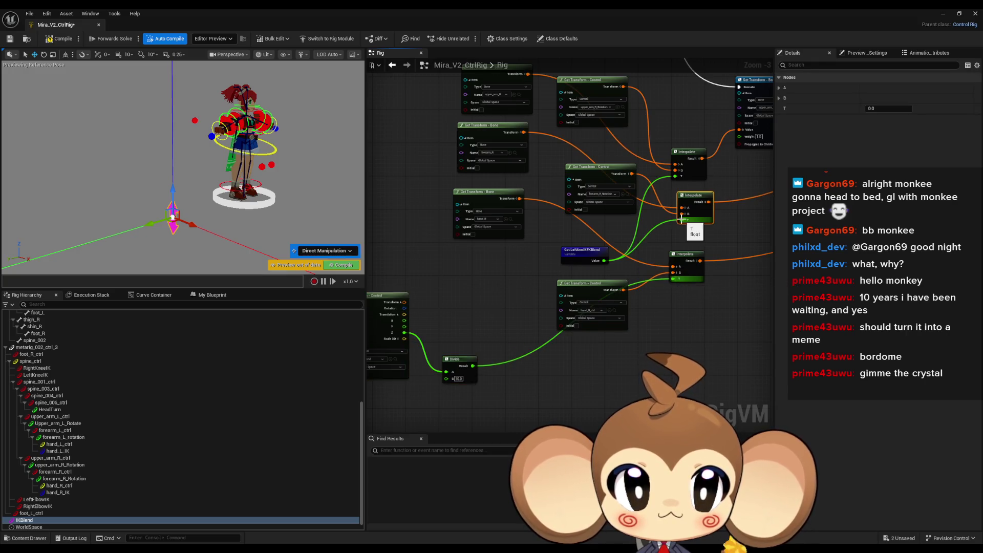
{"action": "mouse_move", "coordinate": [473, 366]}
{"action": "left_mouse_down"}
{"action": "mouse_move", "coordinate": [563, 302]}
{"action": "mouse_move", "coordinate": [502, 313]}
{"action": "mouse_move", "coordinate": [519, 334]}
{"action": "mouse_move", "coordinate": [675, 180]}
{"action": "mouse_move", "coordinate": [681, 220]}
{"action": "left_mouse_up"}
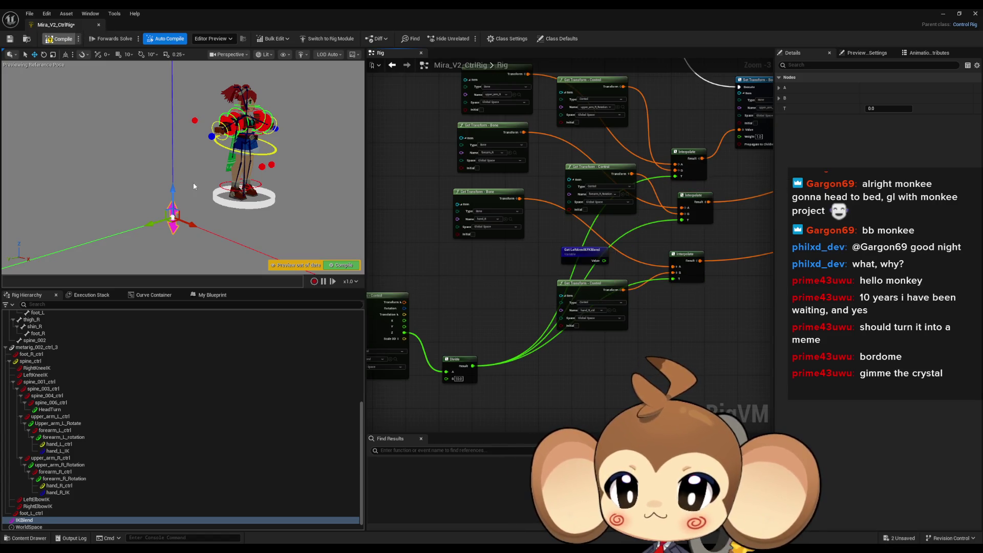
Step: Move the IKBlend control up and down to test its effect on the arm blend
{"action": "mouse_move", "coordinate": [173, 183]}
{"action": "left_mouse_down"}
{"action": "mouse_move", "coordinate": [175, 149]}
{"action": "mouse_move", "coordinate": [181, 193]}
{"action": "mouse_move", "coordinate": [185, 98]}
{"action": "left_mouse_up"}
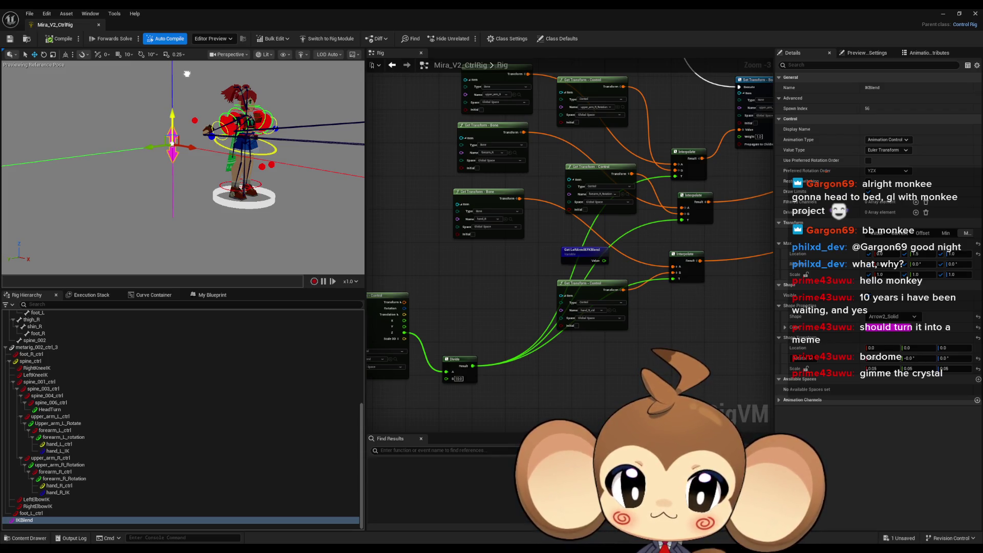
{"action": "left_click_drag", "start_coordinate": [187, 74], "coordinate": [195, 58]}
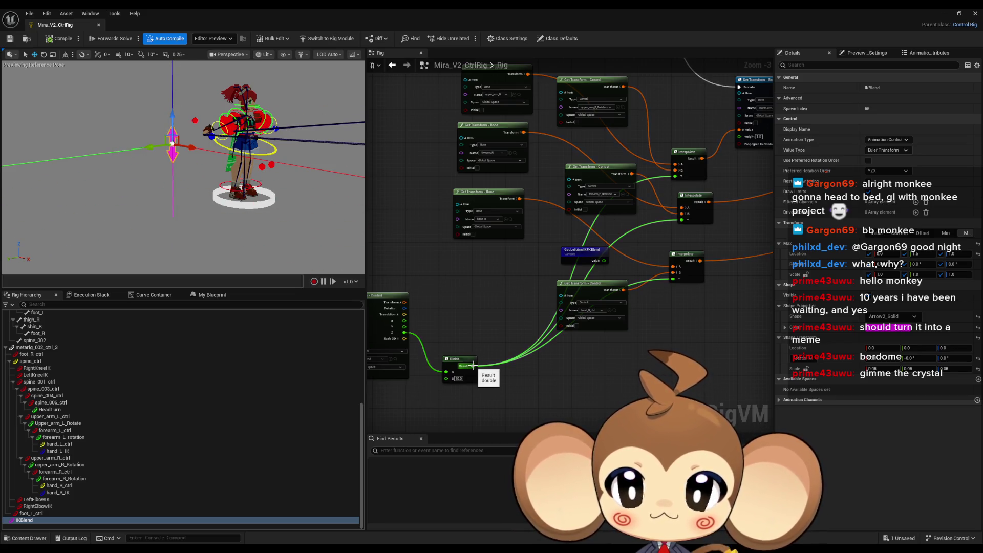
{"action": "left_click", "coordinate": [901, 234]}
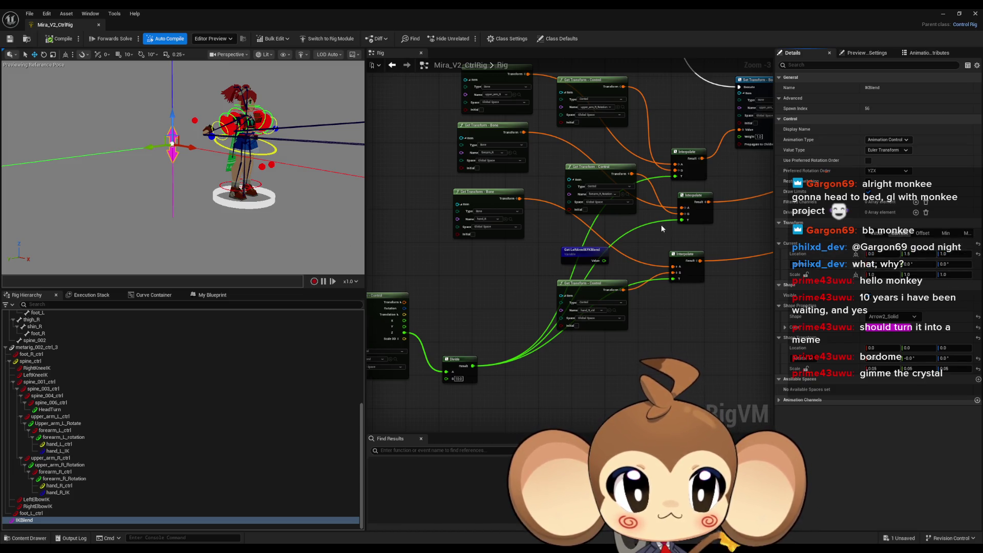
{"action": "left_click_drag", "start_coordinate": [169, 117], "coordinate": [169, 191]}
Step: Wire the IKBlend Z value into an Interpolate T input and delete the Divide node
{"action": "mouse_move", "coordinate": [403, 333]}
{"action": "left_mouse_down"}
{"action": "mouse_move", "coordinate": [667, 296]}
{"action": "mouse_move", "coordinate": [675, 278]}
{"action": "left_mouse_up"}
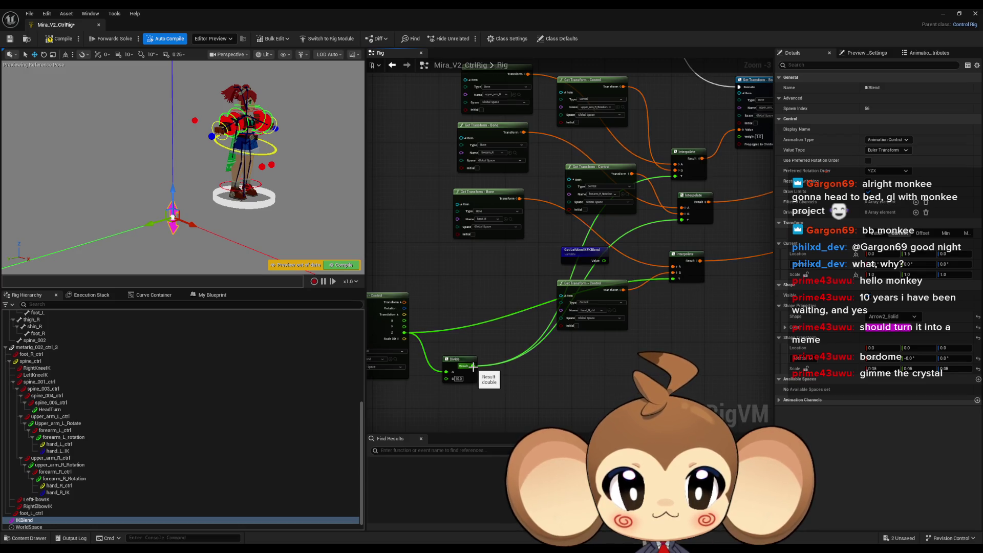
{"action": "left_click", "coordinate": [446, 358]}
{"action": "key", "text": "Delete"}
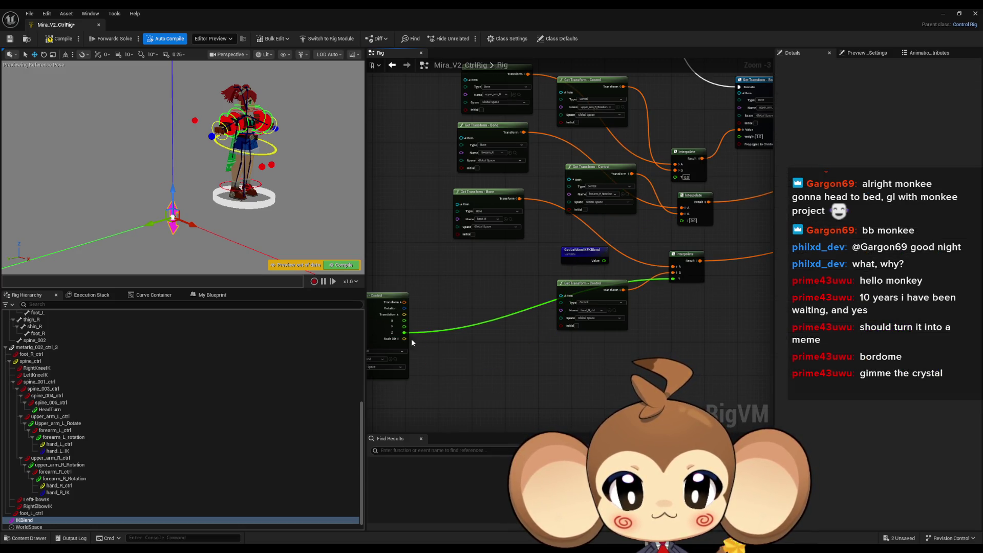
Step: Wire IKBlend's Z into all three Interpolate T pins, delete the Divide node, and save
{"action": "left_click_drag", "start_coordinate": [405, 333], "coordinate": [681, 220]}
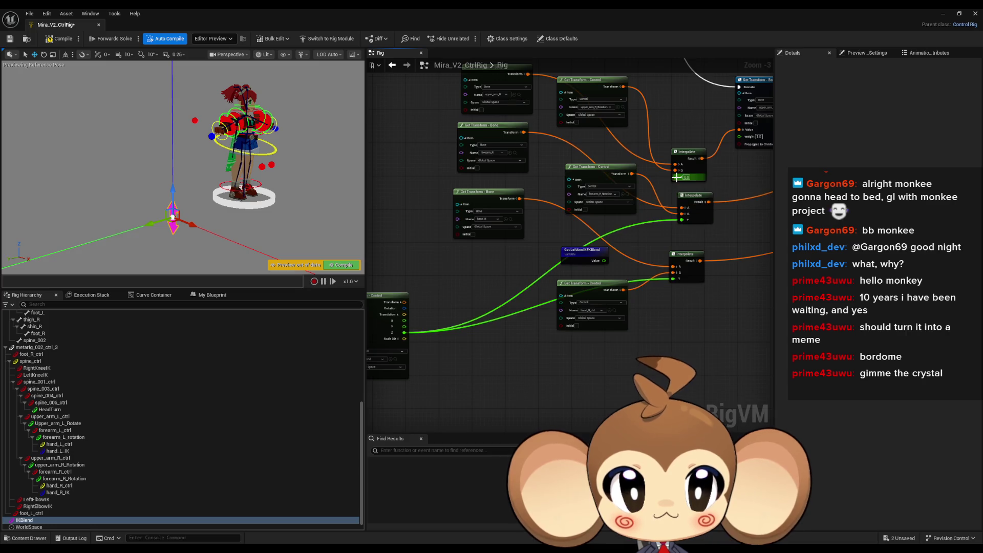
{"action": "left_click_drag", "start_coordinate": [676, 177], "coordinate": [417, 333]}
{"action": "mouse_move", "coordinate": [457, 308]}
{"action": "left_mouse_down"}
{"action": "mouse_move", "coordinate": [374, 375]}
{"action": "mouse_move", "coordinate": [444, 238]}
{"action": "mouse_move", "coordinate": [471, 303]}
{"action": "mouse_move", "coordinate": [655, 257]}
{"action": "left_mouse_up"}
{"action": "left_click_drag", "start_coordinate": [663, 198], "coordinate": [472, 303]}
{"action": "left_click", "coordinate": [522, 328]}
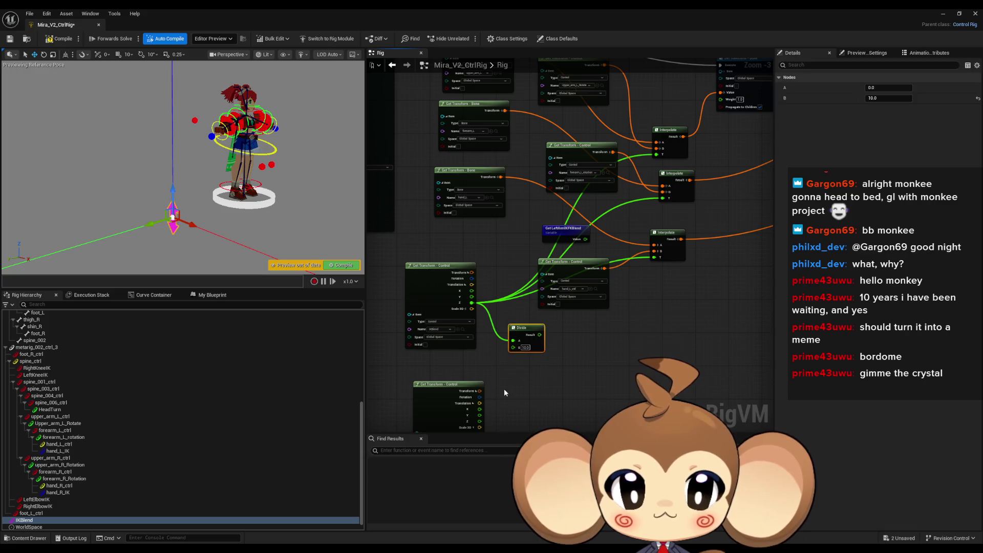
{"action": "key", "text": "Delete"}
{"action": "key", "text": "ctrl+s"}
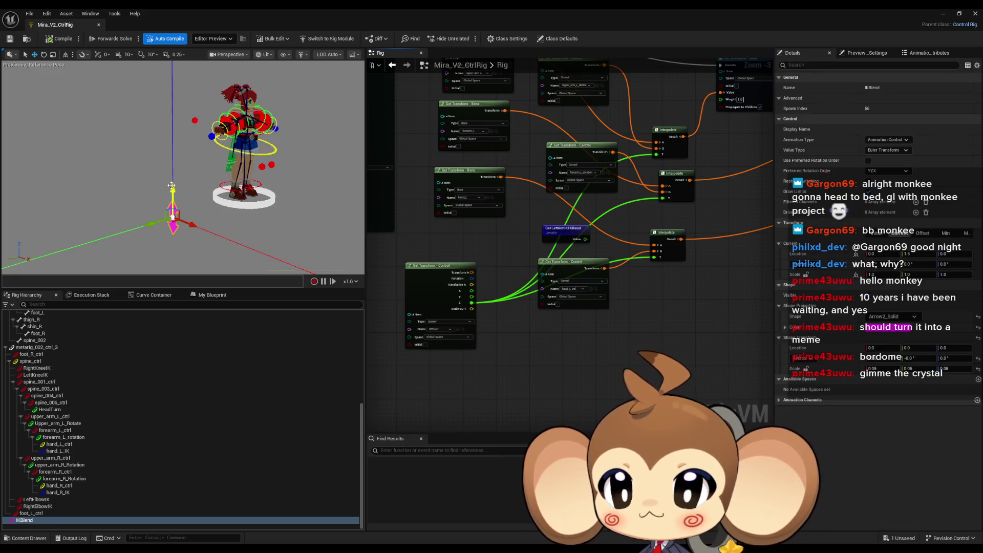
Step: Raise and lower the IKBlend control to test the arm blend
{"action": "mouse_move", "coordinate": [171, 186]}
{"action": "left_mouse_down"}
{"action": "mouse_move", "coordinate": [165, 170]}
{"action": "mouse_move", "coordinate": [164, 201]}
{"action": "mouse_move", "coordinate": [171, 93]}
{"action": "left_mouse_up"}
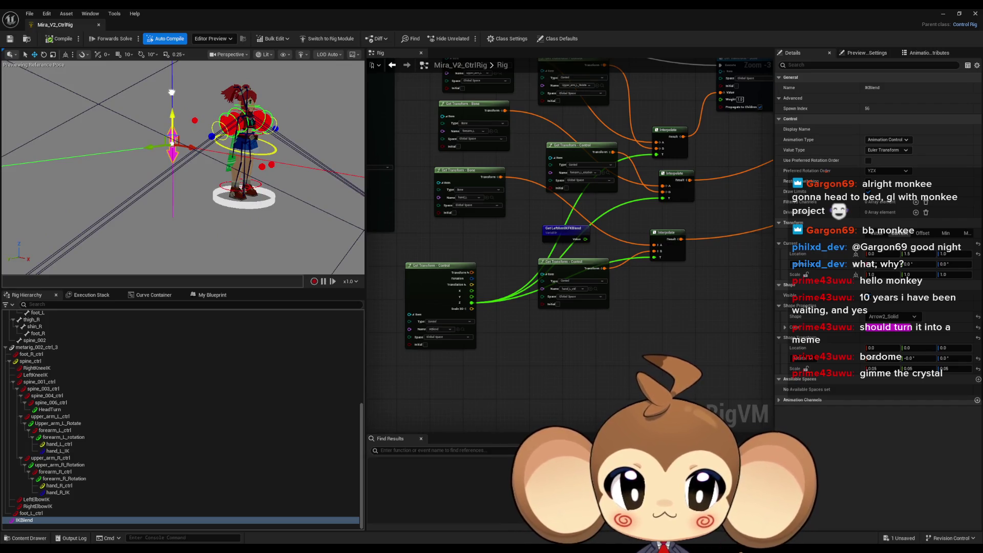
{"action": "mouse_move", "coordinate": [172, 111]}
{"action": "left_mouse_down"}
{"action": "mouse_move", "coordinate": [170, 217]}
{"action": "mouse_move", "coordinate": [163, 106]}
{"action": "mouse_move", "coordinate": [150, 196]}
{"action": "left_mouse_up"}
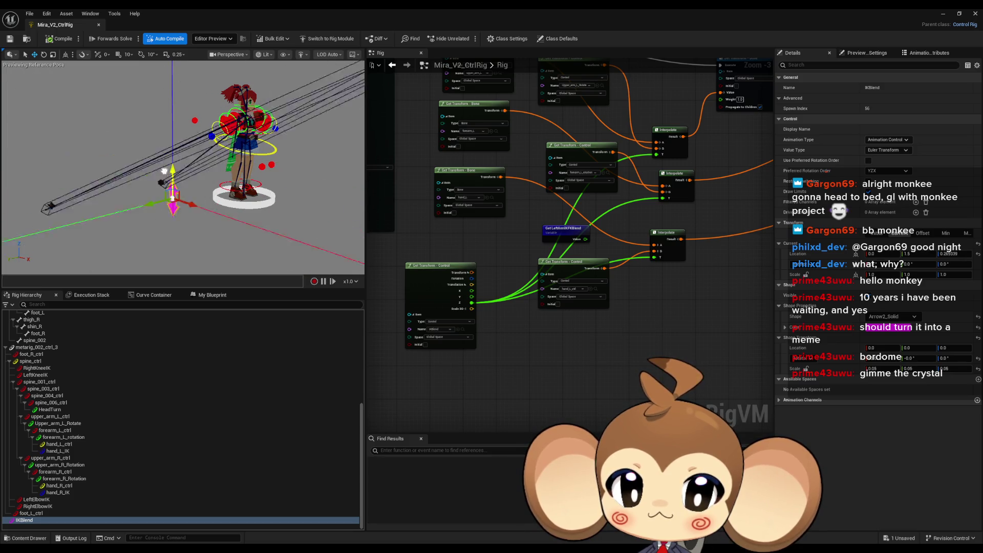
{"action": "scroll", "coordinate": [601, 301], "scroll_direction": "down", "scroll_amount": 5}
{"action": "scroll", "coordinate": [602, 302], "scroll_direction": "up", "scroll_amount": 5}
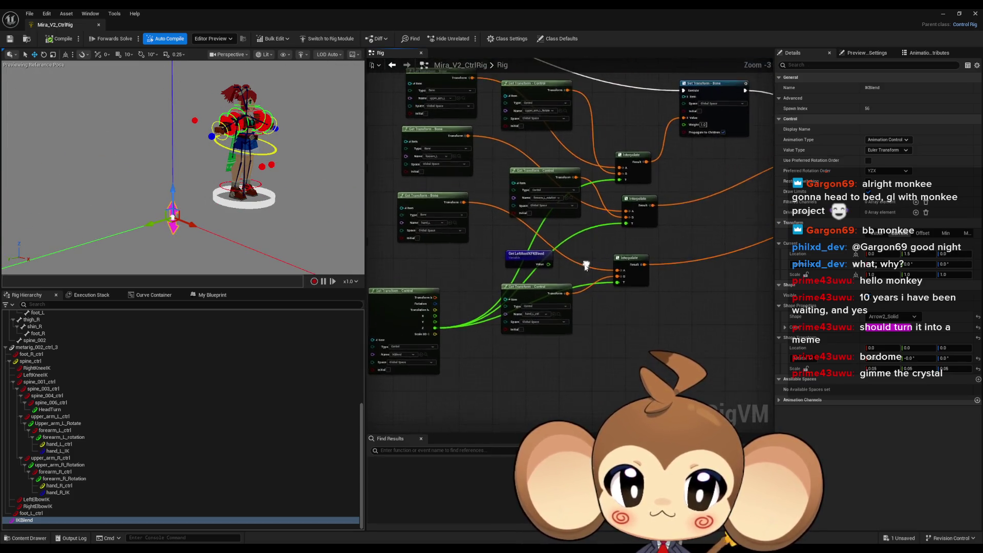
Step: Connect the GetLeftArmIKFKBlend Value to the Interpolate T inputs and compile the rig
{"action": "mouse_move", "coordinate": [548, 265]}
{"action": "left_mouse_down"}
{"action": "mouse_move", "coordinate": [615, 285]}
{"action": "mouse_move", "coordinate": [625, 224]}
{"action": "mouse_move", "coordinate": [550, 264]}
{"action": "left_mouse_up"}
{"action": "left_click_drag", "start_coordinate": [619, 182], "coordinate": [620, 180]}
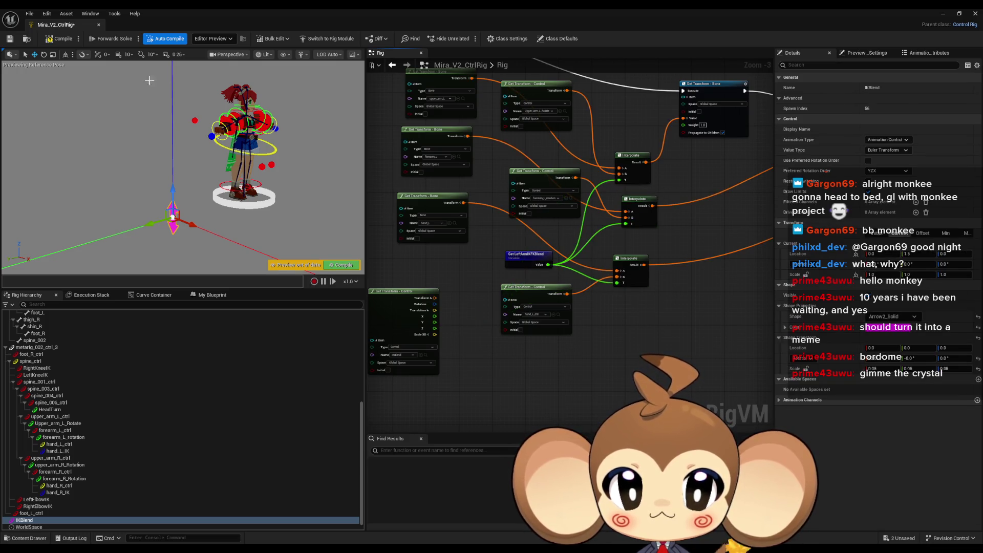
{"action": "key", "text": "ctrl+s"}
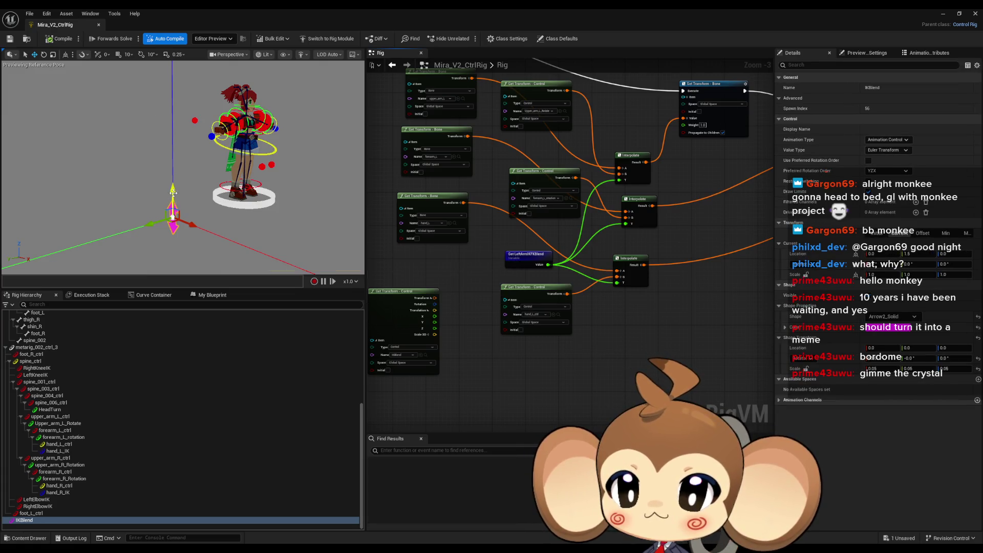
{"action": "left_click_drag", "start_coordinate": [173, 192], "coordinate": [174, 178]}
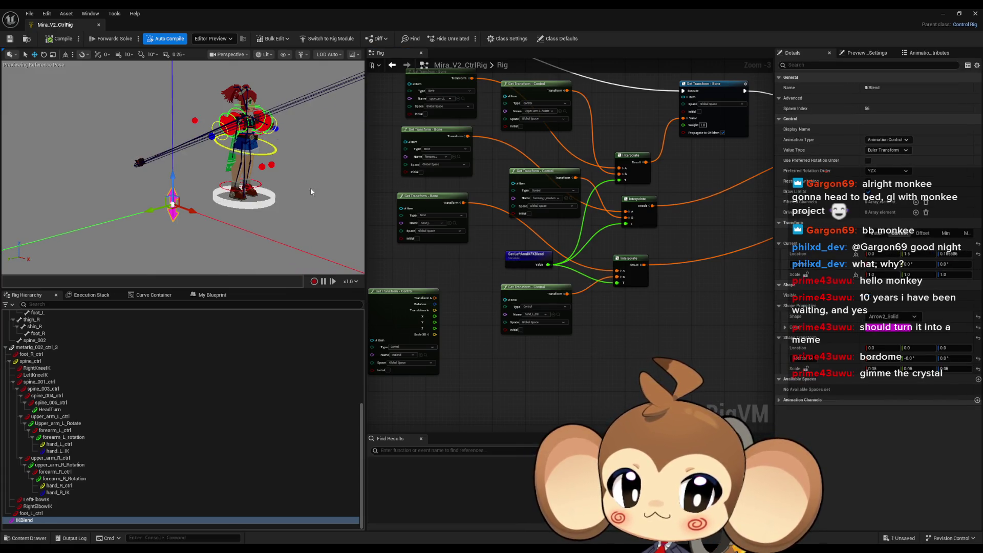
{"action": "left_click", "coordinate": [527, 260]}
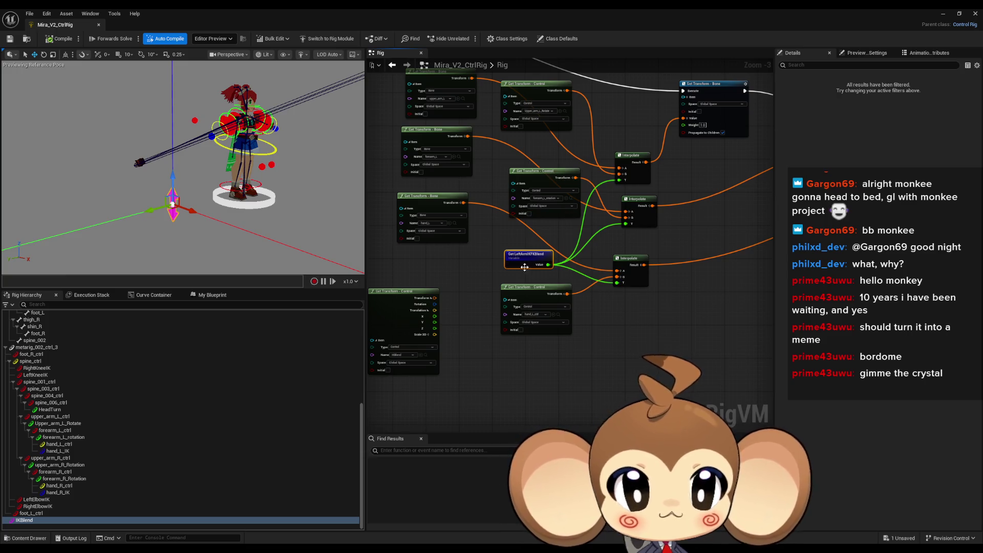
{"action": "left_click", "coordinate": [200, 295]}
Step: Set the LeftArmIKFKBlend variable's default value to 1.0 and compile
{"action": "left_click", "coordinate": [88, 381]}
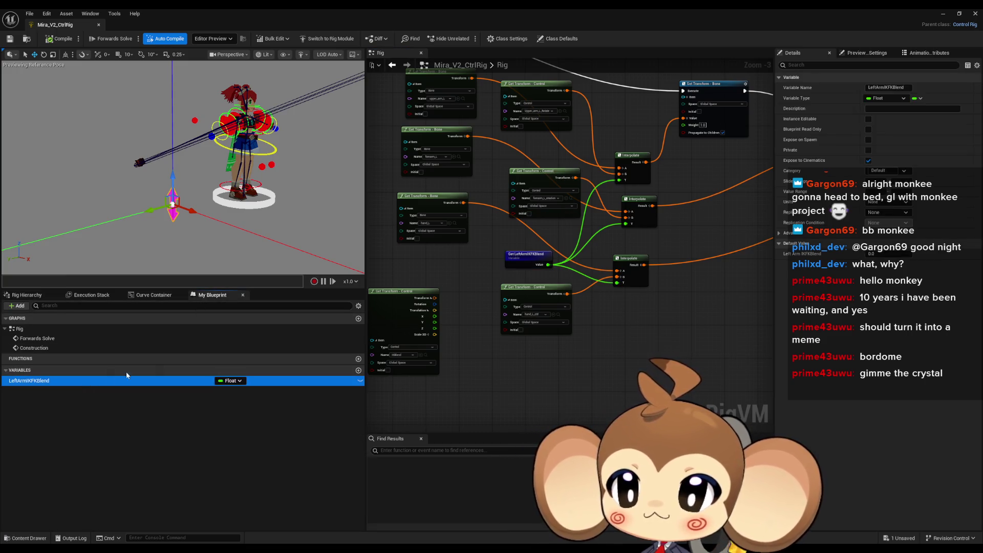
{"action": "left_click", "coordinate": [890, 254]}
{"action": "key", "text": "Return"}
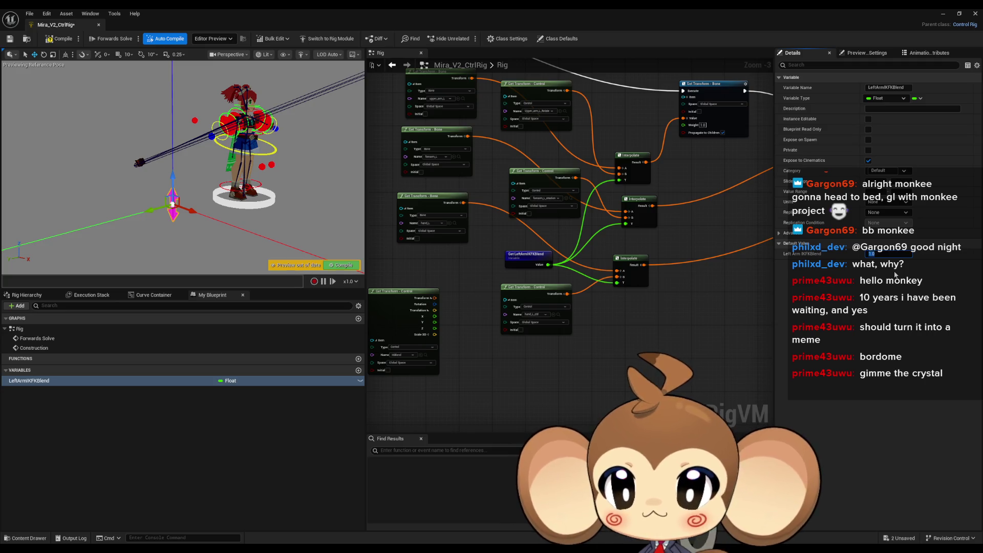
{"action": "left_click", "coordinate": [53, 42]}
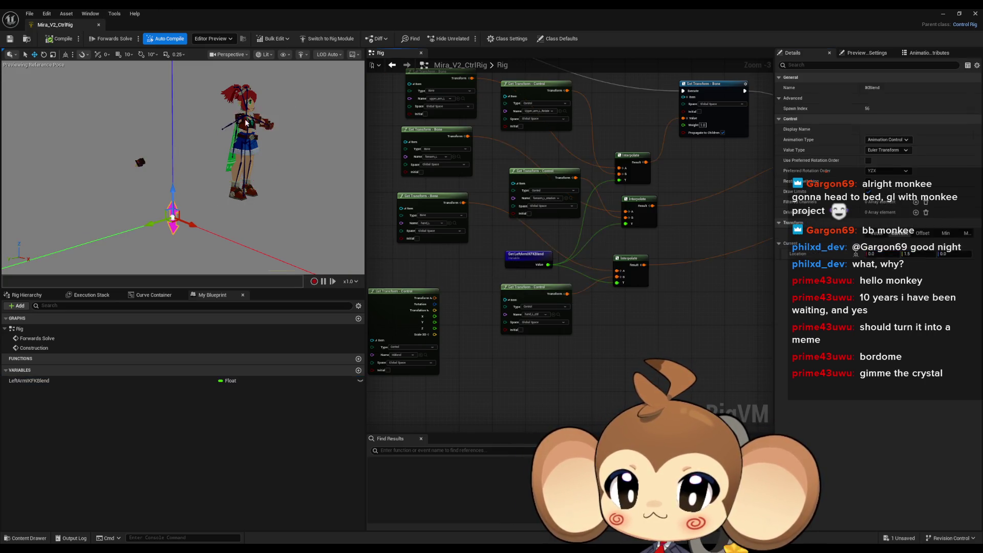
Step: Rotate the left upper-arm control to test the arm pose
{"action": "mouse_move", "coordinate": [251, 123]}
{"action": "left_mouse_down"}
{"action": "mouse_move", "coordinate": [220, 125]}
{"action": "mouse_move", "coordinate": [186, 103]}
{"action": "left_mouse_up"}
{"action": "left_click", "coordinate": [186, 135]}
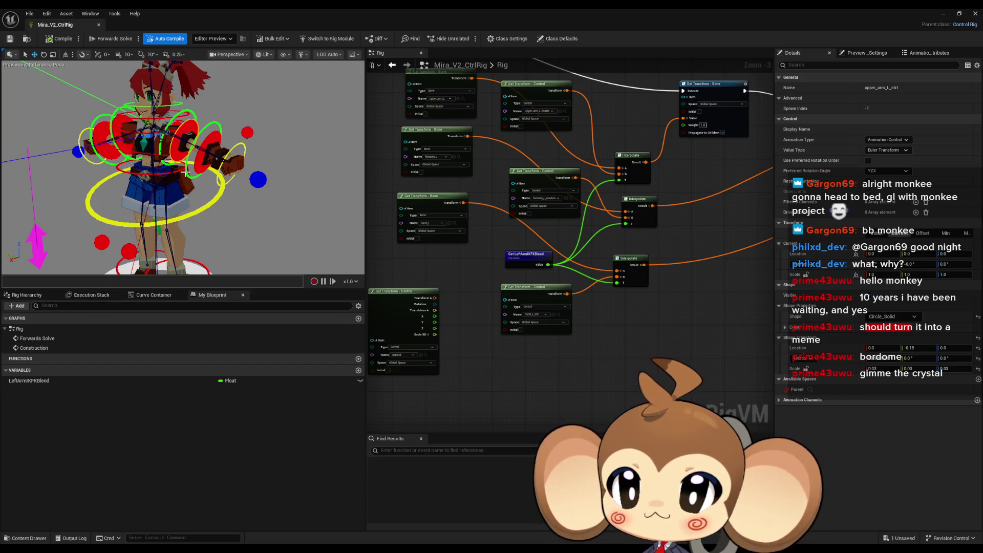
{"action": "left_click_drag", "start_coordinate": [133, 230], "coordinate": [99, 238]}
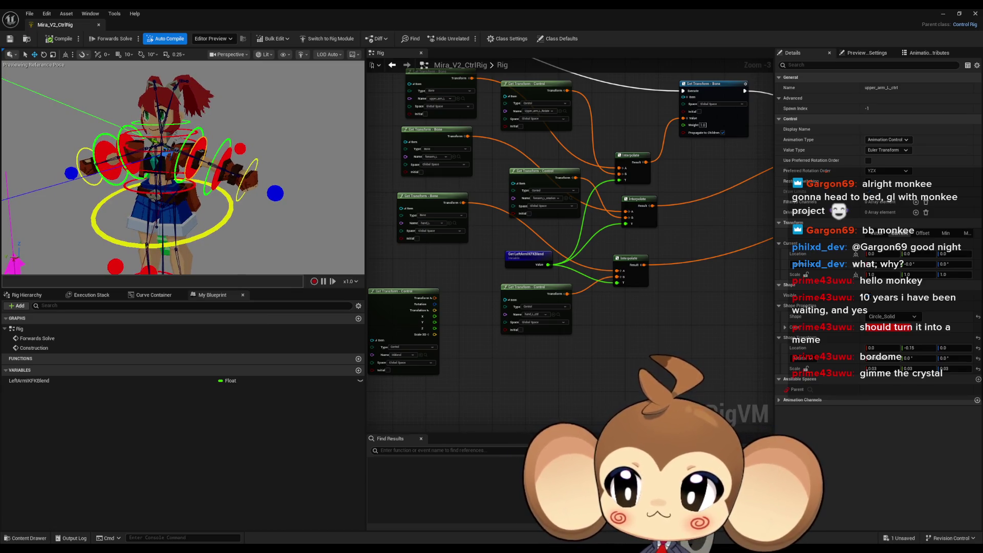
{"action": "mouse_move", "coordinate": [188, 175]}
{"action": "left_mouse_down"}
{"action": "mouse_move", "coordinate": [169, 175]}
{"action": "mouse_move", "coordinate": [187, 175]}
{"action": "left_mouse_up"}
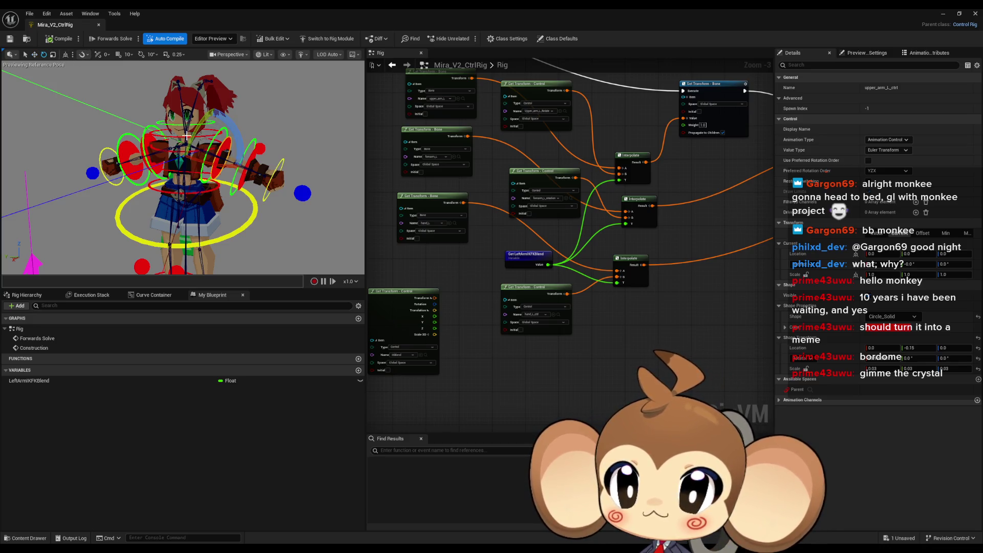
{"action": "left_click_drag", "start_coordinate": [203, 159], "coordinate": [155, 150]}
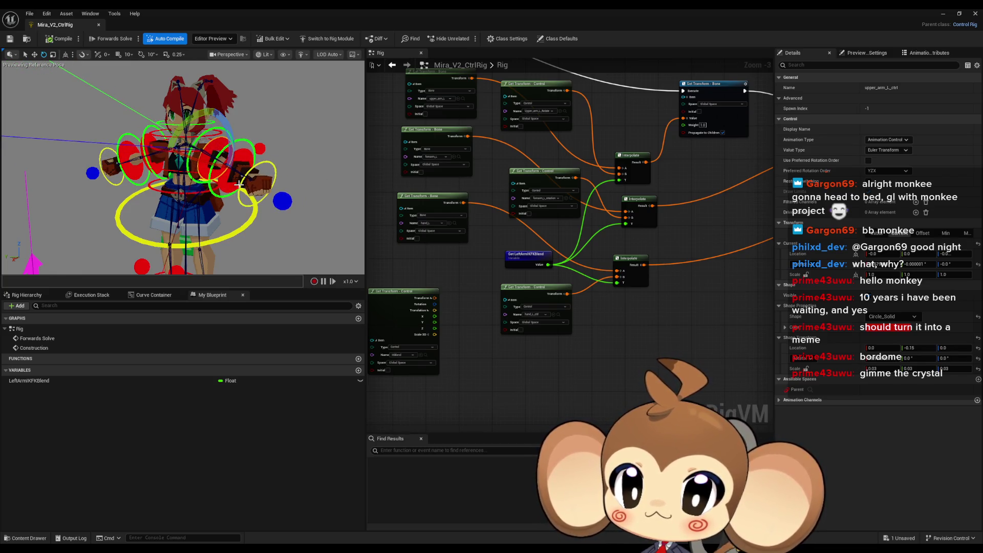
Step: Wire the IKBlend Z value back into the Interpolate nodes' T inputs
{"action": "scroll", "coordinate": [496, 260], "scroll_direction": "down", "scroll_amount": 4}
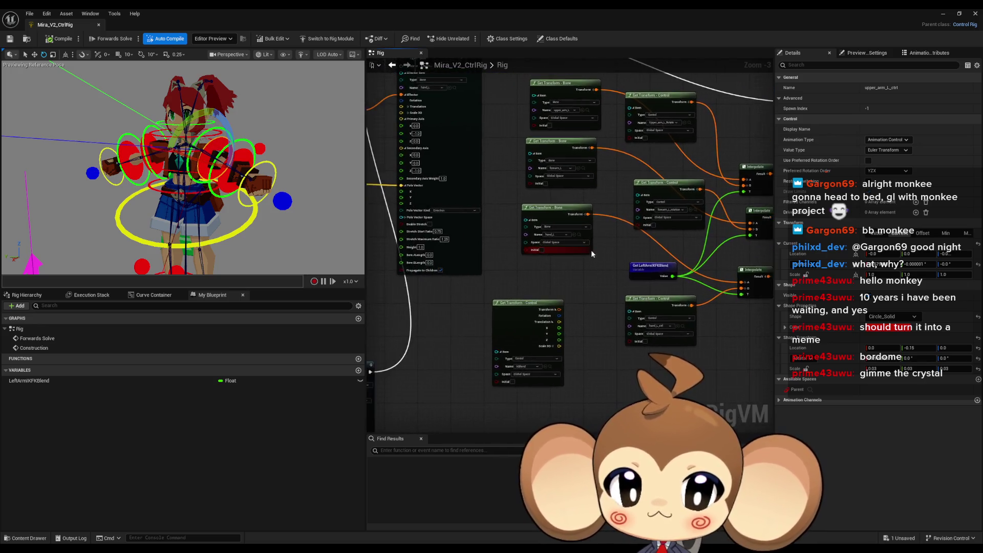
{"action": "scroll", "coordinate": [668, 247], "scroll_direction": "up", "scroll_amount": 5}
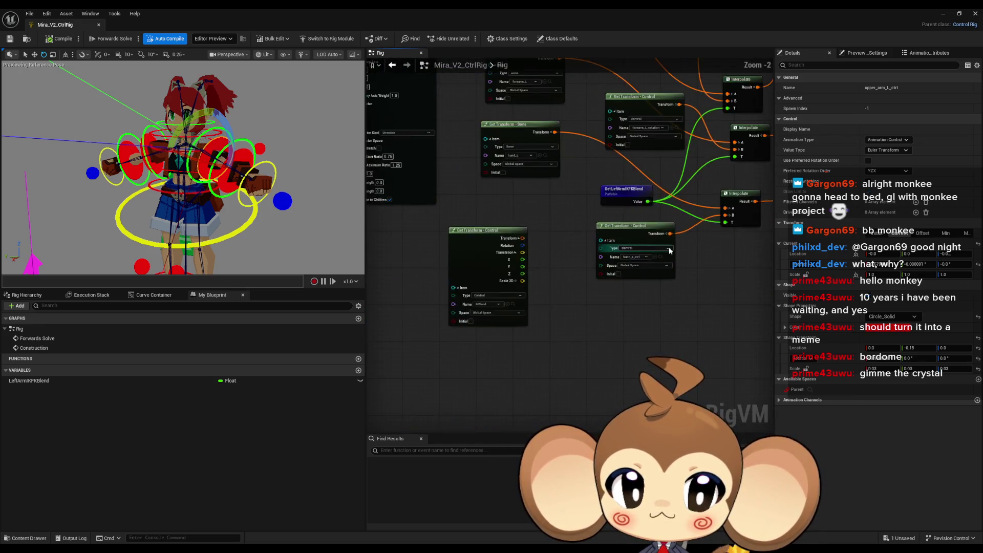
{"action": "scroll", "coordinate": [504, 311], "scroll_direction": "up", "scroll_amount": 1}
{"action": "left_click_drag", "start_coordinate": [470, 306], "coordinate": [709, 238]}
{"action": "mouse_move", "coordinate": [717, 170]}
{"action": "left_mouse_down"}
{"action": "mouse_move", "coordinate": [520, 321]}
{"action": "mouse_move", "coordinate": [470, 308]}
{"action": "mouse_move", "coordinate": [708, 114]}
{"action": "left_mouse_up"}
{"action": "scroll", "coordinate": [476, 346], "scroll_direction": "up", "scroll_amount": 1}
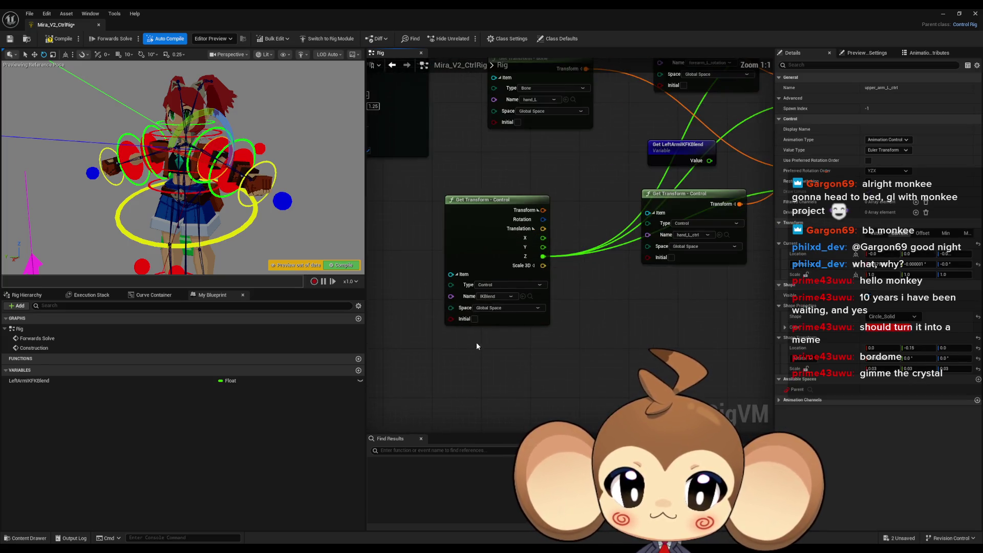
Step: Set the IKBlend Get Transform - Control node's Space to Local Space and compile
{"action": "left_click", "coordinate": [493, 309]}
{"action": "scroll", "coordinate": [487, 358], "scroll_direction": "down", "scroll_amount": 5}
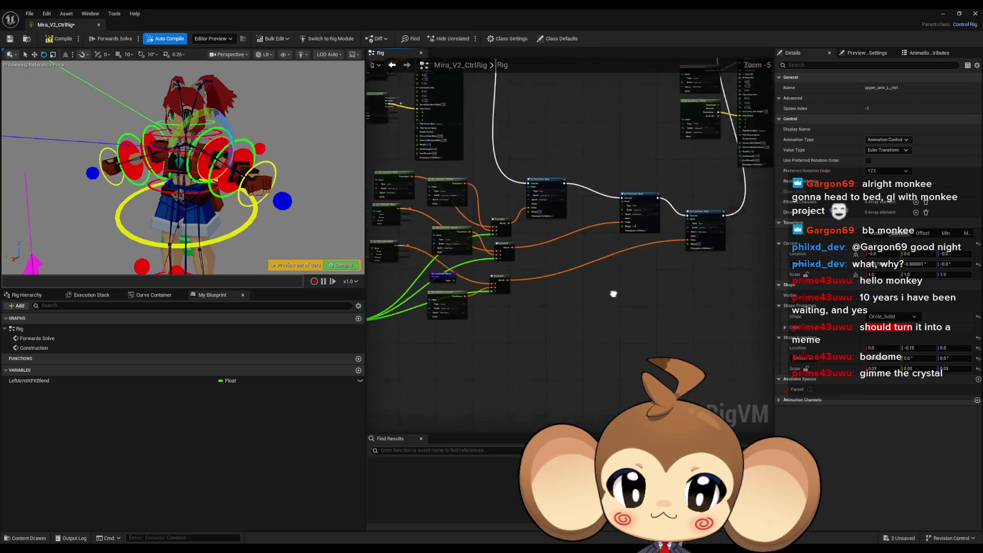
{"action": "scroll", "coordinate": [467, 336], "scroll_direction": "up", "scroll_amount": 5}
{"action": "scroll", "coordinate": [474, 344], "scroll_direction": "down", "scroll_amount": 2}
{"action": "scroll", "coordinate": [482, 352], "scroll_direction": "up", "scroll_amount": 2}
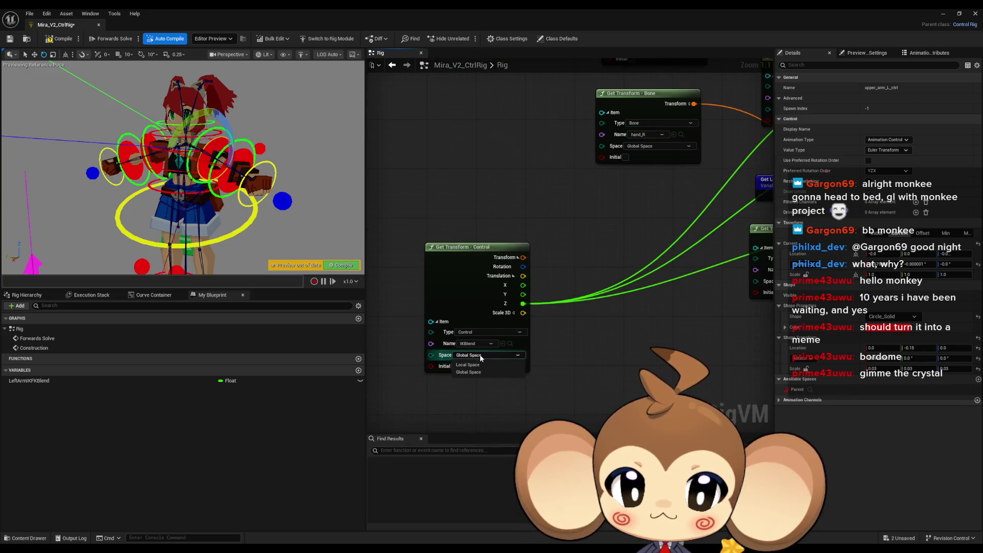
{"action": "left_click", "coordinate": [70, 43]}
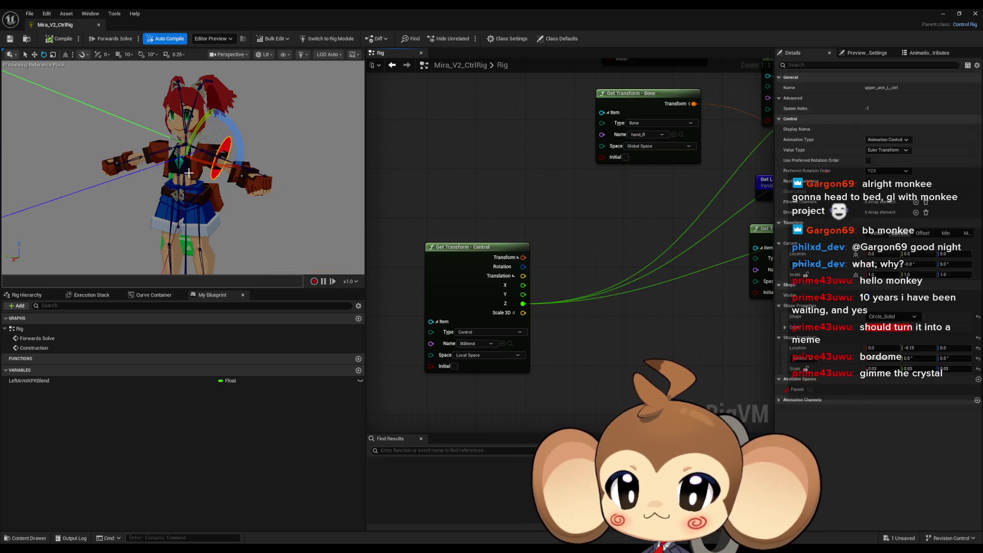
{"action": "scroll", "coordinate": [505, 195], "scroll_direction": "down", "scroll_amount": 4}
Step: Raise the IKBlend control and rotate the left upper arm to test the blend
{"action": "left_click", "coordinate": [32, 260]}
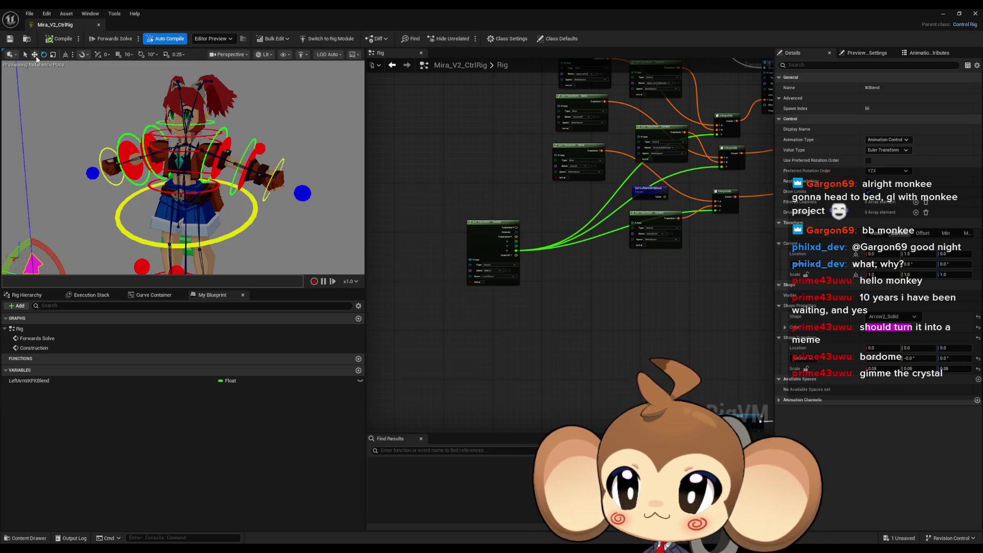
{"action": "left_click_drag", "start_coordinate": [32, 227], "coordinate": [44, 104]}
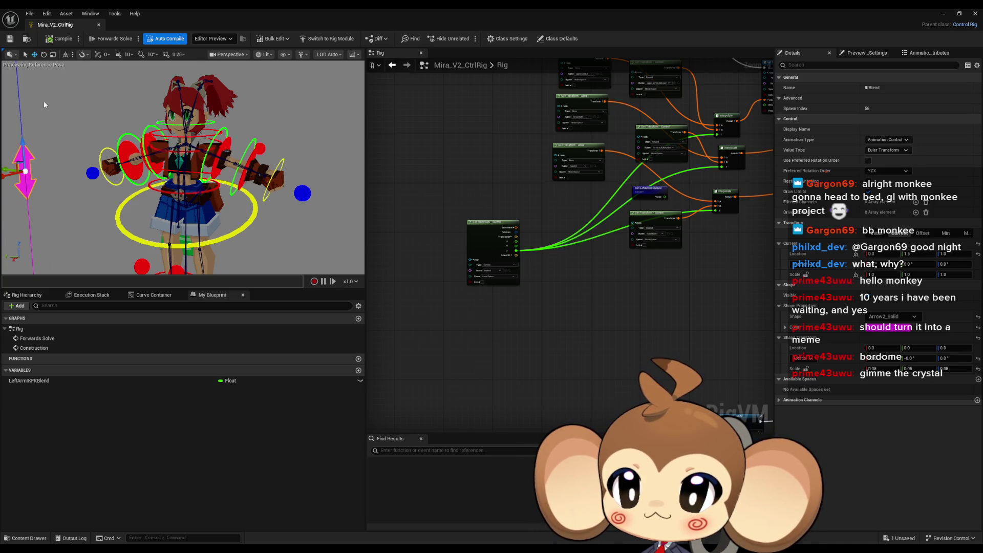
{"action": "left_click", "coordinate": [305, 191]}
{"action": "left_click_drag", "start_coordinate": [256, 180], "coordinate": [234, 127]}
{"action": "left_click", "coordinate": [203, 104]}
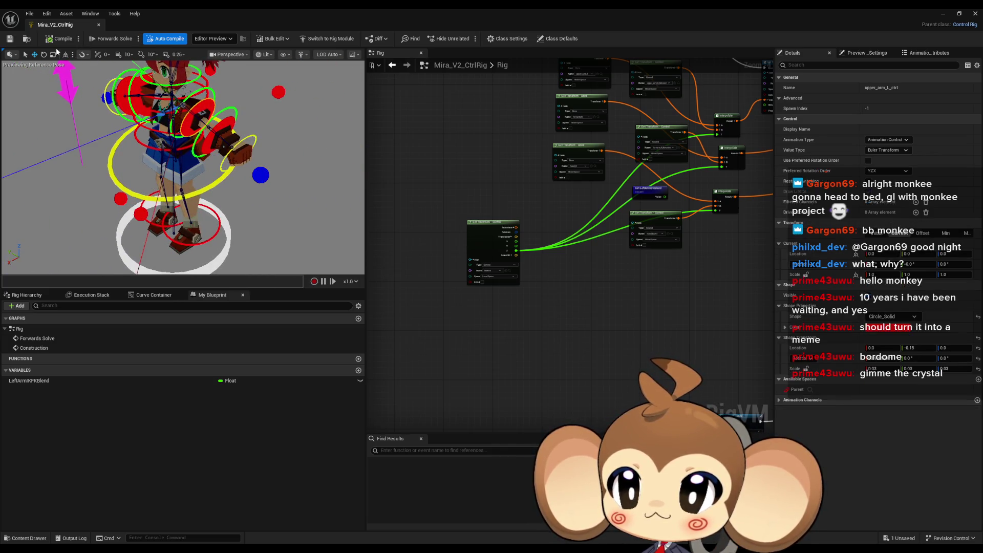
{"action": "left_click", "coordinate": [44, 55]}
{"action": "left_click_drag", "start_coordinate": [177, 128], "coordinate": [168, 132]}
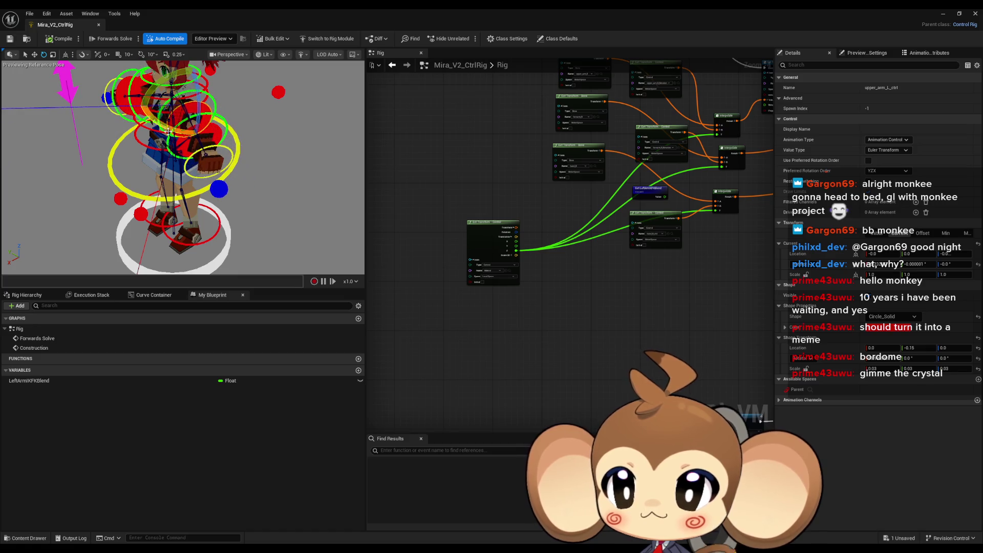
Step: Drag the IKBlend arrow down to about waist height
{"action": "left_click", "coordinate": [65, 83]}
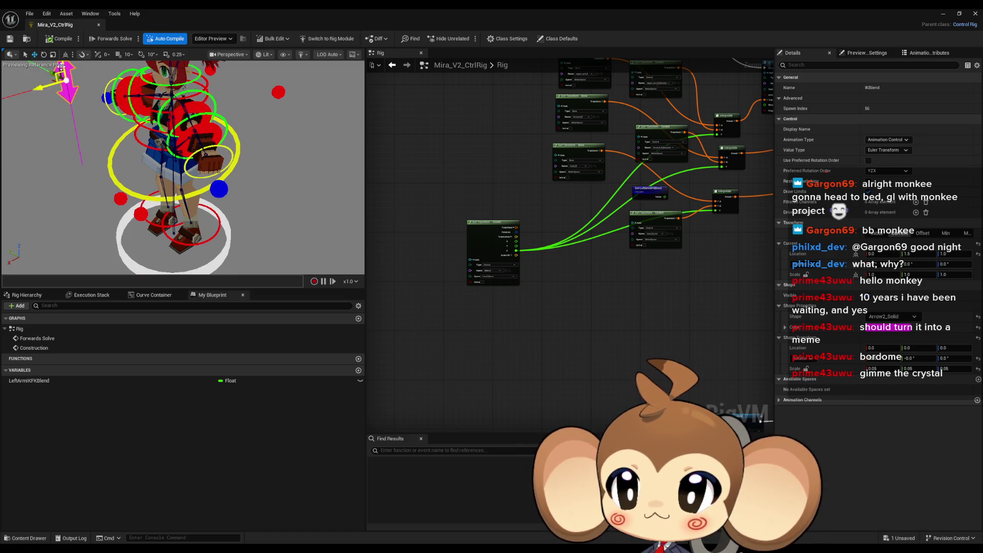
{"action": "left_click_drag", "start_coordinate": [61, 67], "coordinate": [75, 181]}
{"action": "key", "text": "ctrl+z"}
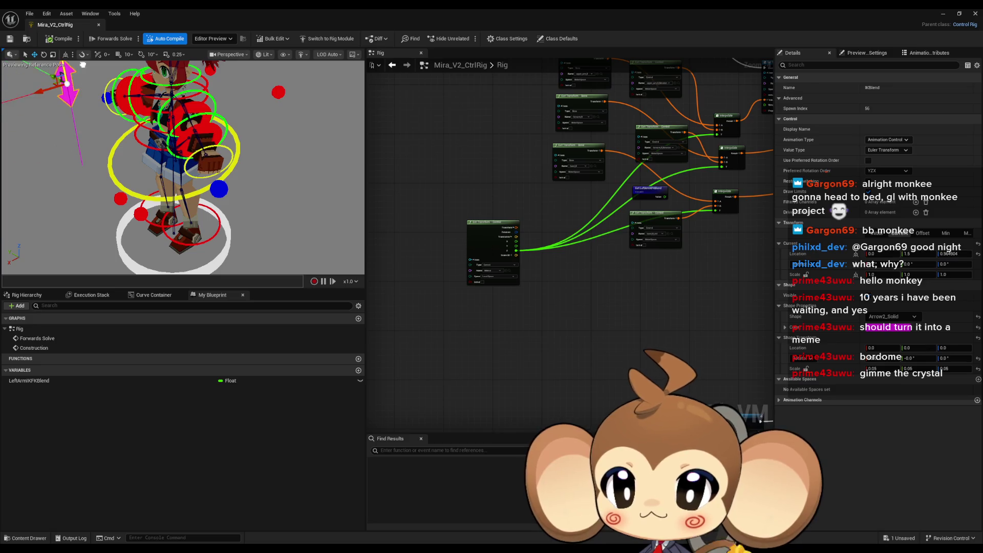
{"action": "key", "text": "ctrl+y"}
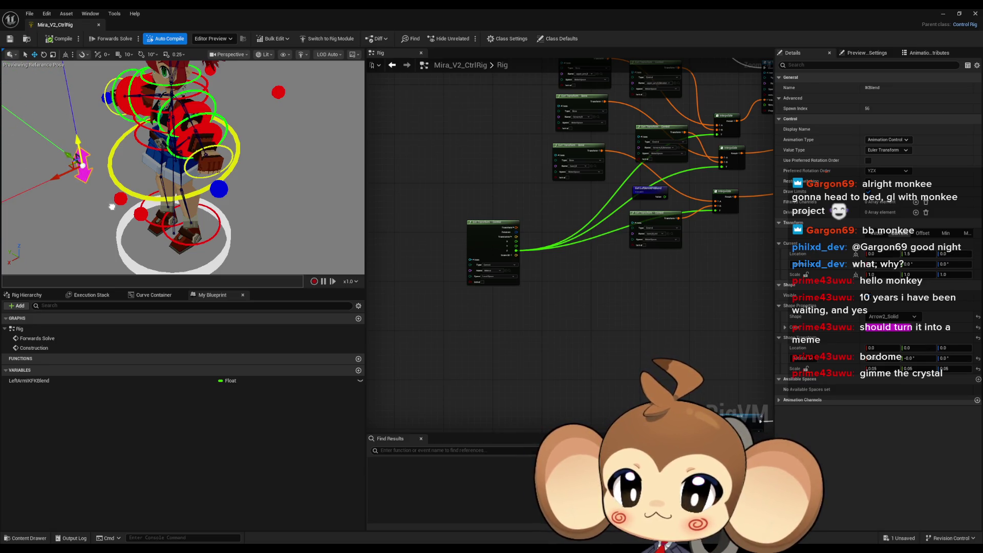
{"action": "left_click", "coordinate": [222, 193]}
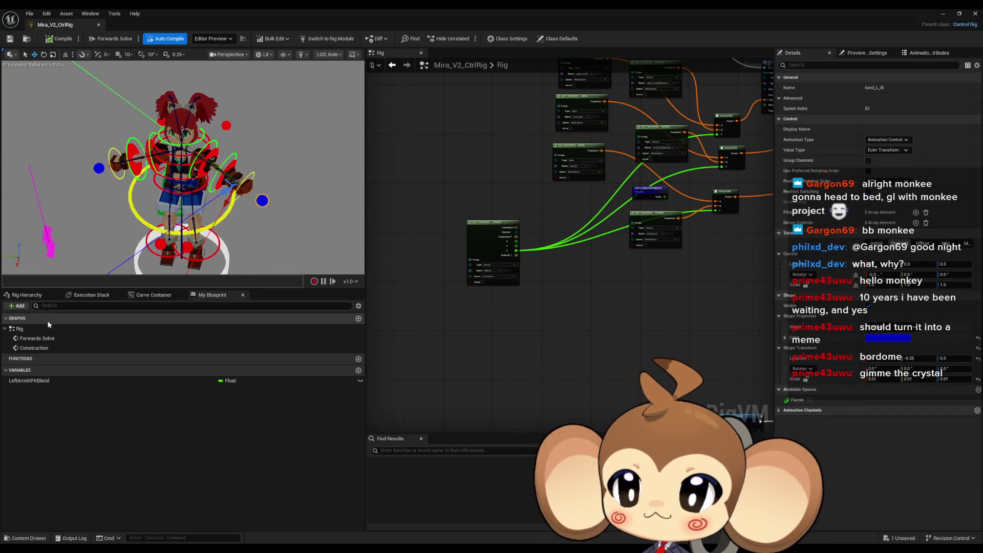
Step: In Rig Hierarchy, reparent hand_L_IK and hand_R_IK under spine_ctrl
{"action": "left_click", "coordinate": [26, 295]}
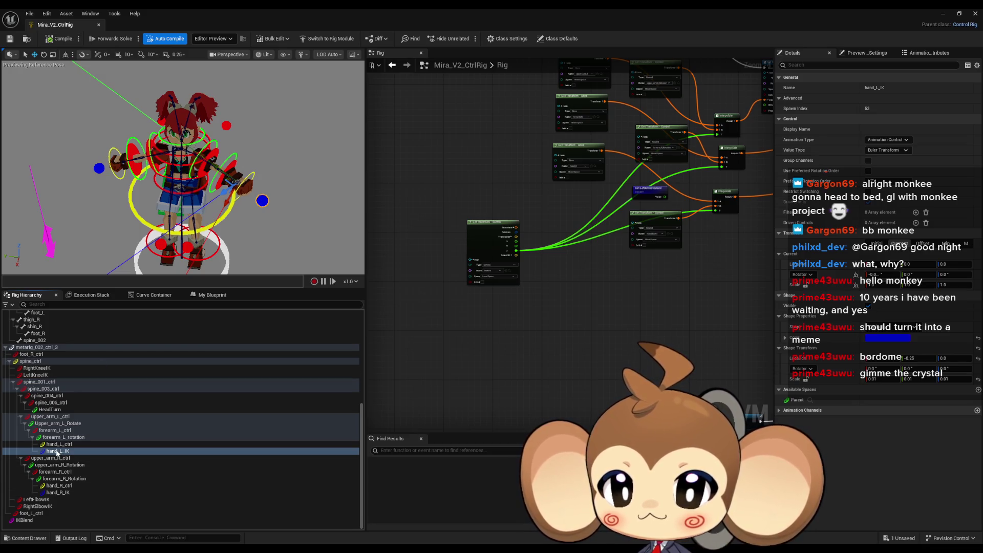
{"action": "mouse_move", "coordinate": [58, 453]}
{"action": "left_mouse_down"}
{"action": "mouse_move", "coordinate": [39, 364]}
{"action": "mouse_move", "coordinate": [43, 374]}
{"action": "left_mouse_up"}
{"action": "left_click_drag", "start_coordinate": [58, 485], "coordinate": [28, 365]}
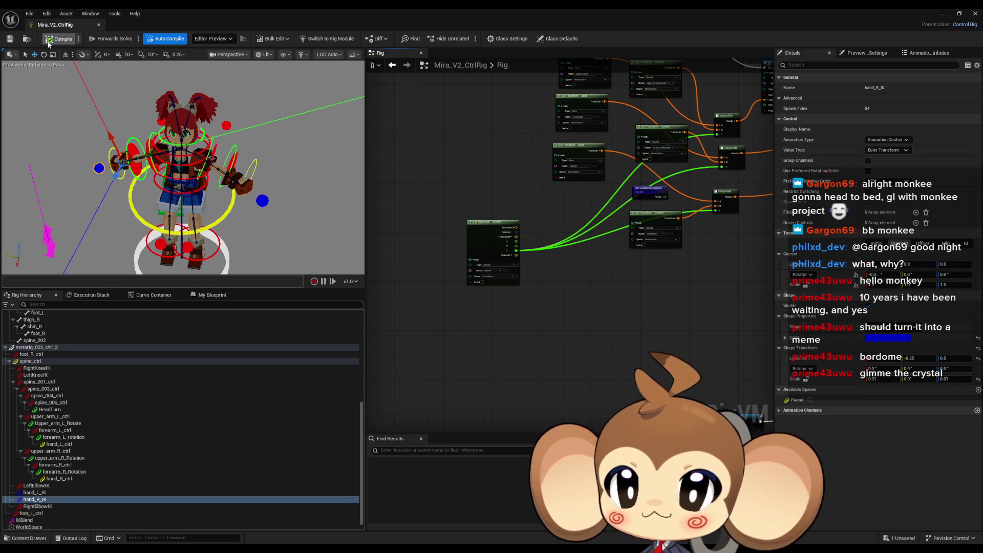
{"action": "mouse_move", "coordinate": [250, 183]}
{"action": "left_mouse_down"}
{"action": "mouse_move", "coordinate": [307, 187]}
{"action": "mouse_move", "coordinate": [251, 185]}
{"action": "mouse_move", "coordinate": [281, 187]}
{"action": "left_mouse_up"}
{"action": "left_click", "coordinate": [274, 248]}
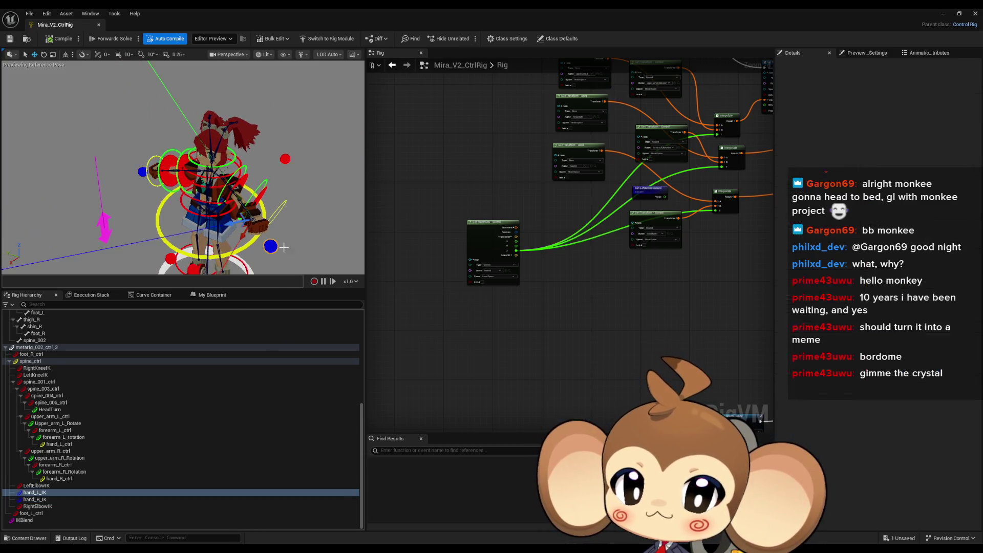
{"action": "left_click_drag", "start_coordinate": [287, 247], "coordinate": [271, 245]}
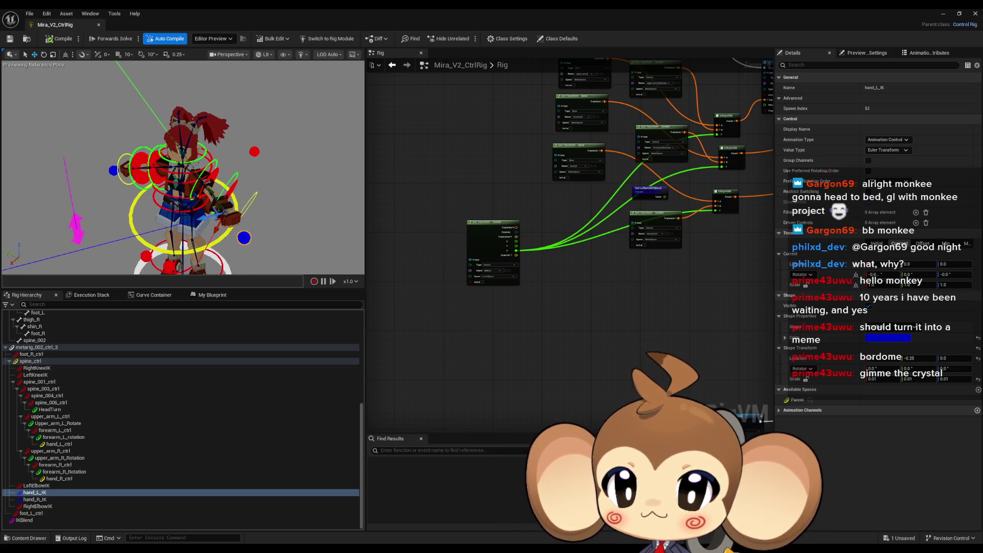
{"action": "mouse_move", "coordinate": [91, 93]}
{"action": "left_mouse_down"}
{"action": "mouse_move", "coordinate": [82, 92]}
{"action": "mouse_move", "coordinate": [91, 93]}
{"action": "left_mouse_up"}
Step: Recompile the rig and raise the IKBlend control to test blending
{"action": "left_click", "coordinate": [50, 41]}
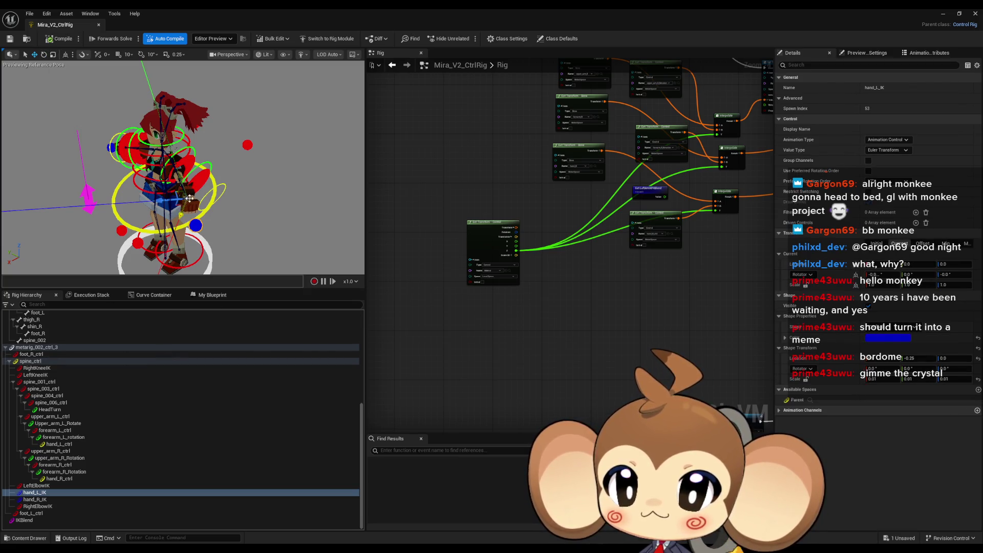
{"action": "mouse_move", "coordinate": [189, 198]}
{"action": "left_mouse_down"}
{"action": "mouse_move", "coordinate": [167, 210]}
{"action": "mouse_move", "coordinate": [197, 180]}
{"action": "mouse_move", "coordinate": [214, 180]}
{"action": "mouse_move", "coordinate": [172, 177]}
{"action": "left_mouse_up"}
{"action": "left_click", "coordinate": [168, 175]}
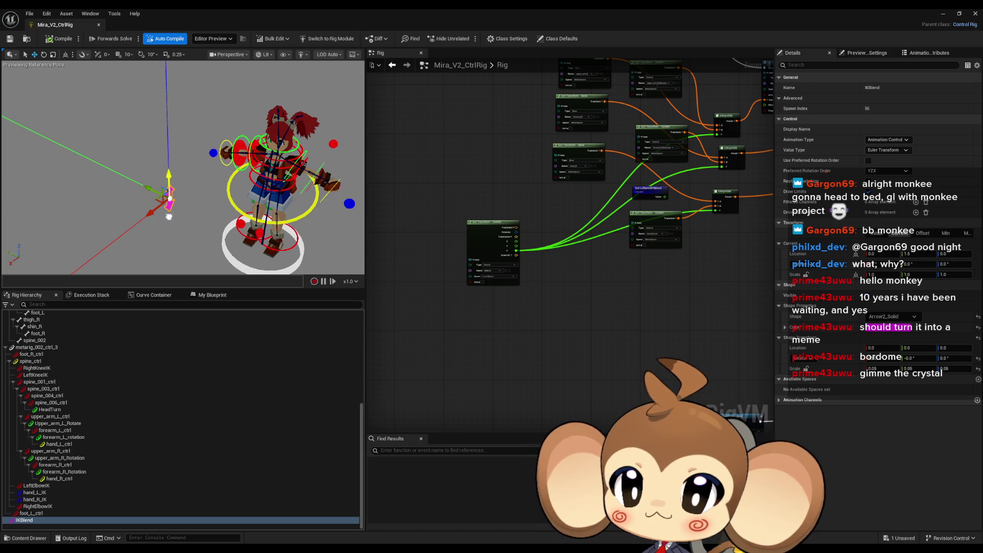
{"action": "left_click_drag", "start_coordinate": [174, 214], "coordinate": [94, 100]}
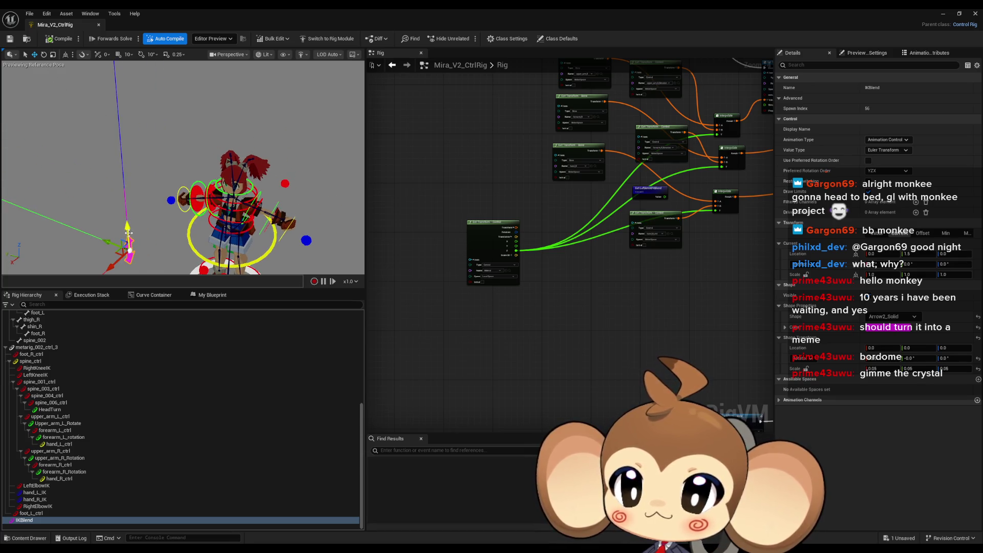
{"action": "left_click_drag", "start_coordinate": [129, 233], "coordinate": [124, 151]}
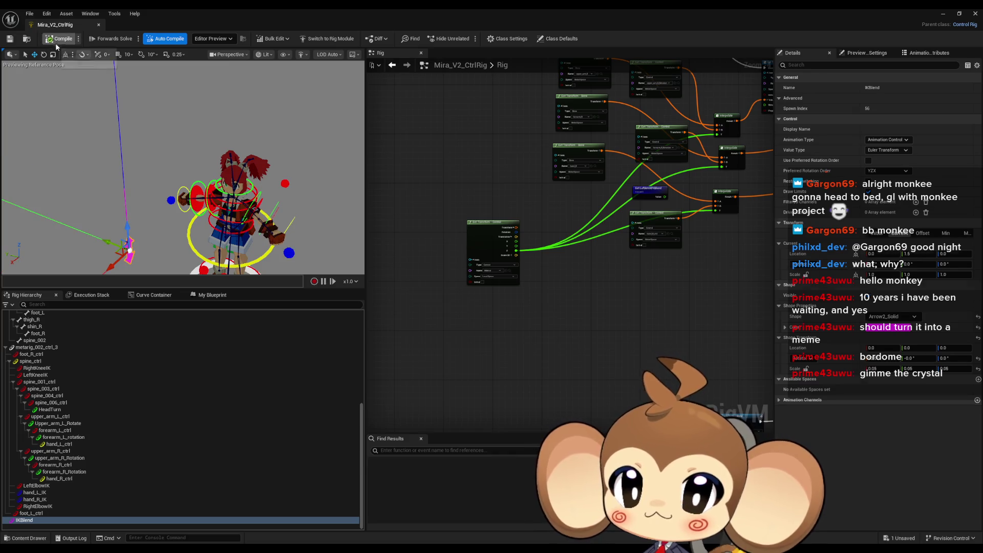
{"action": "mouse_move", "coordinate": [201, 209]}
{"action": "left_mouse_down"}
{"action": "mouse_move", "coordinate": [179, 207]}
{"action": "mouse_move", "coordinate": [201, 209]}
{"action": "left_mouse_up"}
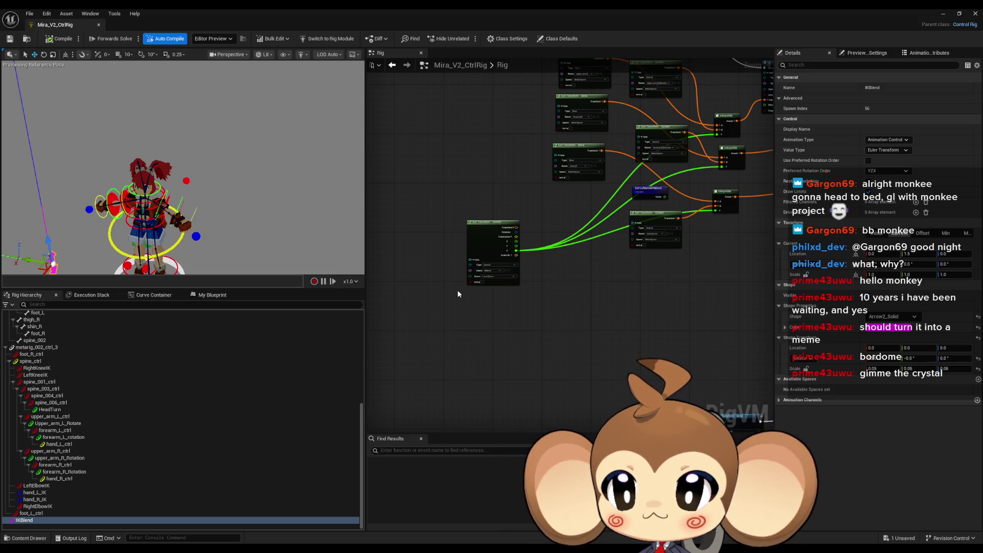
{"action": "scroll", "coordinate": [456, 293], "scroll_direction": "down", "scroll_amount": 10}
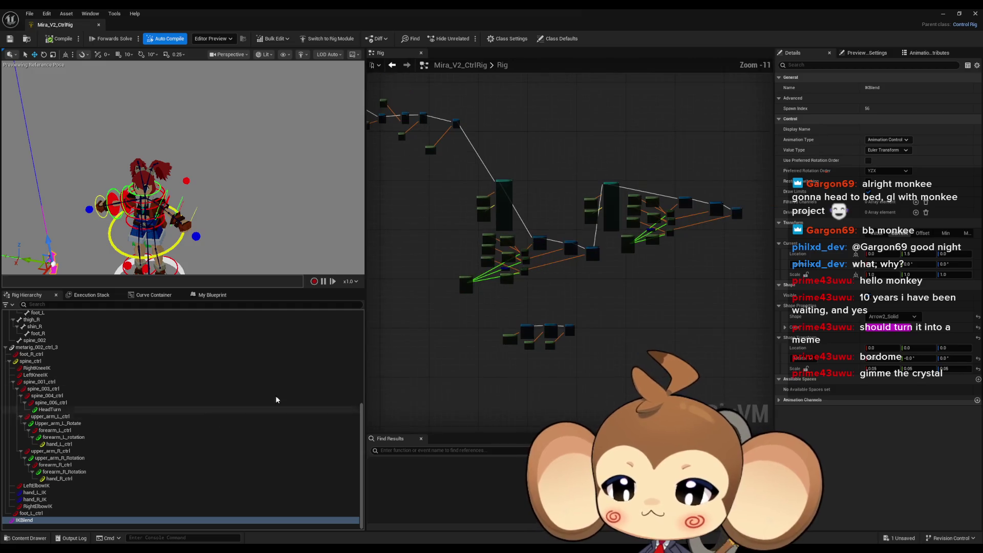
Step: Add Set Transform - Control nodes for hand_L_IK and hand_R_IK to the Rig graph
{"action": "scroll", "coordinate": [554, 315], "scroll_direction": "up", "scroll_amount": 7}
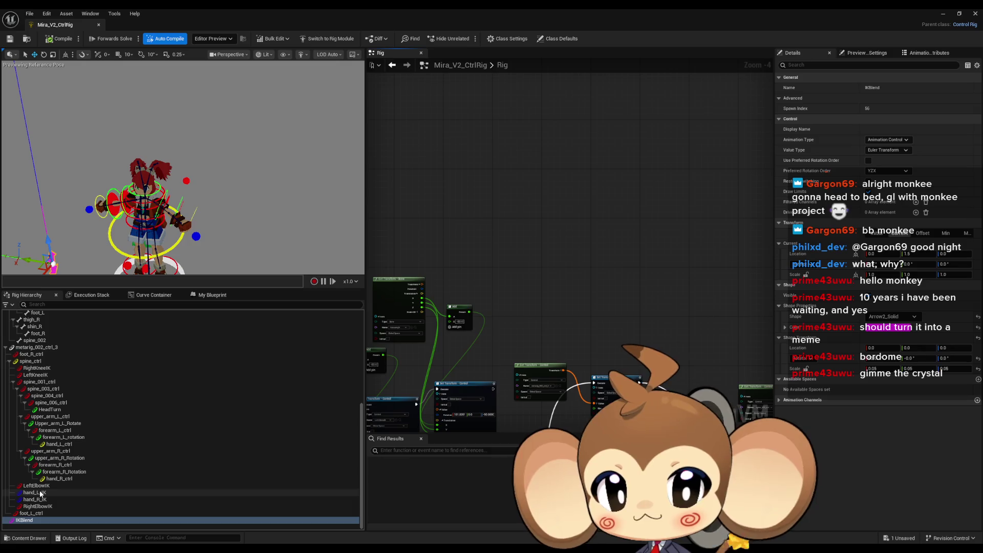
{"action": "left_click_drag", "start_coordinate": [35, 492], "coordinate": [535, 281]}
{"action": "left_click", "coordinate": [557, 294]}
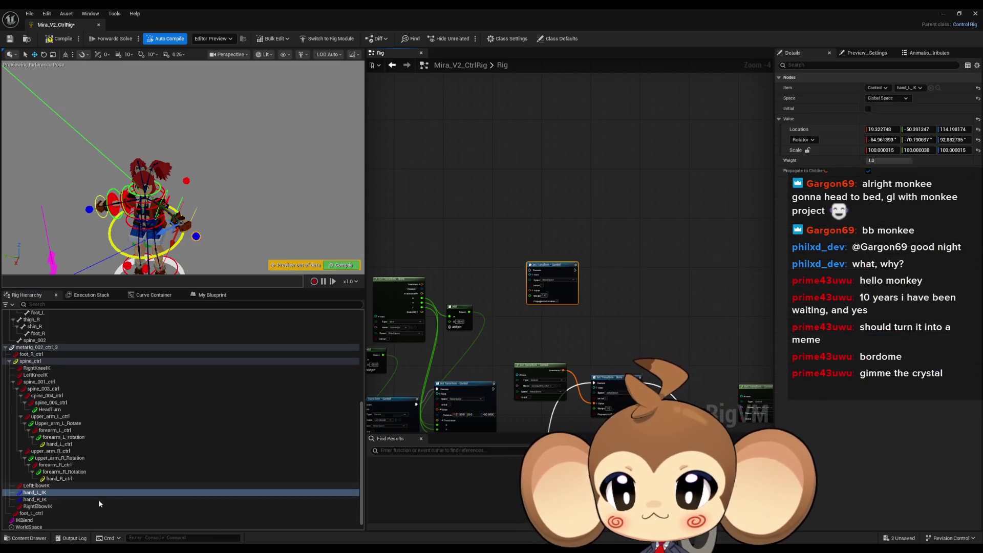
{"action": "left_click_drag", "start_coordinate": [35, 499], "coordinate": [603, 314]}
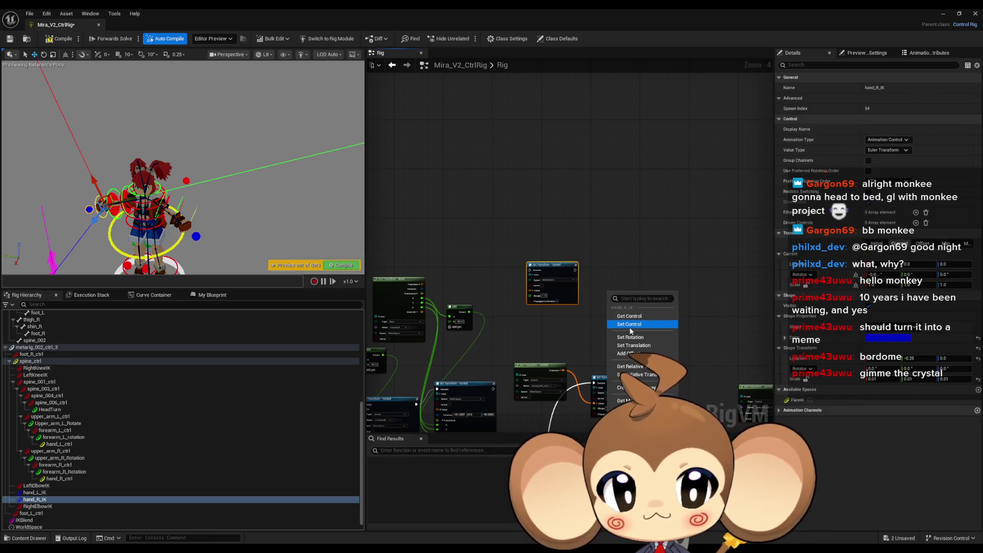
{"action": "left_click", "coordinate": [628, 327]}
Step: Pan the graph and reposition the elbow IK Set Transform nodes
{"action": "scroll", "coordinate": [550, 288], "scroll_direction": "up", "scroll_amount": 3}
{"action": "mouse_move", "coordinate": [547, 283]}
{"action": "left_mouse_down"}
{"action": "mouse_move", "coordinate": [594, 277]}
{"action": "mouse_move", "coordinate": [588, 209]}
{"action": "left_mouse_up"}
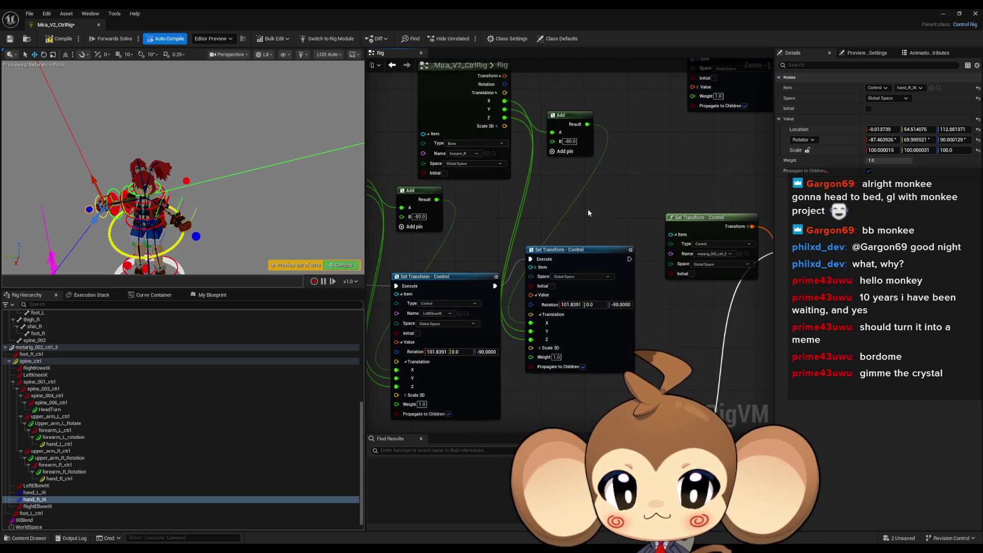
{"action": "left_click_drag", "start_coordinate": [567, 212], "coordinate": [627, 214]}
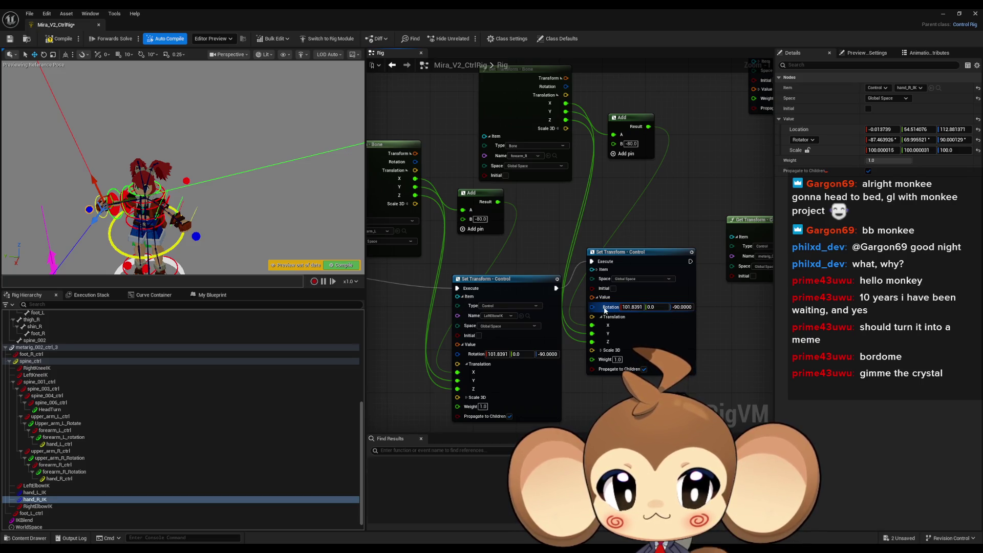
{"action": "mouse_move", "coordinate": [642, 253]}
{"action": "left_mouse_down"}
{"action": "mouse_move", "coordinate": [650, 285]}
{"action": "mouse_move", "coordinate": [681, 291]}
{"action": "mouse_move", "coordinate": [796, 365]}
{"action": "left_mouse_up"}
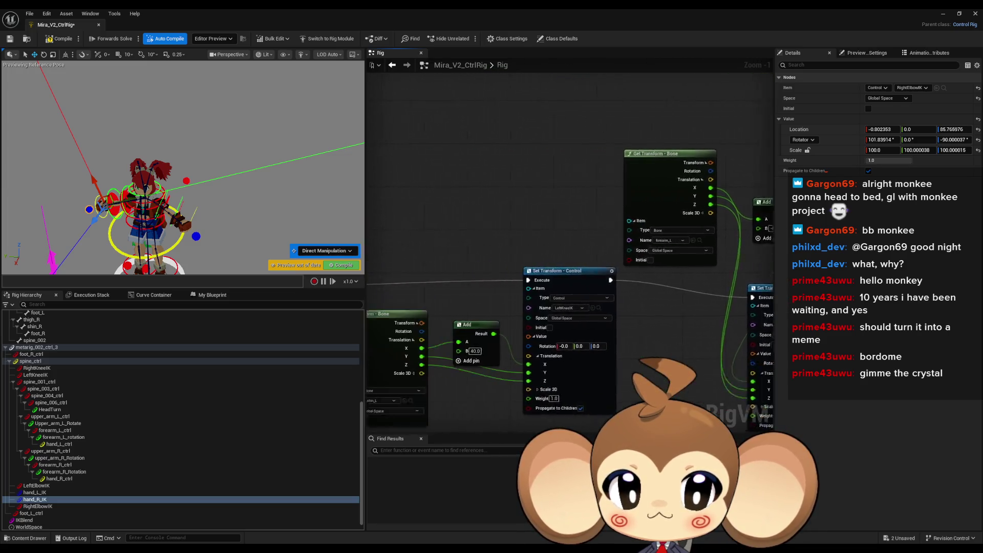
{"action": "left_click_drag", "start_coordinate": [716, 329], "coordinate": [570, 198]}
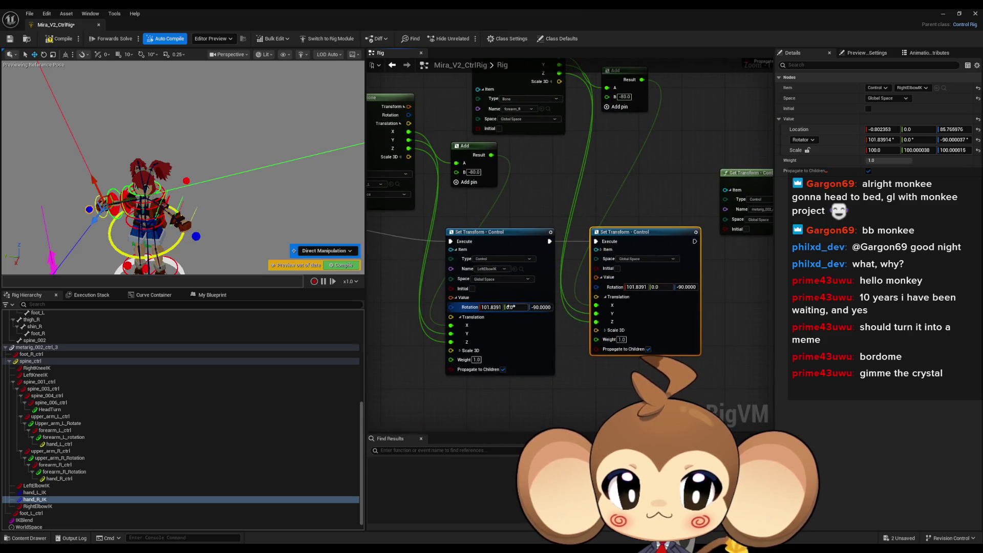
Step: Zero the rotation on both elbow IK Set Transform nodes and compile
{"action": "left_click", "coordinate": [495, 307]}
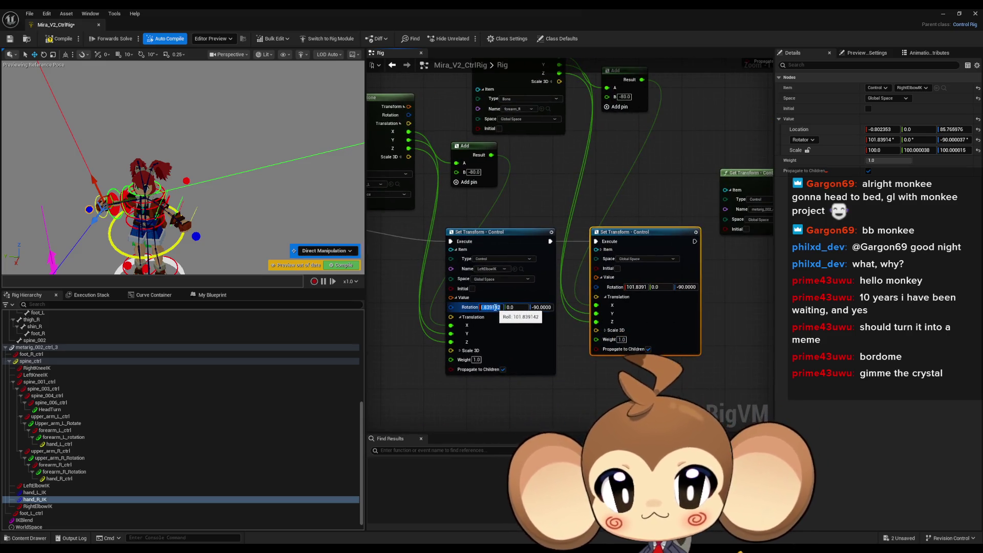
{"action": "type", "text": "0"}
{"action": "key", "text": "Return"}
{"action": "left_click", "coordinate": [523, 307]}
{"action": "type", "text": "0"}
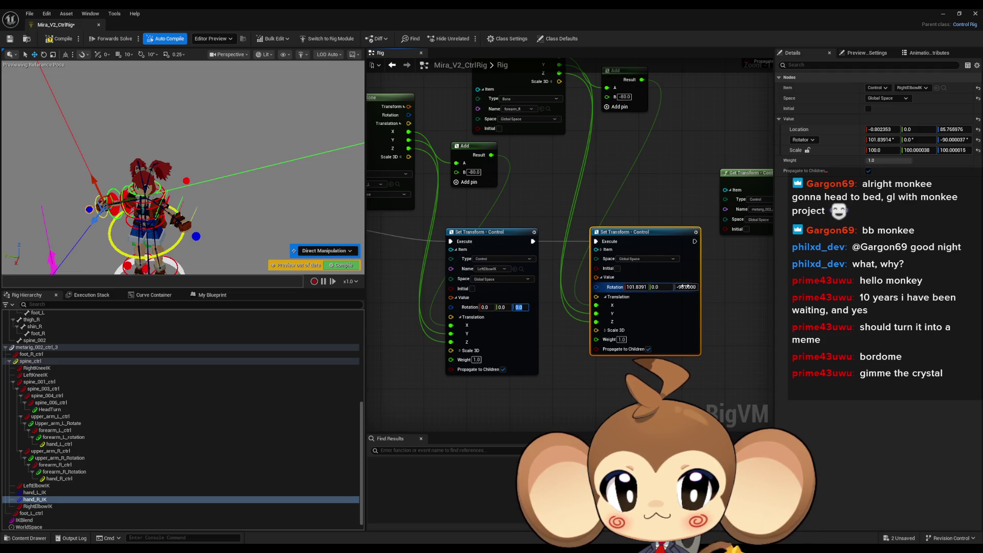
{"action": "type", "text": "0"}
{"action": "key", "text": "Return"}
{"action": "left_click", "coordinate": [702, 312]}
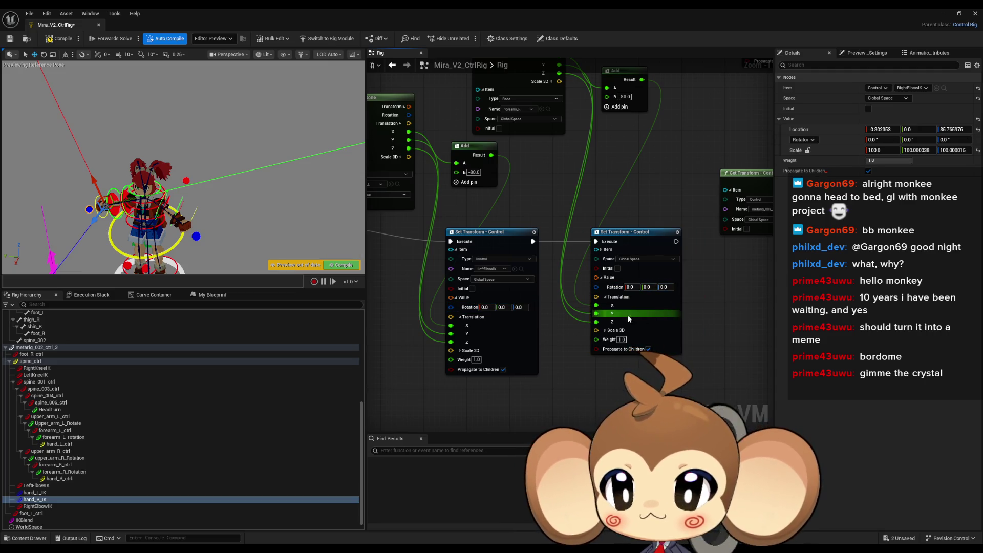
{"action": "left_click", "coordinate": [64, 40]}
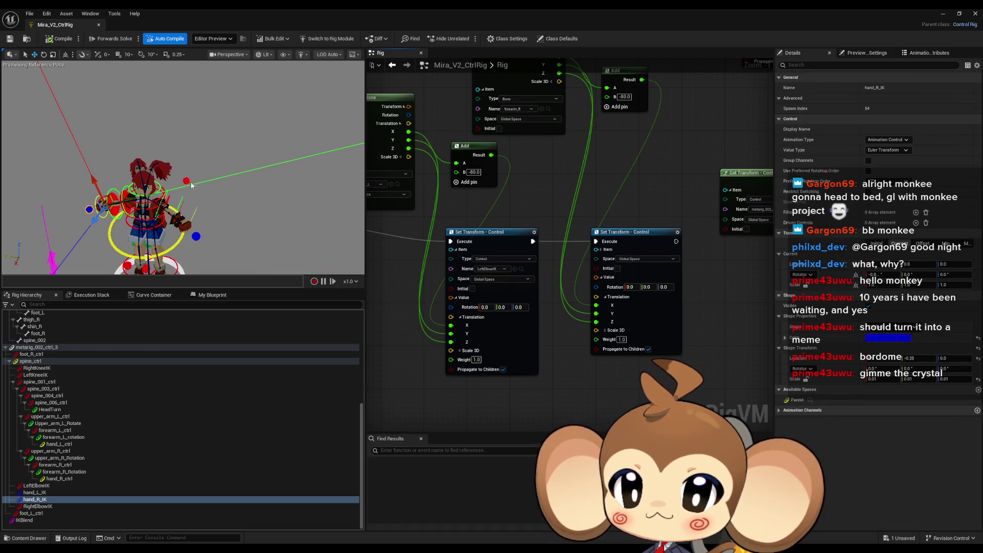
Step: Pull hand_R_IK upward to test it, then recompile to restore the reference pose
{"action": "left_click_drag", "start_coordinate": [106, 217], "coordinate": [176, 157]}
{"action": "left_click_drag", "start_coordinate": [220, 206], "coordinate": [216, 149]}
{"action": "left_click", "coordinate": [63, 41]}
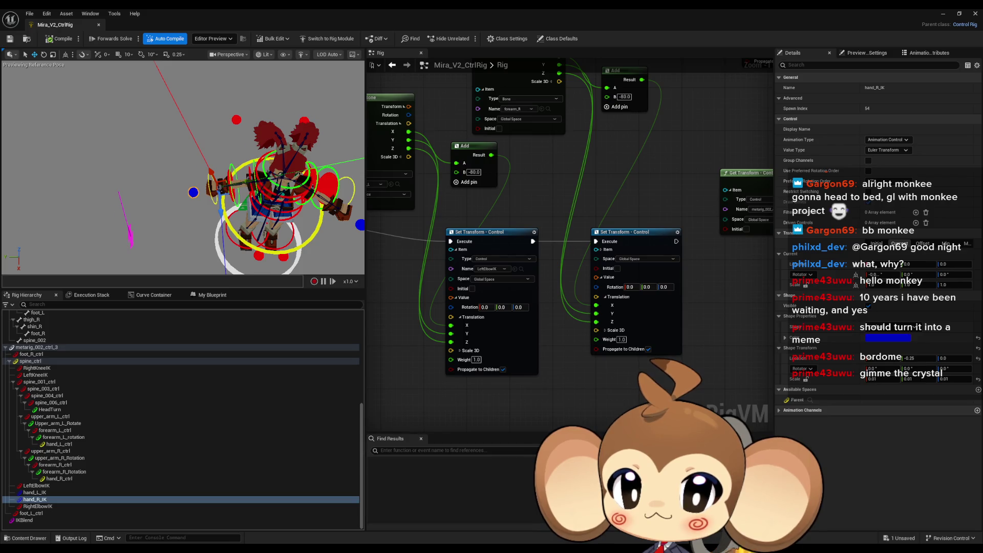
{"action": "left_click_drag", "start_coordinate": [256, 220], "coordinate": [235, 219]}
{"action": "left_click", "coordinate": [255, 219]}
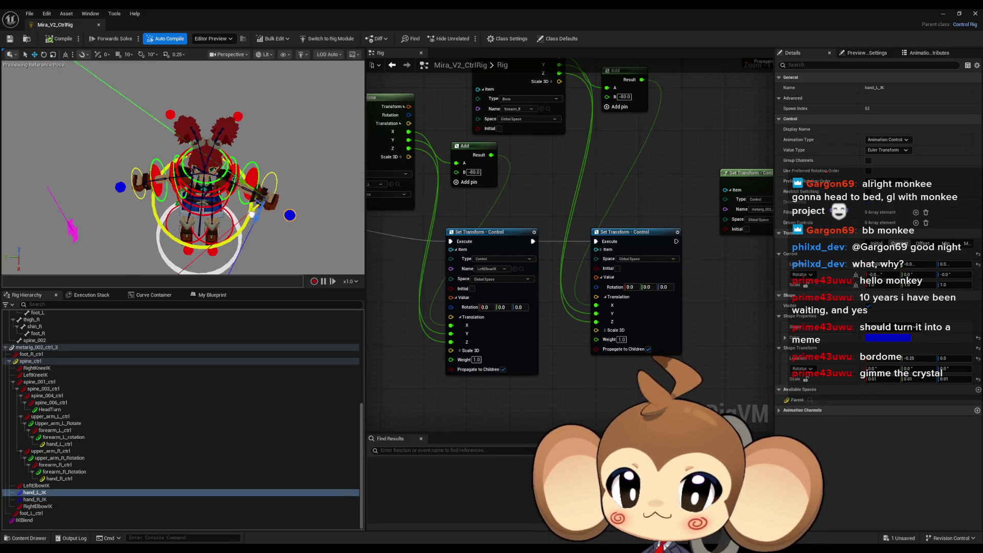
Step: Pan the Rig graph to other nodes and save the Mira_V2_CtrlRig asset
{"action": "left_click_drag", "start_coordinate": [318, 200], "coordinate": [331, 195]}
{"action": "scroll", "coordinate": [653, 202], "scroll_direction": "down", "scroll_amount": 1}
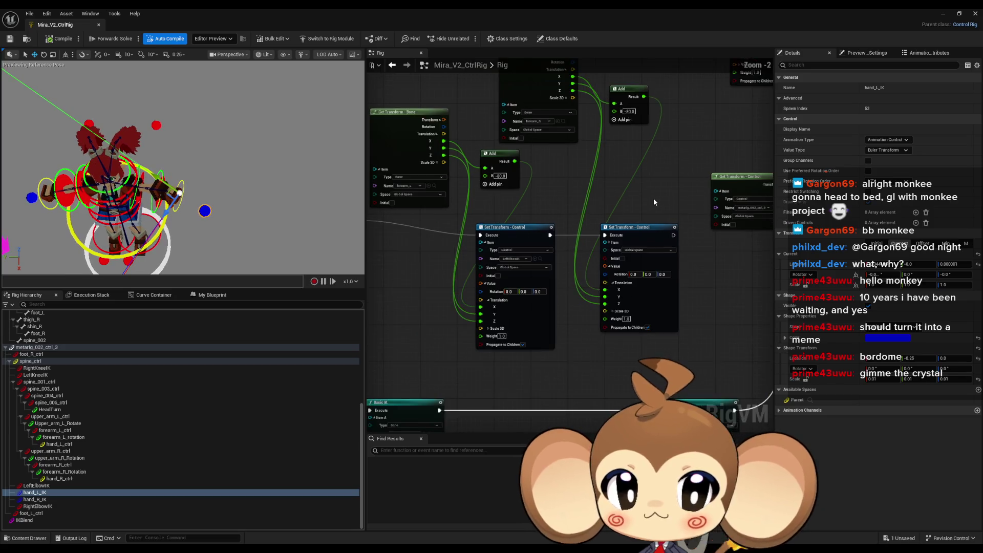
{"action": "mouse_move", "coordinate": [653, 202]}
{"action": "left_mouse_down"}
{"action": "mouse_move", "coordinate": [612, 210]}
{"action": "mouse_move", "coordinate": [624, 275]}
{"action": "mouse_move", "coordinate": [635, 281]}
{"action": "mouse_move", "coordinate": [639, 261]}
{"action": "left_mouse_up"}
{"action": "scroll", "coordinate": [608, 265], "scroll_direction": "down", "scroll_amount": 8}
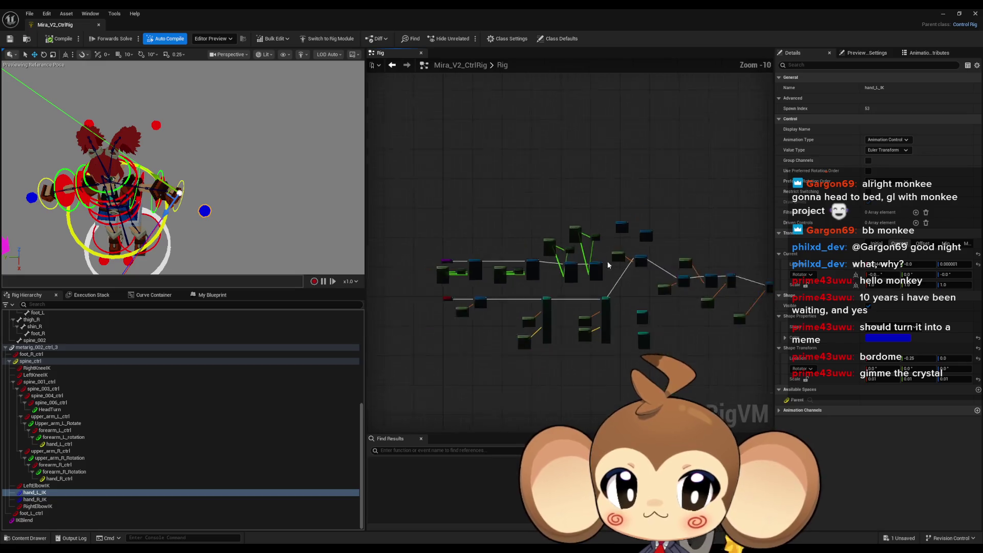
{"action": "scroll", "coordinate": [608, 264], "scroll_direction": "up", "scroll_amount": 3}
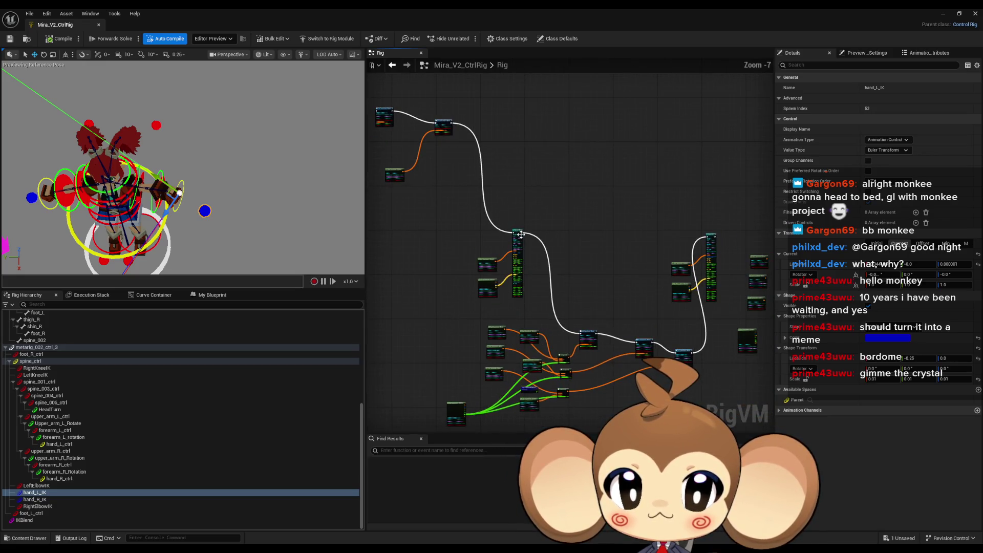
{"action": "scroll", "coordinate": [520, 234], "scroll_direction": "up", "scroll_amount": 4}
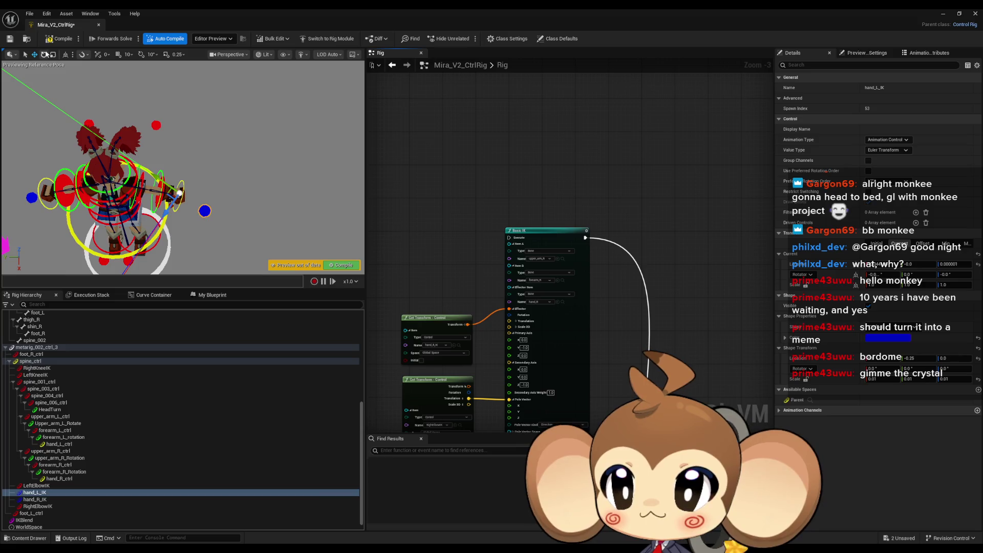
{"action": "key", "text": "ctrl+s"}
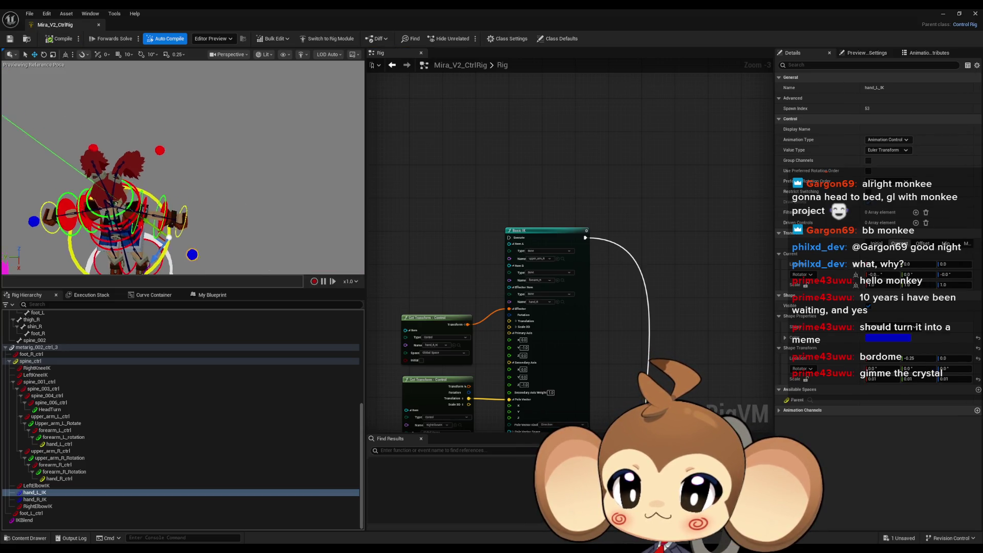
Step: Orbit around the character's torso and legs and pan to other graph node clusters
{"action": "left_click_drag", "start_coordinate": [182, 169], "coordinate": [133, 164]}
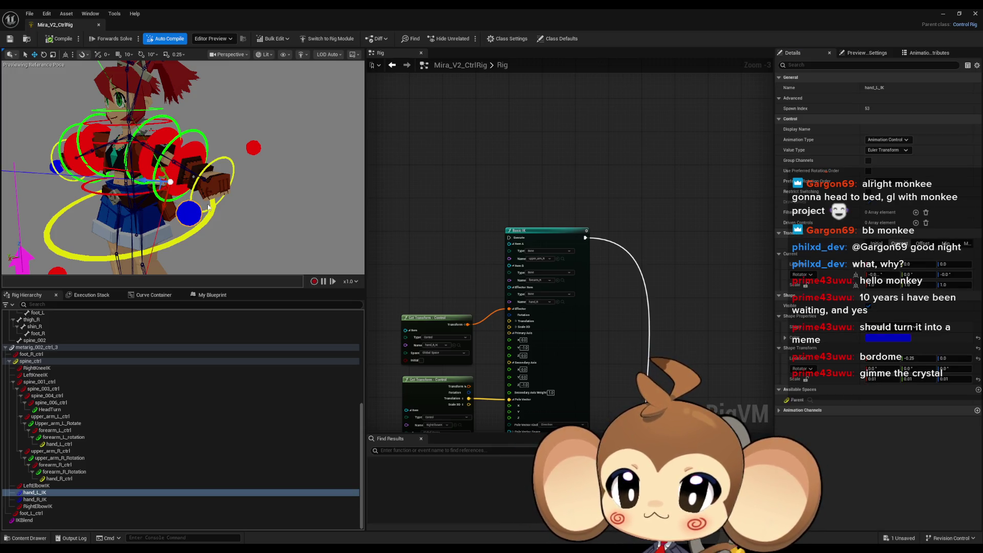
{"action": "mouse_move", "coordinate": [208, 206]}
{"action": "left_mouse_down"}
{"action": "mouse_move", "coordinate": [179, 202]}
{"action": "mouse_move", "coordinate": [156, 180]}
{"action": "left_mouse_up"}
{"action": "scroll", "coordinate": [511, 171], "scroll_direction": "down", "scroll_amount": 9}
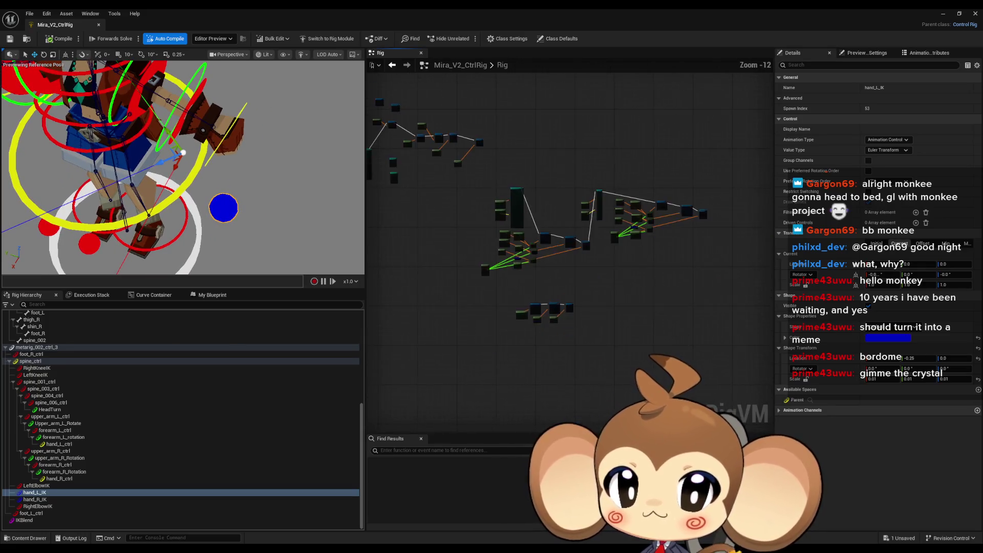
{"action": "left_click_drag", "start_coordinate": [399, 167], "coordinate": [612, 296]}
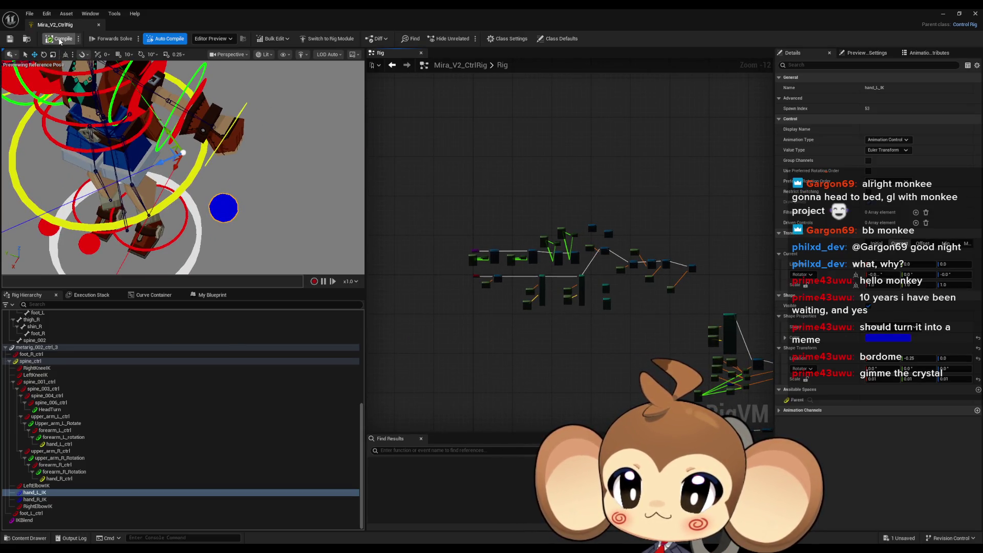
Step: Disconnect the execution link into the middle Set Transform node and recompile
{"action": "scroll", "coordinate": [603, 305], "scroll_direction": "up", "scroll_amount": 10}
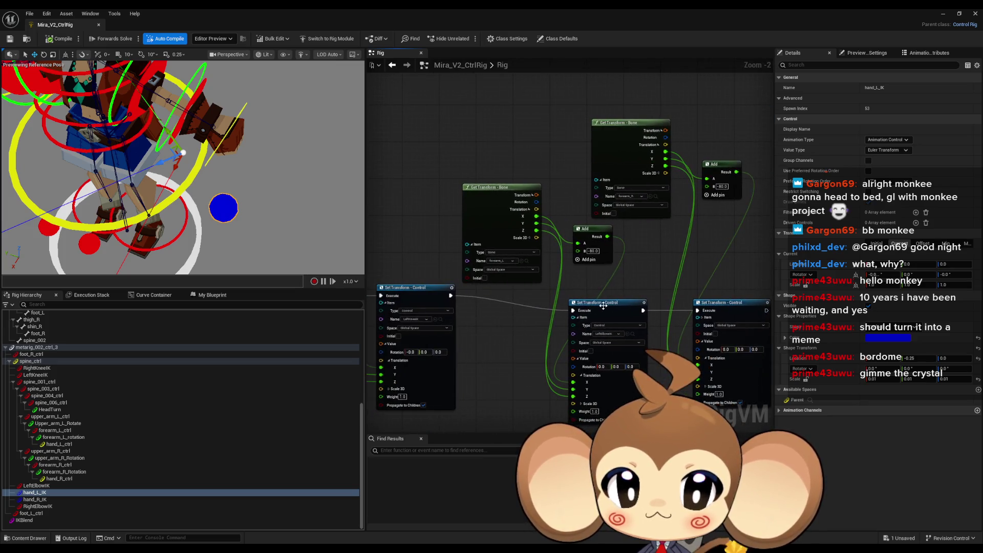
{"action": "left_click", "coordinate": [573, 310], "text": "alt"}
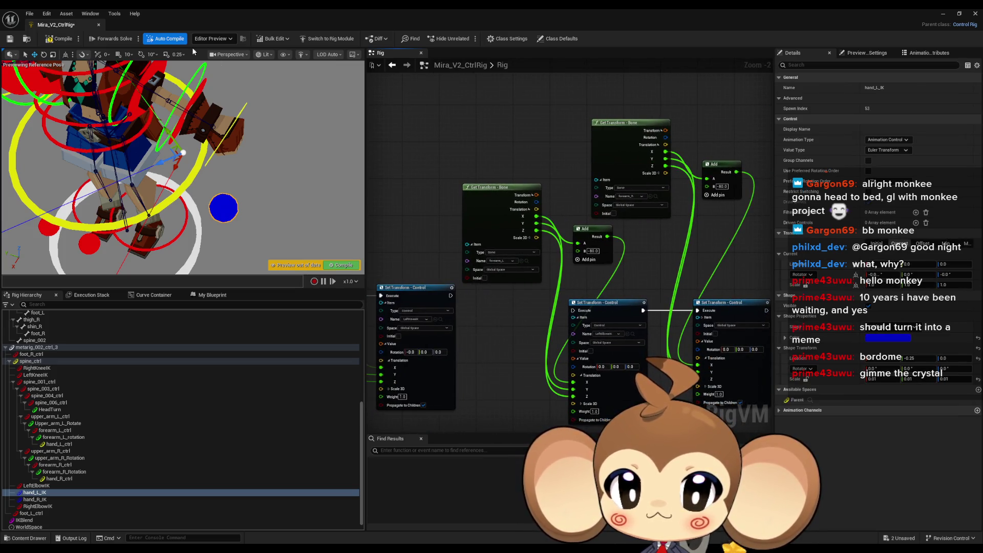
{"action": "left_click", "coordinate": [50, 41]}
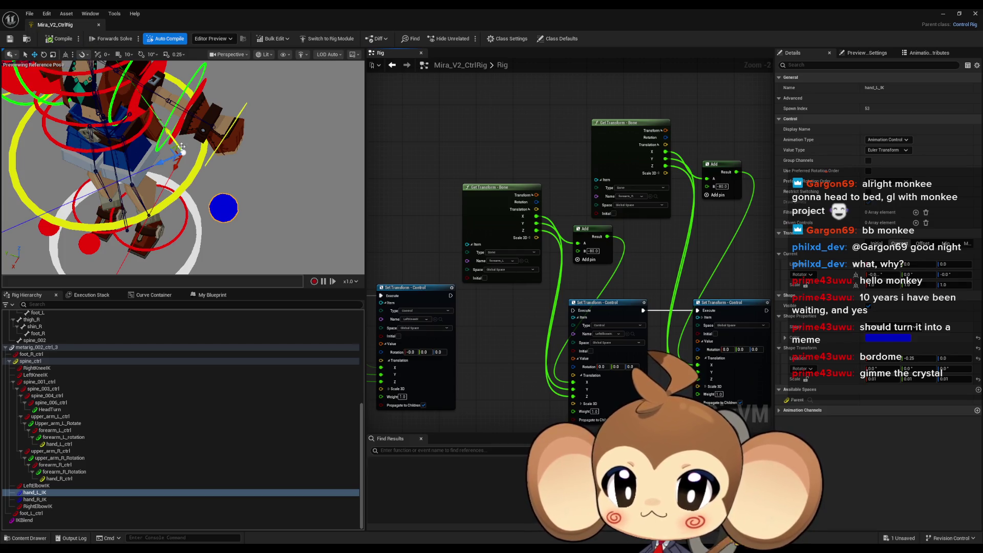
{"action": "left_click", "coordinate": [876, 244]}
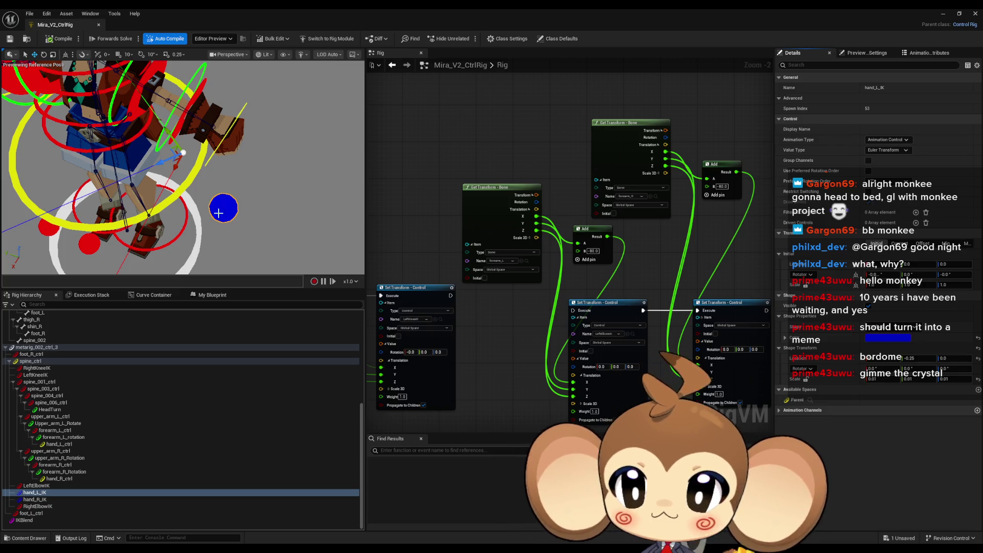
Step: Select and frame hand_L_IK and hand_R_IK, checking their parent spine_ctrl
{"action": "left_click", "coordinate": [36, 492]}
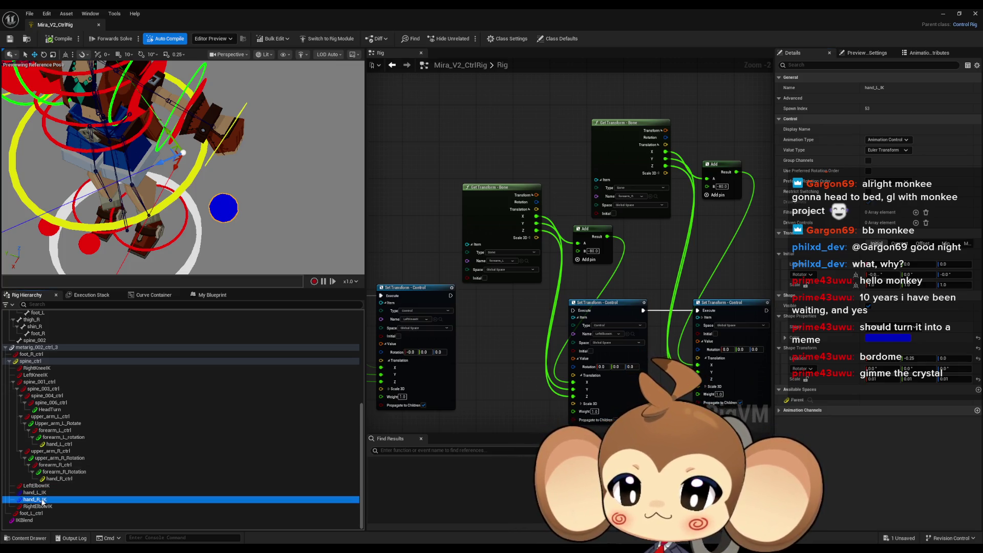
{"action": "left_click", "coordinate": [35, 499]}
{"action": "key", "text": "f"}
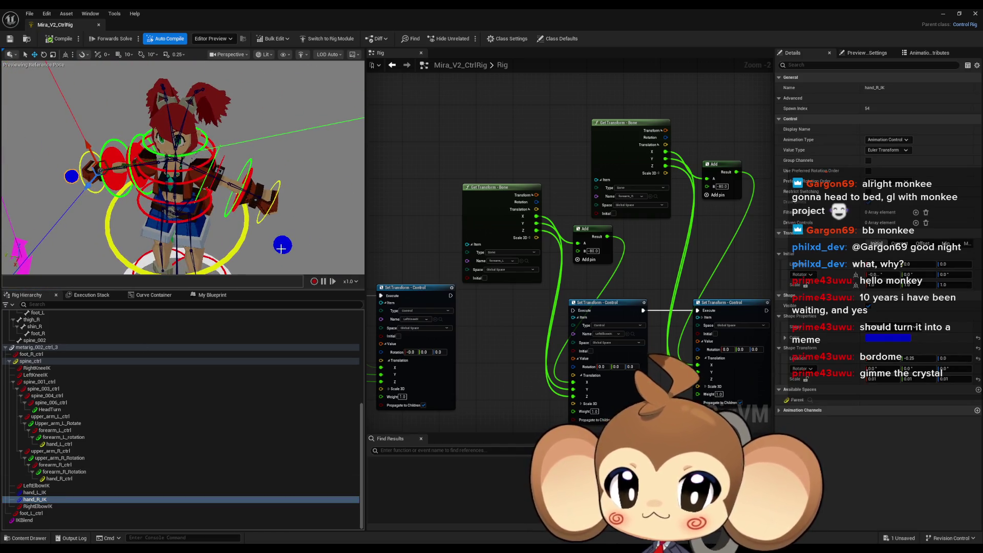
{"action": "left_click", "coordinate": [283, 246]}
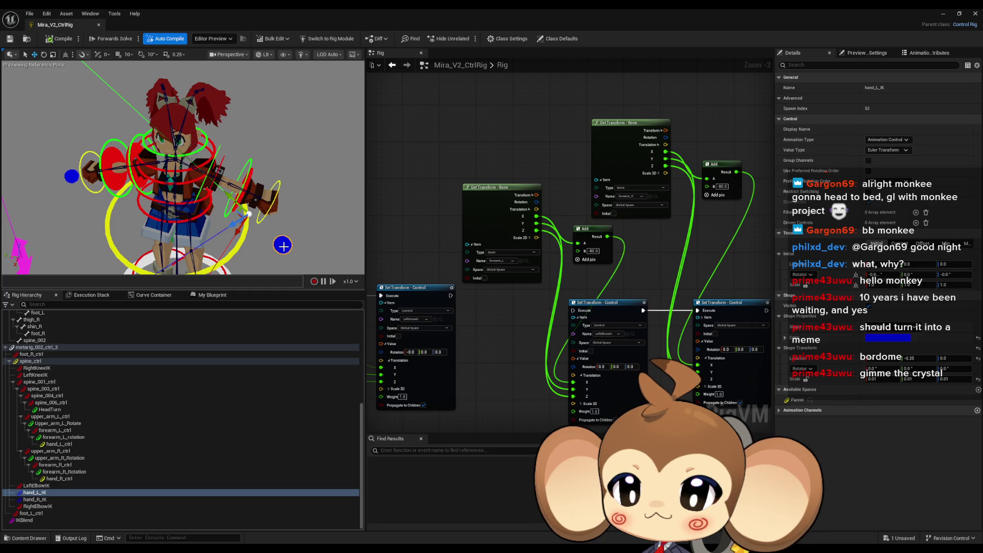
{"action": "mouse_move", "coordinate": [289, 245]}
{"action": "left_mouse_down"}
{"action": "mouse_move", "coordinate": [239, 246]}
{"action": "mouse_move", "coordinate": [115, 192]}
{"action": "left_mouse_up"}
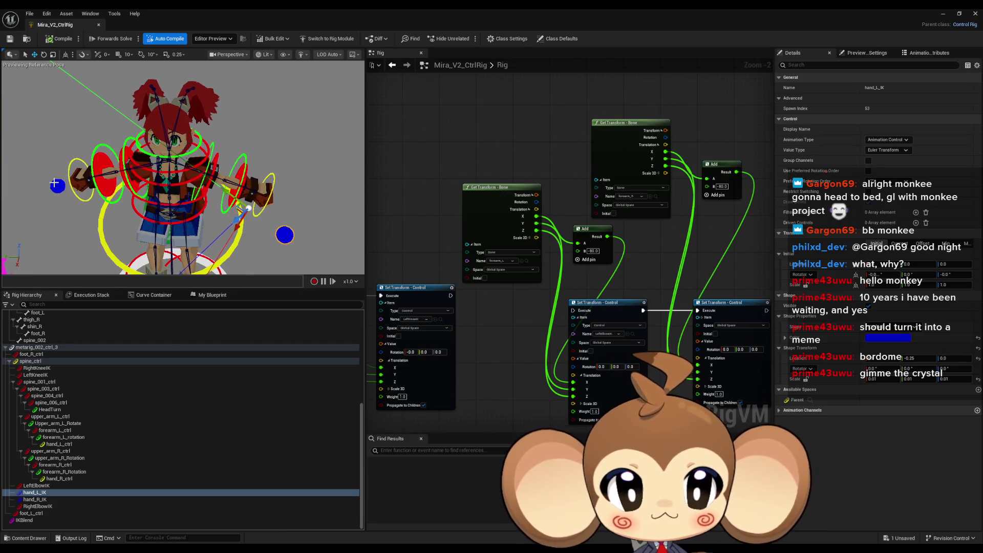
{"action": "left_click", "coordinate": [89, 177]}
{"action": "left_click", "coordinate": [810, 400]}
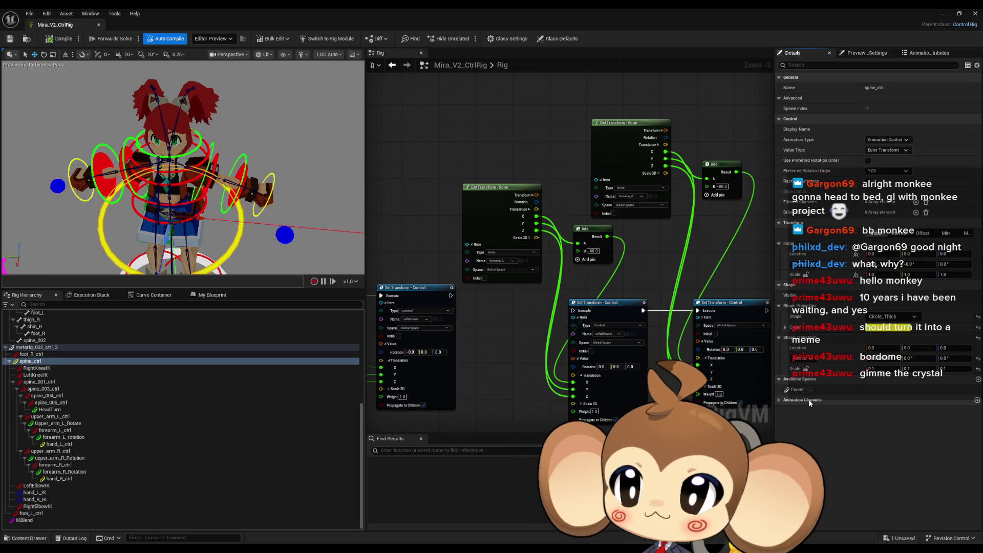
{"action": "left_click", "coordinate": [810, 401]}
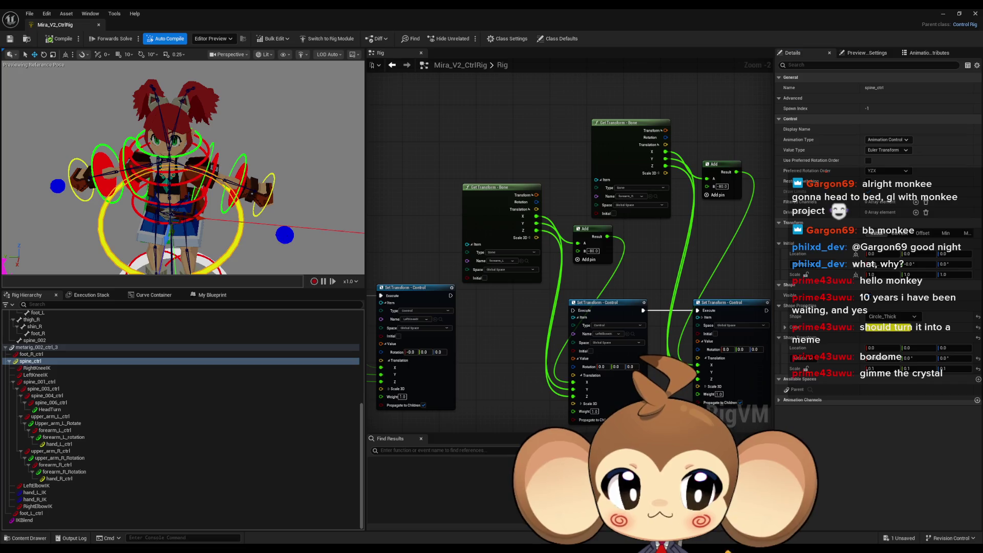
Step: Inspect the current transform values of the hand_L_IK and hand_R_IK controls
{"action": "left_click", "coordinate": [285, 235]}
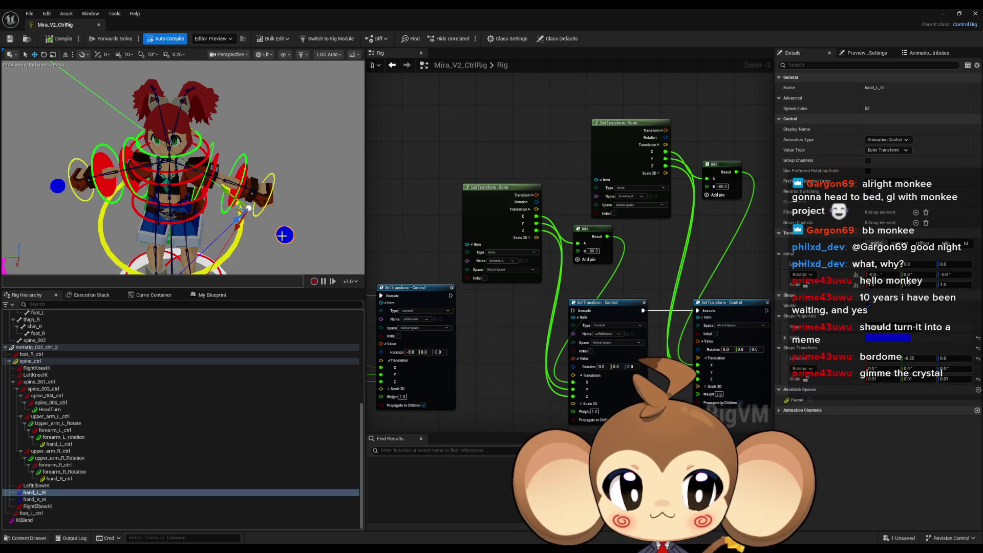
{"action": "left_click", "coordinate": [54, 185]}
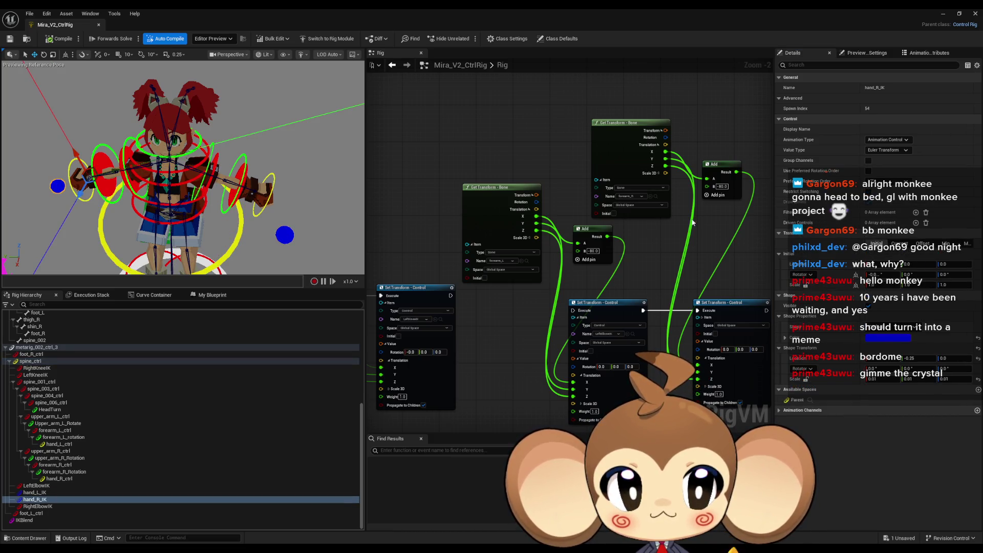
{"action": "left_click", "coordinate": [899, 244]}
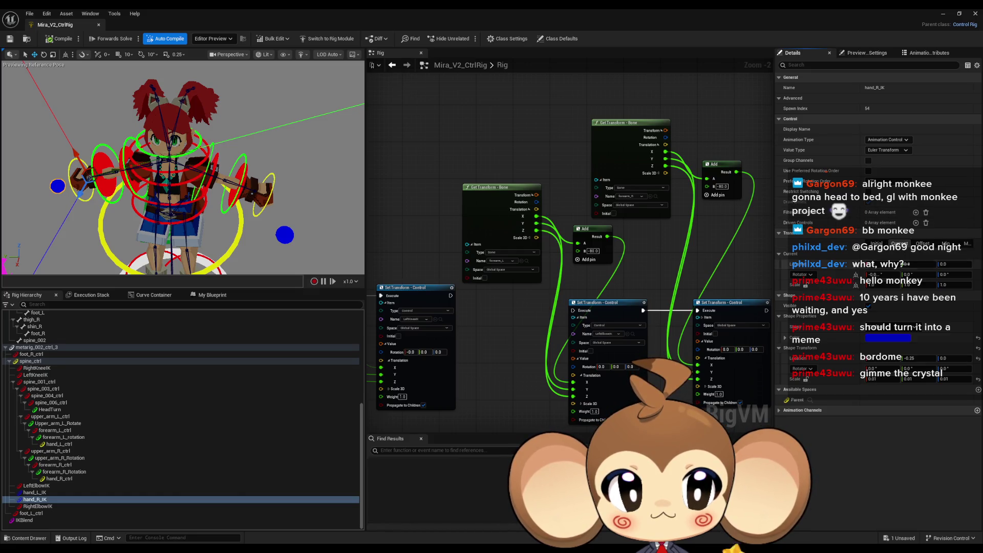
{"action": "left_click", "coordinate": [247, 207]}
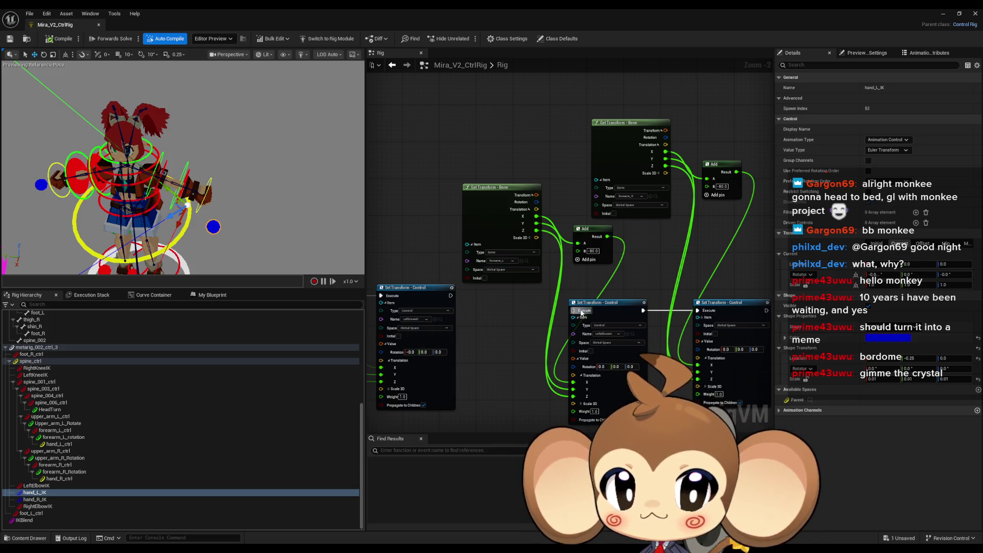
Step: Wire the left node's execution output into the middle Set Transform node
{"action": "left_click_drag", "start_coordinate": [582, 314], "coordinate": [450, 299]}
{"action": "scroll", "coordinate": [581, 260], "scroll_direction": "down", "scroll_amount": 3}
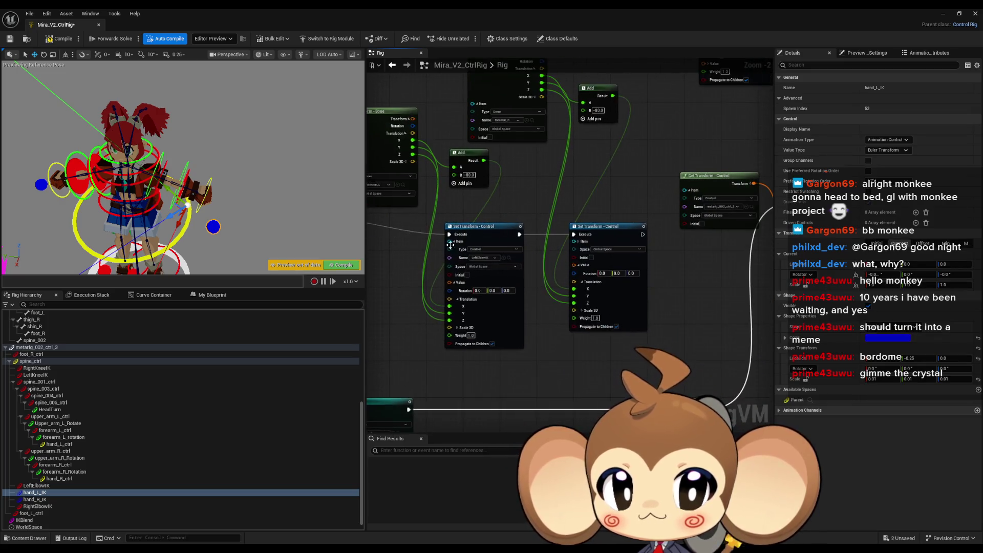
{"action": "left_click_drag", "start_coordinate": [581, 260], "coordinate": [538, 304]}
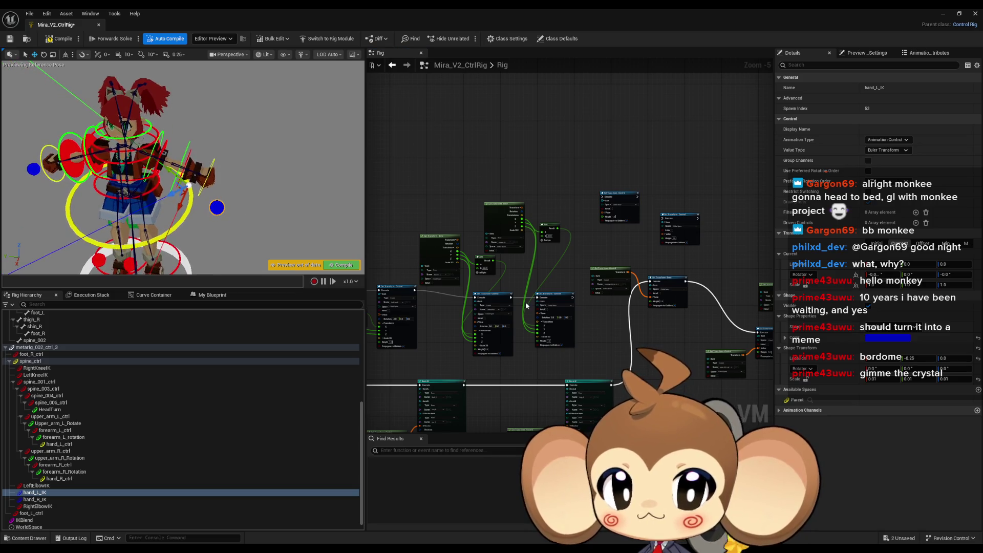
{"action": "scroll", "coordinate": [505, 290], "scroll_direction": "up", "scroll_amount": 2}
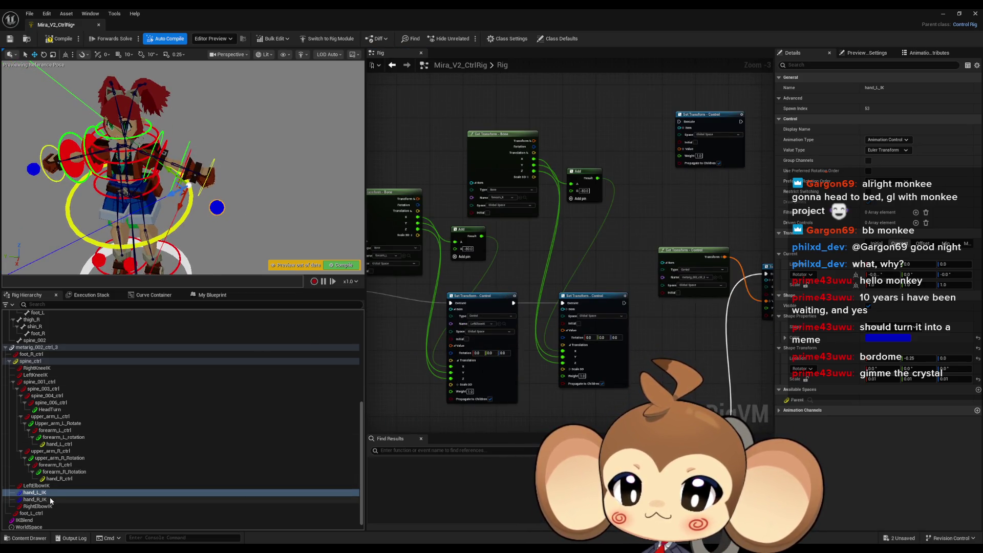
Step: Place hand_L_IK and hand_R_IK Set Transform - Control nodes side by side, then add hand_L_ctrl
{"action": "mouse_move", "coordinate": [35, 492]}
{"action": "left_mouse_down"}
{"action": "mouse_move", "coordinate": [220, 499]}
{"action": "mouse_move", "coordinate": [521, 81]}
{"action": "mouse_move", "coordinate": [539, 90]}
{"action": "left_mouse_up"}
{"action": "left_click", "coordinate": [559, 121]}
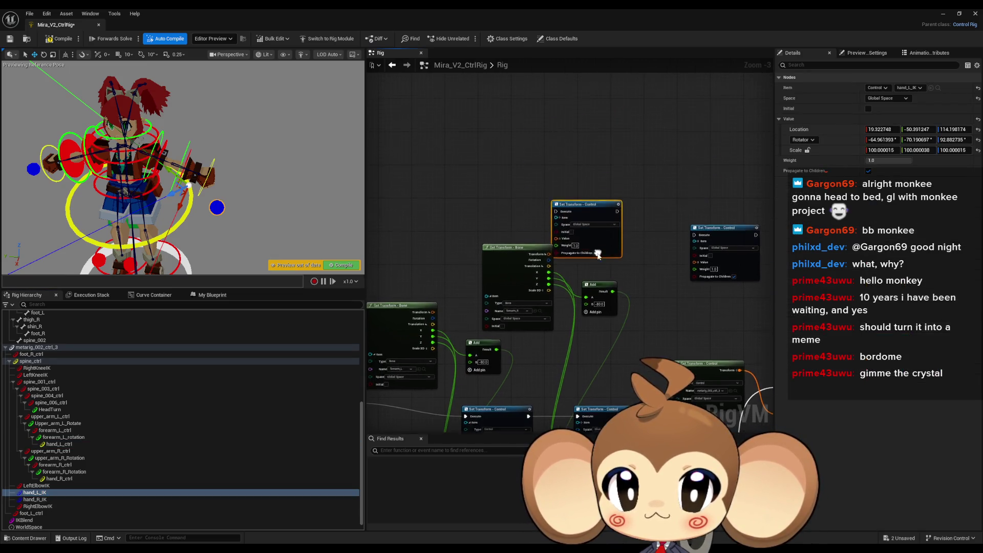
{"action": "left_click_drag", "start_coordinate": [53, 497], "coordinate": [472, 172]}
{"action": "key", "text": "Escape"}
{"action": "left_click_drag", "start_coordinate": [518, 176], "coordinate": [515, 137]}
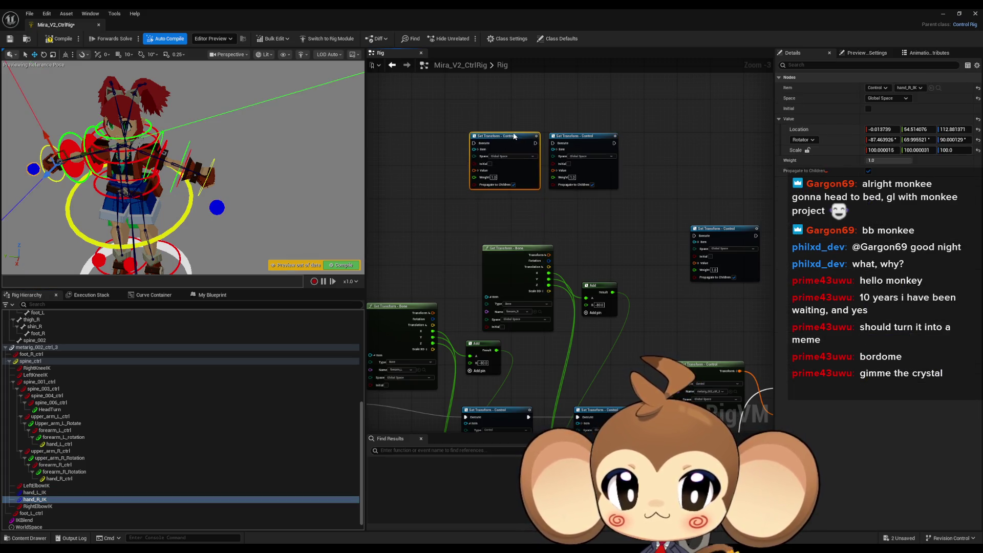
{"action": "scroll", "coordinate": [553, 237], "scroll_direction": "up", "scroll_amount": 3}
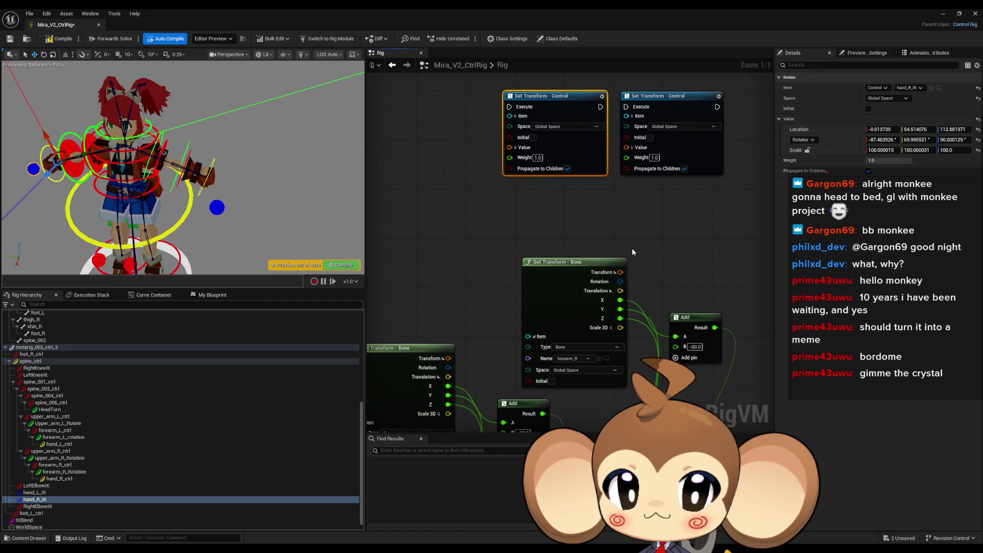
{"action": "scroll", "coordinate": [625, 246], "scroll_direction": "down", "scroll_amount": 1}
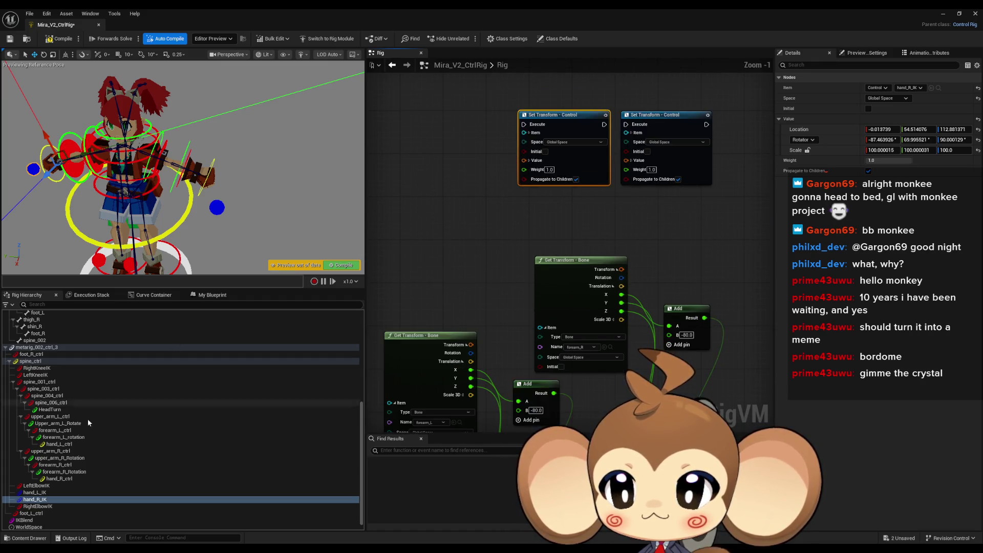
{"action": "mouse_move", "coordinate": [73, 441]}
{"action": "left_mouse_down"}
{"action": "mouse_move", "coordinate": [423, 166]}
{"action": "mouse_move", "coordinate": [408, 177]}
{"action": "left_mouse_up"}
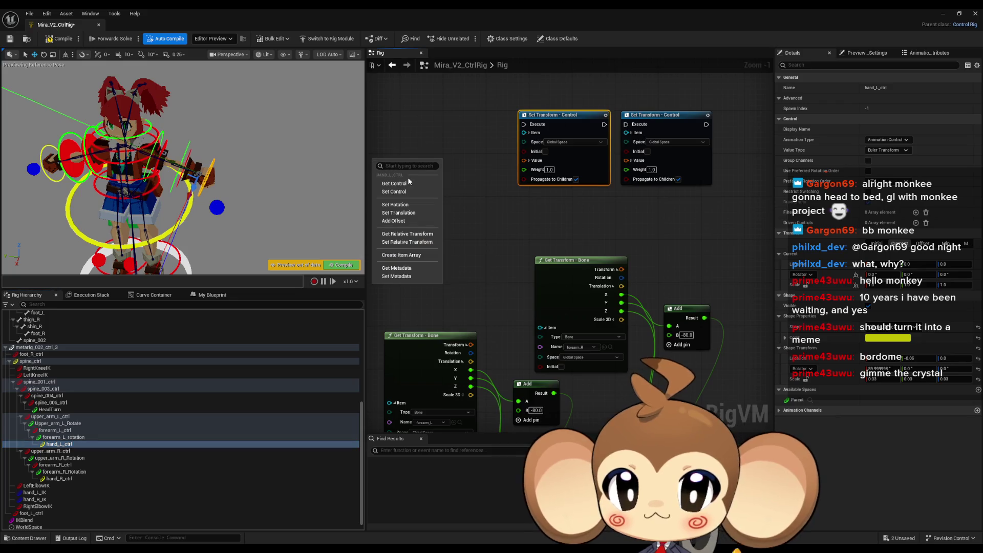
Step: Add Get Transform nodes for hand_L_ctrl and hand_R_ctrl to the rig graph
{"action": "left_click", "coordinate": [408, 177]}
{"action": "left_click_drag", "start_coordinate": [59, 477], "coordinate": [393, 251]}
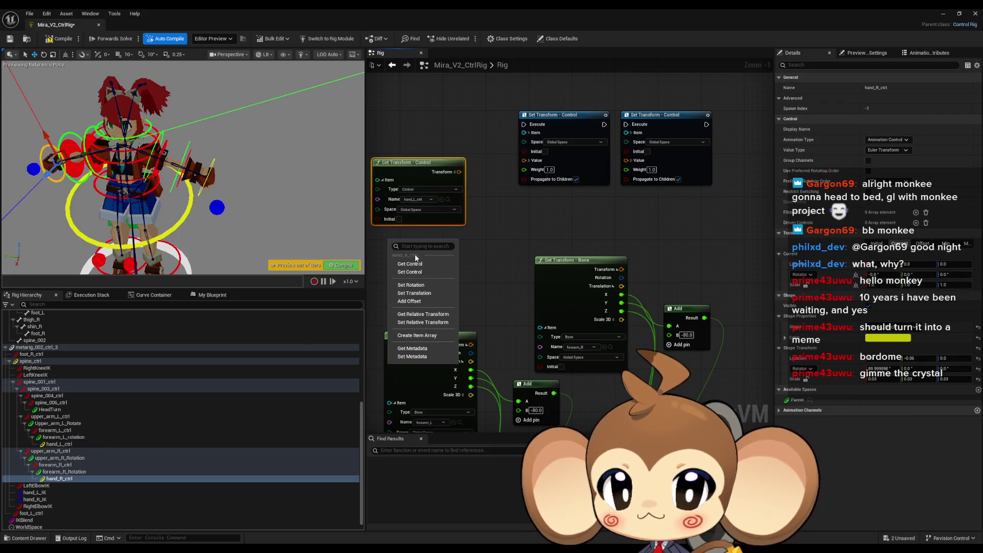
{"action": "left_click", "coordinate": [410, 262]}
{"action": "scroll", "coordinate": [563, 302], "scroll_direction": "down", "scroll_amount": 3}
{"action": "scroll", "coordinate": [662, 402], "scroll_direction": "up", "scroll_amount": 1}
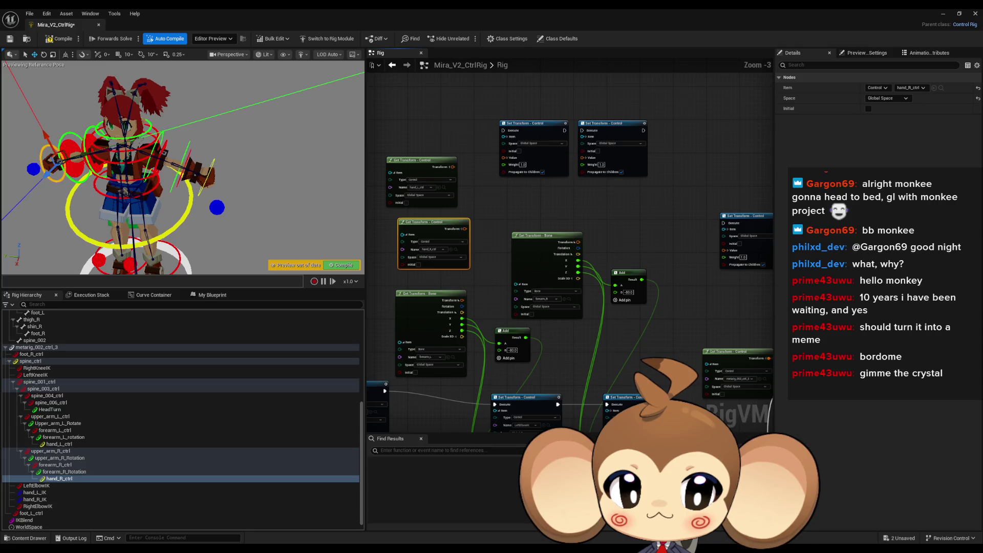
Step: Chain the two Set Transform nodes and set their items to hand_R_IK and hand_L_IK
{"action": "left_click_drag", "start_coordinate": [578, 242], "coordinate": [504, 128]}
{"action": "left_click_drag", "start_coordinate": [564, 130], "coordinate": [582, 130]}
{"action": "scroll", "coordinate": [473, 186], "scroll_direction": "up", "scroll_amount": 3}
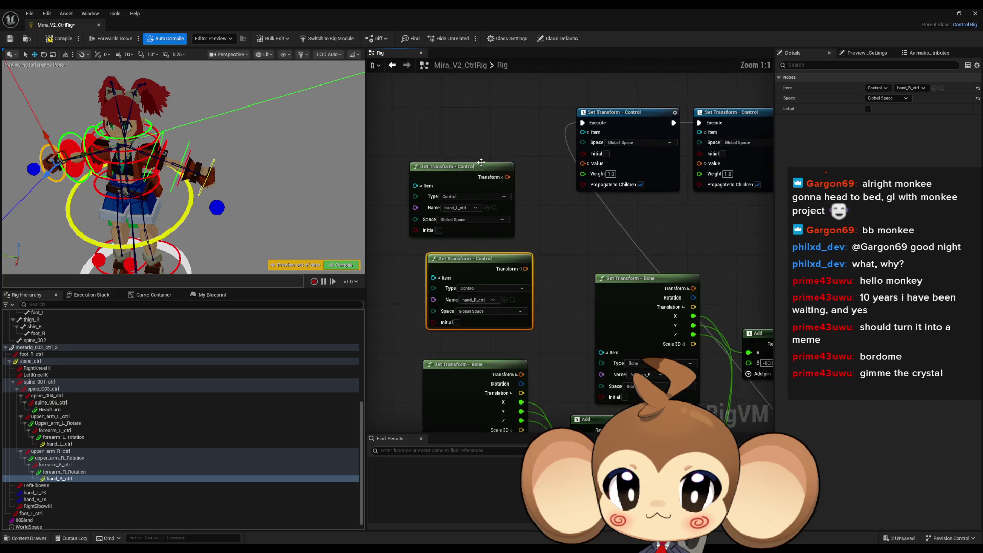
{"action": "left_click", "coordinate": [589, 132]}
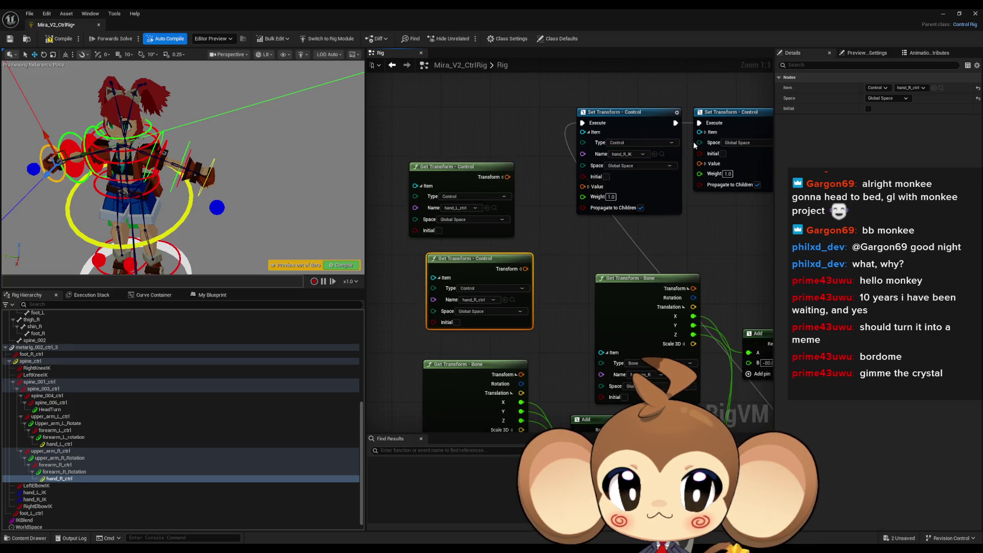
{"action": "left_click", "coordinate": [705, 133]}
Step: Split both Set Transforms' translation into X, Y, Z and arrange the nodes
{"action": "mouse_move", "coordinate": [512, 286]}
{"action": "left_mouse_down"}
{"action": "mouse_move", "coordinate": [492, 88]}
{"action": "mouse_move", "coordinate": [492, 127]}
{"action": "left_mouse_up"}
{"action": "left_click", "coordinate": [588, 260]}
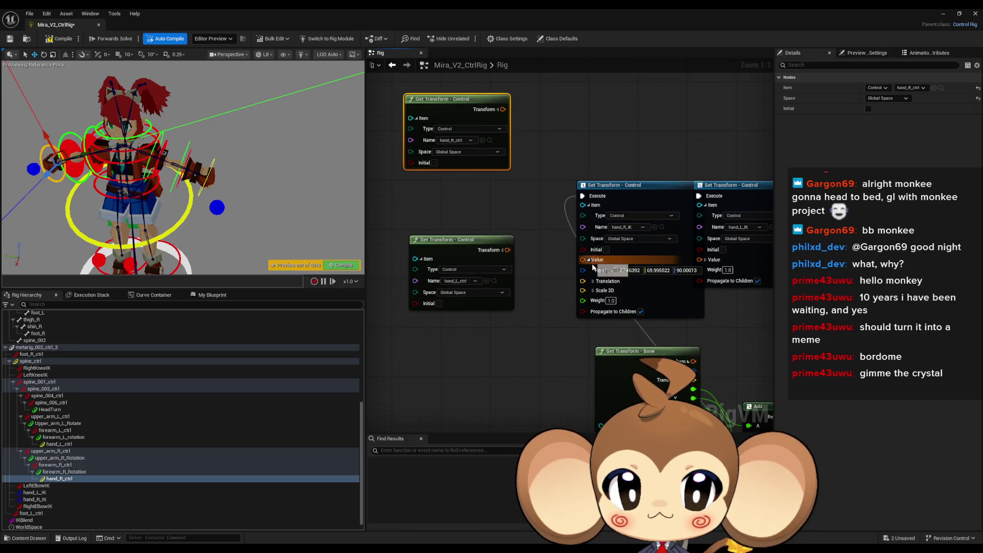
{"action": "left_click", "coordinate": [592, 281]}
{"action": "left_click_drag", "start_coordinate": [650, 187], "coordinate": [607, 119]}
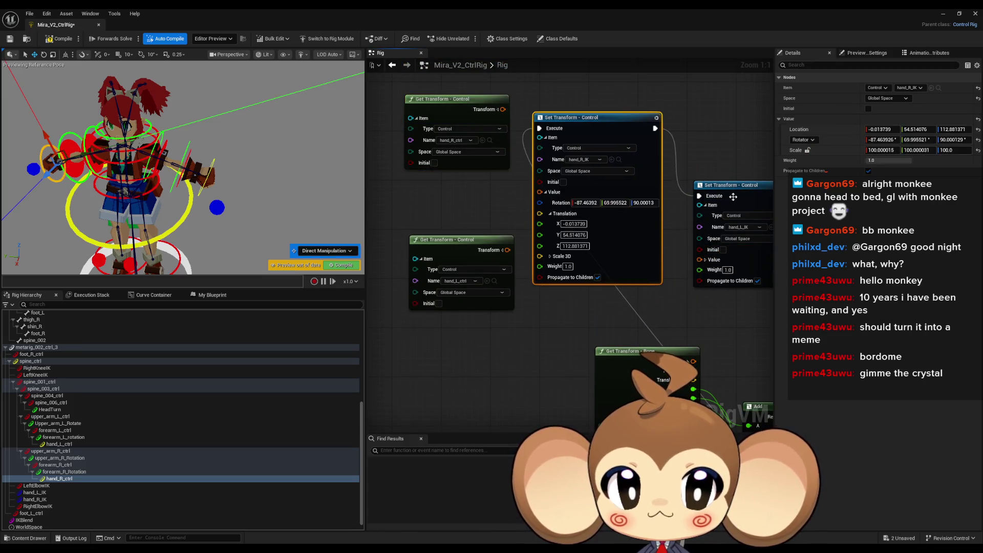
{"action": "left_click_drag", "start_coordinate": [732, 251], "coordinate": [738, 159]}
{"action": "left_click", "coordinate": [714, 167]}
{"action": "left_click", "coordinate": [715, 190]}
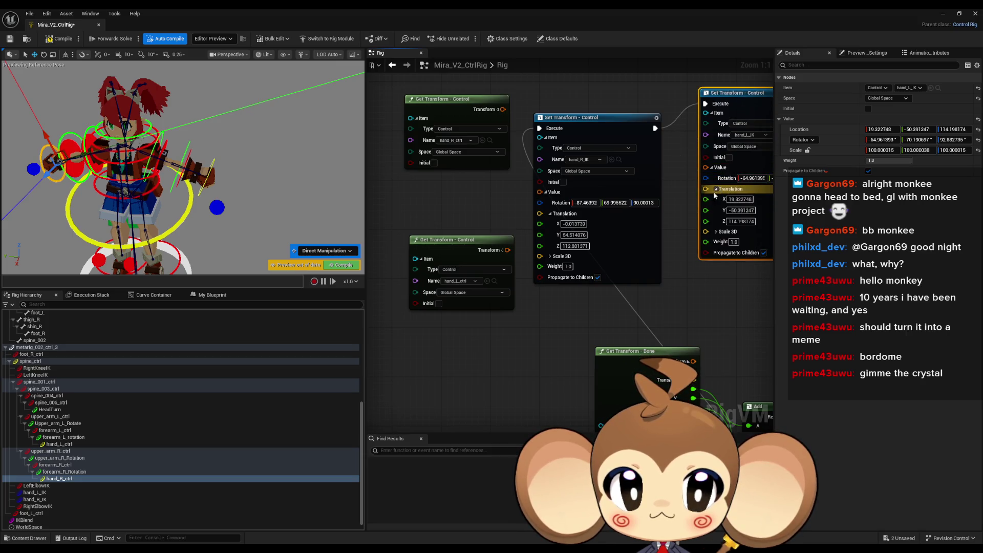
Step: Split hand_R_ctrl's translation outputs and place the Add node beside them
{"action": "left_click_drag", "start_coordinate": [474, 203], "coordinate": [446, 213]}
{"action": "left_click", "coordinate": [469, 164]}
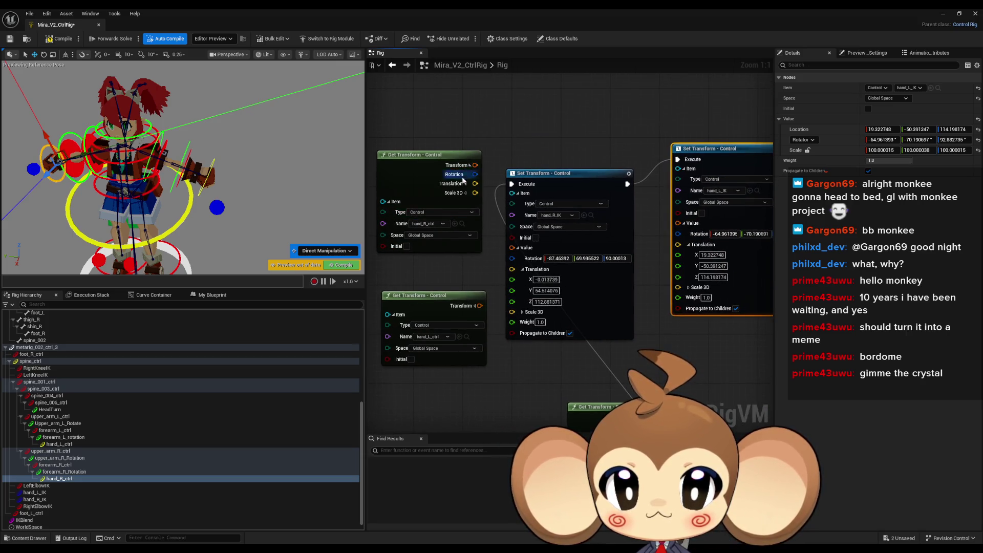
{"action": "left_click", "coordinate": [466, 183]}
{"action": "left_click_drag", "start_coordinate": [454, 156], "coordinate": [412, 132]}
{"action": "scroll", "coordinate": [573, 252], "scroll_direction": "down", "scroll_amount": 2}
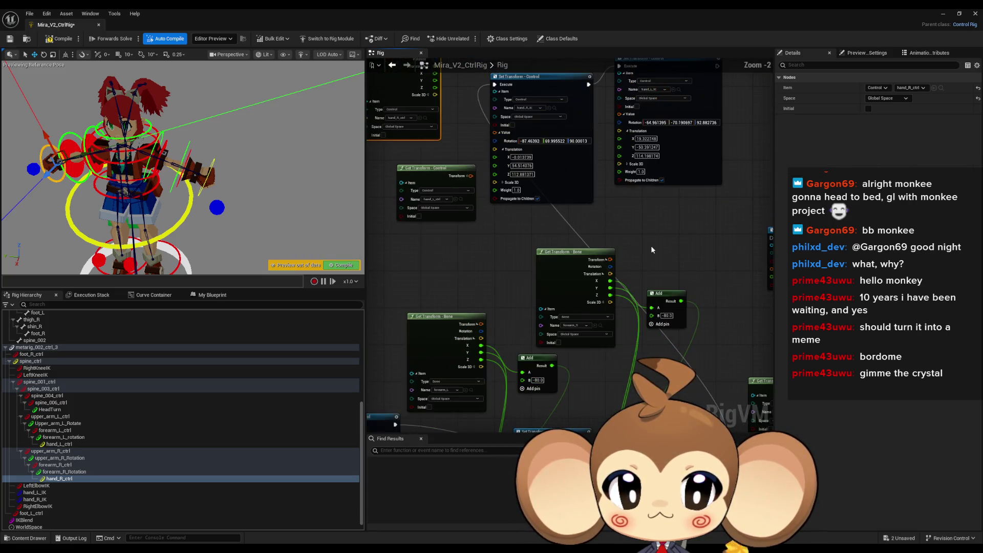
{"action": "scroll", "coordinate": [681, 285], "scroll_direction": "up", "scroll_amount": 2}
{"action": "mouse_move", "coordinate": [576, 214]}
{"action": "left_mouse_down"}
{"action": "mouse_move", "coordinate": [476, 214]}
{"action": "mouse_move", "coordinate": [489, 227]}
{"action": "left_mouse_up"}
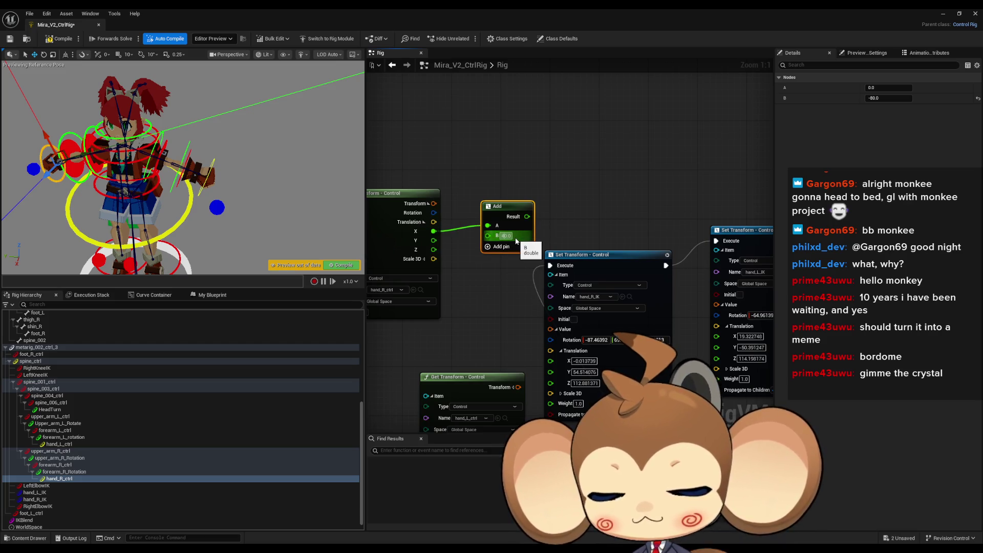
{"action": "type", "text": "40"}
{"action": "mouse_move", "coordinate": [526, 164]}
{"action": "left_mouse_down"}
{"action": "mouse_move", "coordinate": [508, 170]}
{"action": "mouse_move", "coordinate": [529, 170]}
{"action": "left_mouse_up"}
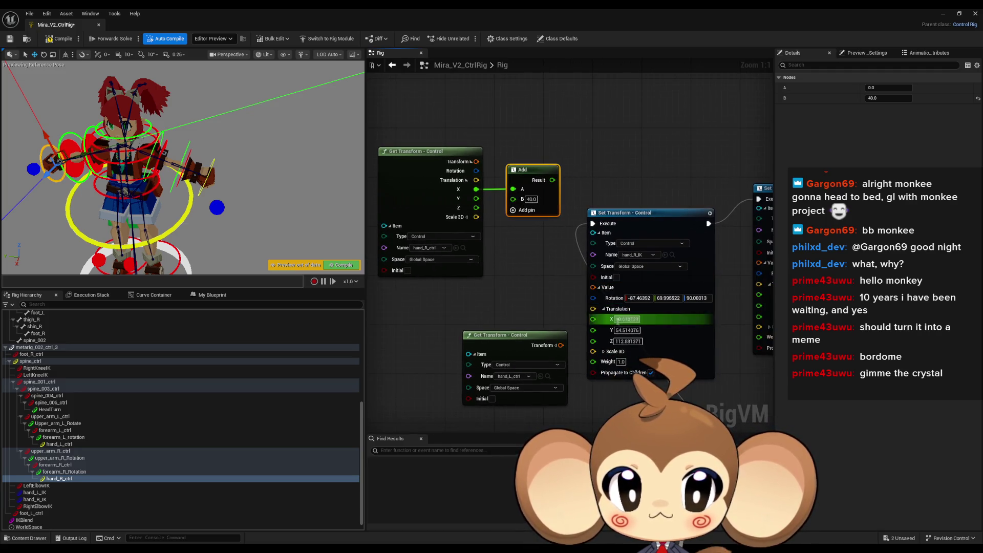
Step: Wire hand_R_ctrl translation into hand_R_IK, X through the Add (B 40), and compile
{"action": "left_click", "coordinate": [633, 331]}
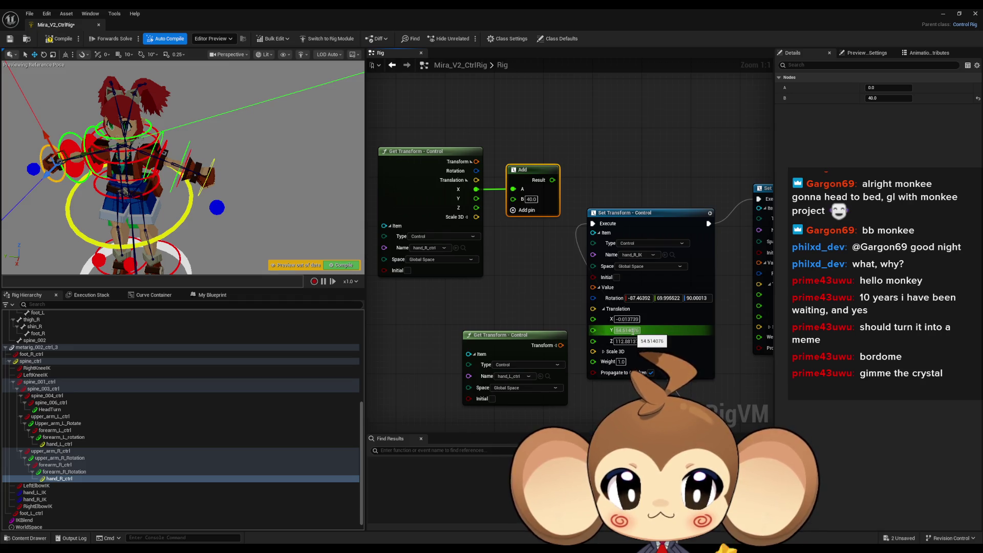
{"action": "left_click_drag", "start_coordinate": [593, 330], "coordinate": [476, 207]}
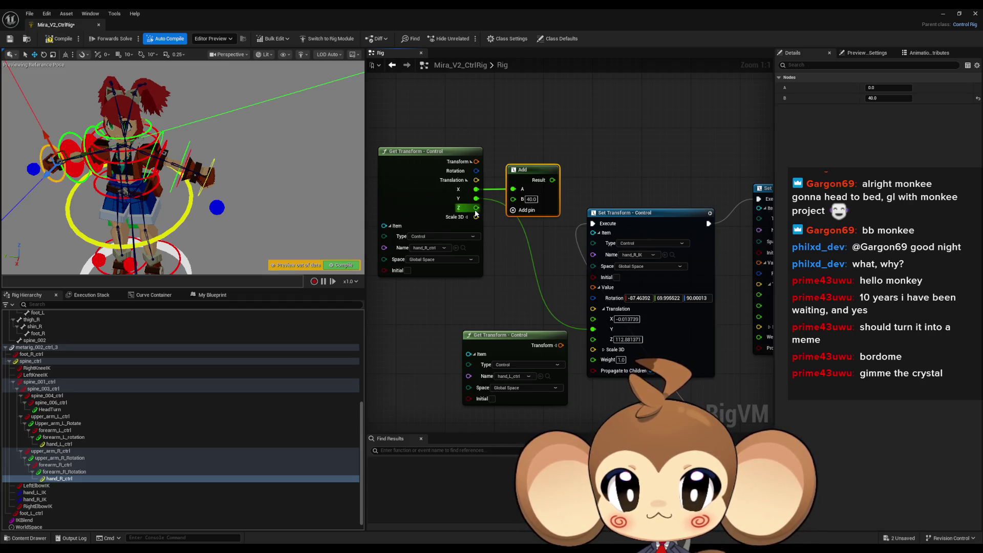
{"action": "left_click_drag", "start_coordinate": [599, 339], "coordinate": [594, 336]}
{"action": "left_click_drag", "start_coordinate": [553, 180], "coordinate": [593, 318]}
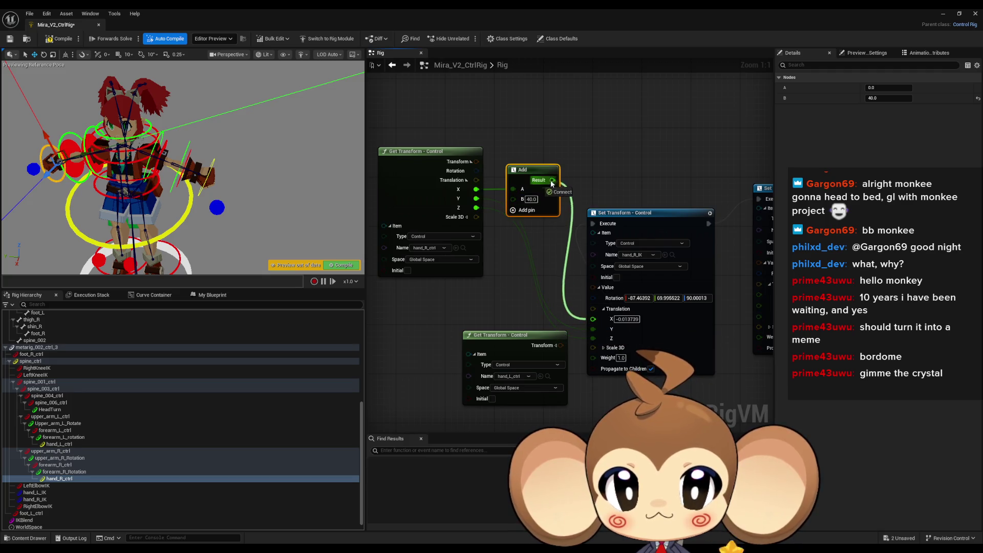
{"action": "left_click", "coordinate": [68, 39]}
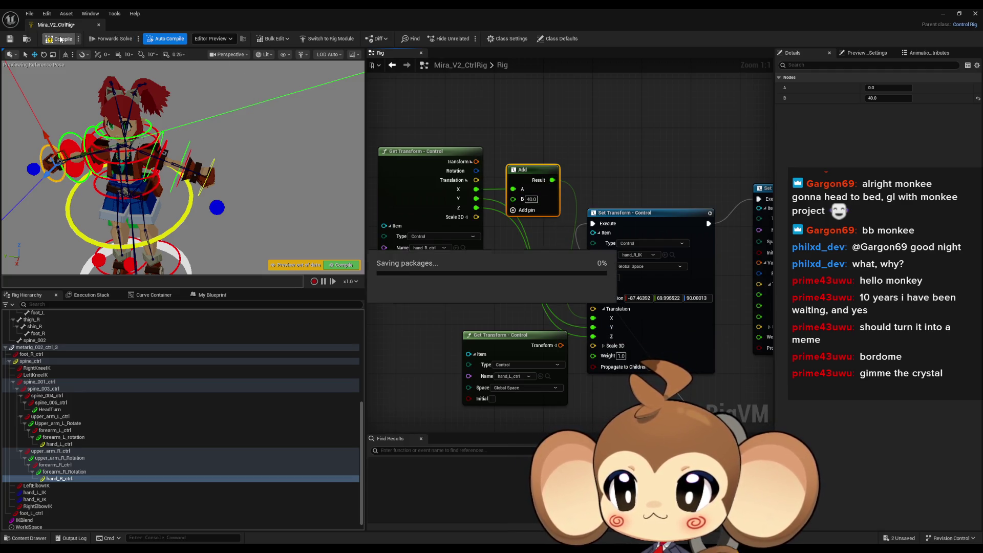
Step: Feed hand_R_ctrl's Y into hand_R_IK's translation Y and compile
{"action": "left_click_drag", "start_coordinate": [193, 209], "coordinate": [154, 203]}
{"action": "left_click", "coordinate": [174, 200]}
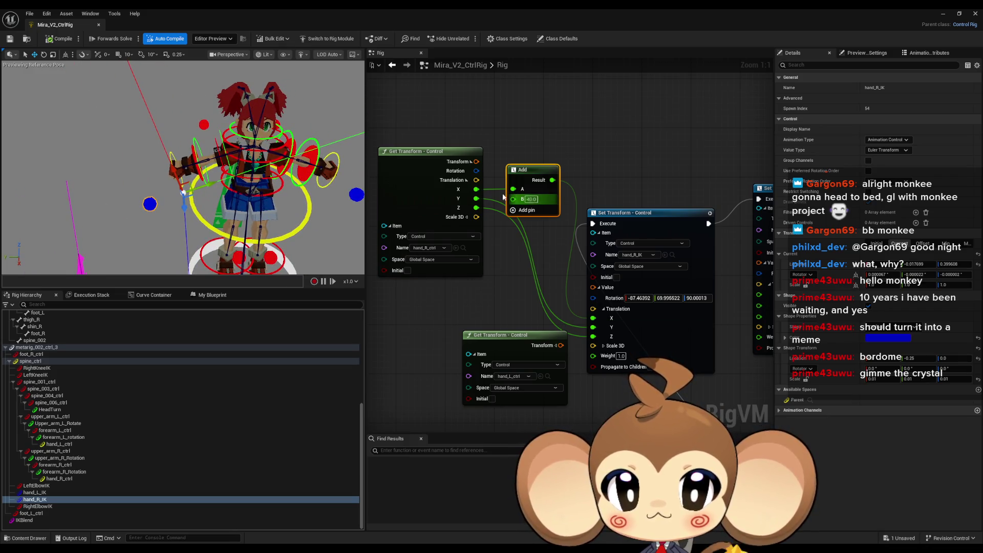
{"action": "mouse_move", "coordinate": [477, 198]}
{"action": "left_mouse_down"}
{"action": "mouse_move", "coordinate": [604, 320]}
{"action": "mouse_move", "coordinate": [595, 327]}
{"action": "mouse_move", "coordinate": [552, 180]}
{"action": "mouse_move", "coordinate": [477, 199]}
{"action": "left_mouse_up"}
{"action": "left_click", "coordinate": [64, 40]}
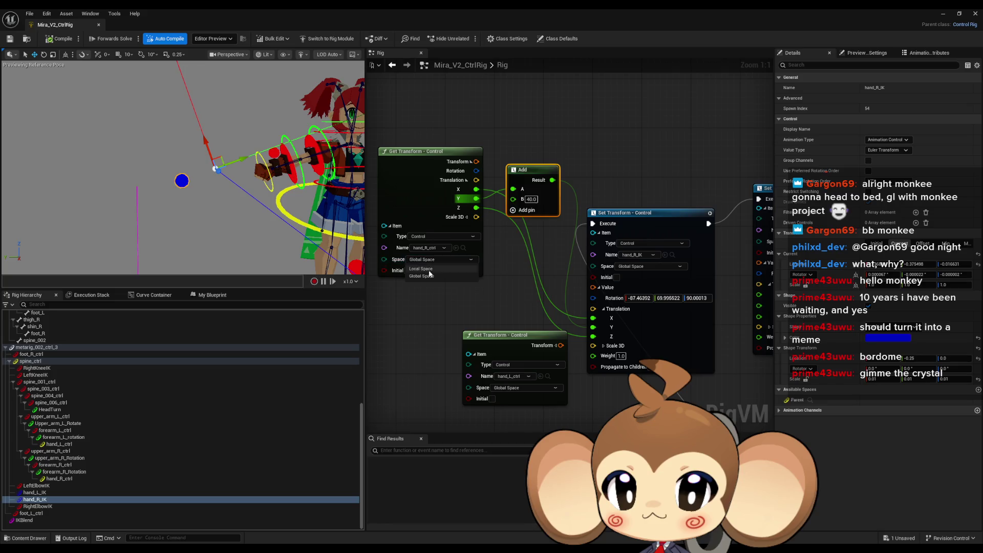
Step: Read hand_R_ctrl in local space, set the Add offset to 1.0, and compile
{"action": "left_click", "coordinate": [425, 270]}
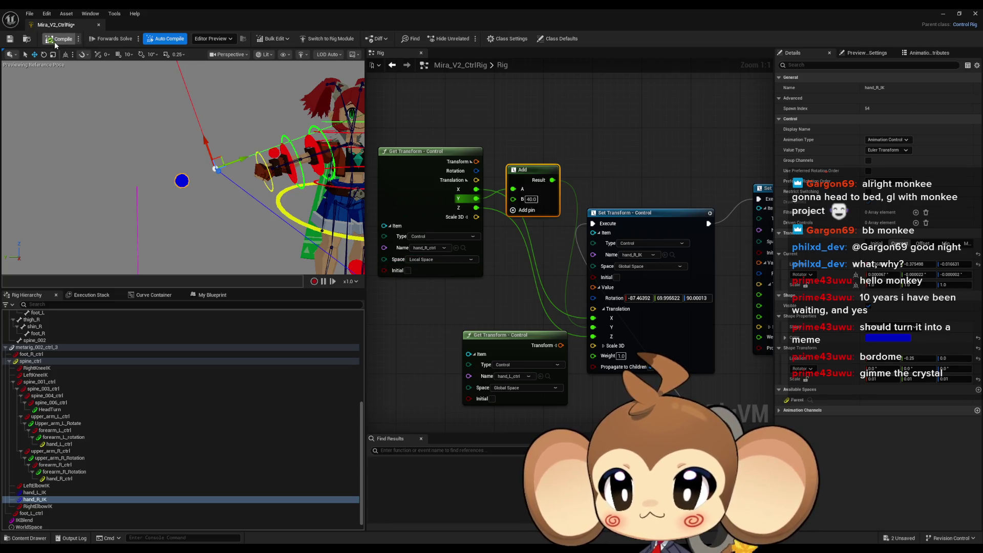
{"action": "left_click", "coordinate": [55, 42]}
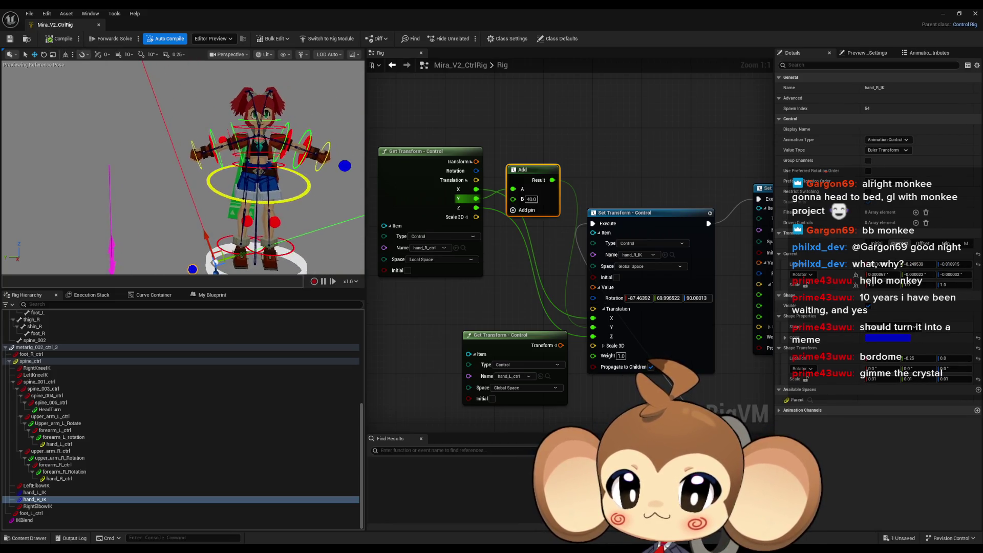
{"action": "left_click", "coordinate": [531, 199]}
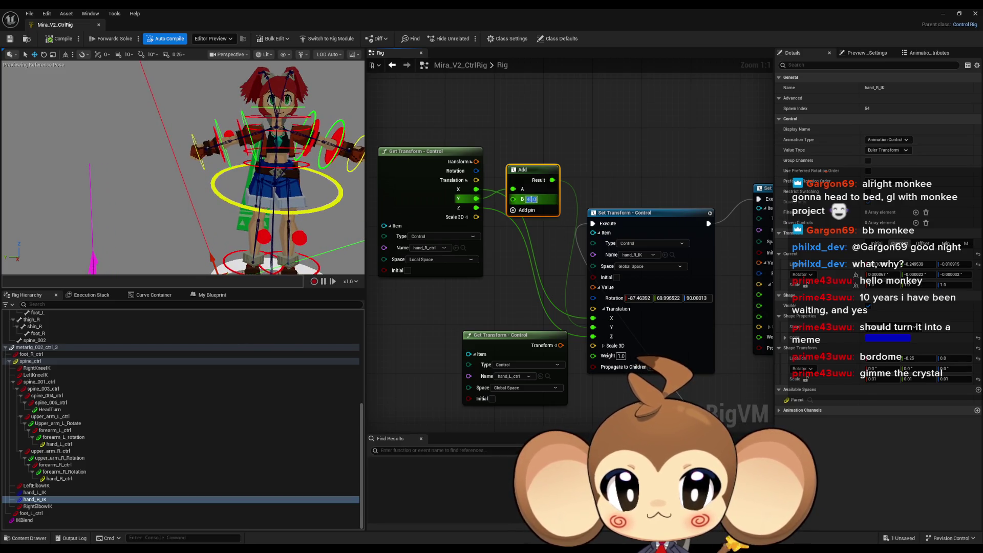
{"action": "type", "text": "1"}
{"action": "key", "text": "Return"}
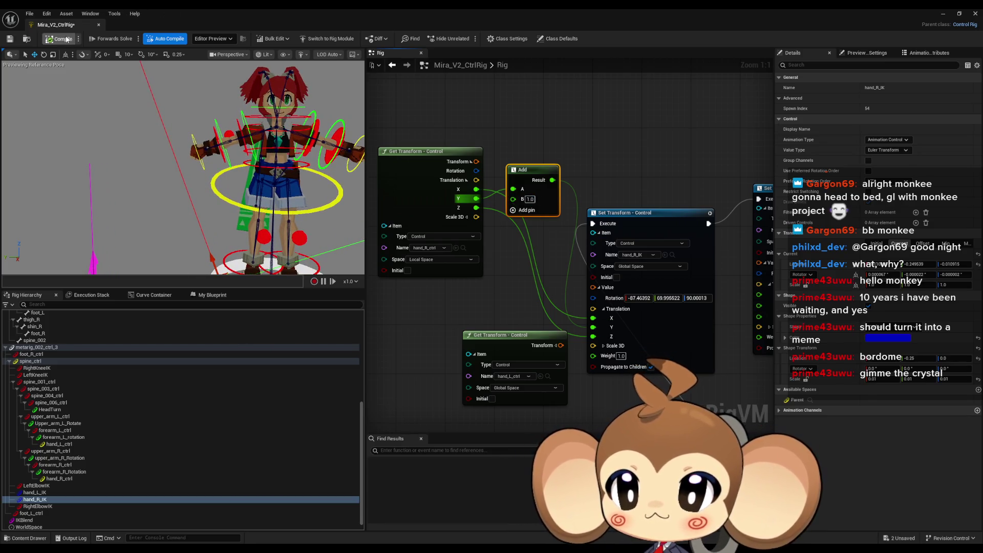
{"action": "left_click", "coordinate": [67, 40]}
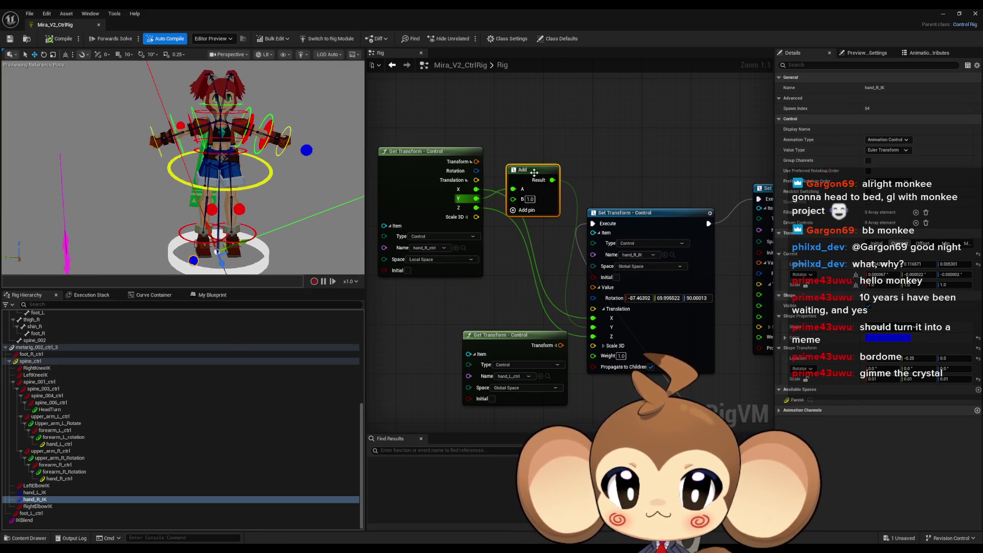
Step: Wire hand_R_ctrl's translation into the Add node's A and recompile
{"action": "left_click_drag", "start_coordinate": [534, 173], "coordinate": [534, 197]}
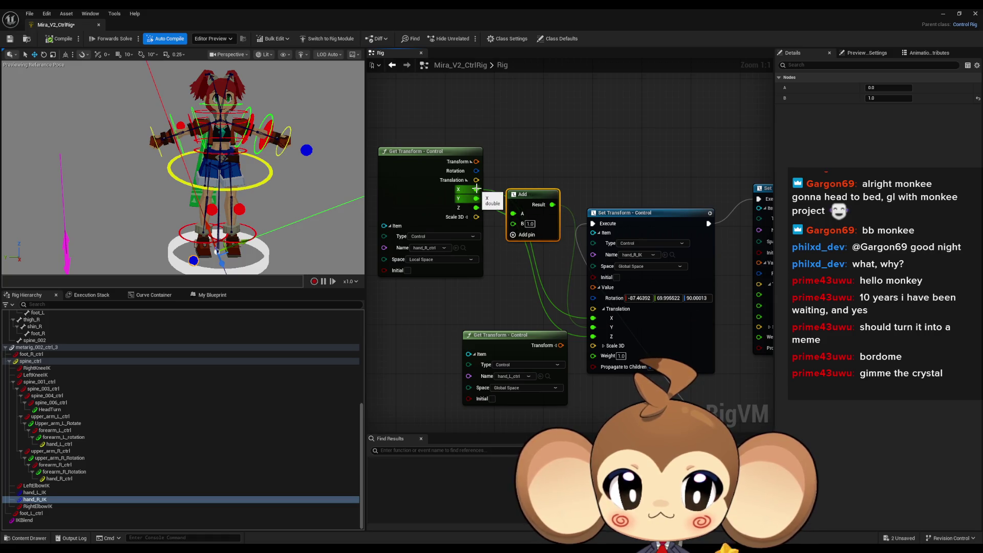
{"action": "left_click_drag", "start_coordinate": [476, 188], "coordinate": [513, 213]}
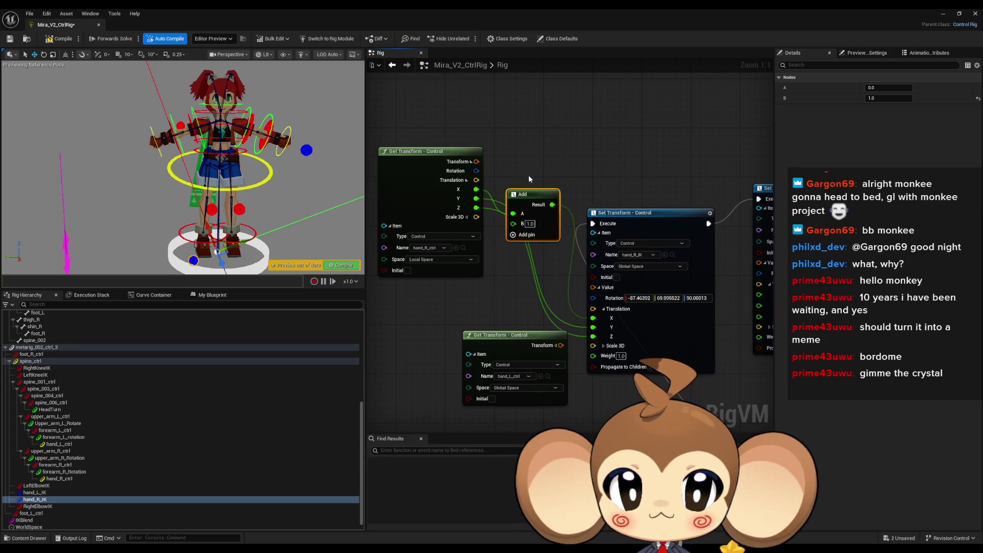
{"action": "key", "text": "ctrl+s"}
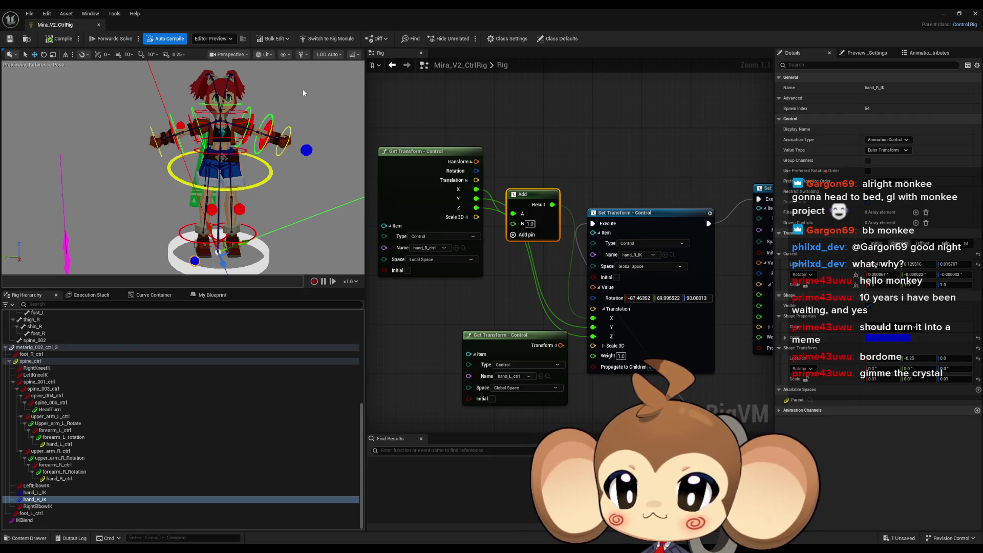
{"action": "left_click_drag", "start_coordinate": [409, 155], "coordinate": [393, 160]}
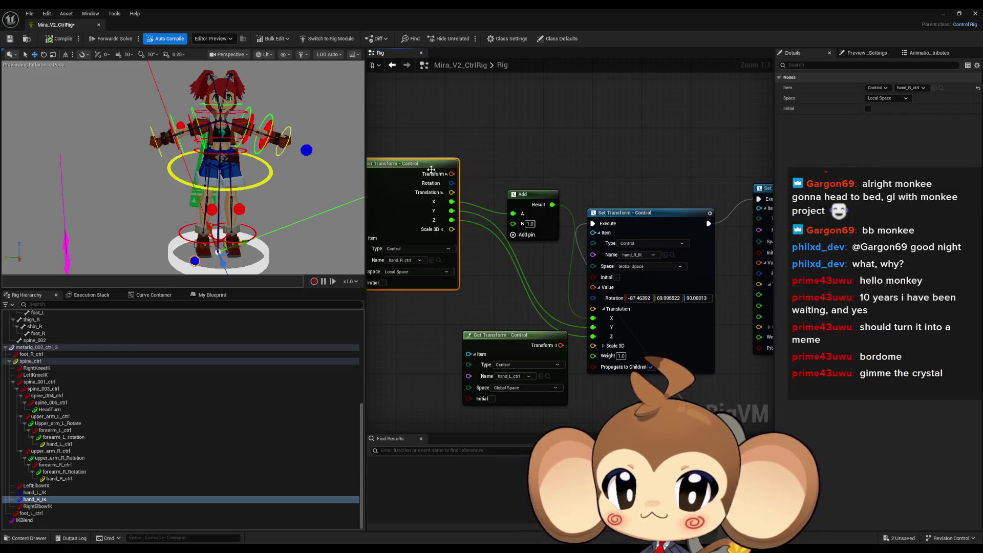
{"action": "mouse_move", "coordinate": [523, 193]}
{"action": "left_mouse_down"}
{"action": "mouse_move", "coordinate": [605, 182]}
{"action": "mouse_move", "coordinate": [551, 152]}
{"action": "mouse_move", "coordinate": [515, 152]}
{"action": "left_mouse_up"}
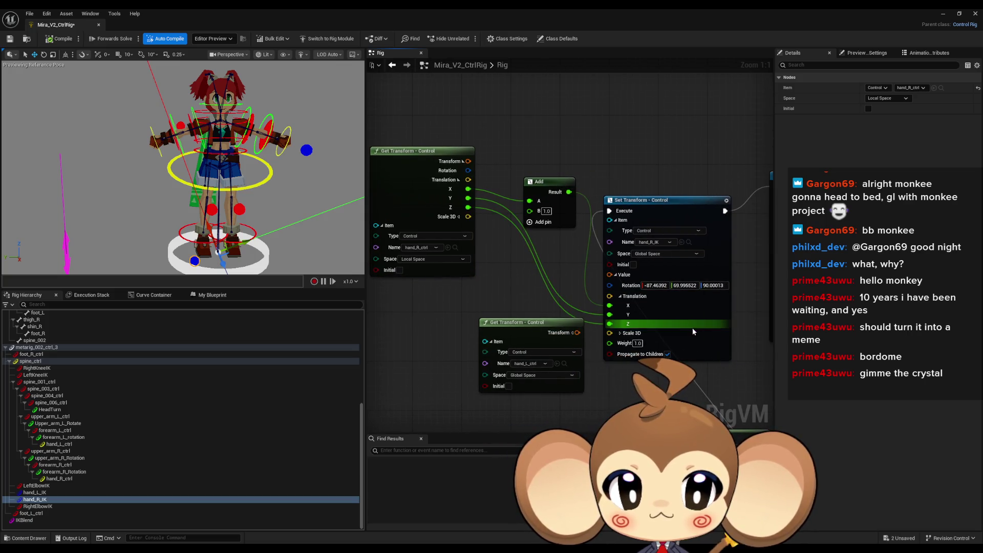
Step: Set hand_R_IK's rotation to 0, 0, 0 in Local Space and save the rig
{"action": "left_click", "coordinate": [655, 285]}
{"action": "type", "text": "0"}
{"action": "left_click", "coordinate": [663, 285]}
{"action": "type", "text": "0"}
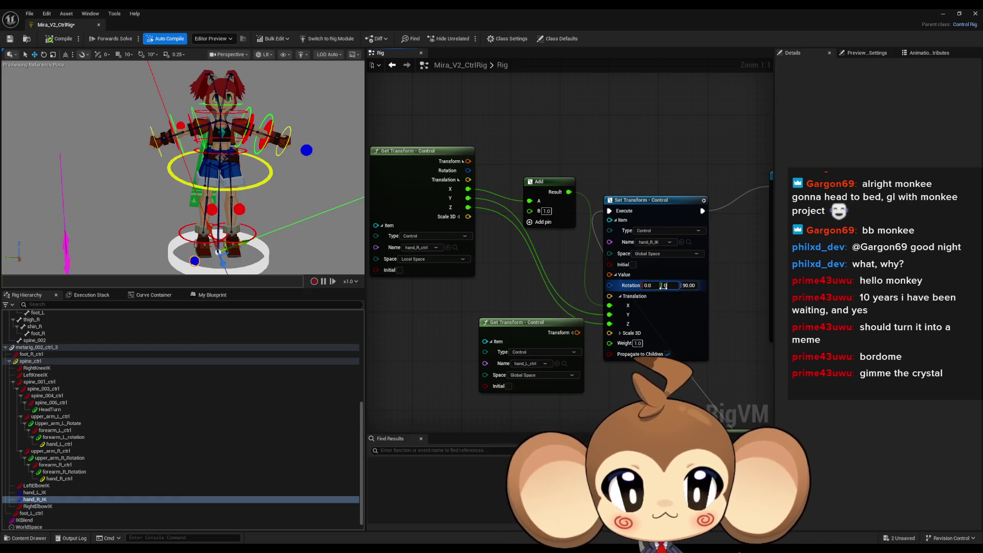
{"action": "key", "text": "Tab"}
{"action": "type", "text": "0"}
{"action": "key", "text": "Return"}
{"action": "left_click", "coordinate": [665, 254]}
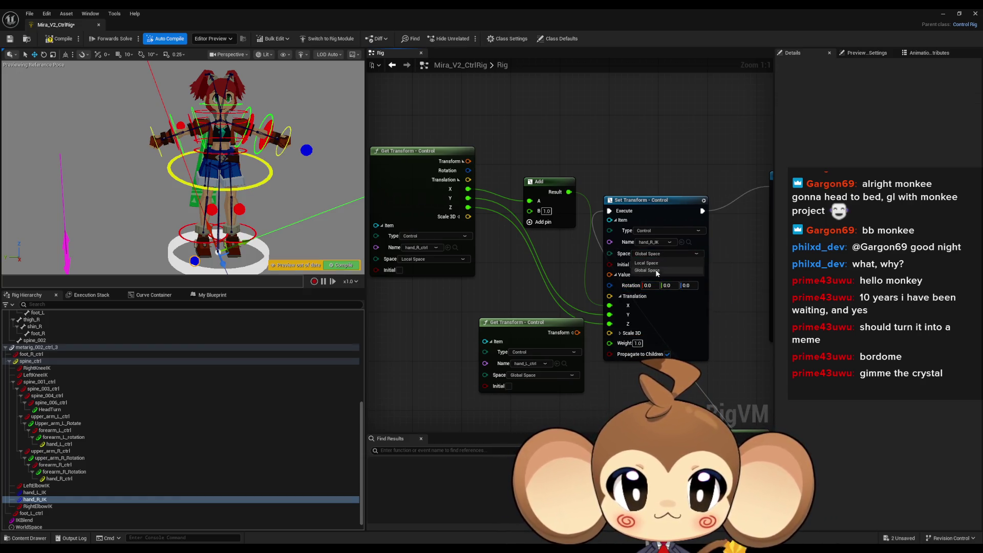
{"action": "left_click", "coordinate": [650, 263]}
{"action": "key", "text": "ctrl+s"}
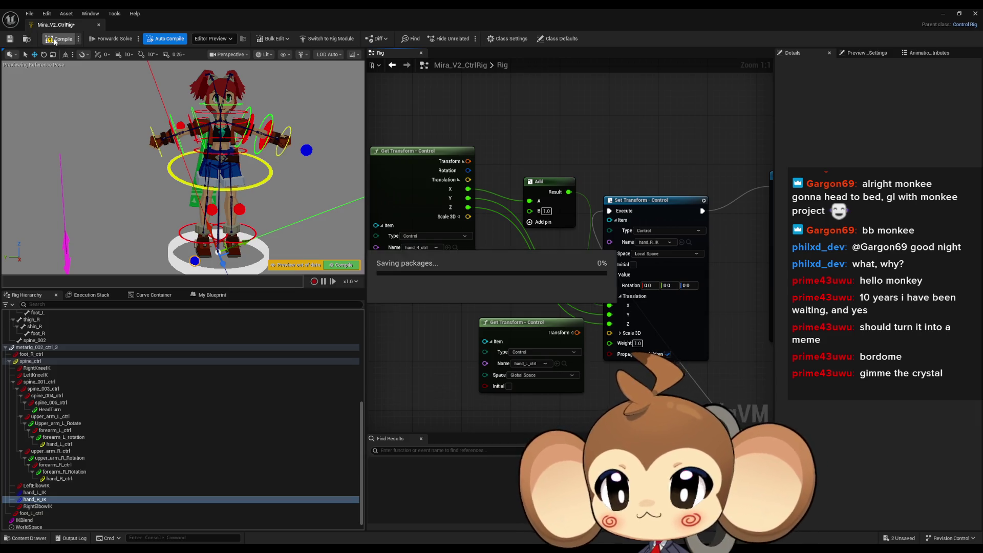
Step: Wire hand_R_ctrl's Scale 3D and rotation into the hand_R_IK Set Transform and save
{"action": "mouse_move", "coordinate": [292, 130]}
{"action": "left_mouse_down"}
{"action": "mouse_move", "coordinate": [279, 159]}
{"action": "mouse_move", "coordinate": [263, 151]}
{"action": "mouse_move", "coordinate": [248, 164]}
{"action": "mouse_move", "coordinate": [236, 152]}
{"action": "left_mouse_up"}
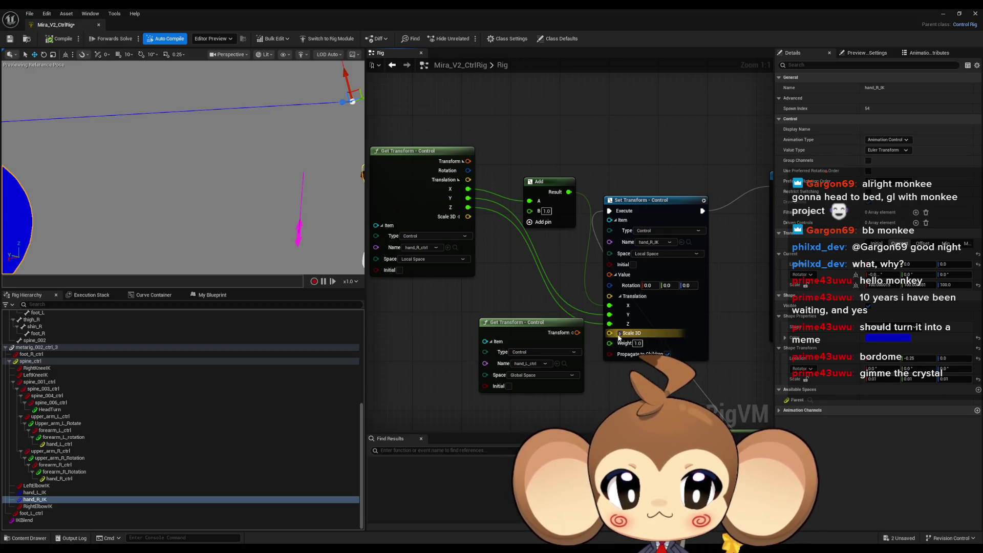
{"action": "mouse_move", "coordinate": [619, 336]}
{"action": "left_mouse_down"}
{"action": "mouse_move", "coordinate": [476, 204]}
{"action": "mouse_move", "coordinate": [468, 216]}
{"action": "left_mouse_up"}
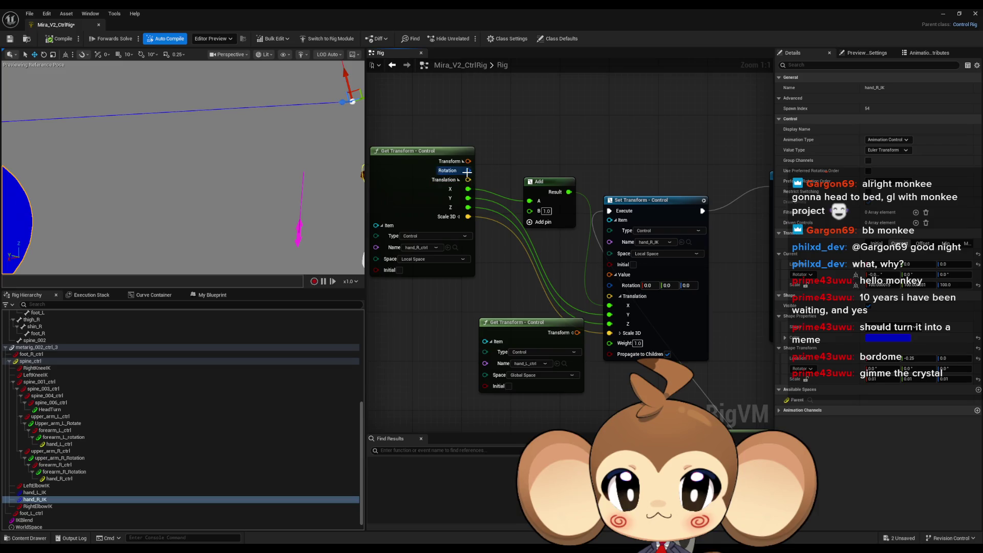
{"action": "mouse_move", "coordinate": [467, 171]}
{"action": "left_mouse_down"}
{"action": "mouse_move", "coordinate": [594, 281]}
{"action": "mouse_move", "coordinate": [612, 285]}
{"action": "left_mouse_up"}
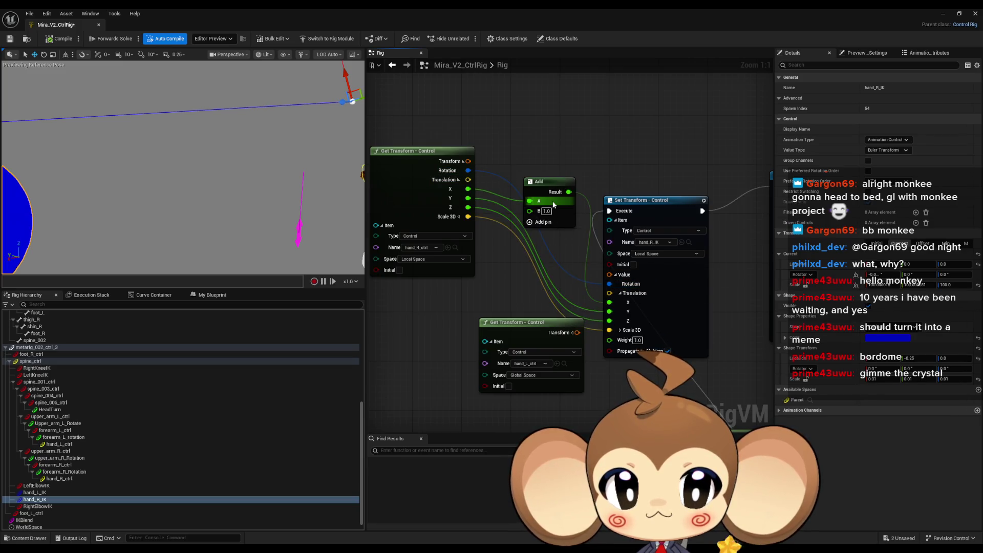
{"action": "key", "text": "ctrl+s"}
Step: Test-move the right hand control, reconnect Y into the Add's A, and compile
{"action": "scroll", "coordinate": [213, 186], "scroll_direction": "down", "scroll_amount": 10}
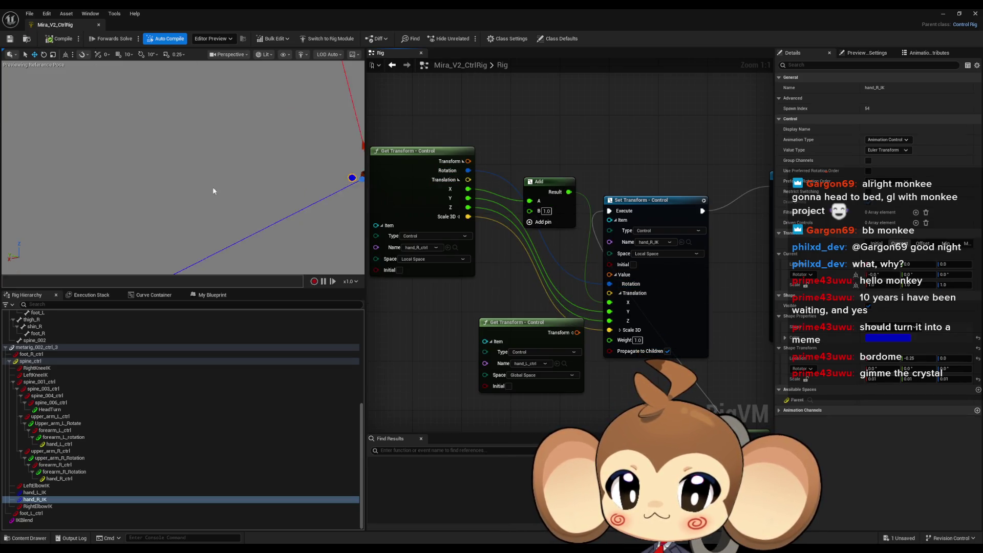
{"action": "mouse_move", "coordinate": [202, 133]}
{"action": "left_mouse_down"}
{"action": "mouse_move", "coordinate": [207, 125]}
{"action": "mouse_move", "coordinate": [202, 134]}
{"action": "left_mouse_up"}
{"action": "left_click_drag", "start_coordinate": [197, 89], "coordinate": [231, 184]}
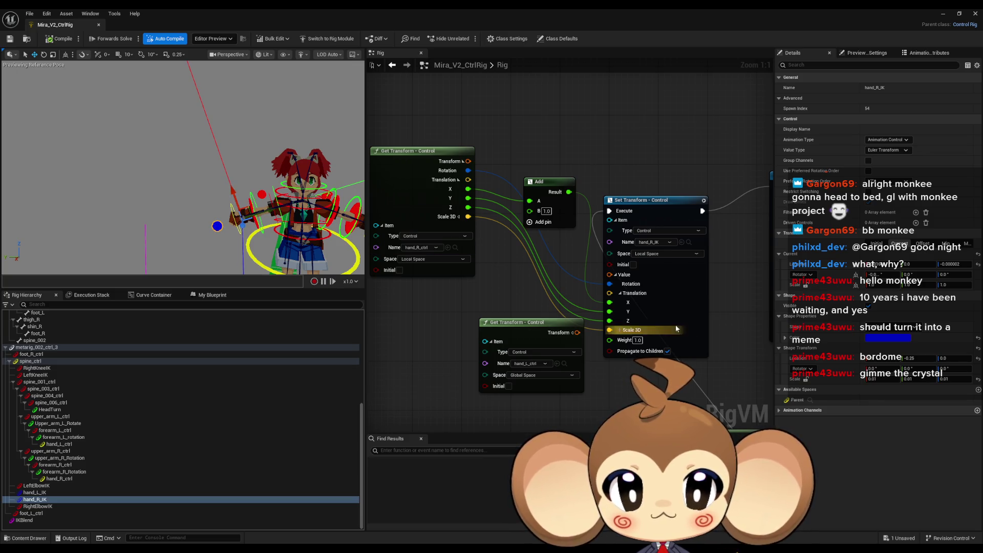
{"action": "left_click_drag", "start_coordinate": [610, 311], "coordinate": [529, 200]}
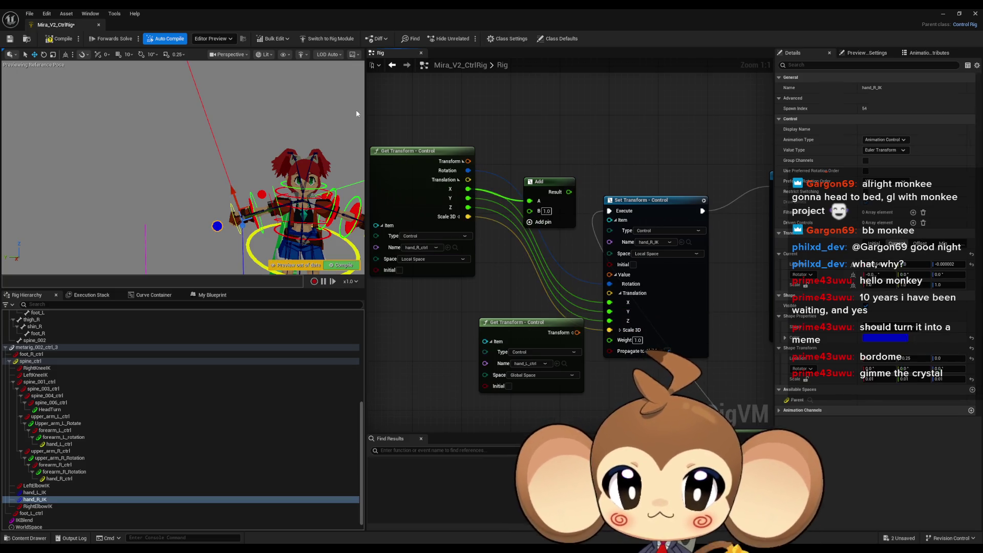
{"action": "left_click", "coordinate": [50, 40]}
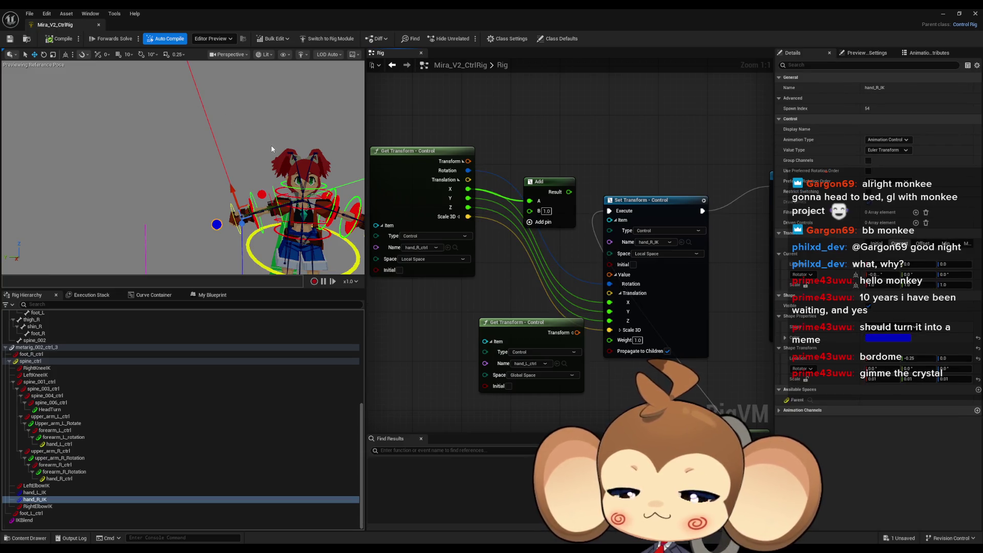
Step: Feed the Get Transform's full transform into the hand_L_IK Set Transform Value and compile
{"action": "scroll", "coordinate": [642, 281], "scroll_direction": "down", "scroll_amount": 2}
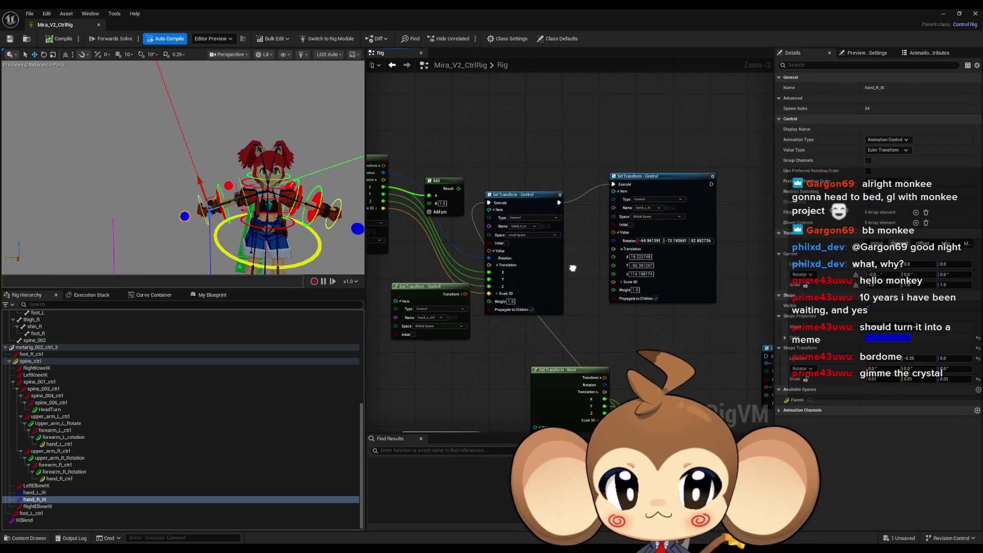
{"action": "left_click_drag", "start_coordinate": [591, 251], "coordinate": [590, 245]}
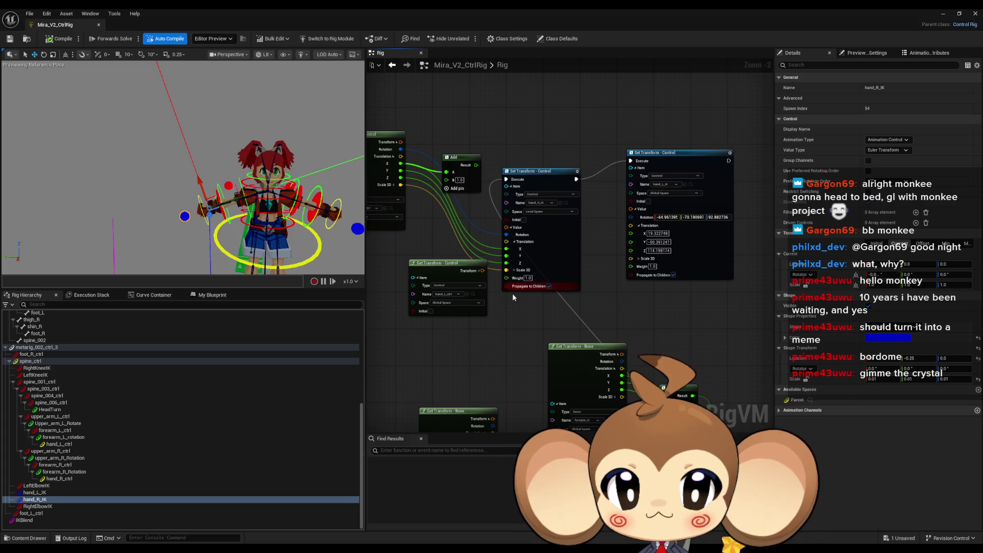
{"action": "left_click", "coordinate": [636, 209]}
{"action": "left_click_drag", "start_coordinate": [630, 209], "coordinate": [482, 271]}
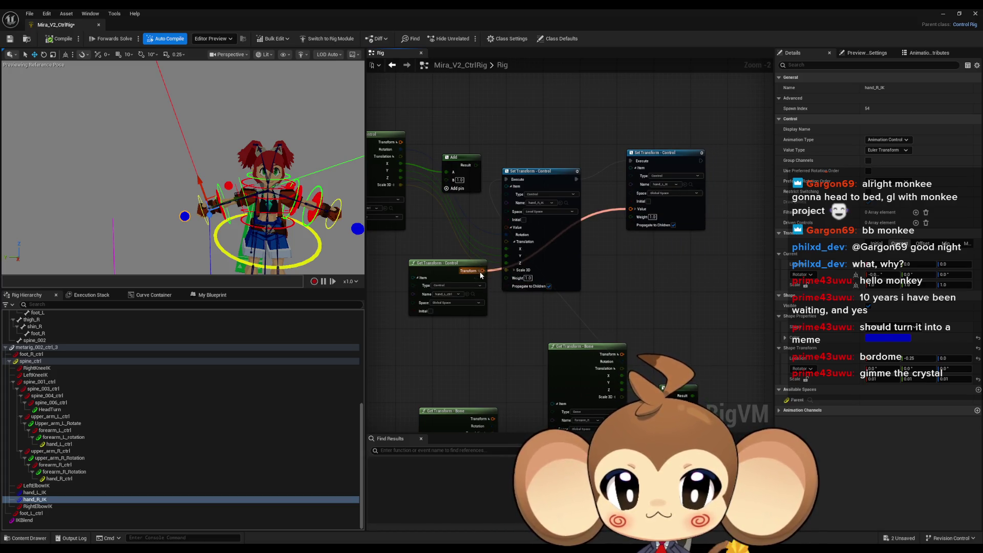
{"action": "left_click", "coordinate": [47, 41]}
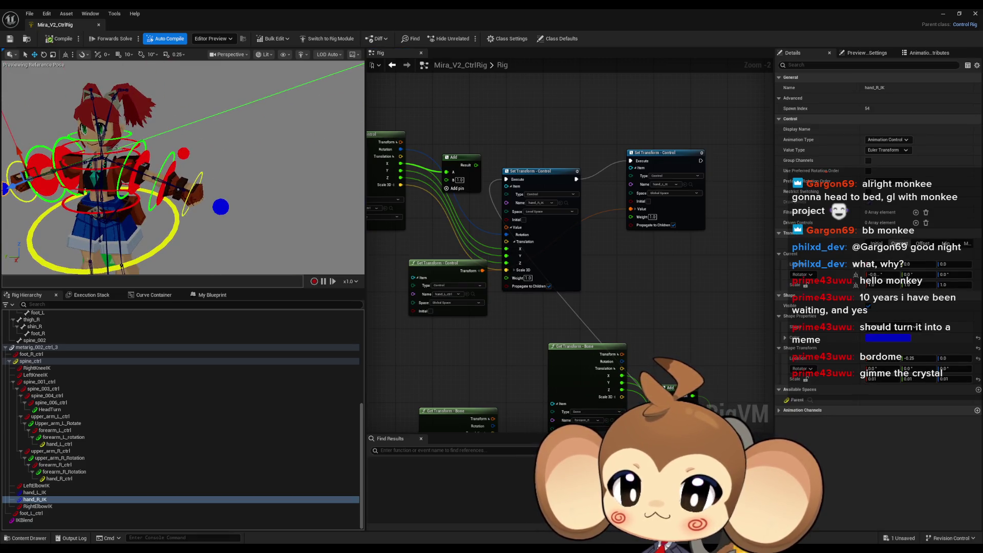
Step: Chain the lower node's execution from the node above
{"action": "scroll", "coordinate": [686, 266], "scroll_direction": "down", "scroll_amount": 8}
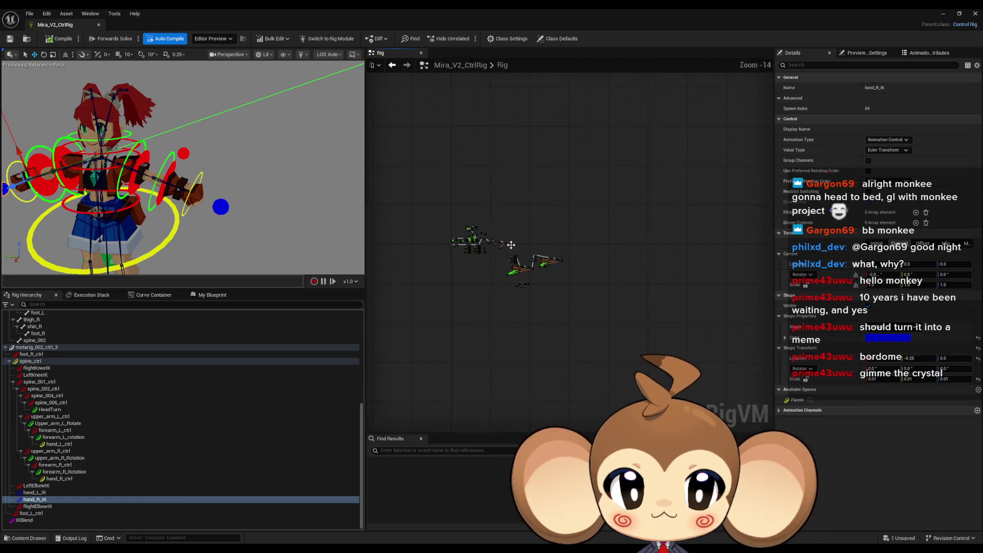
{"action": "scroll", "coordinate": [508, 268], "scroll_direction": "up", "scroll_amount": 3}
{"action": "scroll", "coordinate": [609, 298], "scroll_direction": "up", "scroll_amount": 3}
{"action": "mouse_move", "coordinate": [571, 330]}
{"action": "left_mouse_down"}
{"action": "mouse_move", "coordinate": [488, 172]}
{"action": "mouse_move", "coordinate": [476, 97]}
{"action": "mouse_move", "coordinate": [445, 88]}
{"action": "left_mouse_up"}
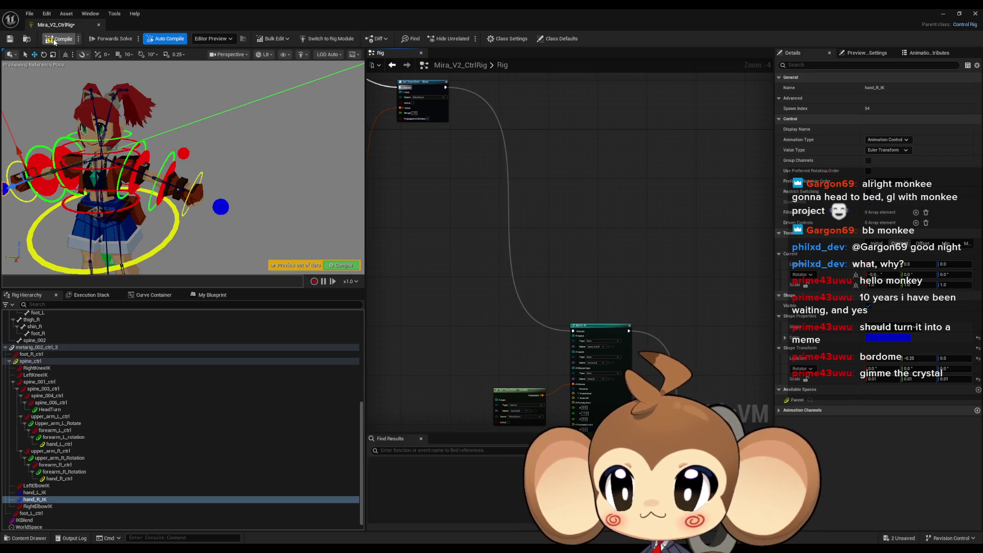
Step: Move the IKBlend control up and down to test the left arm's IK/FK blend
{"action": "left_click", "coordinate": [217, 211]}
{"action": "mouse_move", "coordinate": [251, 201]}
{"action": "left_mouse_down"}
{"action": "mouse_move", "coordinate": [251, 150]}
{"action": "mouse_move", "coordinate": [216, 124]}
{"action": "mouse_move", "coordinate": [248, 169]}
{"action": "mouse_move", "coordinate": [228, 174]}
{"action": "mouse_move", "coordinate": [230, 163]}
{"action": "left_mouse_up"}
{"action": "left_click", "coordinate": [54, 226]}
{"action": "mouse_move", "coordinate": [39, 222]}
{"action": "left_mouse_down"}
{"action": "mouse_move", "coordinate": [35, 115]}
{"action": "mouse_move", "coordinate": [60, 221]}
{"action": "mouse_move", "coordinate": [50, 112]}
{"action": "left_mouse_up"}
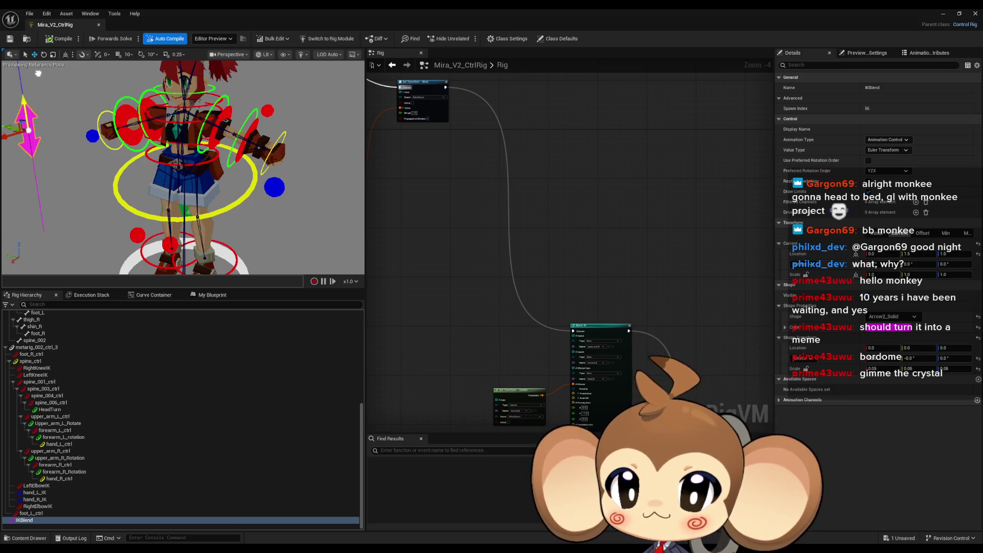
{"action": "mouse_move", "coordinate": [38, 73]}
{"action": "left_mouse_down"}
{"action": "mouse_move", "coordinate": [46, 168]}
{"action": "mouse_move", "coordinate": [77, 232]}
{"action": "mouse_move", "coordinate": [73, 176]}
{"action": "mouse_move", "coordinate": [49, 138]}
{"action": "left_mouse_up"}
{"action": "mouse_move", "coordinate": [153, 153]}
{"action": "left_mouse_down"}
{"action": "mouse_move", "coordinate": [205, 161]}
{"action": "mouse_move", "coordinate": [322, 132]}
{"action": "mouse_move", "coordinate": [256, 169]}
{"action": "left_mouse_up"}
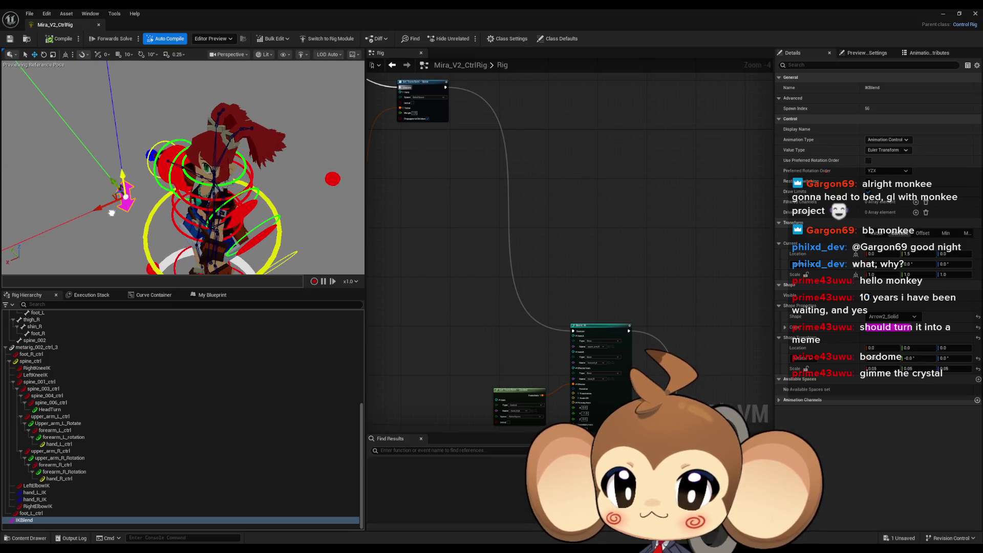
{"action": "mouse_move", "coordinate": [112, 213]}
{"action": "left_mouse_down"}
{"action": "mouse_move", "coordinate": [104, 94]}
{"action": "mouse_move", "coordinate": [117, 181]}
{"action": "mouse_move", "coordinate": [112, 106]}
{"action": "mouse_move", "coordinate": [110, 135]}
{"action": "left_mouse_up"}
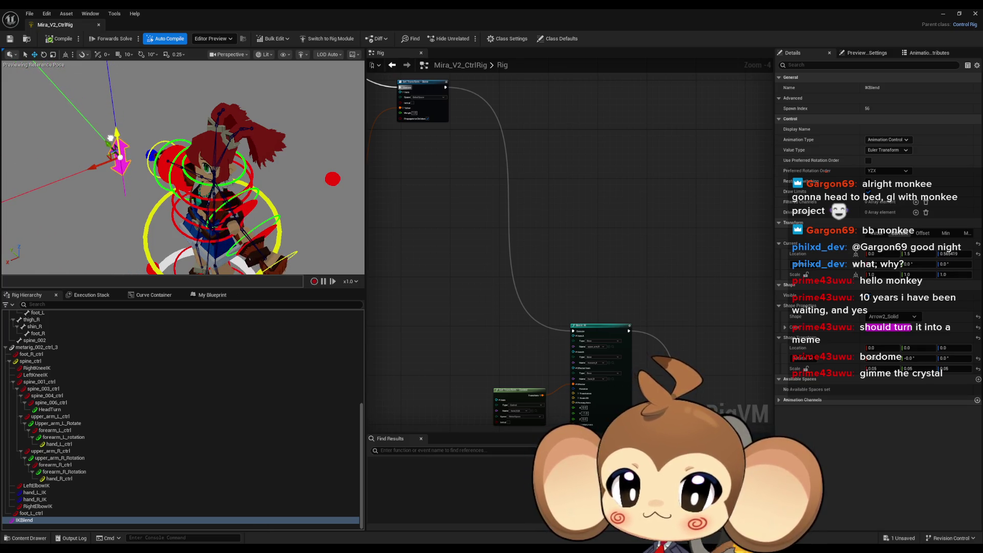
{"action": "left_click", "coordinate": [214, 197]}
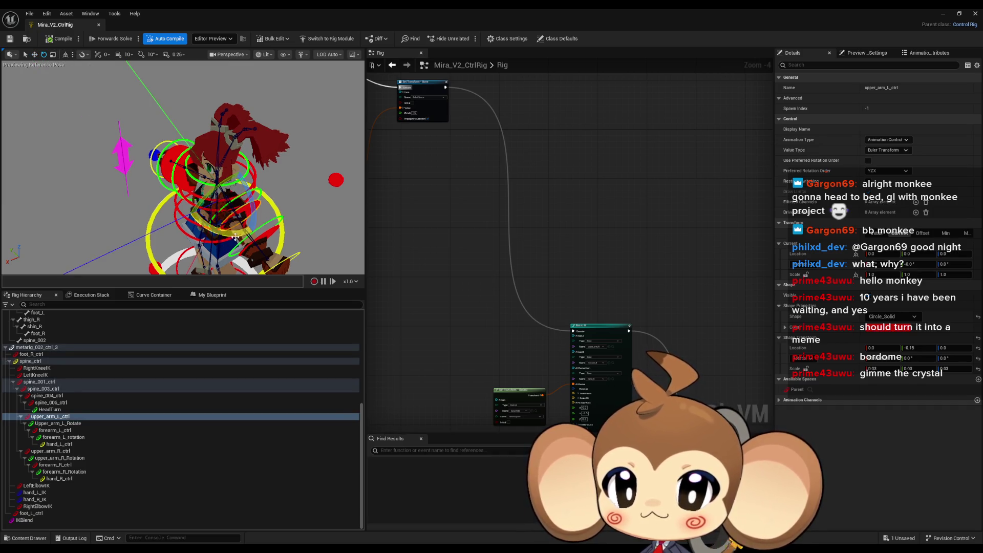
Step: Rotate upper_arm_L_ctrl, move hand_L_IK, and lower then raise the IKBlend control
{"action": "left_click_drag", "start_coordinate": [235, 237], "coordinate": [232, 236]}
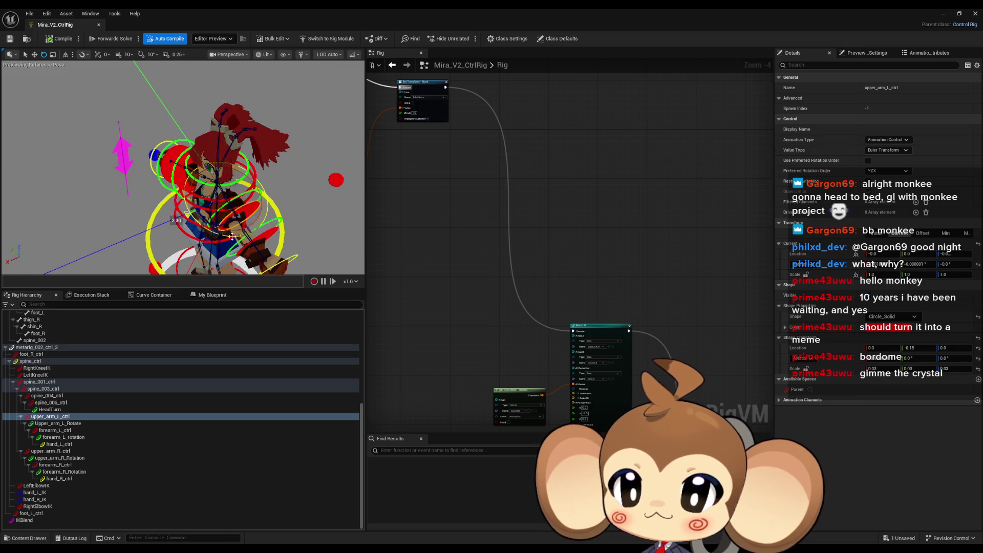
{"action": "left_click", "coordinate": [122, 144]}
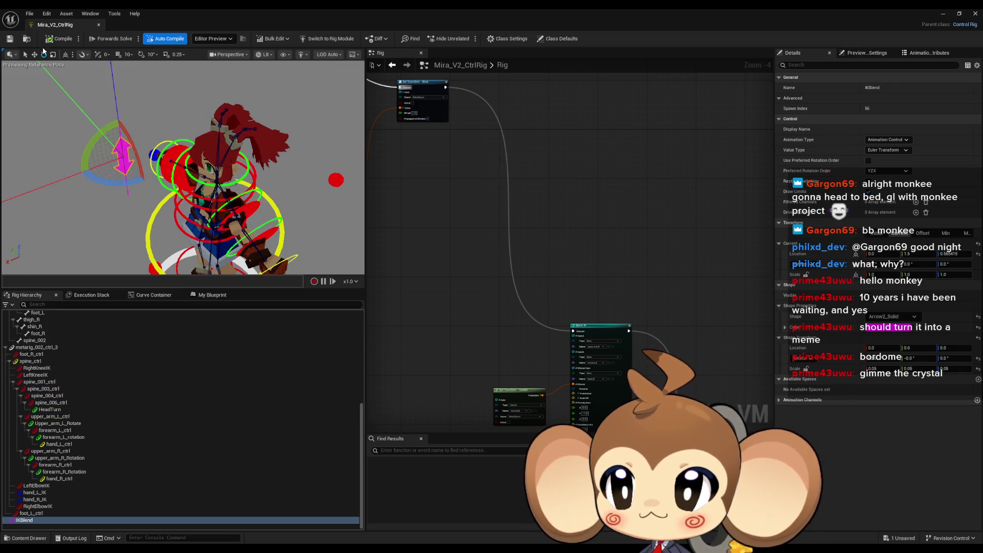
{"action": "left_click_drag", "start_coordinate": [120, 133], "coordinate": [127, 195]}
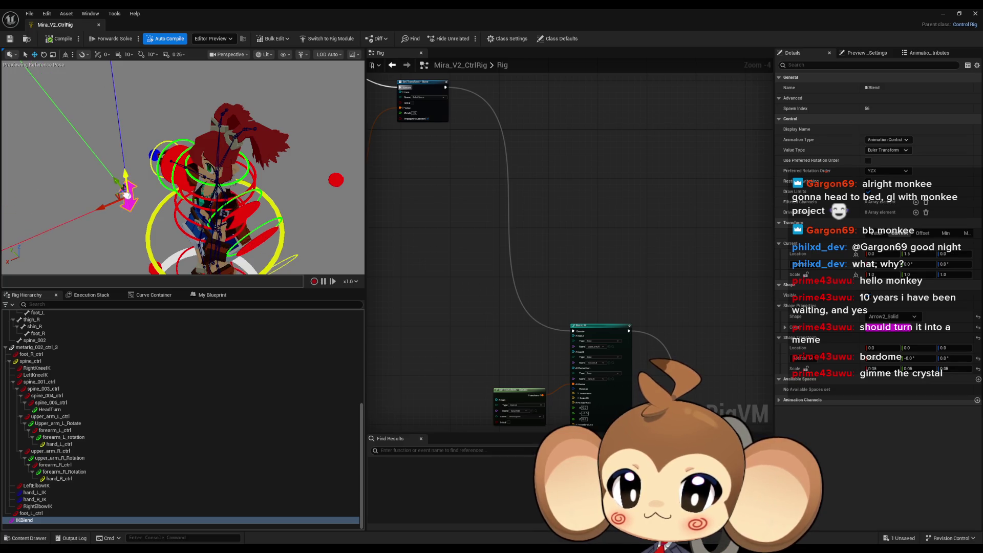
{"action": "mouse_move", "coordinate": [222, 166]}
{"action": "left_mouse_down"}
{"action": "mouse_move", "coordinate": [271, 189]}
{"action": "mouse_move", "coordinate": [216, 172]}
{"action": "mouse_move", "coordinate": [195, 149]}
{"action": "left_mouse_up"}
{"action": "left_click", "coordinate": [284, 224]}
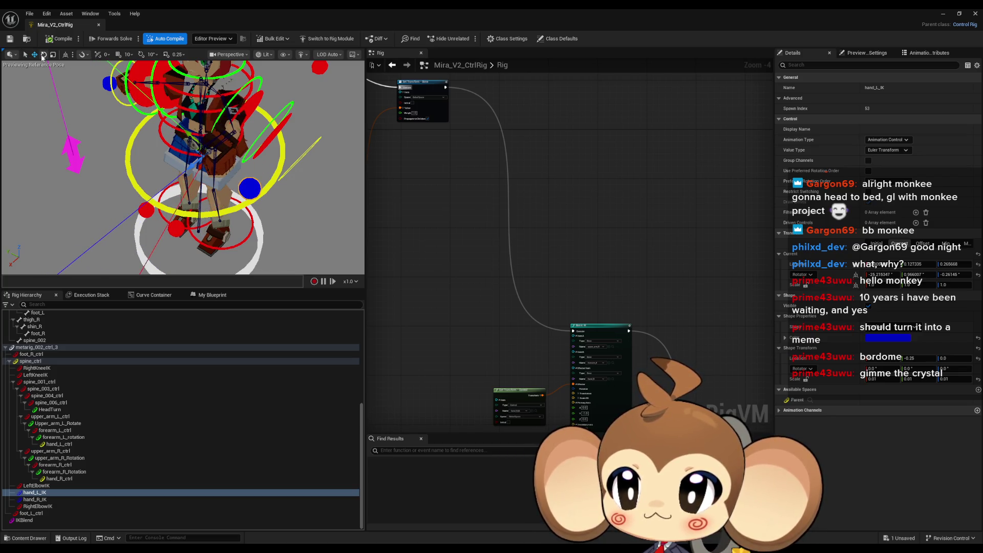
{"action": "mouse_move", "coordinate": [227, 196]}
{"action": "left_mouse_down"}
{"action": "mouse_move", "coordinate": [127, 122]}
{"action": "mouse_move", "coordinate": [149, 210]}
{"action": "left_mouse_up"}
{"action": "left_click", "coordinate": [112, 213]}
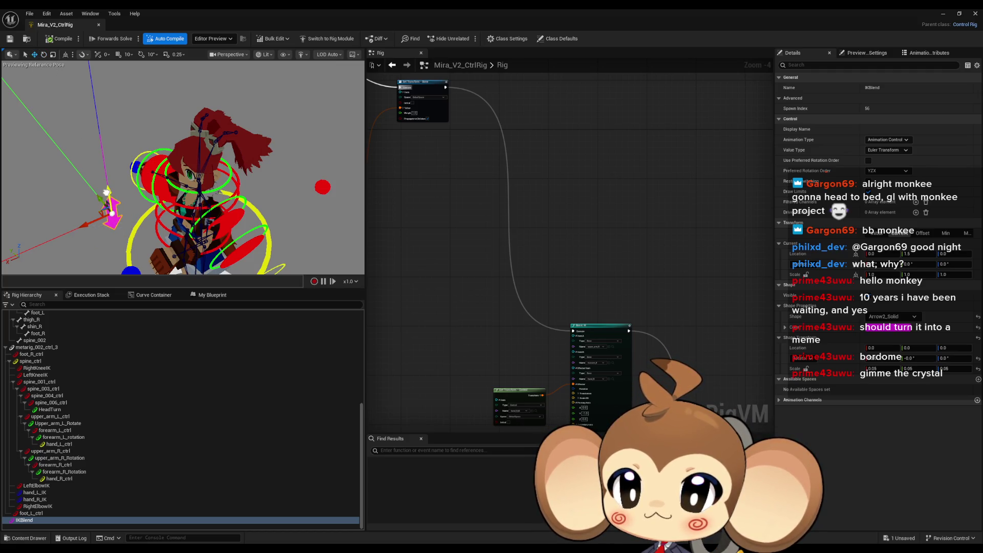
{"action": "left_click_drag", "start_coordinate": [107, 192], "coordinate": [92, 104]}
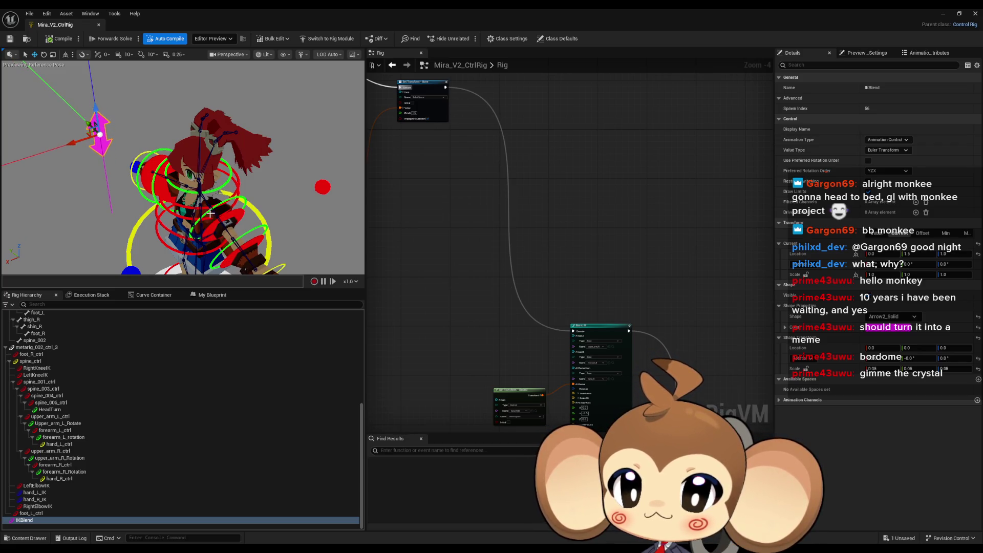
Step: Check the left arm FK controls and set IKBlend's height to Z 0.812706
{"action": "left_click", "coordinate": [51, 416]}
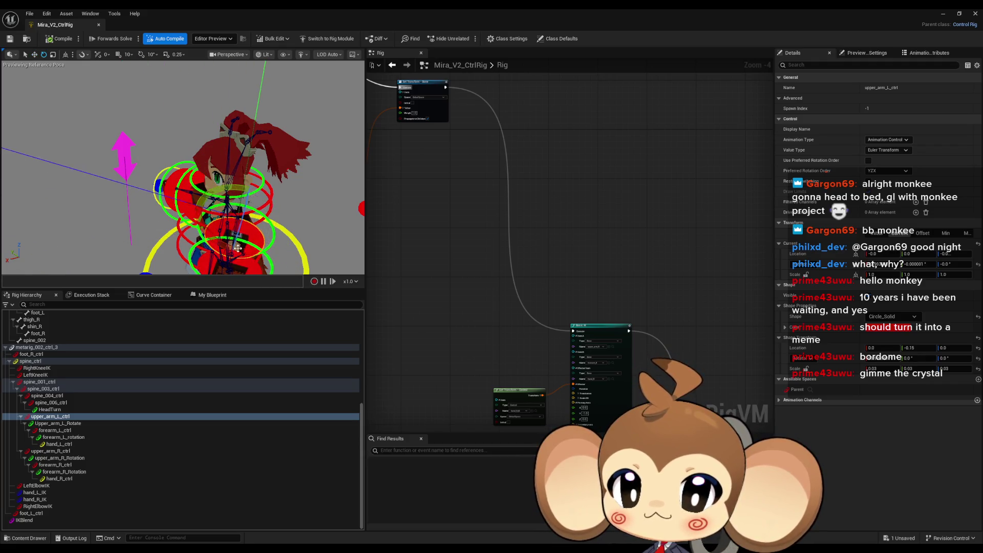
{"action": "mouse_move", "coordinate": [239, 246]}
{"action": "left_mouse_down"}
{"action": "mouse_move", "coordinate": [164, 209]}
{"action": "mouse_move", "coordinate": [135, 169]}
{"action": "left_mouse_up"}
{"action": "left_click", "coordinate": [199, 233]}
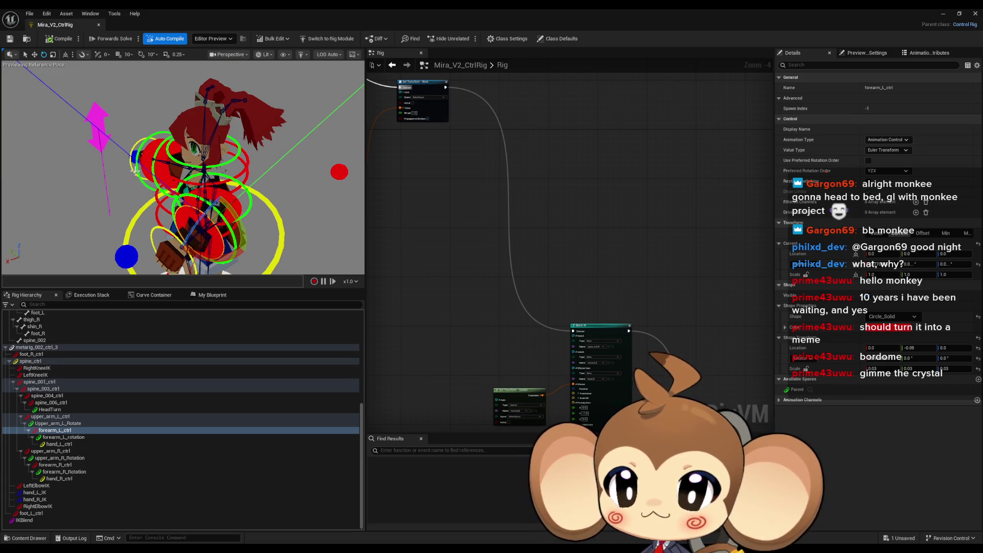
{"action": "left_click", "coordinate": [95, 112]}
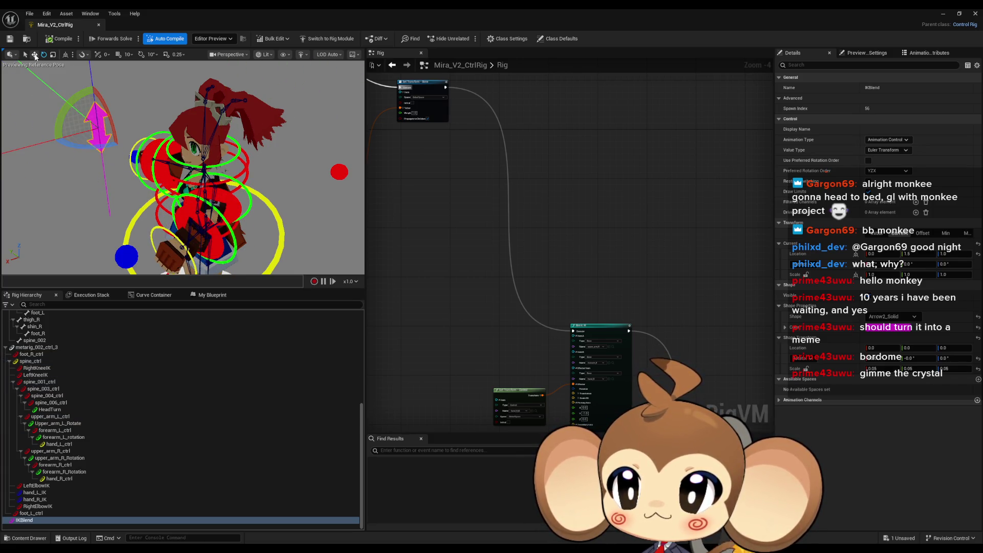
{"action": "mouse_move", "coordinate": [93, 109]}
{"action": "left_mouse_down"}
{"action": "mouse_move", "coordinate": [96, 223]}
{"action": "mouse_move", "coordinate": [80, 87]}
{"action": "mouse_move", "coordinate": [85, 192]}
{"action": "mouse_move", "coordinate": [78, 101]}
{"action": "left_mouse_up"}
{"action": "mouse_move", "coordinate": [186, 145]}
{"action": "left_mouse_down"}
{"action": "mouse_move", "coordinate": [153, 147]}
{"action": "mouse_move", "coordinate": [186, 146]}
{"action": "left_mouse_up"}
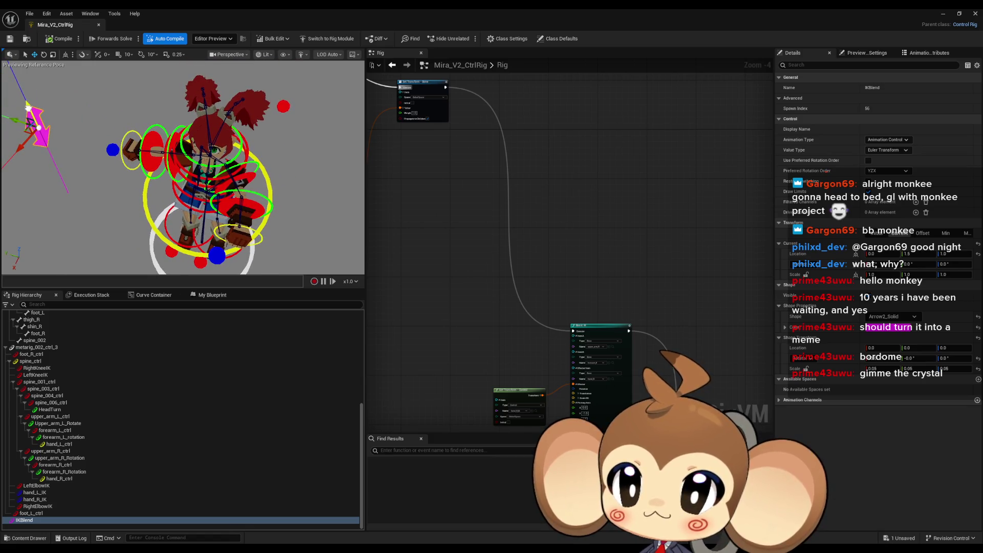
{"action": "mouse_move", "coordinate": [32, 133]}
{"action": "left_mouse_down"}
{"action": "mouse_move", "coordinate": [38, 152]}
{"action": "mouse_move", "coordinate": [22, 92]}
{"action": "mouse_move", "coordinate": [20, 177]}
{"action": "mouse_move", "coordinate": [12, 77]}
{"action": "mouse_move", "coordinate": [55, 192]}
{"action": "mouse_move", "coordinate": [41, 174]}
{"action": "mouse_move", "coordinate": [43, 110]}
{"action": "left_mouse_up"}
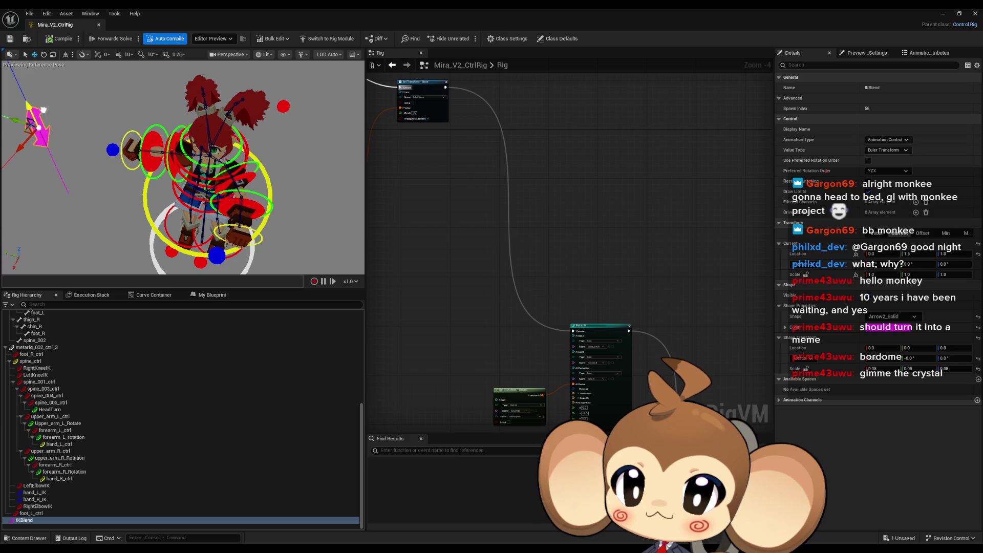
{"action": "left_click_drag", "start_coordinate": [584, 265], "coordinate": [505, 300]}
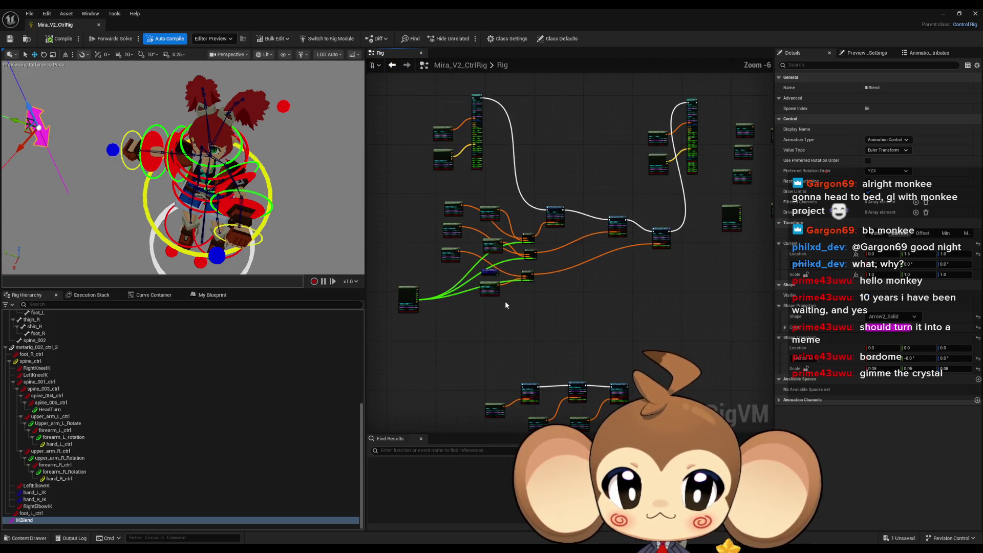
{"action": "scroll", "coordinate": [493, 282], "scroll_direction": "up", "scroll_amount": 1}
{"action": "left_click", "coordinate": [455, 220]}
{"action": "key", "text": "Delete"}
{"action": "left_click", "coordinate": [231, 294]}
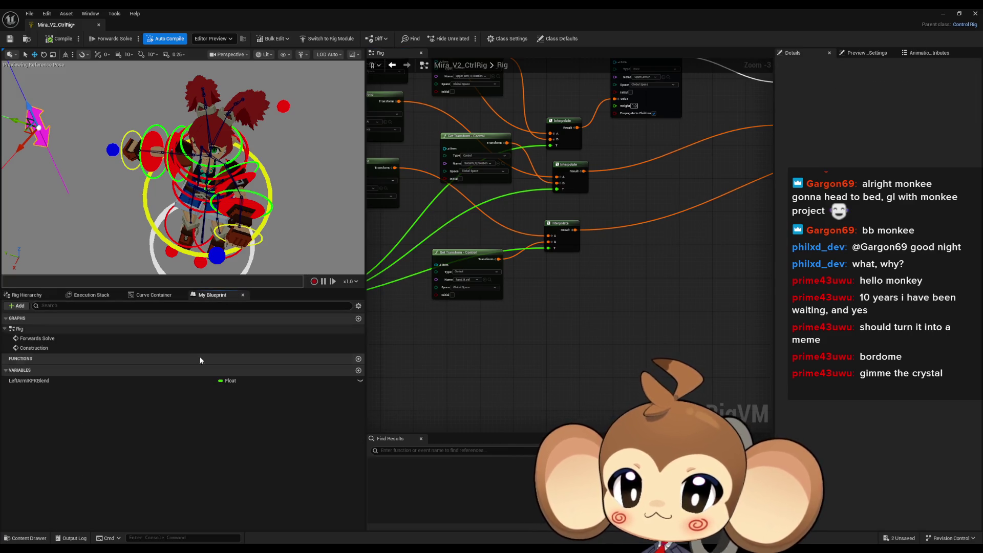
{"action": "left_click", "coordinate": [121, 380]}
{"action": "key", "text": "Delete"}
{"action": "scroll", "coordinate": [542, 297], "scroll_direction": "up", "scroll_amount": 3}
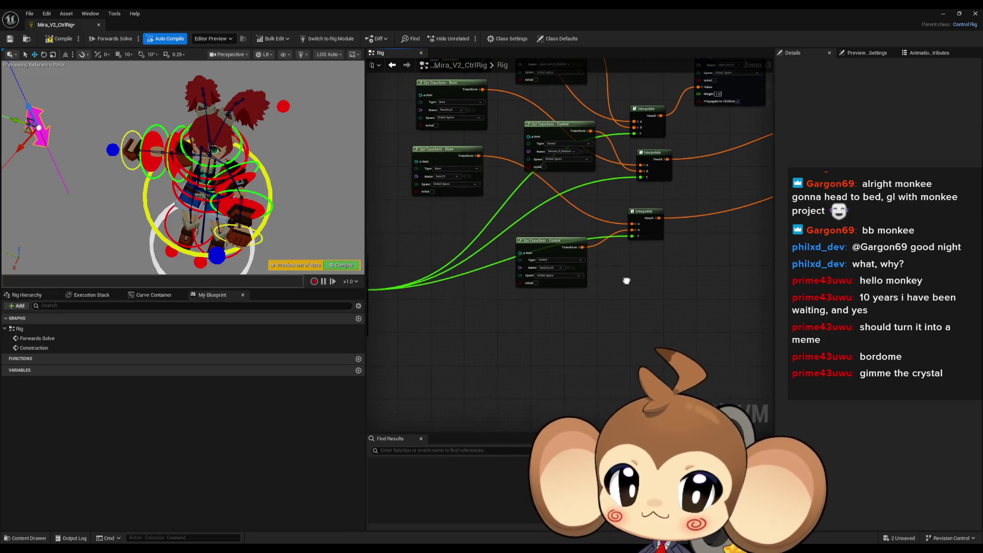
{"action": "left_click", "coordinate": [652, 206]}
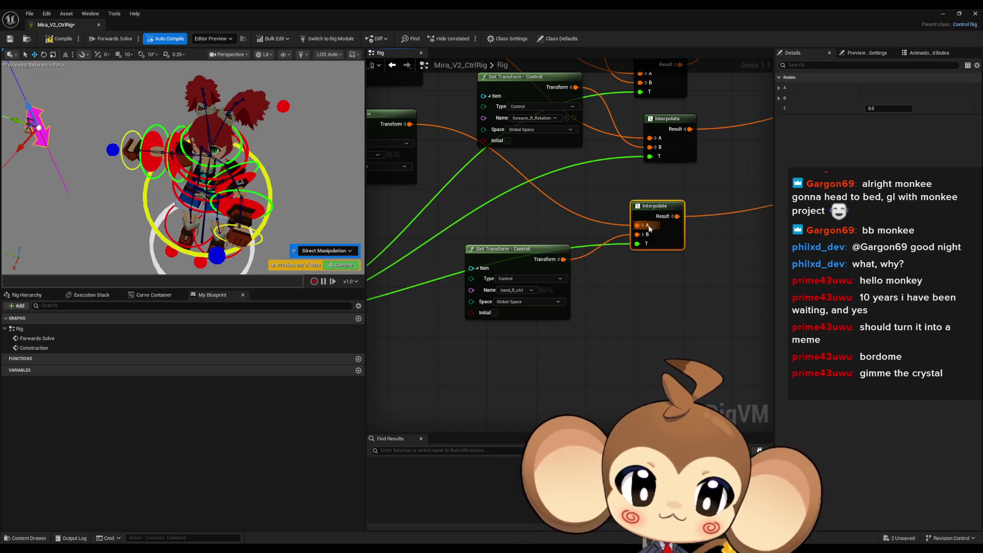
{"action": "left_click_drag", "start_coordinate": [657, 275], "coordinate": [515, 248]}
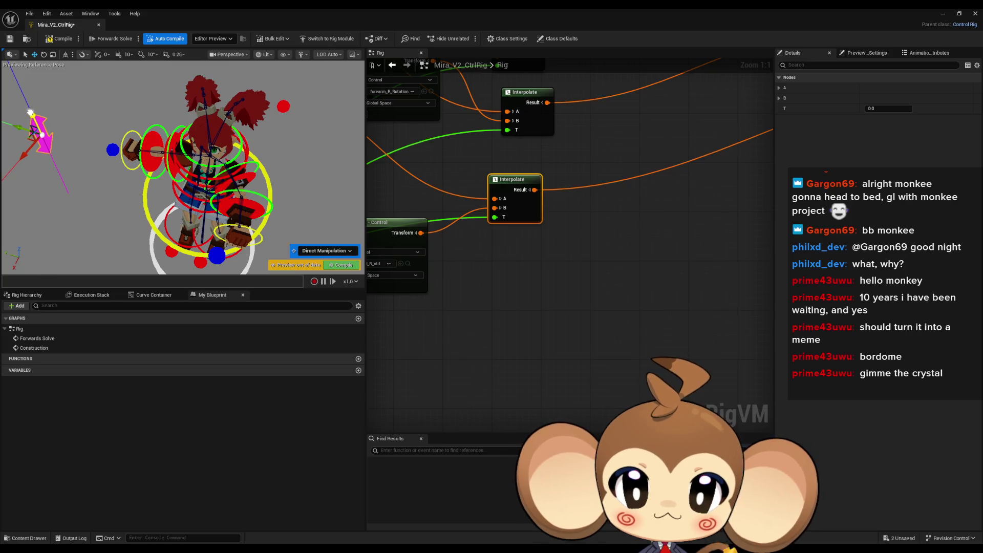
{"action": "mouse_move", "coordinate": [30, 125]}
{"action": "left_mouse_down"}
{"action": "mouse_move", "coordinate": [30, 180]}
{"action": "mouse_move", "coordinate": [28, 101]}
{"action": "left_mouse_up"}
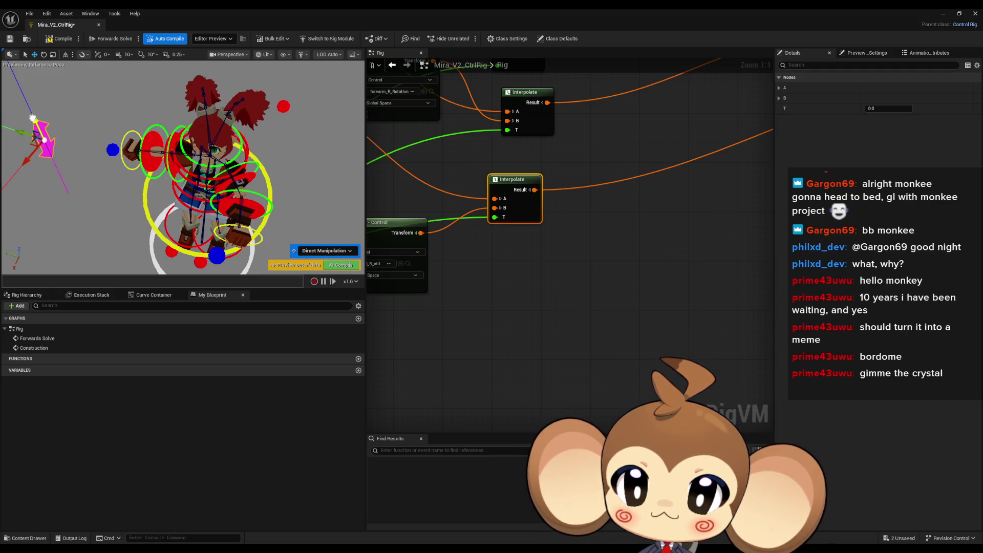
{"action": "mouse_move", "coordinate": [35, 127]}
{"action": "left_mouse_down"}
{"action": "mouse_move", "coordinate": [43, 174]}
{"action": "mouse_move", "coordinate": [37, 92]}
{"action": "mouse_move", "coordinate": [42, 148]}
{"action": "mouse_move", "coordinate": [58, 179]}
{"action": "mouse_move", "coordinate": [34, 87]}
{"action": "left_mouse_up"}
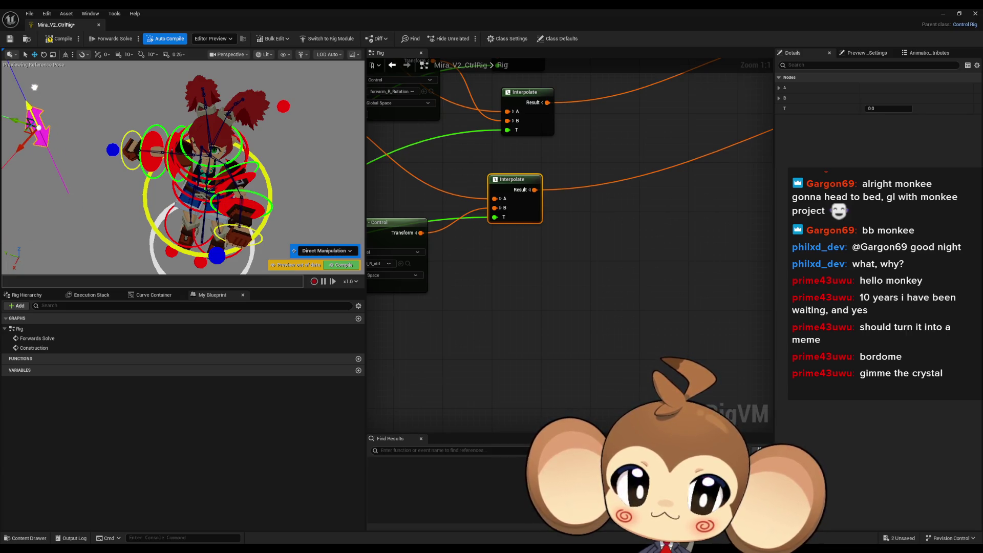
{"action": "scroll", "coordinate": [495, 220], "scroll_direction": "down", "scroll_amount": 2}
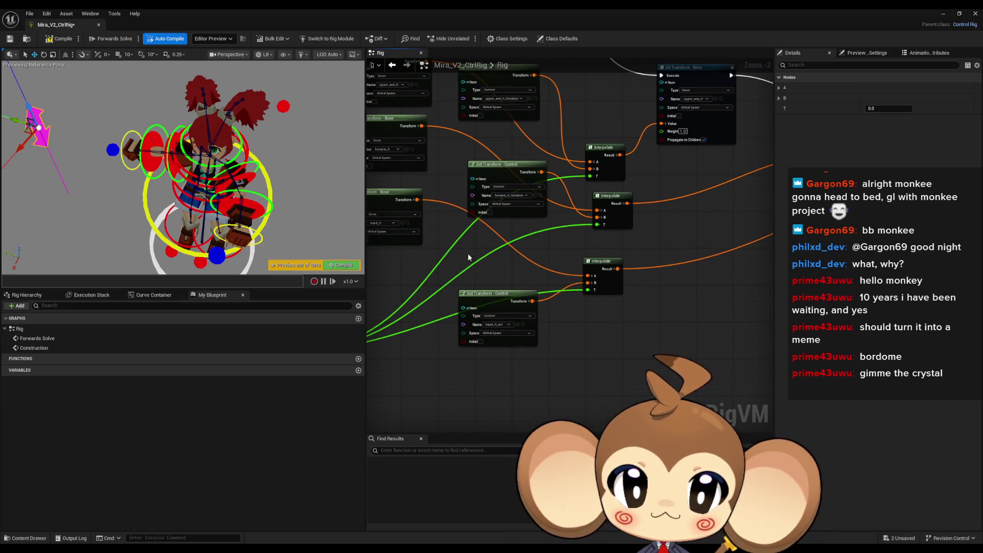
{"action": "left_click_drag", "start_coordinate": [416, 203], "coordinate": [569, 353]}
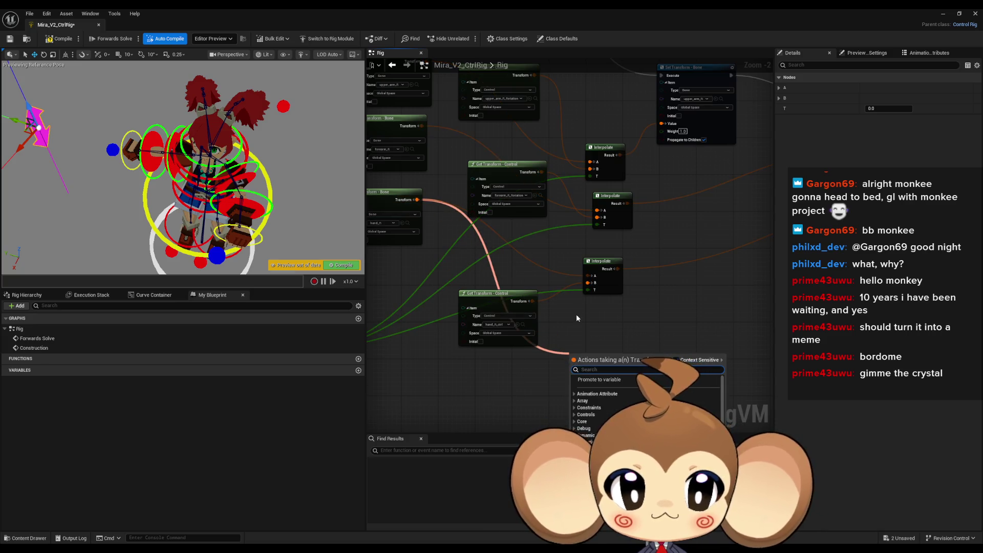
Step: Add an Accumulate Lerp (Transform) node via 'lerp' search and place it below the Interpolates
{"action": "type", "text": "lerp"}
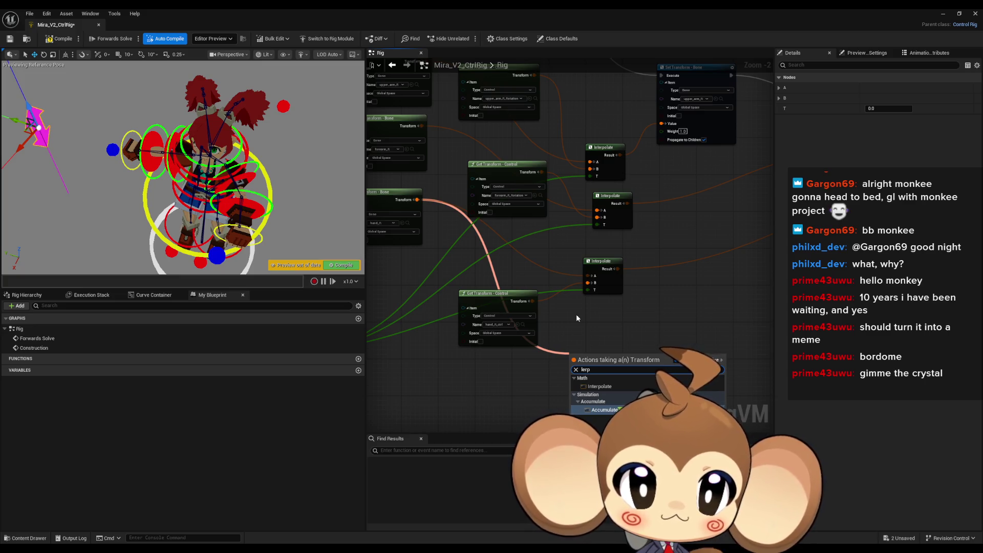
{"action": "key", "text": "Return"}
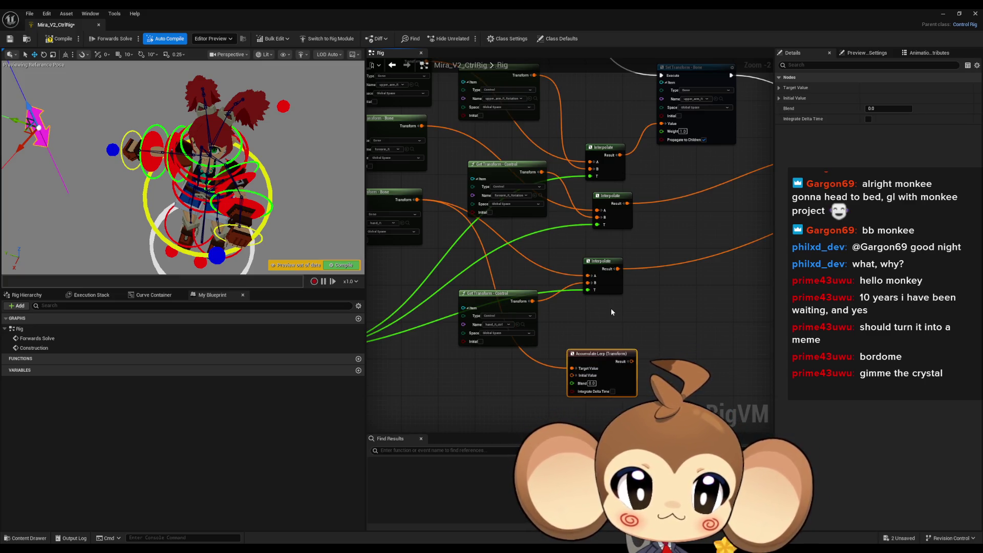
{"action": "scroll", "coordinate": [588, 328], "scroll_direction": "down", "scroll_amount": 3}
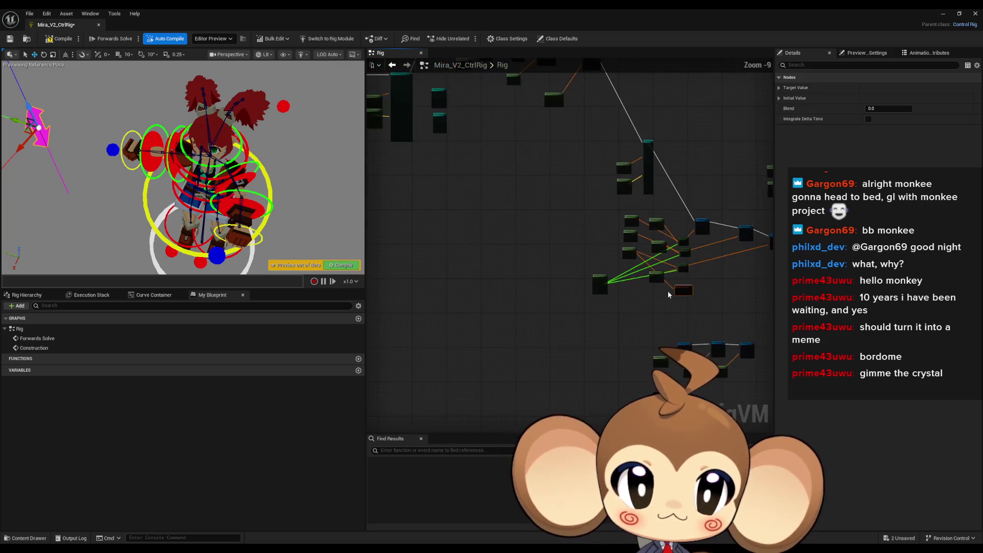
{"action": "scroll", "coordinate": [588, 329], "scroll_direction": "up", "scroll_amount": 3}
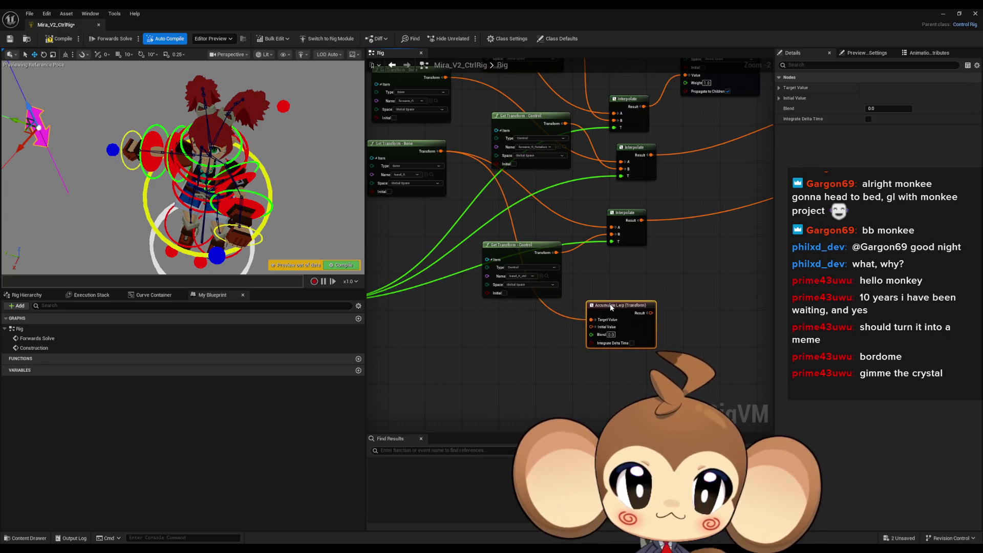
{"action": "scroll", "coordinate": [610, 298], "scroll_direction": "down", "scroll_amount": 3}
{"action": "scroll", "coordinate": [611, 303], "scroll_direction": "up", "scroll_amount": 2}
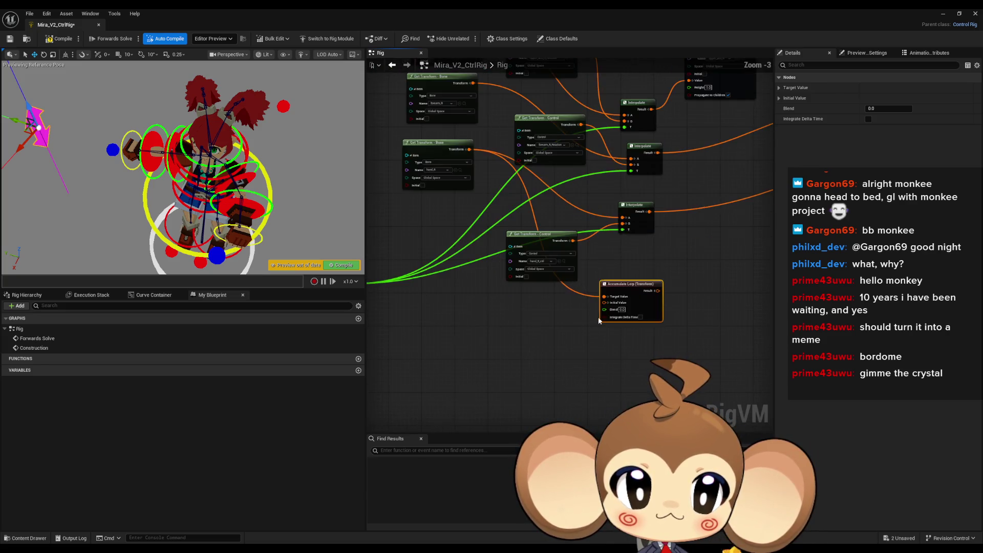
{"action": "scroll", "coordinate": [563, 309], "scroll_direction": "up", "scroll_amount": 3}
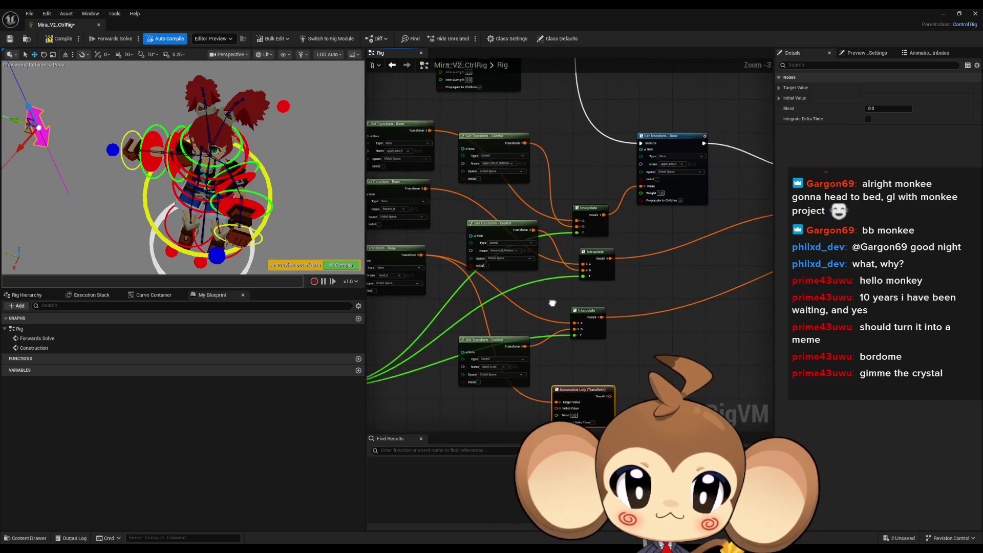
{"action": "scroll", "coordinate": [523, 285], "scroll_direction": "down", "scroll_amount": 5}
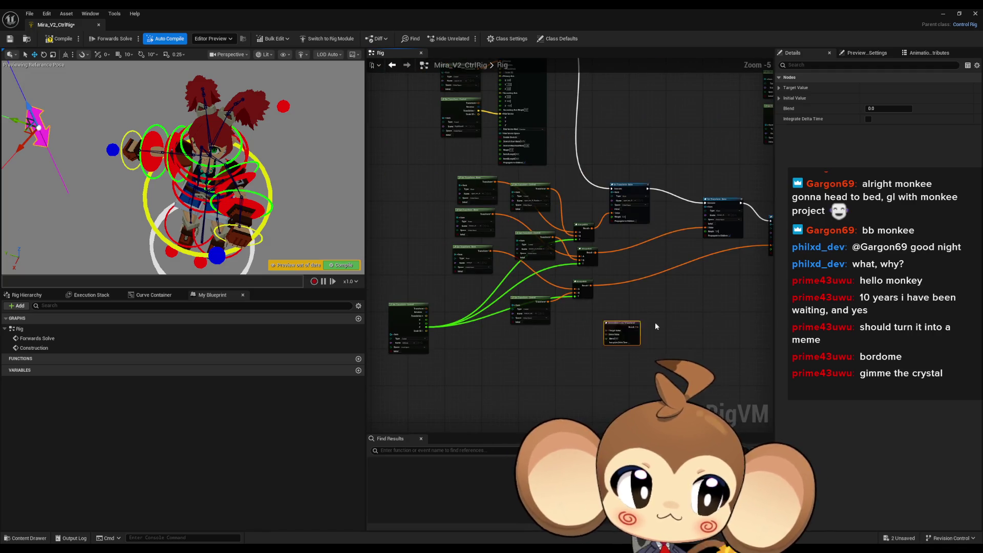
{"action": "scroll", "coordinate": [571, 312], "scroll_direction": "down", "scroll_amount": 4}
{"action": "scroll", "coordinate": [570, 309], "scroll_direction": "up", "scroll_amount": 2}
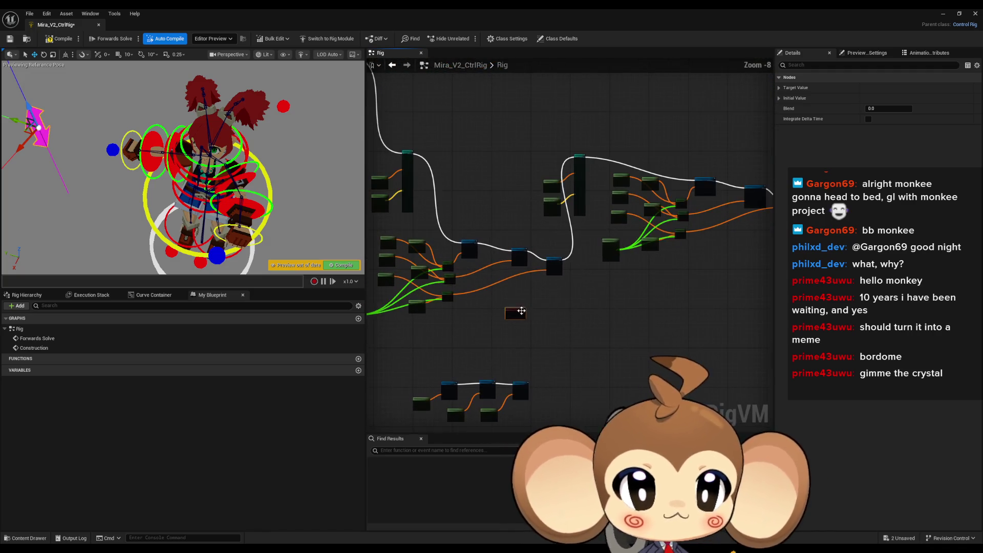
{"action": "scroll", "coordinate": [495, 325], "scroll_direction": "up", "scroll_amount": 3}
{"action": "mouse_move", "coordinate": [495, 325]}
{"action": "left_mouse_down"}
{"action": "mouse_move", "coordinate": [545, 310]}
{"action": "mouse_move", "coordinate": [595, 339]}
{"action": "left_mouse_up"}
{"action": "scroll", "coordinate": [545, 310], "scroll_direction": "up", "scroll_amount": 3}
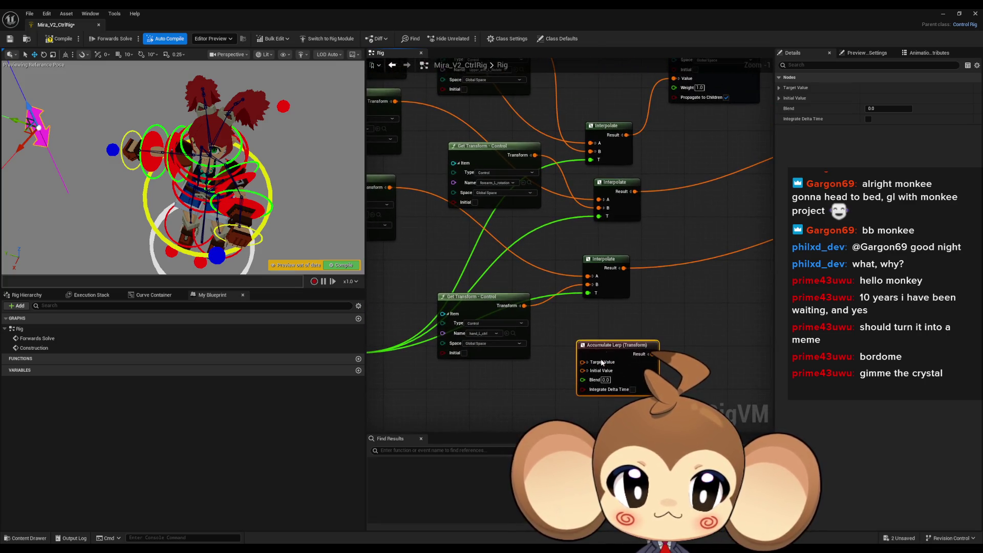
Step: Copy and paste the Accumulate Lerp node and position the copies
{"action": "key", "text": "ctrl+c"}
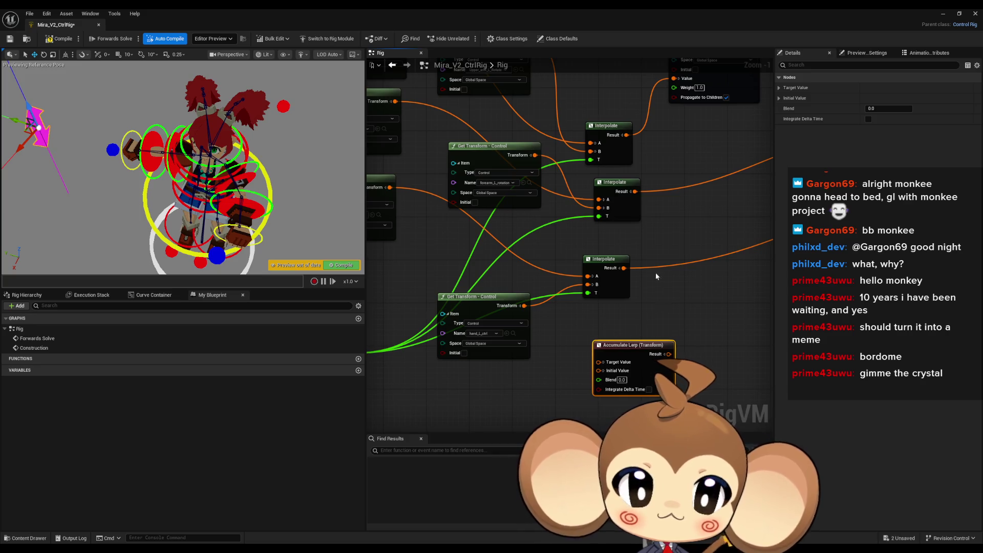
{"action": "key", "text": "ctrl+v"}
{"action": "key", "text": "ctrl+v"}
{"action": "left_click_drag", "start_coordinate": [669, 155], "coordinate": [553, 247]}
Step: Wire the Accumulate Lerp Results into the Set Transform - Bone Value pins
{"action": "left_click_drag", "start_coordinate": [626, 253], "coordinate": [559, 170]}
{"action": "left_click_drag", "start_coordinate": [639, 343], "coordinate": [493, 288]}
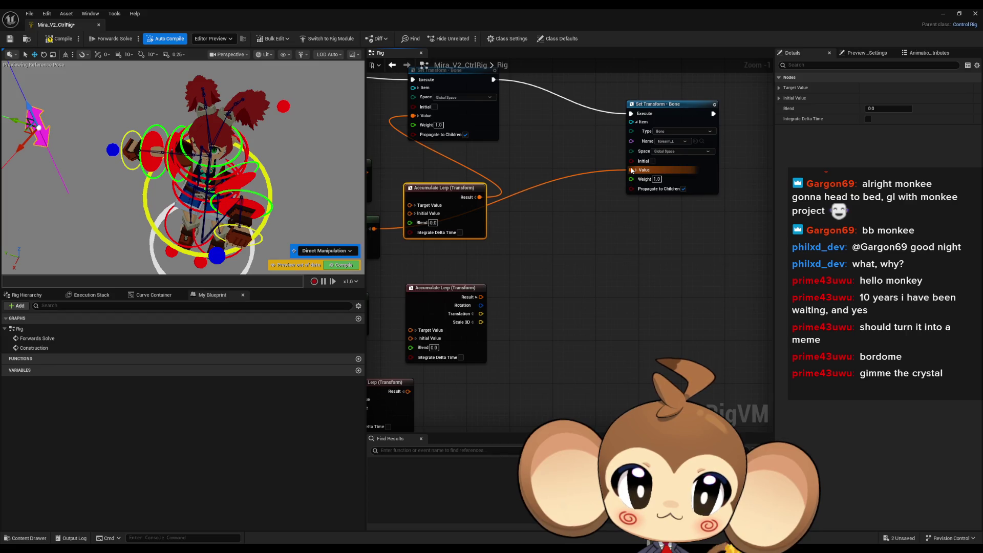
{"action": "scroll", "coordinate": [599, 219], "scroll_direction": "down", "scroll_amount": 1}
{"action": "left_click_drag", "start_coordinate": [627, 179], "coordinate": [496, 286]}
{"action": "mouse_move", "coordinate": [455, 364]}
{"action": "left_mouse_down"}
{"action": "mouse_move", "coordinate": [465, 345]}
{"action": "mouse_move", "coordinate": [711, 234]}
{"action": "mouse_move", "coordinate": [726, 187]}
{"action": "left_mouse_up"}
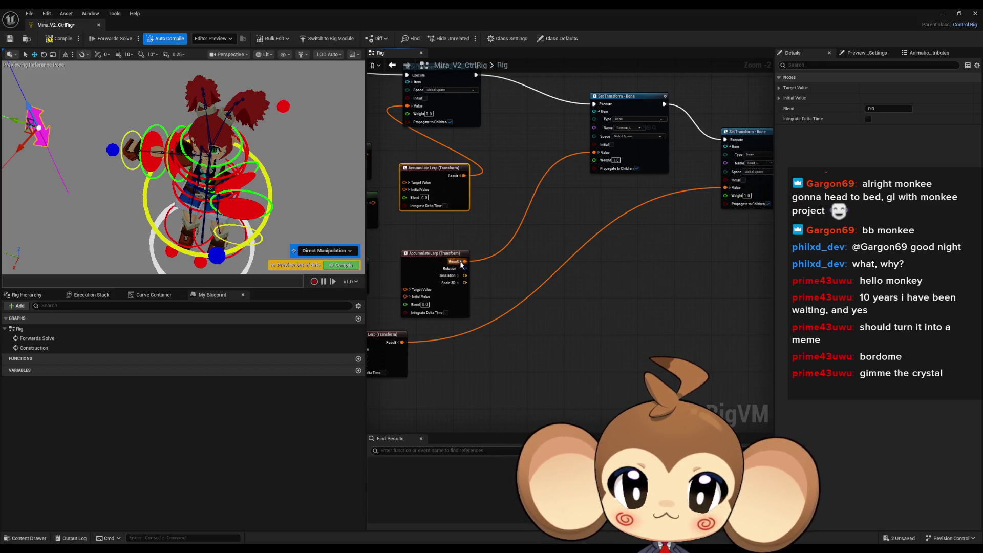
{"action": "mouse_move", "coordinate": [461, 264]}
{"action": "left_mouse_down"}
{"action": "mouse_move", "coordinate": [617, 253]}
{"action": "mouse_move", "coordinate": [660, 332]}
{"action": "left_mouse_up"}
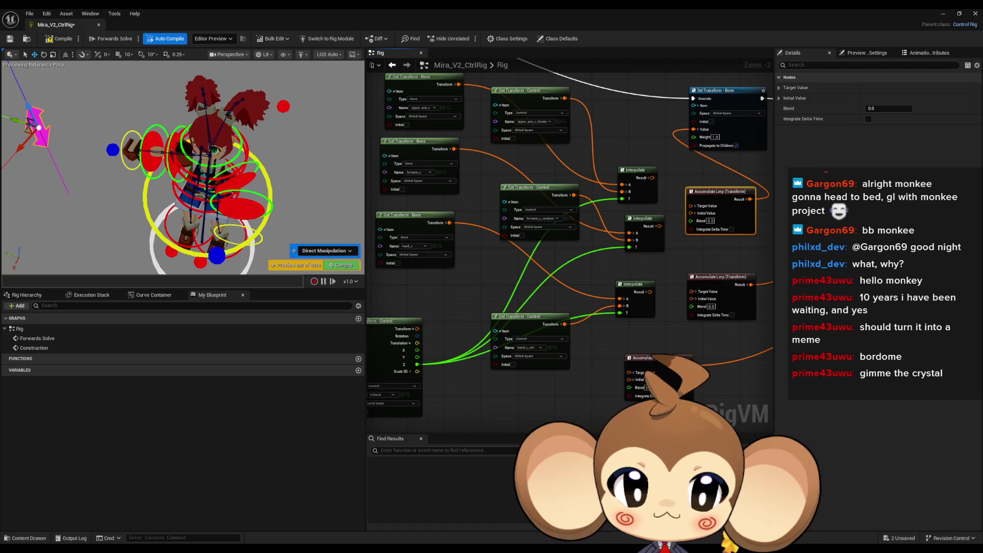
{"action": "scroll", "coordinate": [632, 435], "scroll_direction": "up", "scroll_amount": 1}
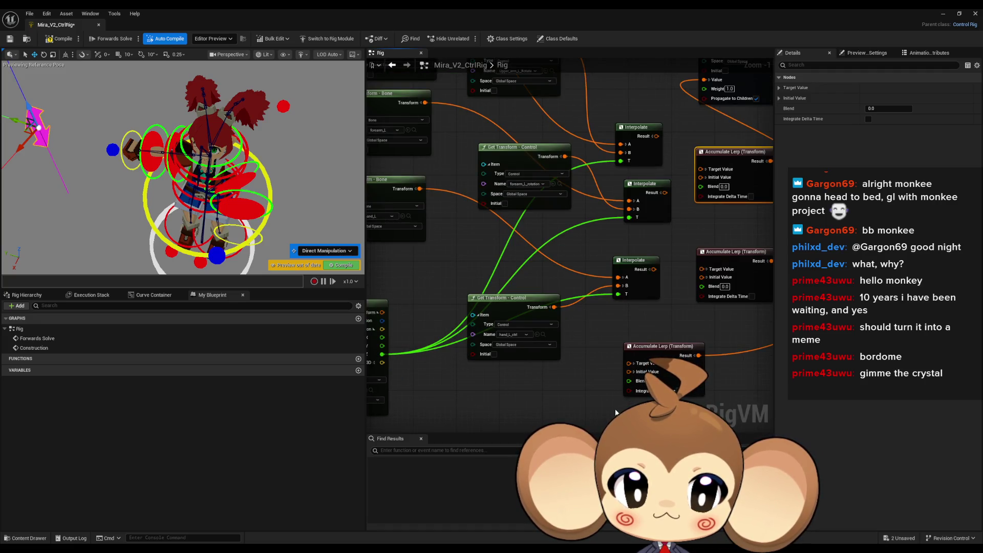
{"action": "mouse_move", "coordinate": [615, 412]}
{"action": "left_mouse_down"}
{"action": "mouse_move", "coordinate": [676, 408]}
{"action": "mouse_move", "coordinate": [620, 408]}
{"action": "left_mouse_up"}
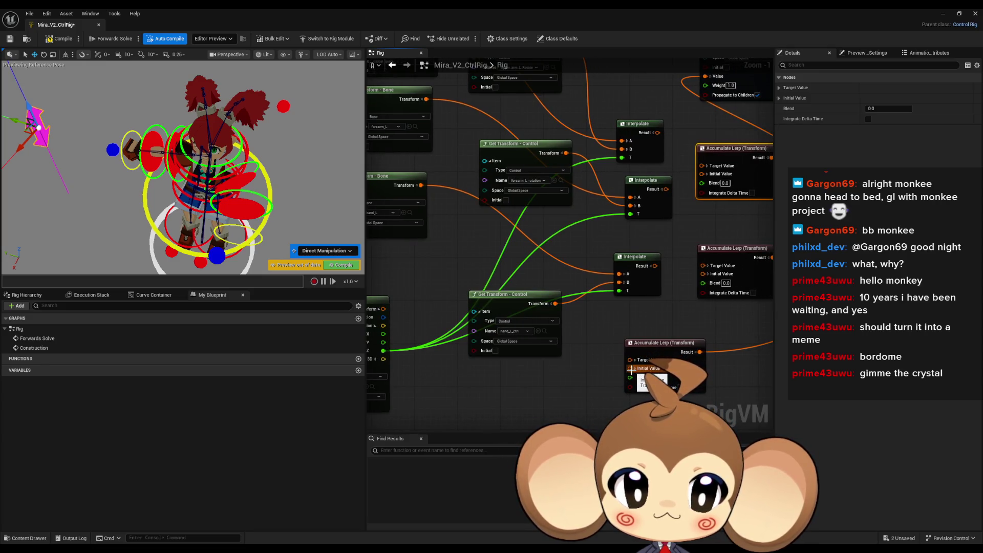
Step: Connect the control Get Transform outputs into the Accumulate Lerps' Initial Value inputs
{"action": "left_click_drag", "start_coordinate": [631, 368], "coordinate": [555, 303]}
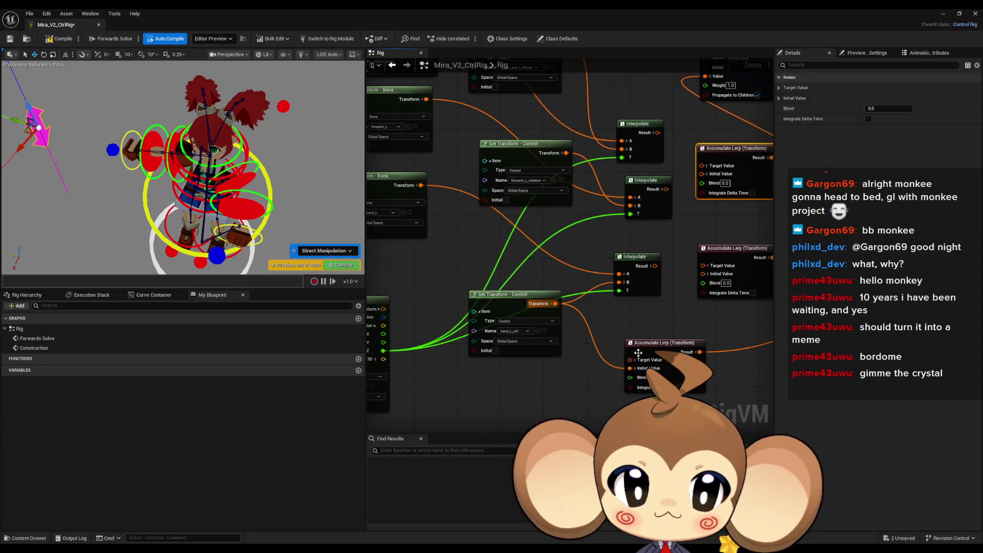
{"action": "left_click_drag", "start_coordinate": [701, 174], "coordinate": [682, 225]}
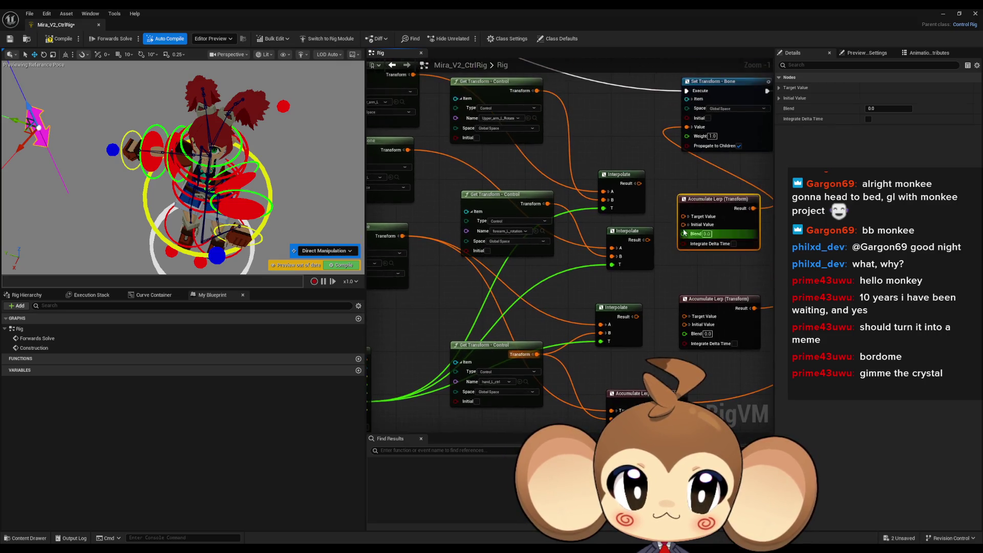
{"action": "left_click", "coordinate": [688, 225]}
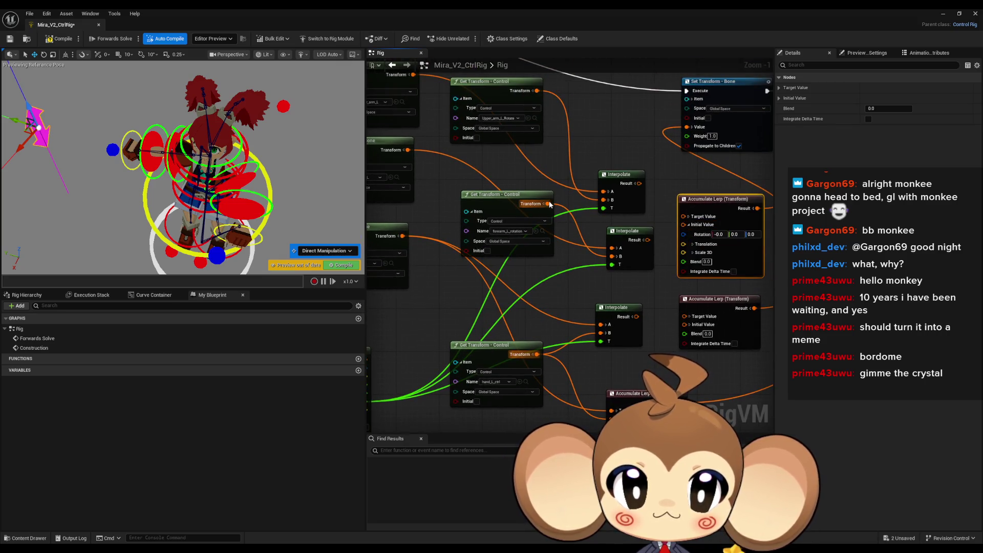
{"action": "mouse_move", "coordinate": [550, 203]}
{"action": "left_mouse_down"}
{"action": "mouse_move", "coordinate": [560, 213]}
{"action": "mouse_move", "coordinate": [416, 152]}
{"action": "left_mouse_up"}
{"action": "mouse_move", "coordinate": [628, 203]}
{"action": "left_mouse_down"}
{"action": "mouse_move", "coordinate": [662, 269]}
{"action": "mouse_move", "coordinate": [512, 173]}
{"action": "mouse_move", "coordinate": [562, 224]}
{"action": "left_mouse_up"}
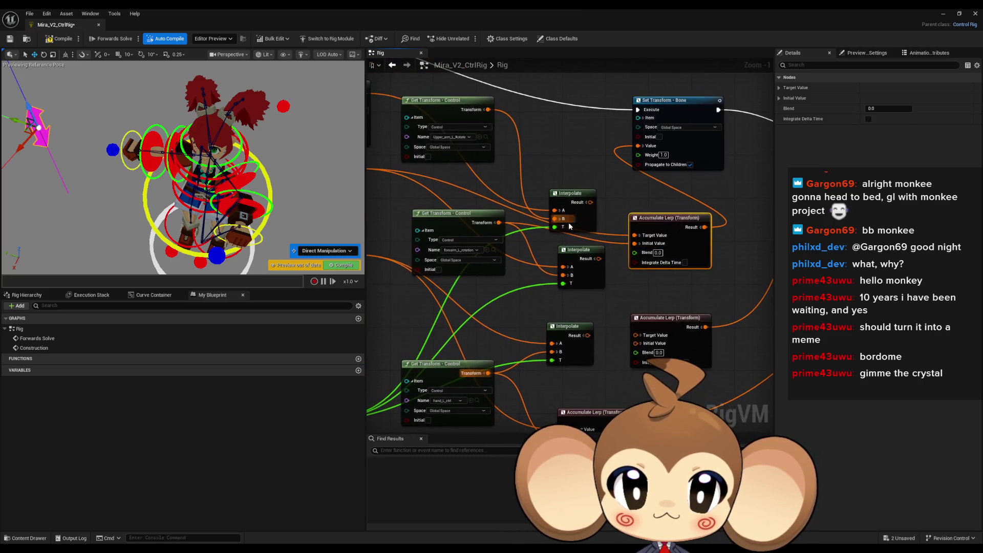
{"action": "left_click_drag", "start_coordinate": [634, 244], "coordinate": [705, 292]}
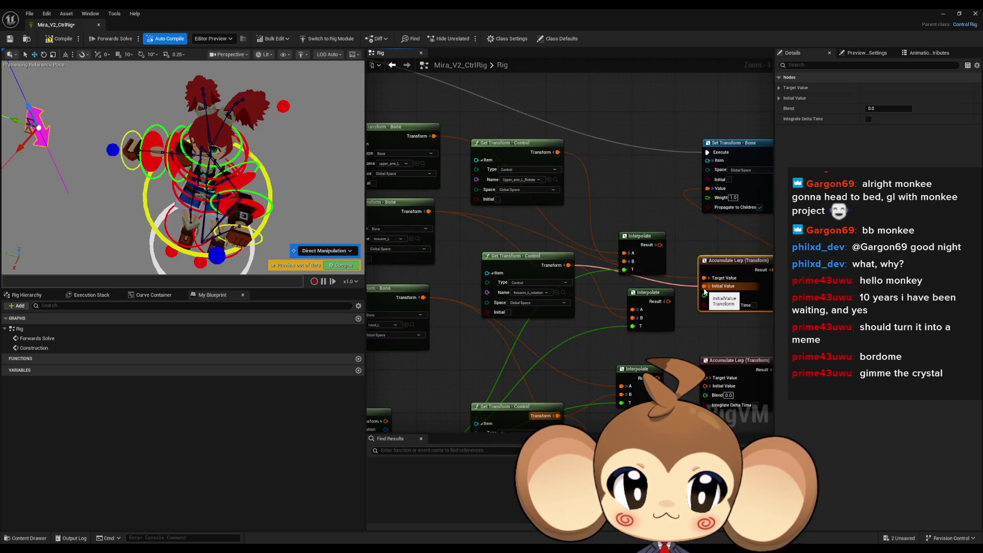
{"action": "mouse_move", "coordinate": [705, 292]}
{"action": "left_mouse_down"}
{"action": "mouse_move", "coordinate": [444, 214]}
{"action": "mouse_move", "coordinate": [514, 233]}
{"action": "mouse_move", "coordinate": [555, 156]}
{"action": "mouse_move", "coordinate": [710, 281]}
{"action": "left_mouse_up"}
{"action": "mouse_move", "coordinate": [609, 332]}
{"action": "left_mouse_down"}
{"action": "mouse_move", "coordinate": [575, 267]}
{"action": "mouse_move", "coordinate": [613, 278]}
{"action": "mouse_move", "coordinate": [591, 272]}
{"action": "left_mouse_up"}
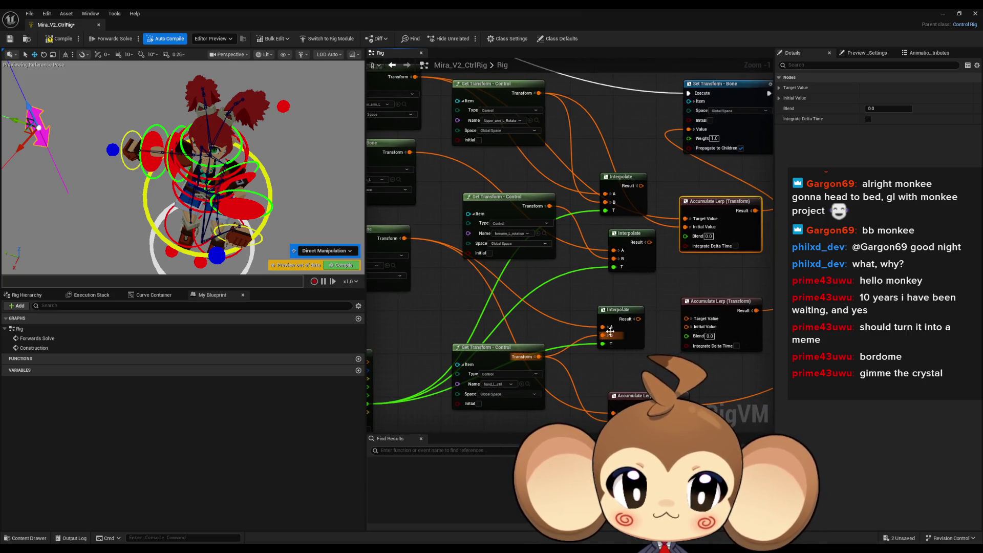
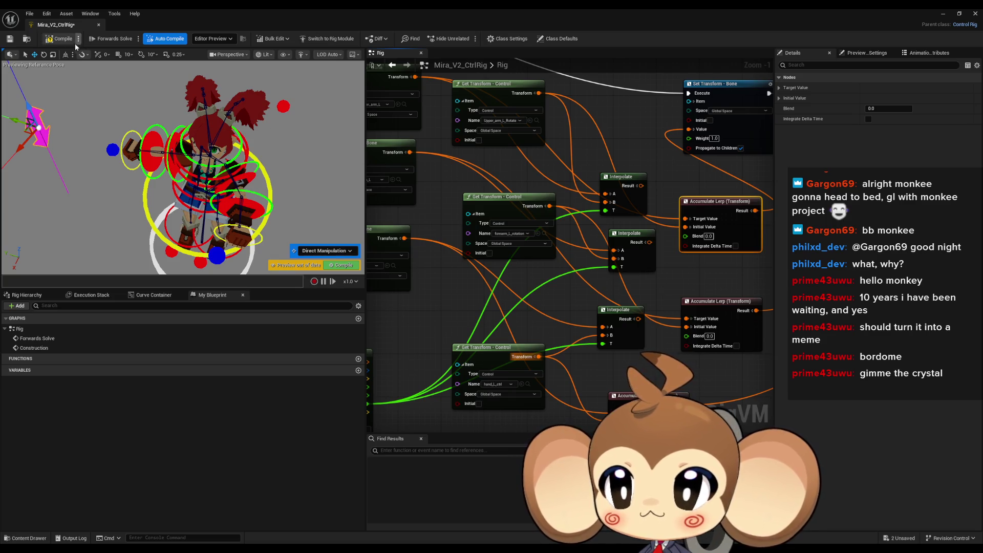
Step: Compile the rig, then rotate hand_L_IK and move the IK blend arrow up-left in the preview
{"action": "scroll", "coordinate": [556, 321], "scroll_direction": "down", "scroll_amount": 2}
{"action": "mouse_move", "coordinate": [453, 330]}
{"action": "left_mouse_down"}
{"action": "mouse_move", "coordinate": [473, 342]}
{"action": "mouse_move", "coordinate": [439, 335]}
{"action": "left_mouse_up"}
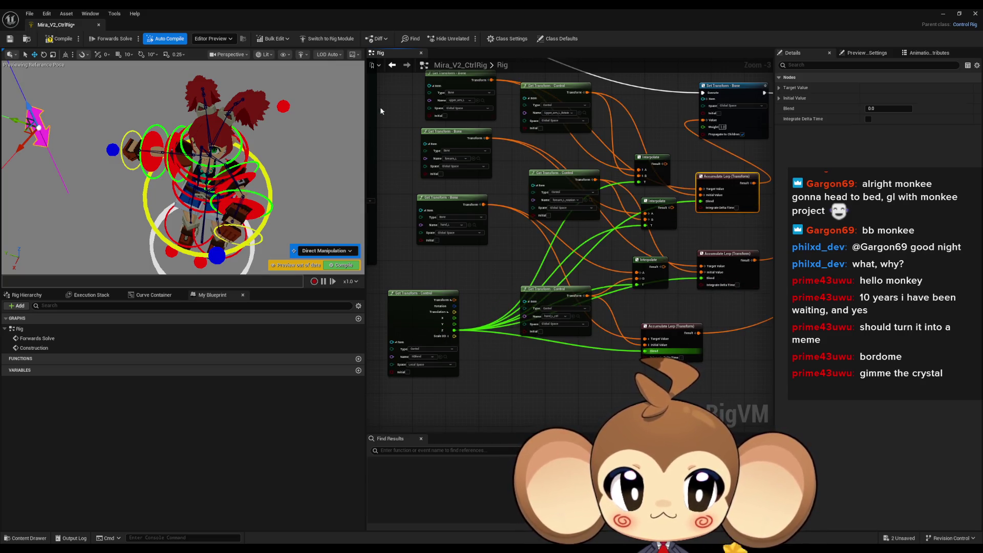
{"action": "left_click", "coordinate": [62, 40]}
{"action": "left_click", "coordinate": [283, 196]}
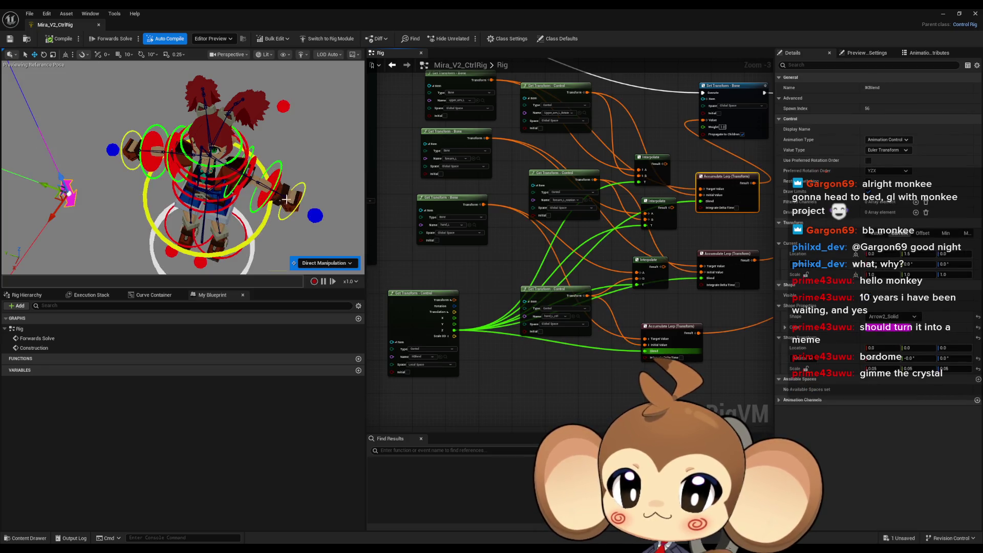
{"action": "left_click_drag", "start_coordinate": [316, 220], "coordinate": [240, 210]}
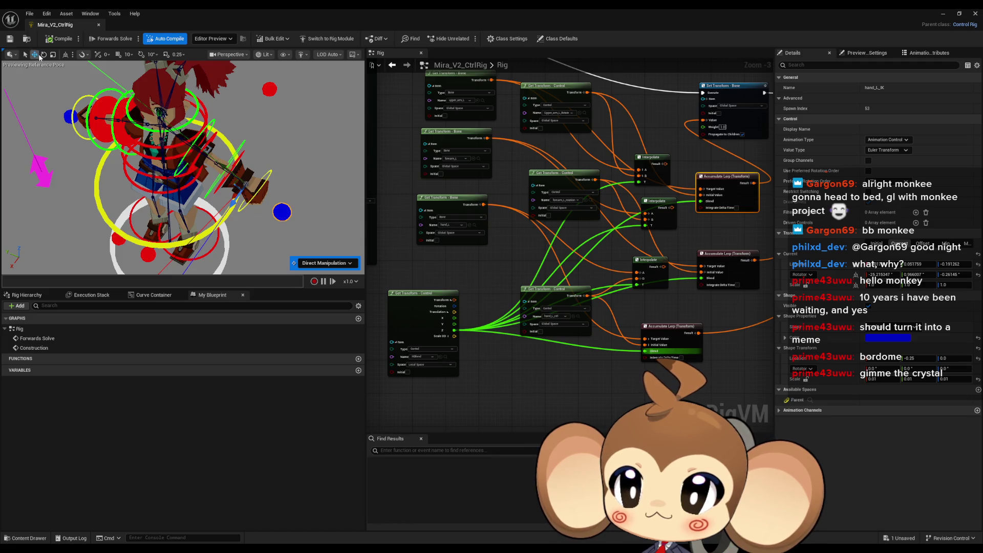
{"action": "left_click_drag", "start_coordinate": [214, 196], "coordinate": [199, 173]}
{"action": "left_click", "coordinate": [52, 174]}
{"action": "mouse_move", "coordinate": [32, 154]}
{"action": "left_mouse_down"}
{"action": "mouse_move", "coordinate": [24, 108]}
{"action": "mouse_move", "coordinate": [30, 154]}
{"action": "mouse_move", "coordinate": [13, 122]}
{"action": "mouse_move", "coordinate": [60, 176]}
{"action": "left_mouse_up"}
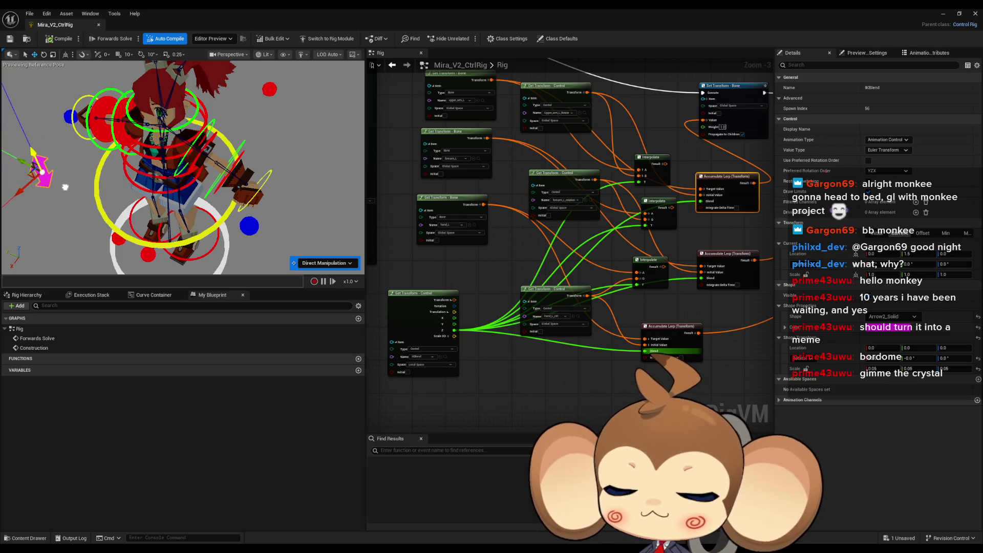
Step: Frame upper_arm_L_ctrl and rotate it about 61°
{"action": "left_click", "coordinate": [225, 164]}
{"action": "key", "text": "f"}
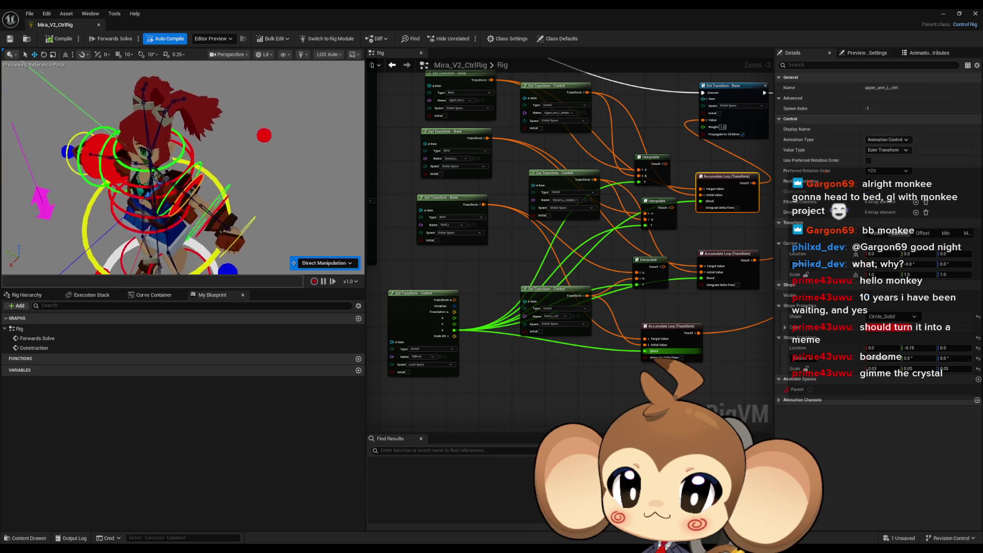
{"action": "left_click", "coordinate": [43, 54]}
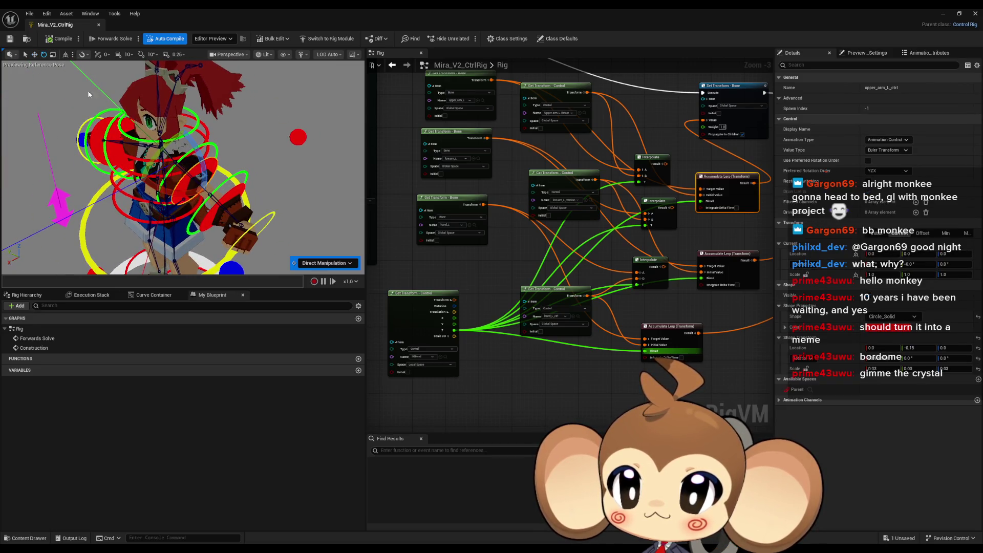
{"action": "mouse_move", "coordinate": [135, 148]}
{"action": "left_mouse_down"}
{"action": "mouse_move", "coordinate": [123, 146]}
{"action": "mouse_move", "coordinate": [274, 229]}
{"action": "left_mouse_up"}
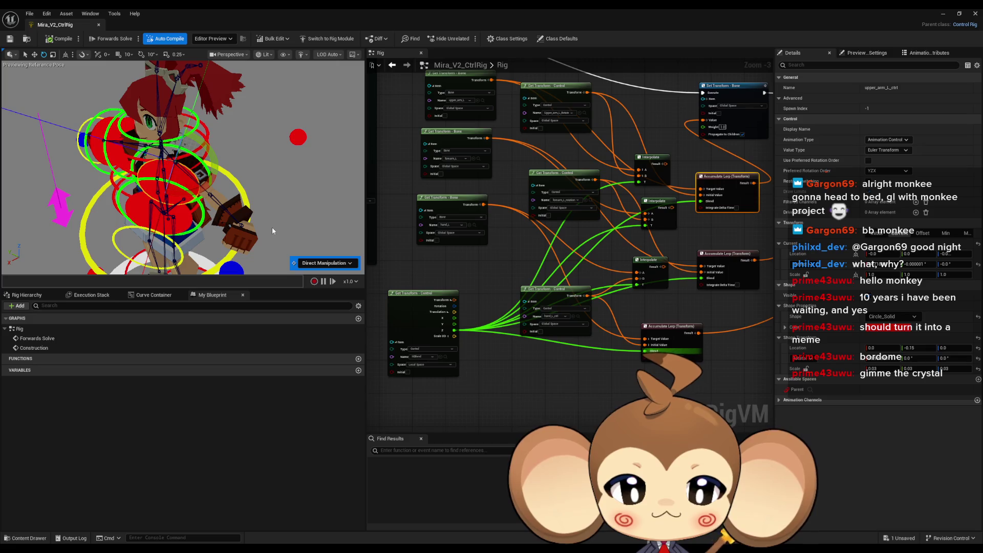
{"action": "scroll", "coordinate": [510, 268], "scroll_direction": "down", "scroll_amount": 3}
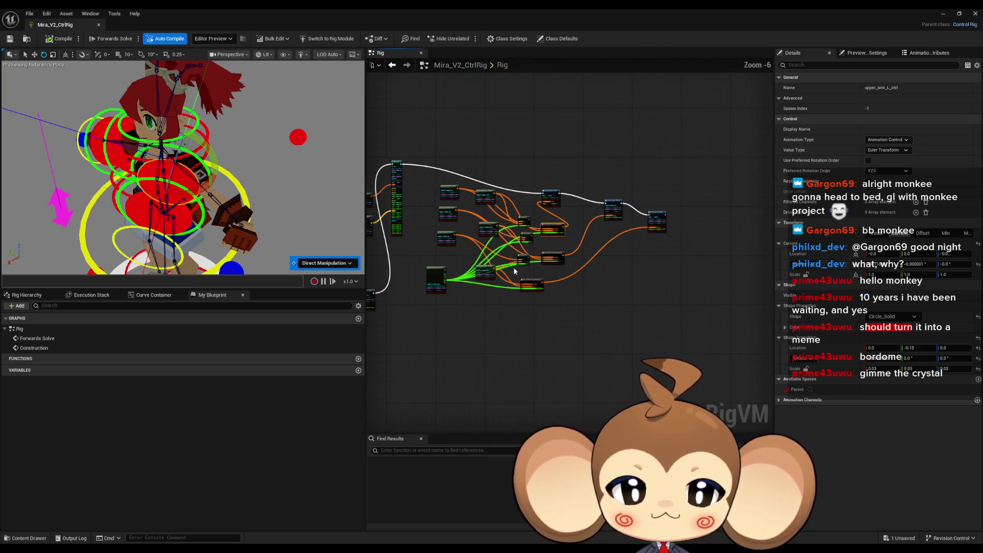
Step: Enable Integrate Delta Time on the top, middle and bottom Accumulate Lerp nodes
{"action": "scroll", "coordinate": [511, 267], "scroll_direction": "up", "scroll_amount": 6}
{"action": "left_click", "coordinate": [623, 166]}
{"action": "left_click", "coordinate": [623, 280]}
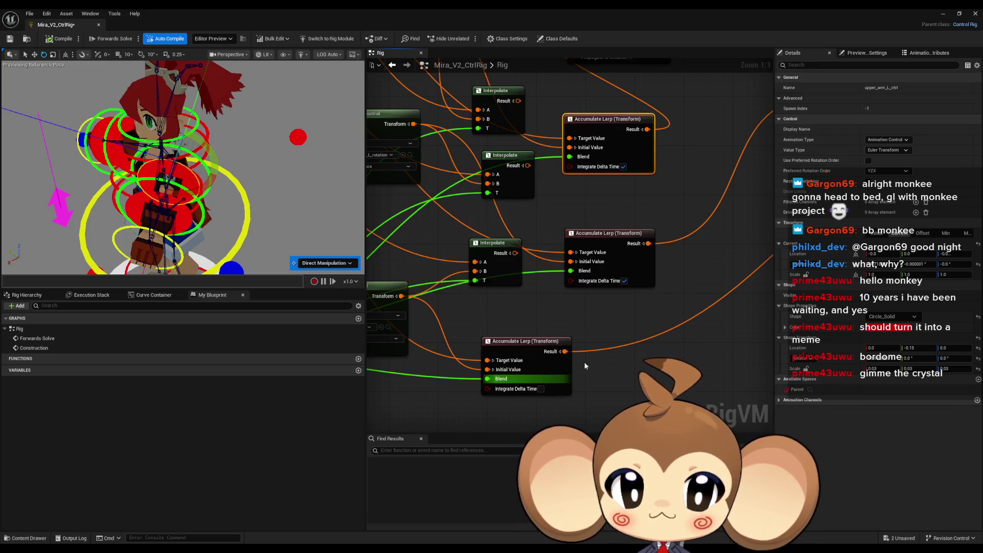
{"action": "left_click", "coordinate": [540, 388]}
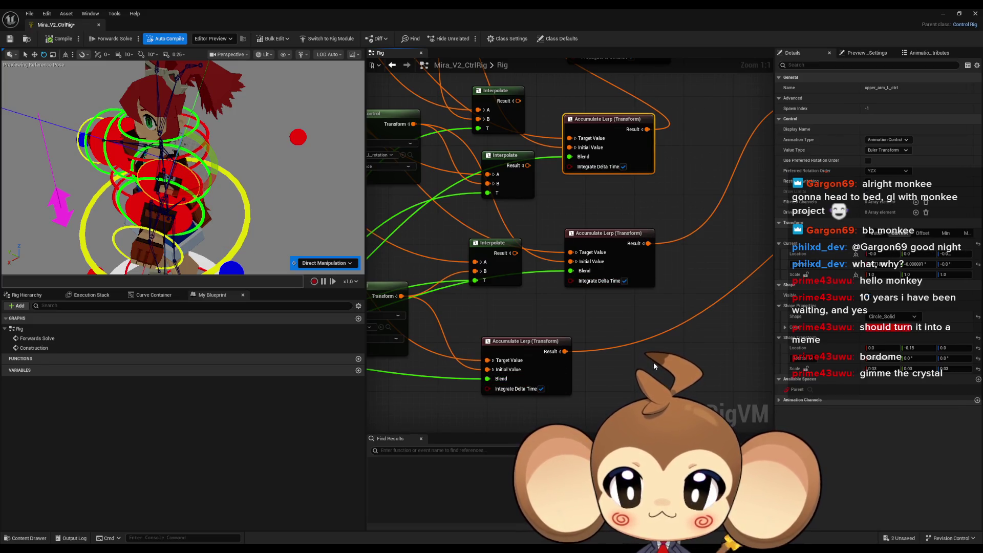
Step: Wire the Interpolate Result into the Set Transform - Bone Value input
{"action": "mouse_move", "coordinate": [654, 363]}
{"action": "left_mouse_down"}
{"action": "mouse_move", "coordinate": [740, 365]}
{"action": "mouse_move", "coordinate": [695, 359]}
{"action": "left_mouse_up"}
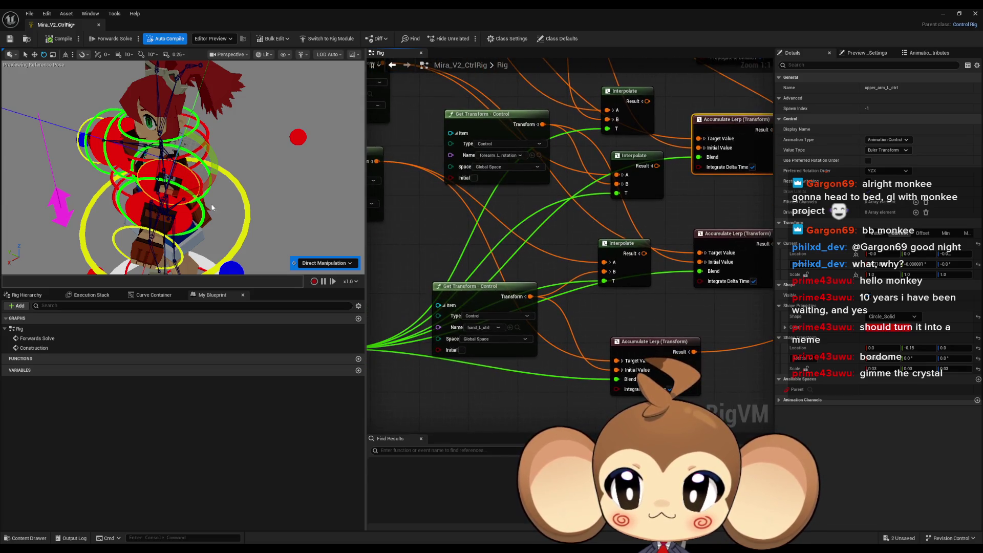
{"action": "left_click_drag", "start_coordinate": [164, 163], "coordinate": [127, 160]}
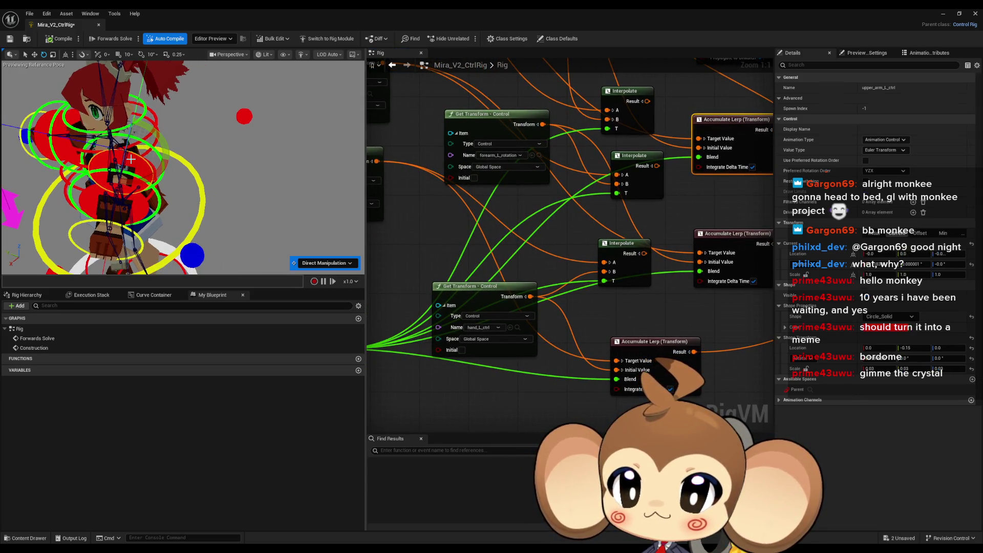
{"action": "mouse_move", "coordinate": [154, 169]}
{"action": "left_mouse_down"}
{"action": "mouse_move", "coordinate": [82, 154]}
{"action": "mouse_move", "coordinate": [185, 196]}
{"action": "left_mouse_up"}
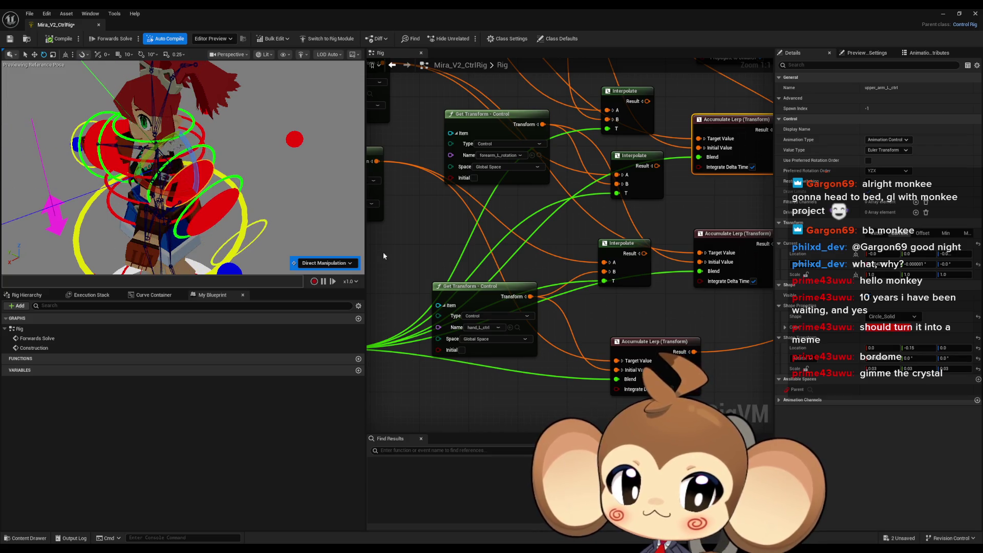
{"action": "scroll", "coordinate": [627, 352], "scroll_direction": "down", "scroll_amount": 9}
{"action": "scroll", "coordinate": [627, 352], "scroll_direction": "up", "scroll_amount": 5}
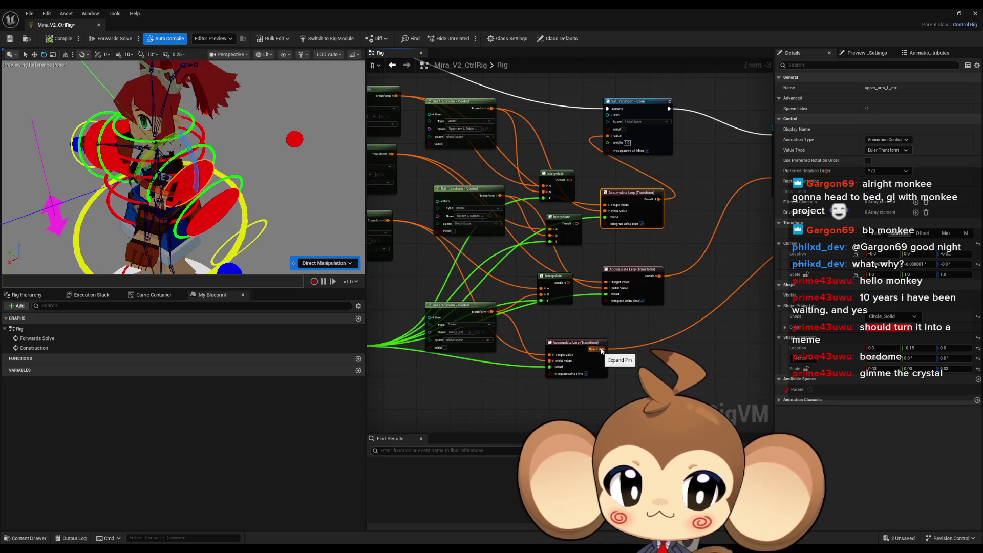
{"action": "left_click_drag", "start_coordinate": [567, 281], "coordinate": [457, 292]}
{"action": "left_click", "coordinate": [457, 294]}
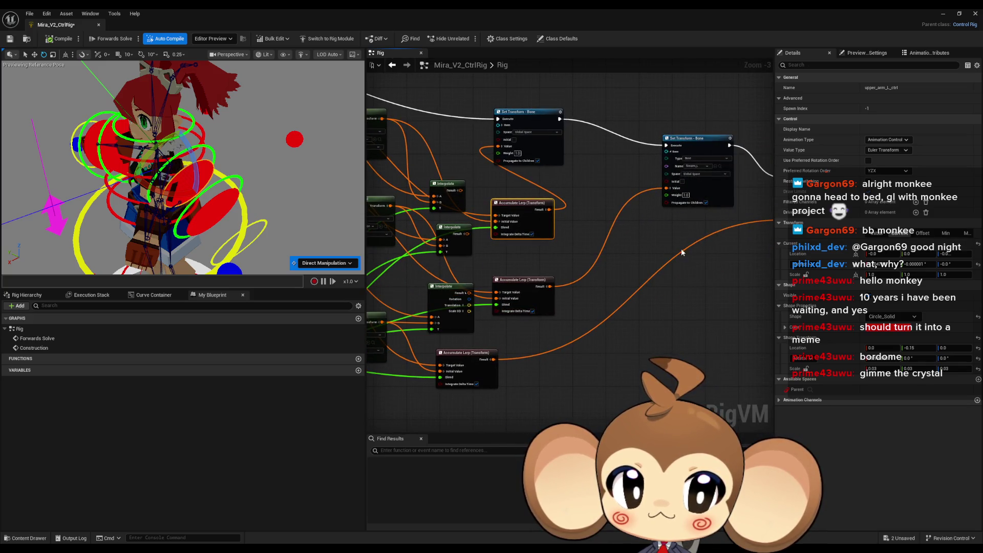
{"action": "left_click", "coordinate": [465, 295]}
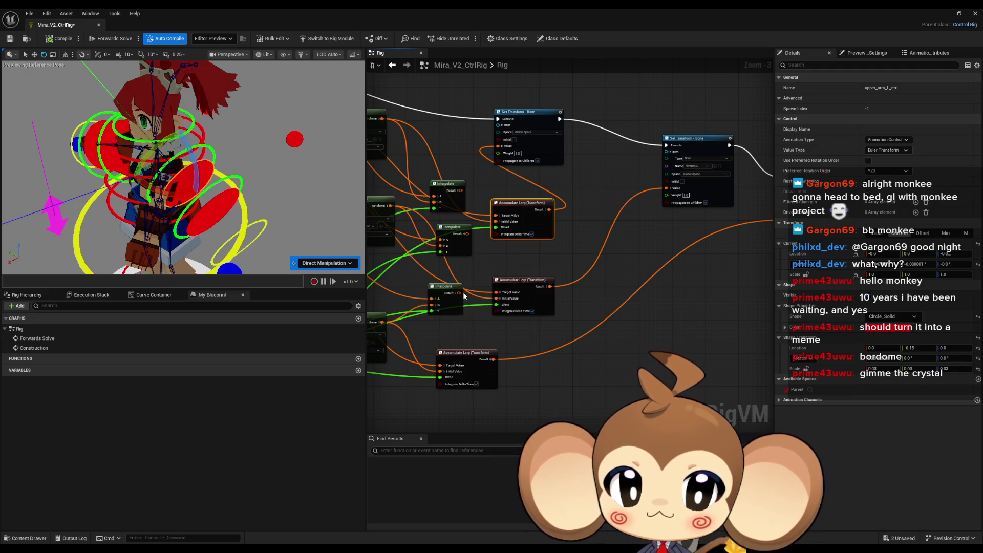
{"action": "left_click_drag", "start_coordinate": [672, 259], "coordinate": [707, 264]}
{"action": "left_click_drag", "start_coordinate": [700, 192], "coordinate": [501, 240]}
{"action": "left_click_drag", "start_coordinate": [494, 195], "coordinate": [534, 153]}
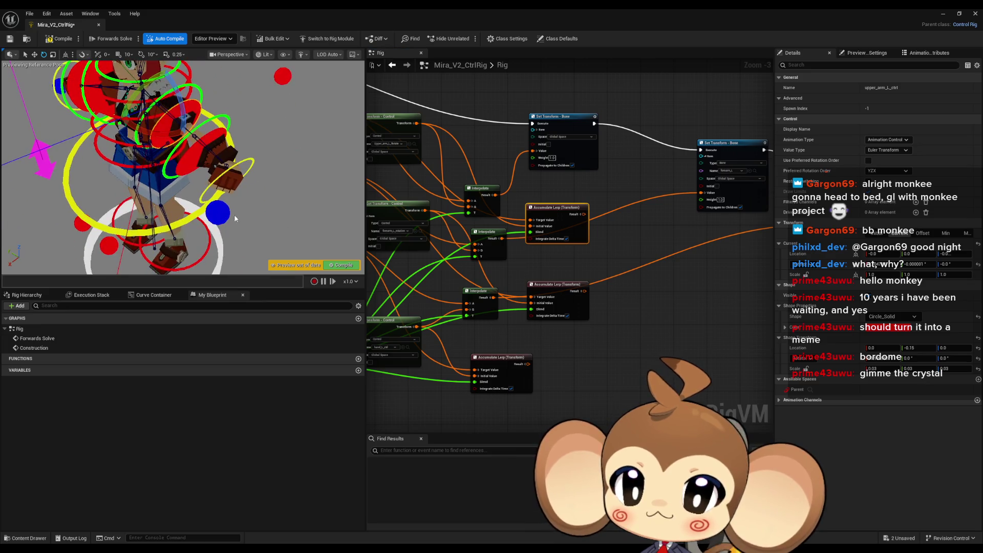
Step: Move the hand_L_IK control left in the preview to test the arm
{"action": "left_click", "coordinate": [196, 178]}
{"action": "left_click", "coordinate": [35, 54]}
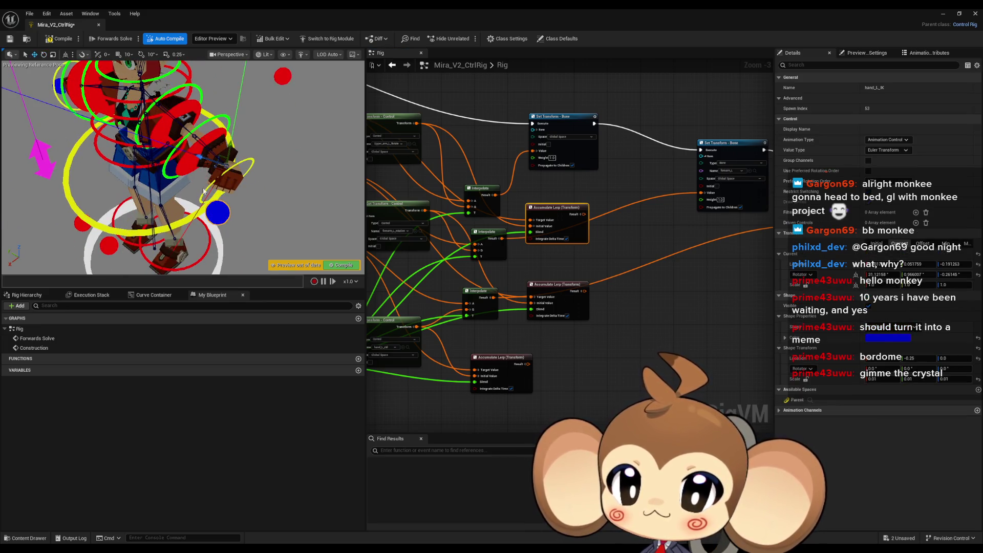
{"action": "left_click_drag", "start_coordinate": [217, 166], "coordinate": [122, 166]}
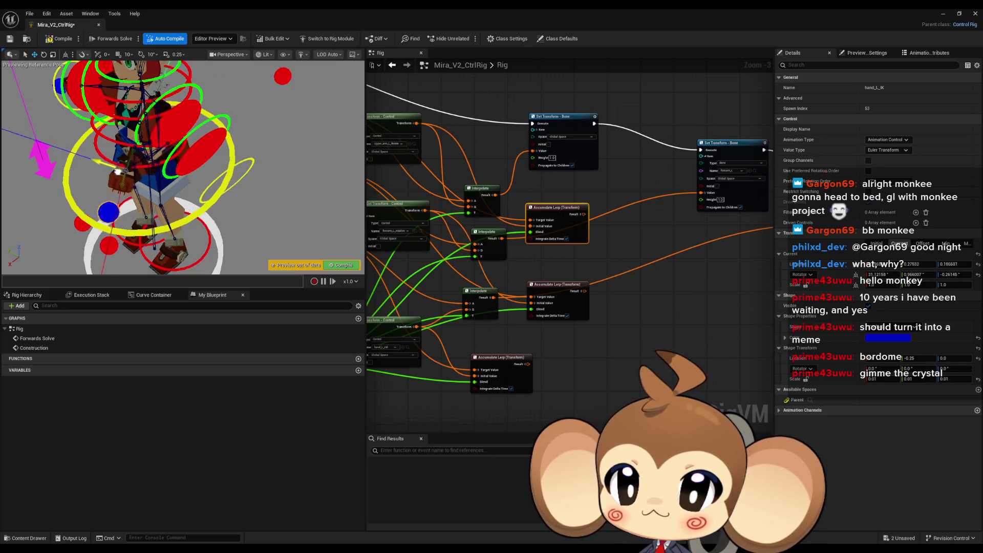
{"action": "scroll", "coordinate": [633, 328], "scroll_direction": "down", "scroll_amount": 2}
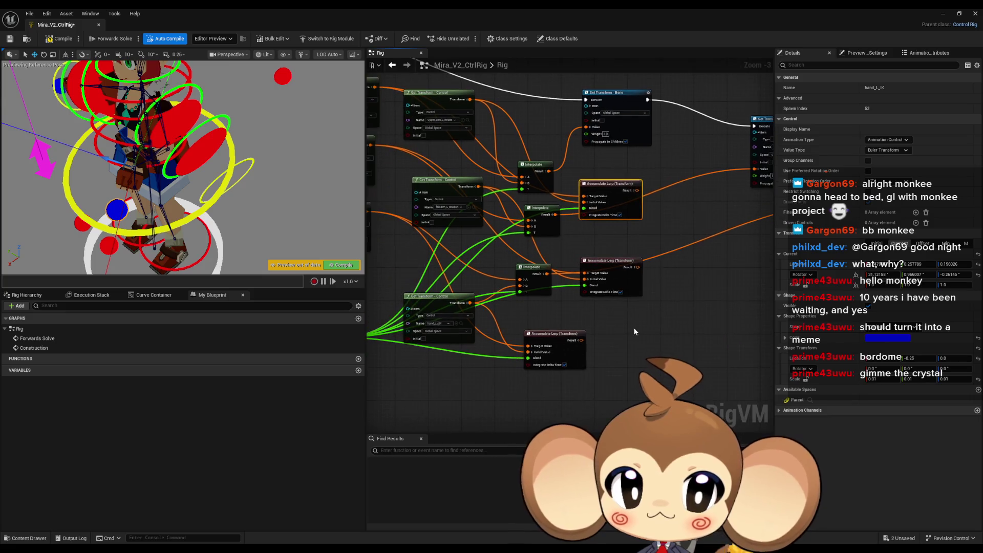
{"action": "scroll", "coordinate": [588, 399], "scroll_direction": "up", "scroll_amount": 2}
{"action": "right_click", "coordinate": [529, 353]}
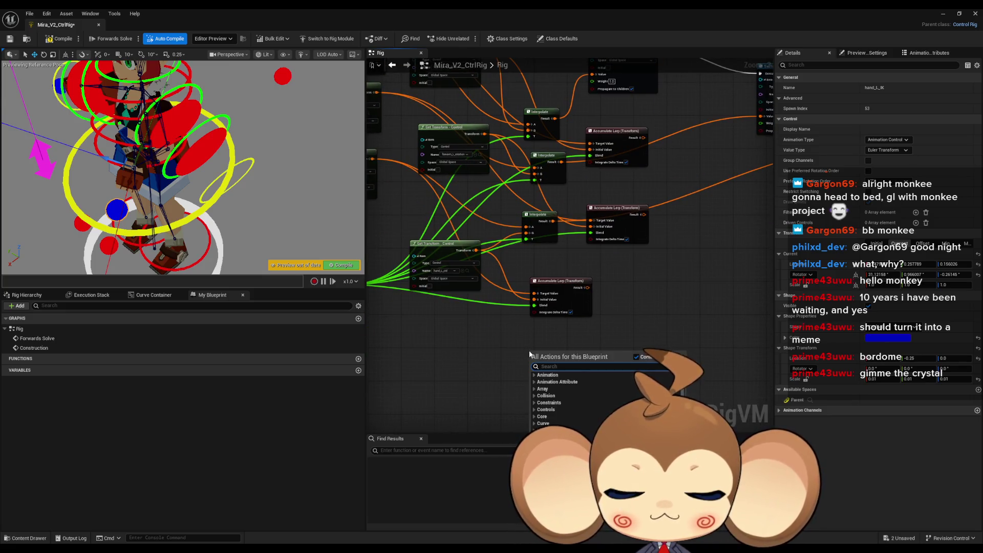
Step: Add an AlphaInterp node from a 'lerp' node search
{"action": "type", "text": "lerp"}
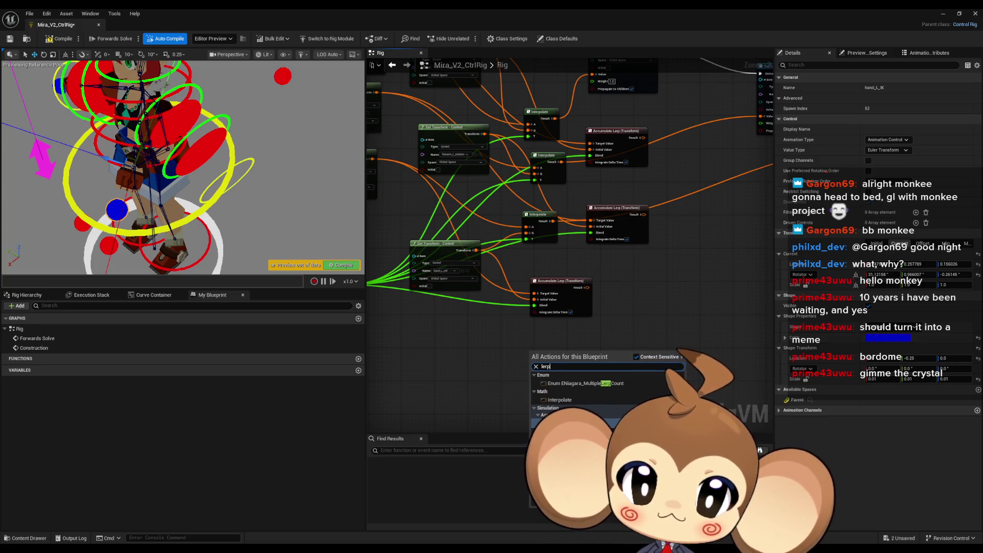
{"action": "left_click", "coordinate": [563, 415]}
{"action": "scroll", "coordinate": [586, 360], "scroll_direction": "up", "scroll_amount": 1}
{"action": "scroll", "coordinate": [586, 360], "scroll_direction": "down", "scroll_amount": 1}
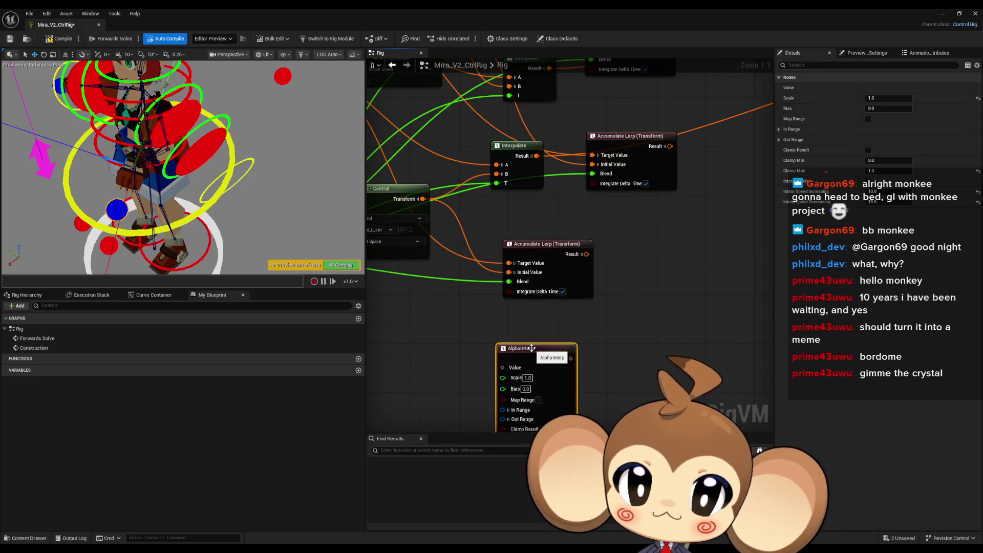
{"action": "scroll", "coordinate": [456, 341], "scroll_direction": "down", "scroll_amount": 1}
Step: Search nodes for 'blend' without adding one, then pull a wire from the hand control's Transform output
{"action": "right_click", "coordinate": [465, 333]}
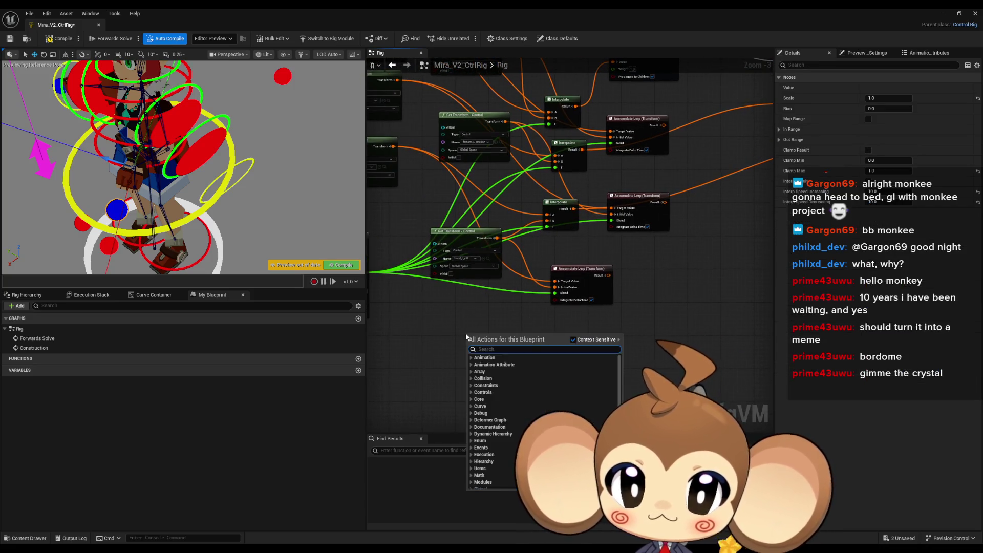
{"action": "type", "text": "blend"}
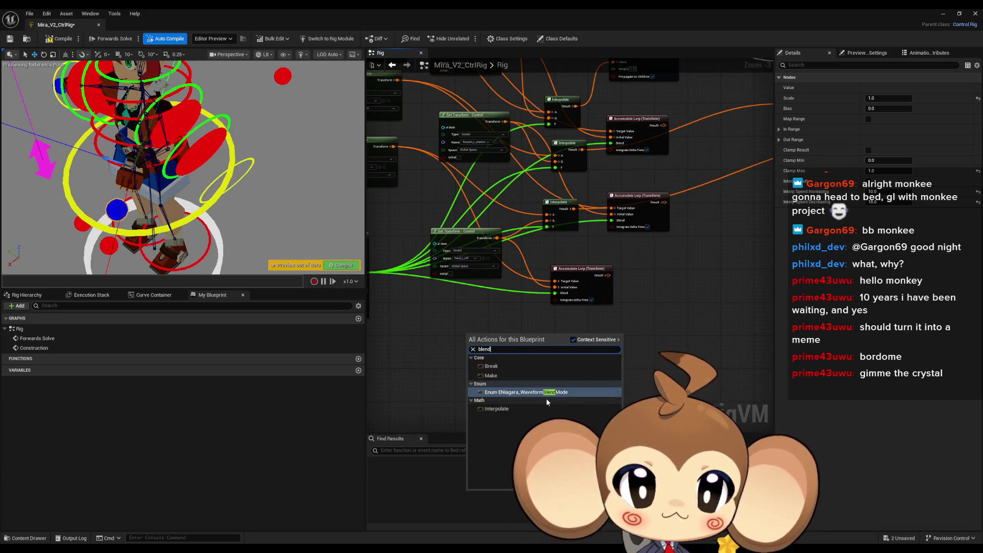
{"action": "left_click", "coordinate": [497, 409]}
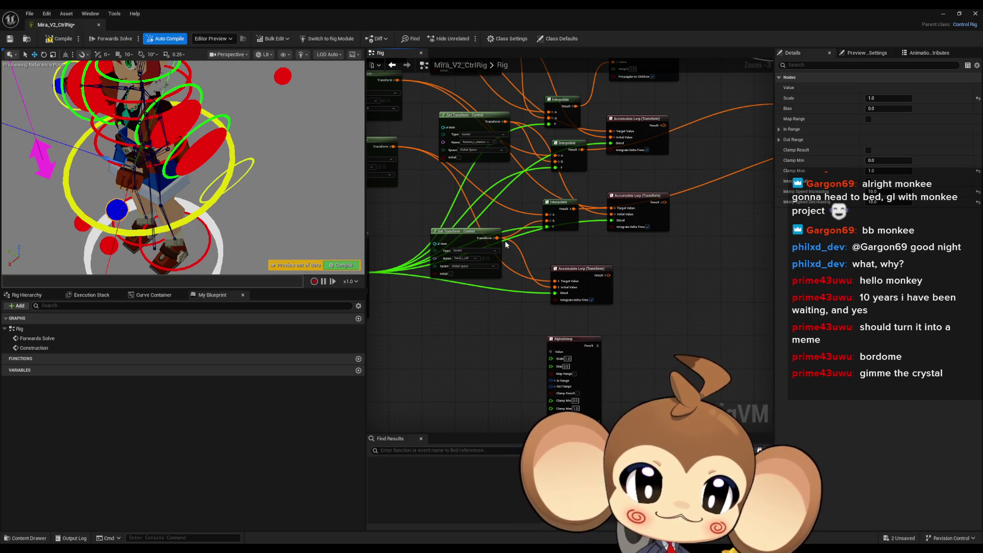
{"action": "left_click_drag", "start_coordinate": [496, 238], "coordinate": [503, 333]}
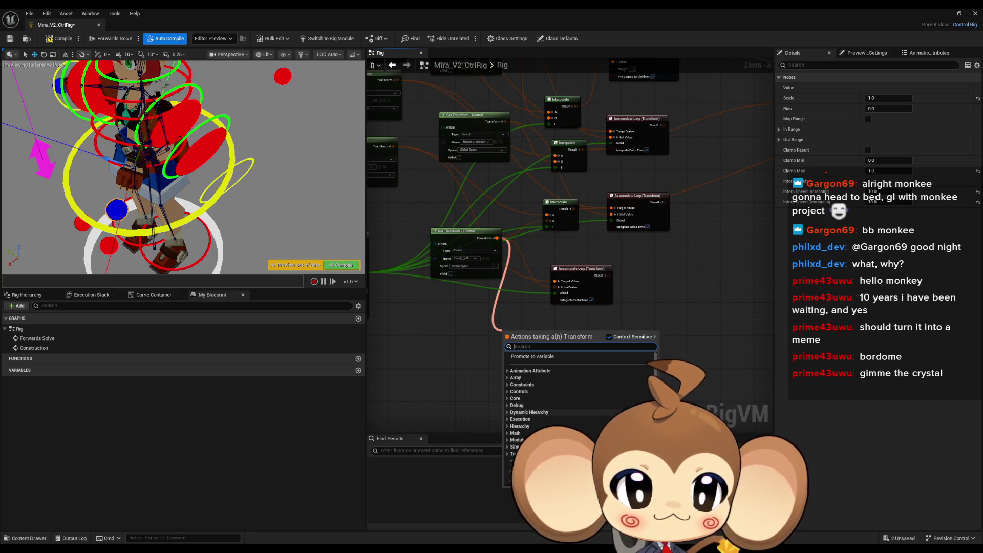
Step: Search the action menu for 'math' and add AlphaInterp below the Accumulate Lerp nodes
{"action": "type", "text": "inter"}
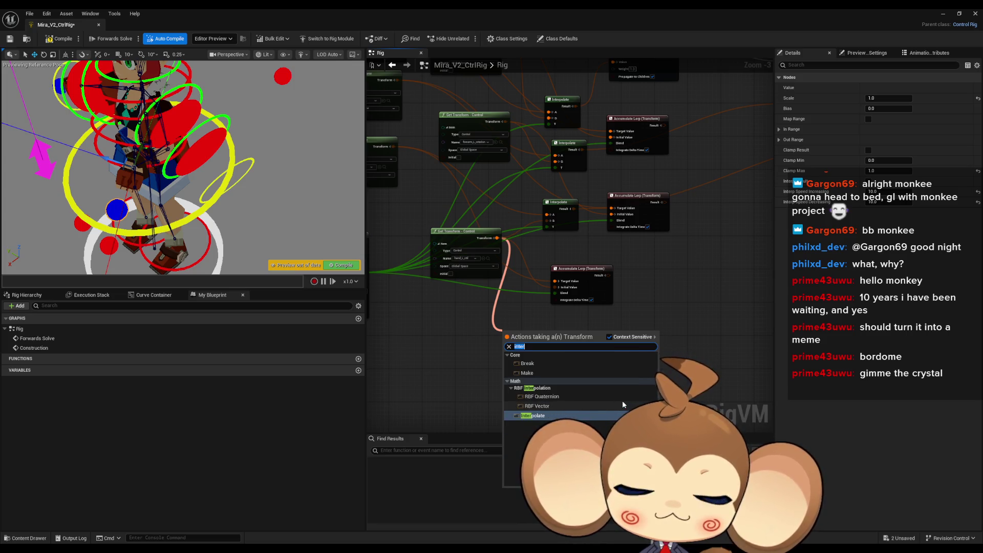
{"action": "key", "text": "BackSpace"}
{"action": "key", "text": "BackSpace"}
{"action": "key", "text": "BackSpace"}
{"action": "type", "text": "math"}
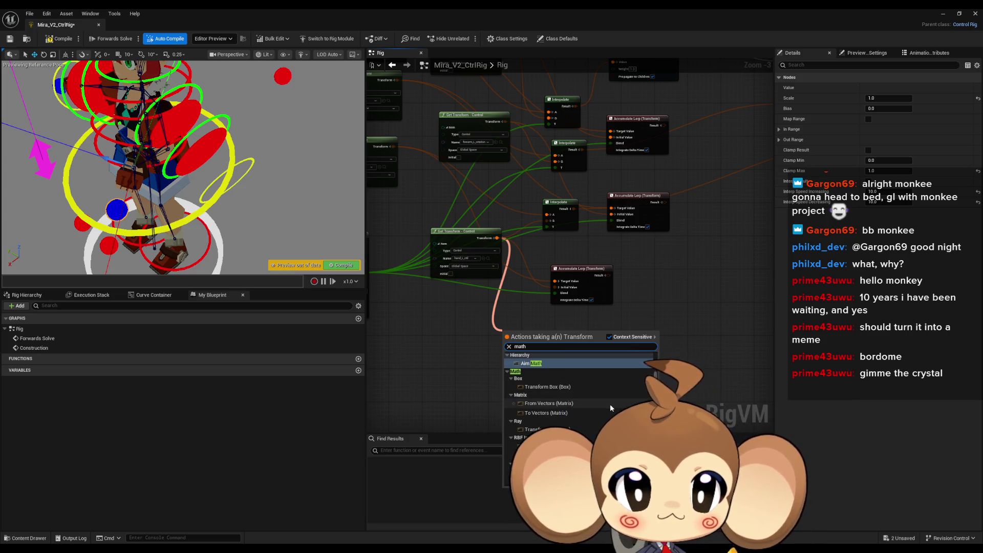
{"action": "scroll", "coordinate": [610, 403], "scroll_direction": "up", "scroll_amount": 2}
{"action": "scroll", "coordinate": [613, 398], "scroll_direction": "down", "scroll_amount": 2}
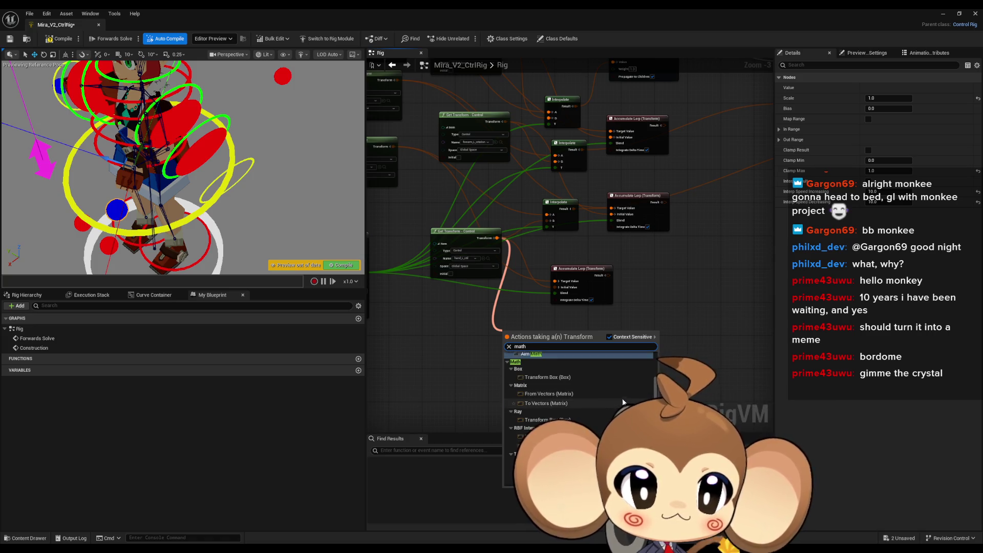
{"action": "scroll", "coordinate": [612, 386], "scroll_direction": "down", "scroll_amount": 1}
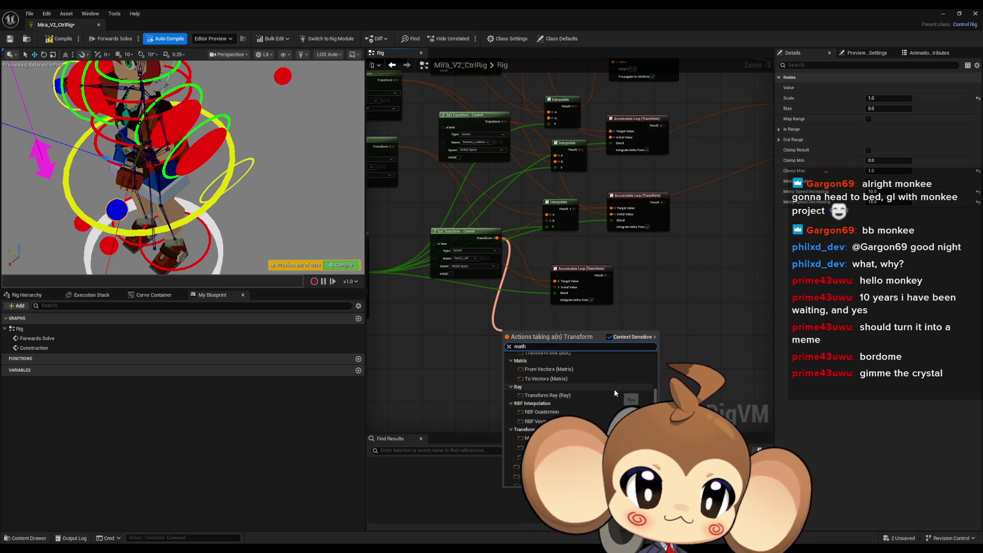
{"action": "scroll", "coordinate": [613, 388], "scroll_direction": "down", "scroll_amount": 1}
{"action": "scroll", "coordinate": [615, 398], "scroll_direction": "down", "scroll_amount": 1}
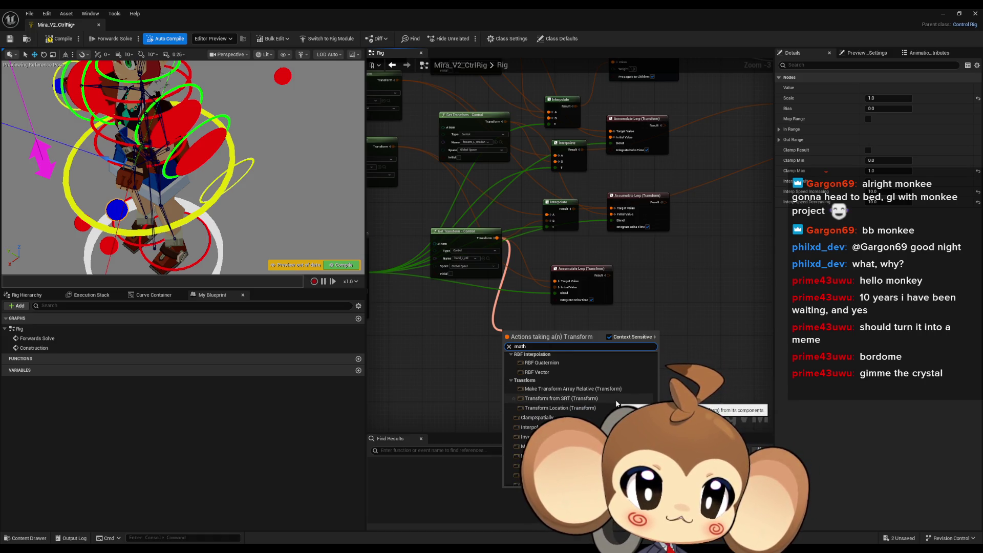
{"action": "scroll", "coordinate": [616, 401], "scroll_direction": "down", "scroll_amount": 1}
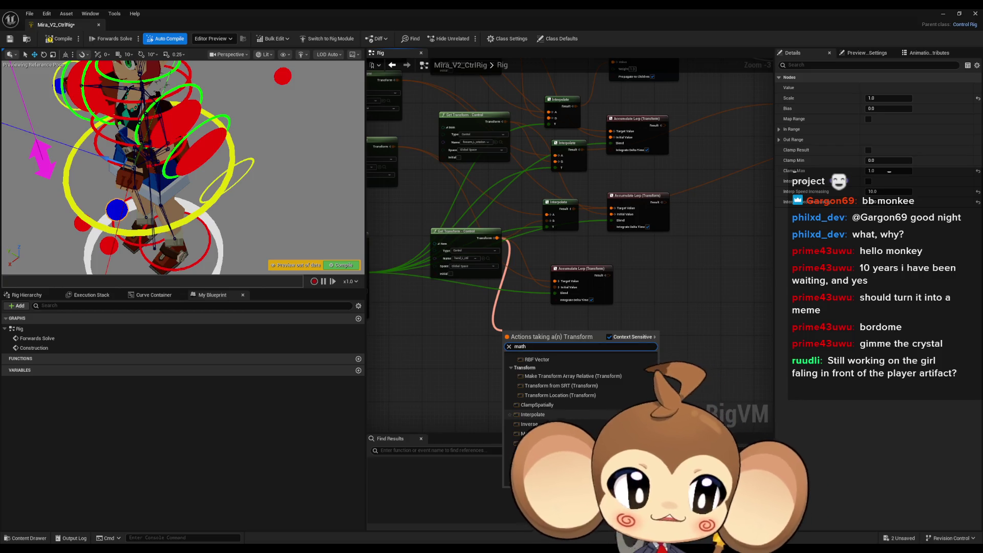
{"action": "key", "text": "Return"}
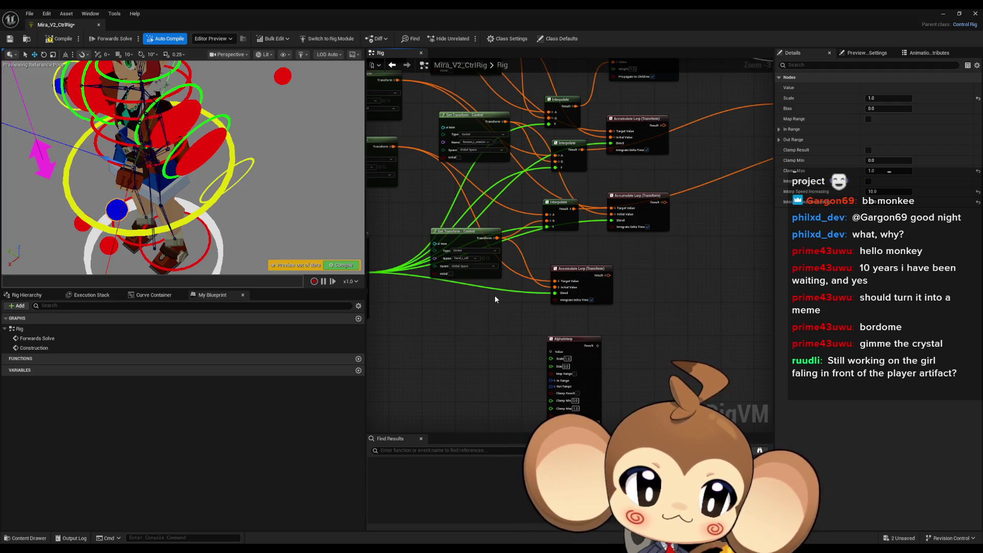
Step: Drag the magenta IKBlend arrow up-left in the preview to swing the arm
{"action": "scroll", "coordinate": [530, 279], "scroll_direction": "up", "scroll_amount": 2}
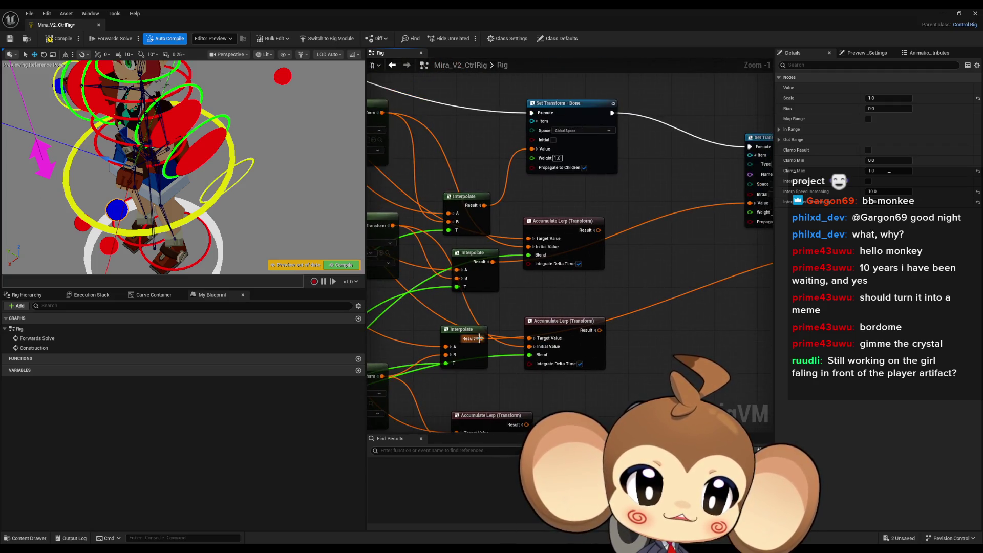
{"action": "scroll", "coordinate": [480, 341], "scroll_direction": "down", "scroll_amount": 2}
{"action": "scroll", "coordinate": [474, 354], "scroll_direction": "up", "scroll_amount": 1}
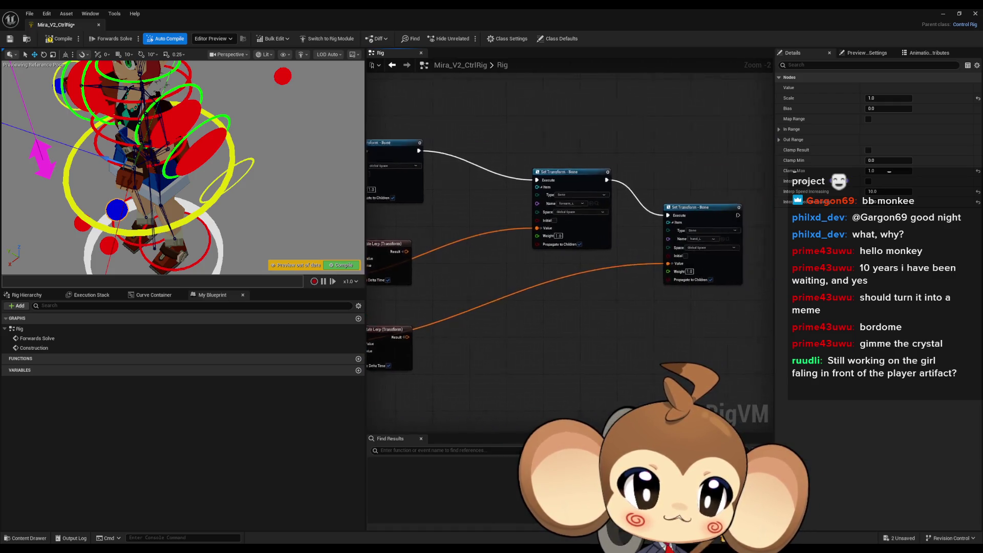
{"action": "left_click_drag", "start_coordinate": [473, 355], "coordinate": [494, 259]}
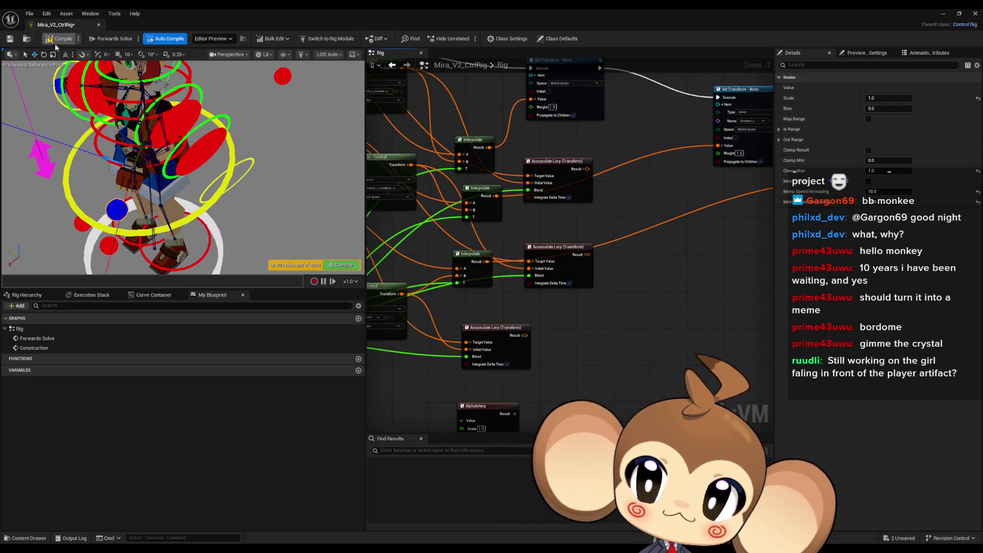
{"action": "mouse_move", "coordinate": [42, 162]}
{"action": "left_mouse_down"}
{"action": "mouse_move", "coordinate": [15, 77]}
{"action": "mouse_move", "coordinate": [44, 149]}
{"action": "mouse_move", "coordinate": [76, 154]}
{"action": "mouse_move", "coordinate": [77, 174]}
{"action": "mouse_move", "coordinate": [32, 107]}
{"action": "left_mouse_up"}
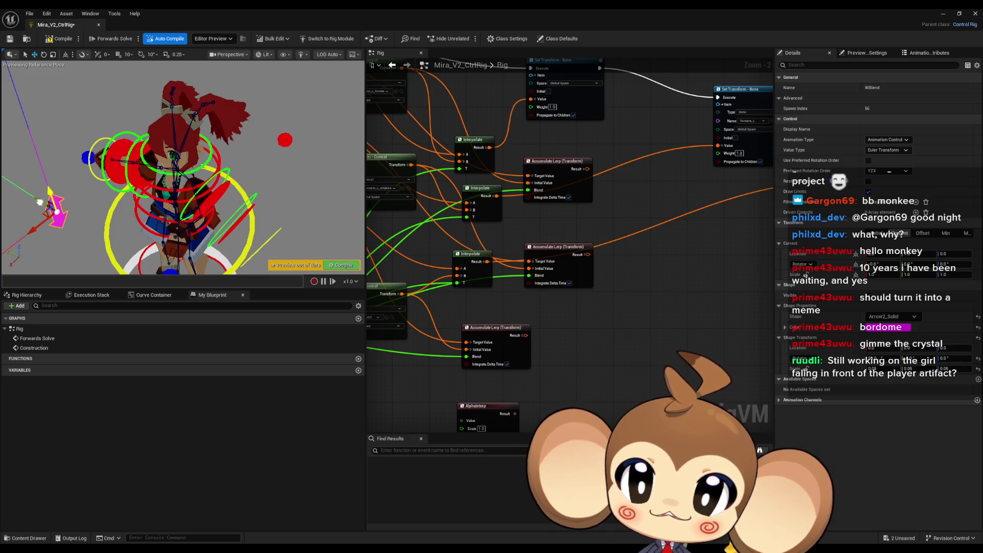
Step: Return the IKBlend control to location 0.0 and bring the Get Transform nodes into view
{"action": "left_click_drag", "start_coordinate": [38, 139], "coordinate": [38, 198]}
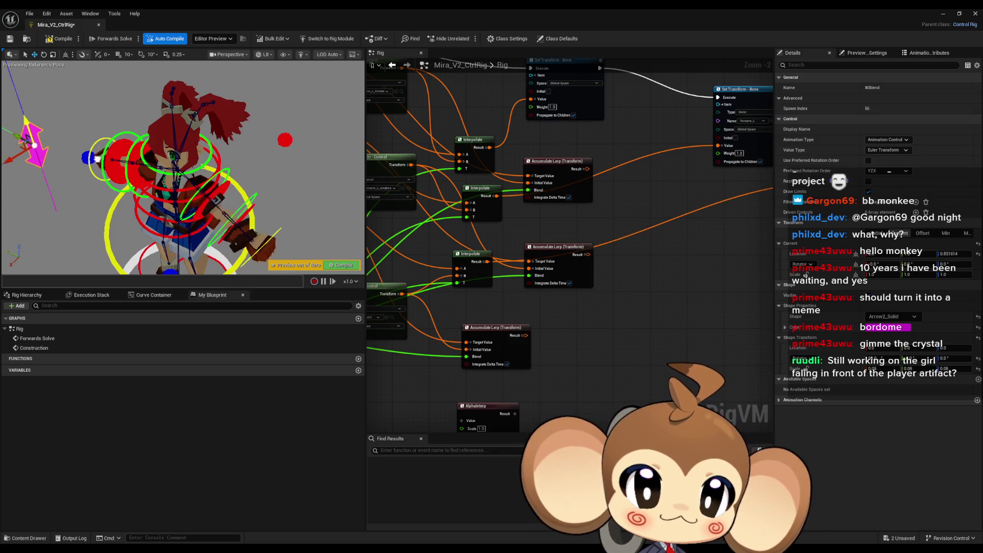
{"action": "mouse_move", "coordinate": [569, 337]}
{"action": "left_mouse_down"}
{"action": "mouse_move", "coordinate": [762, 340]}
{"action": "mouse_move", "coordinate": [712, 337]}
{"action": "left_mouse_up"}
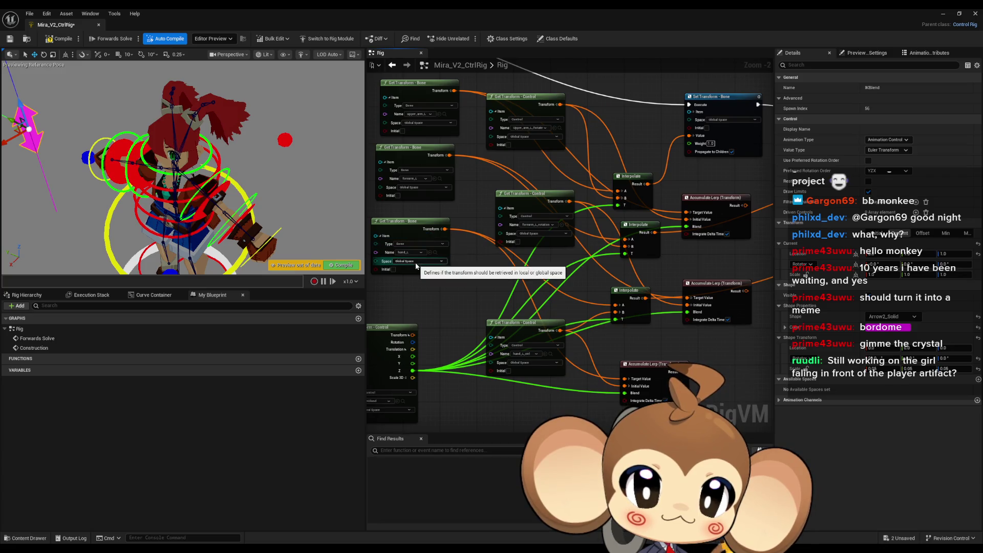
{"action": "scroll", "coordinate": [417, 259], "scroll_direction": "up", "scroll_amount": 2}
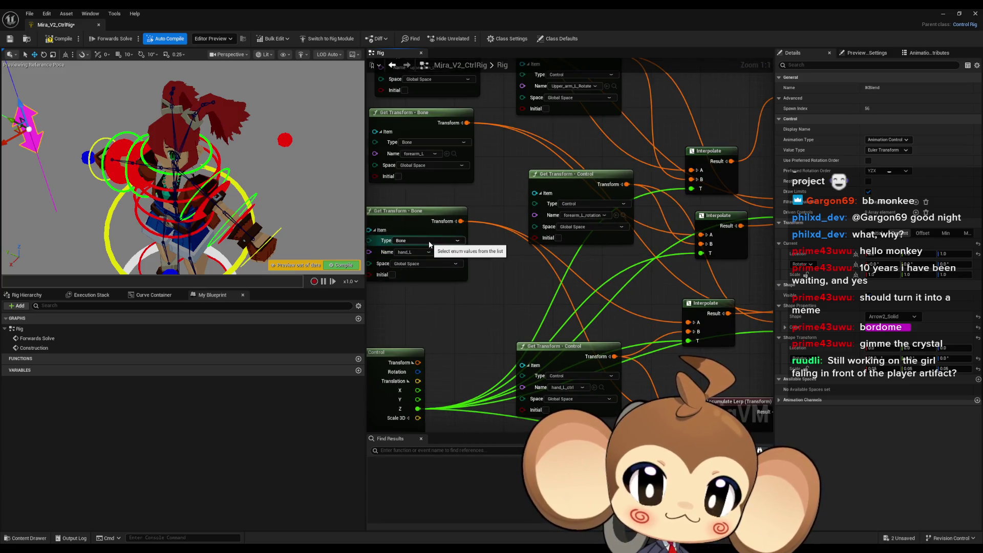
Step: Paste three Interpolate node copies into the graph, then delete them again
{"action": "scroll", "coordinate": [535, 286], "scroll_direction": "down", "scroll_amount": 4}
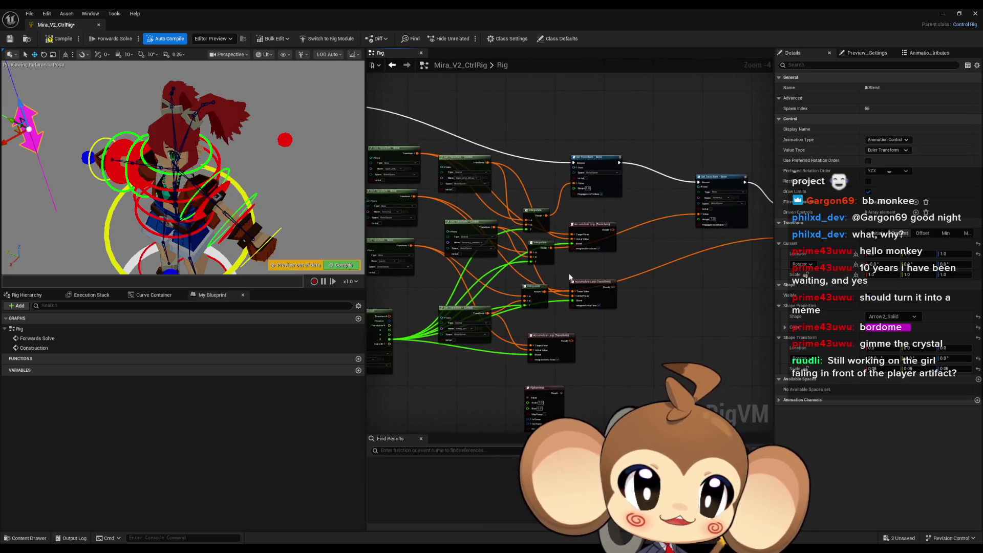
{"action": "left_click_drag", "start_coordinate": [526, 212], "coordinate": [530, 210]}
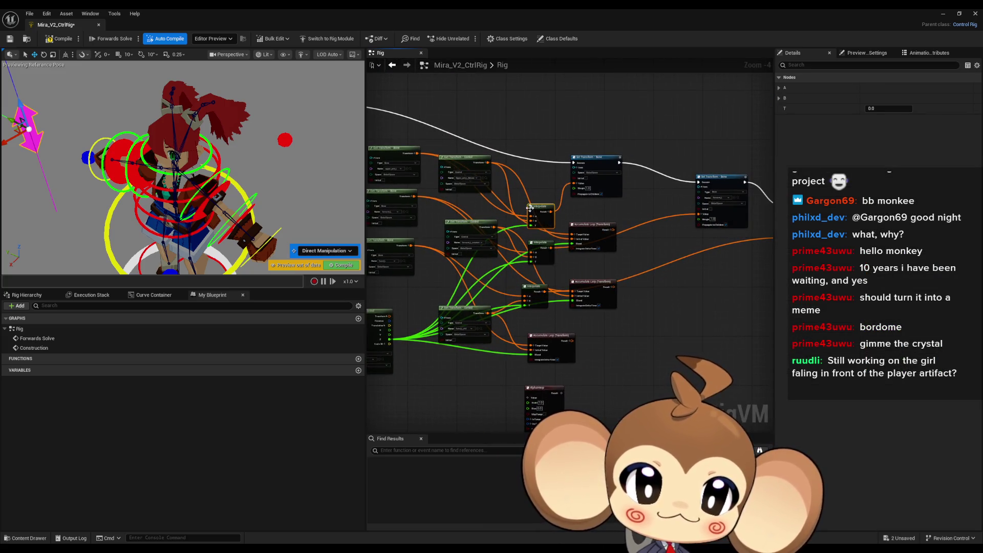
{"action": "left_click_drag", "start_coordinate": [616, 326], "coordinate": [595, 297]}
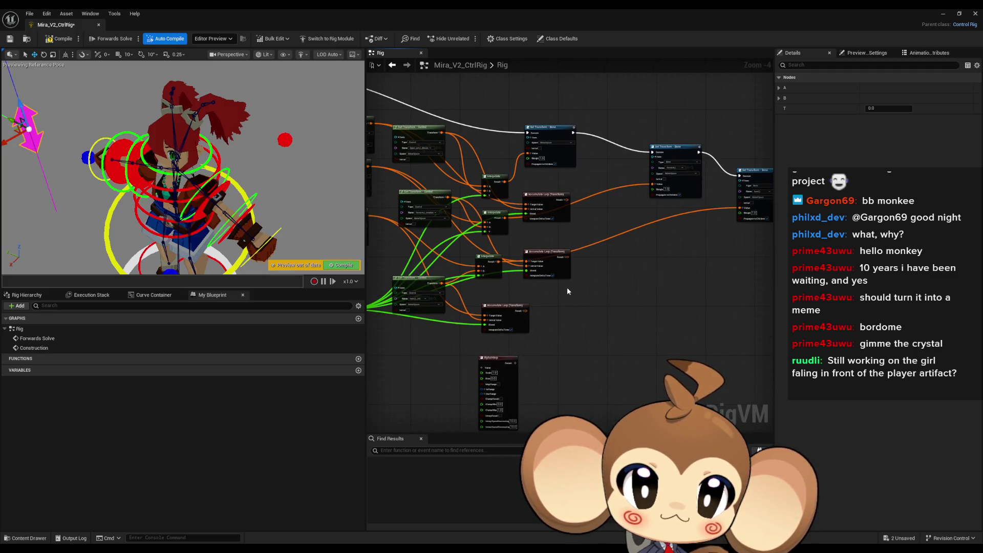
{"action": "left_click_drag", "start_coordinate": [566, 287], "coordinate": [606, 305]}
{"action": "key", "text": "ctrl+v"}
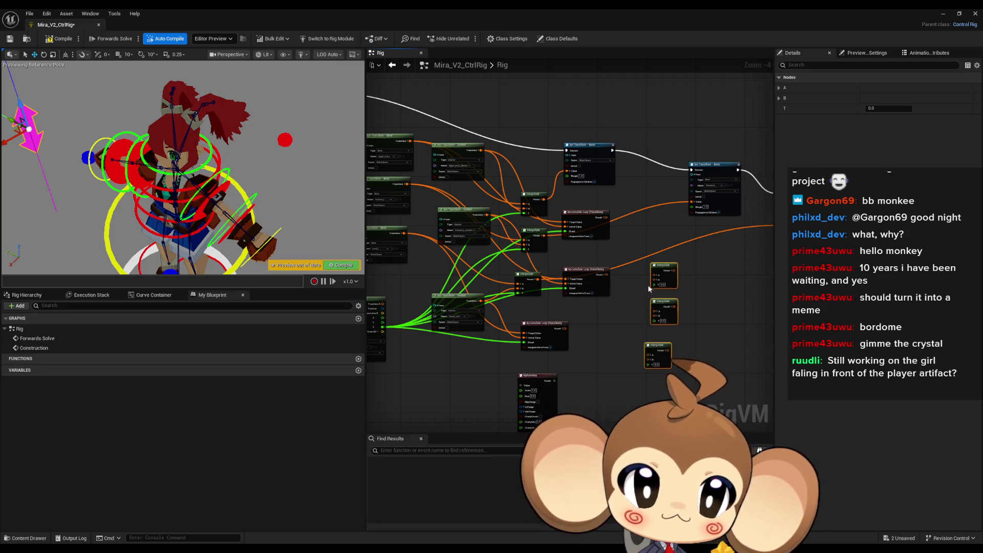
{"action": "scroll", "coordinate": [643, 294], "scroll_direction": "up", "scroll_amount": 1}
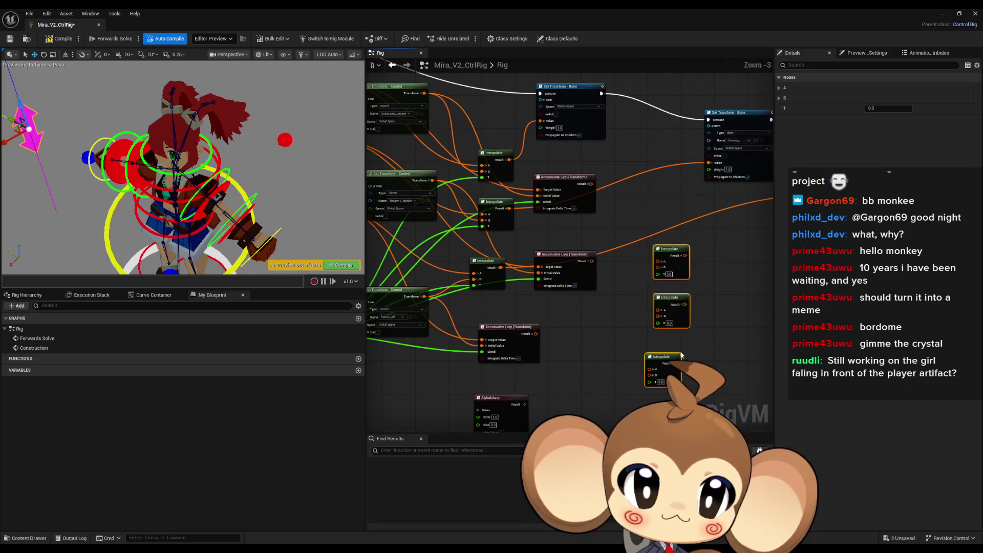
{"action": "key", "text": "Delete"}
Step: Add an Interpolate node via the 'interp' search and split the bone's Transform output
{"action": "right_click", "coordinate": [632, 281]}
{"action": "type", "text": "interpola"}
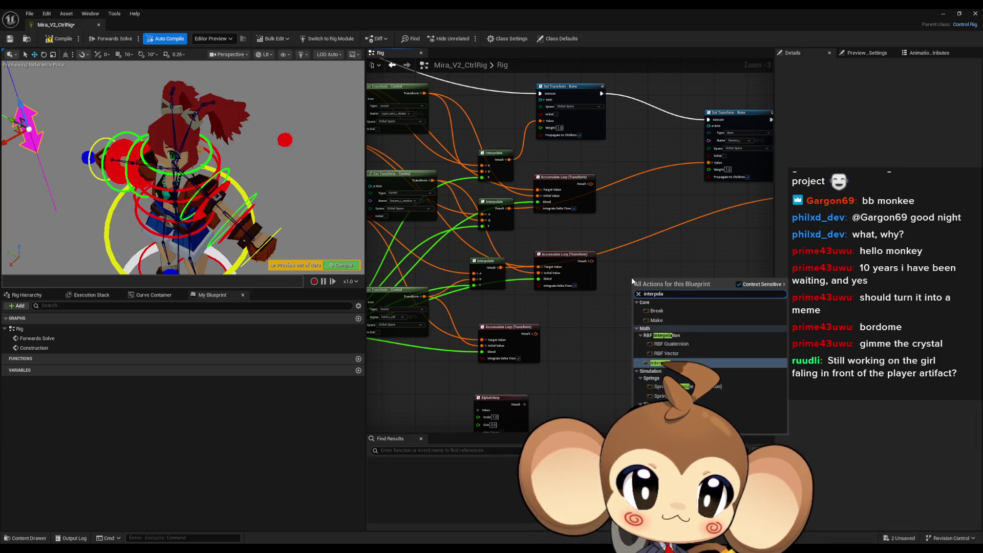
{"action": "key", "text": "Return"}
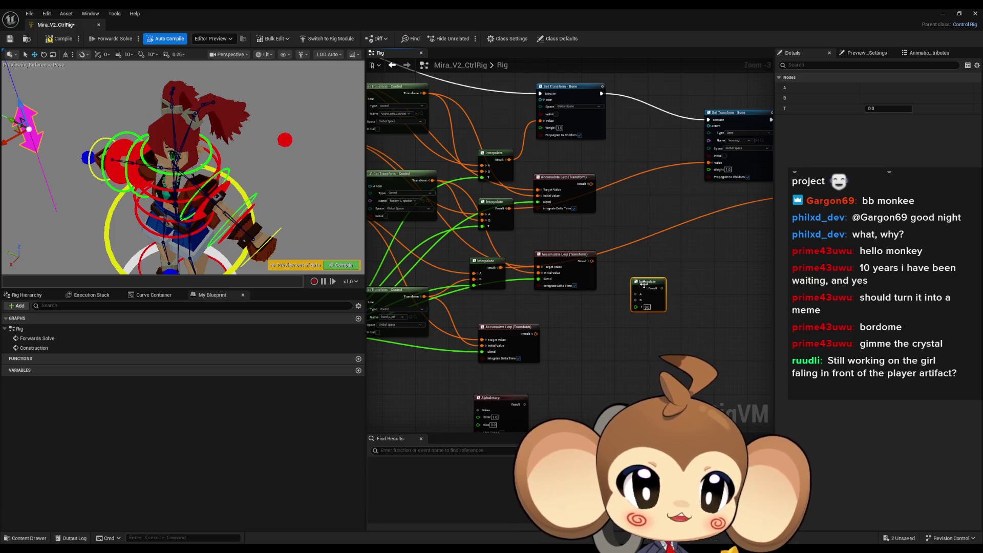
{"action": "scroll", "coordinate": [672, 289], "scroll_direction": "down", "scroll_amount": 2}
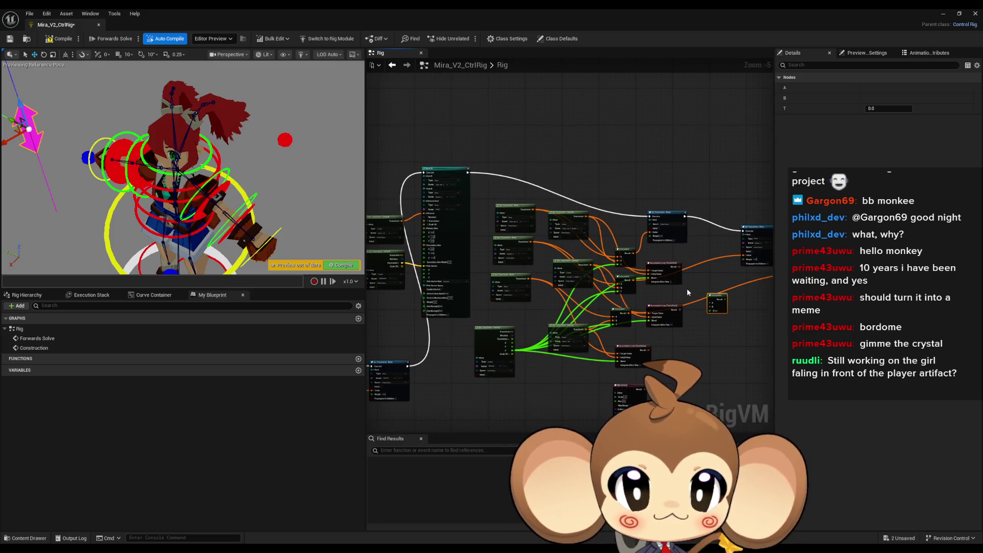
{"action": "scroll", "coordinate": [596, 195], "scroll_direction": "up", "scroll_amount": 2}
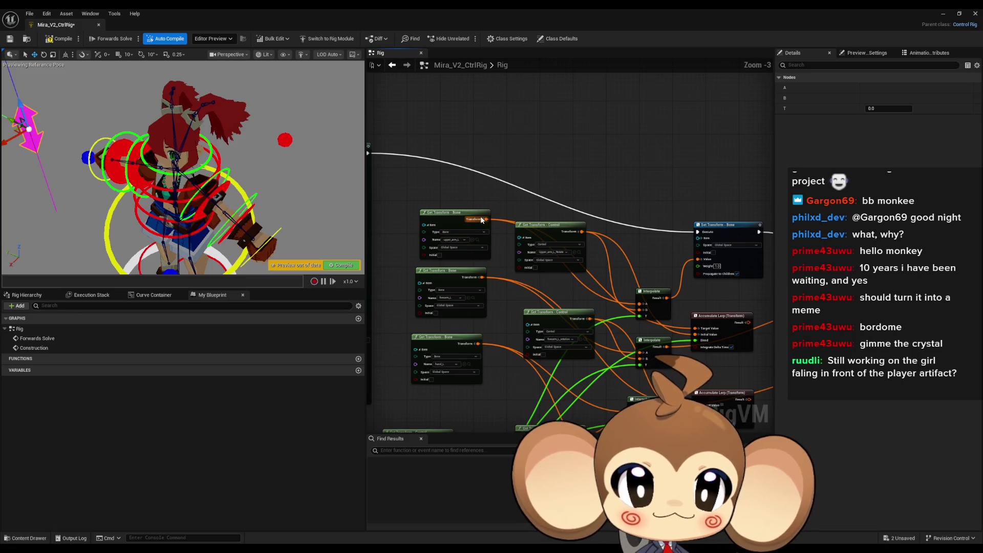
{"action": "left_click", "coordinate": [483, 222]}
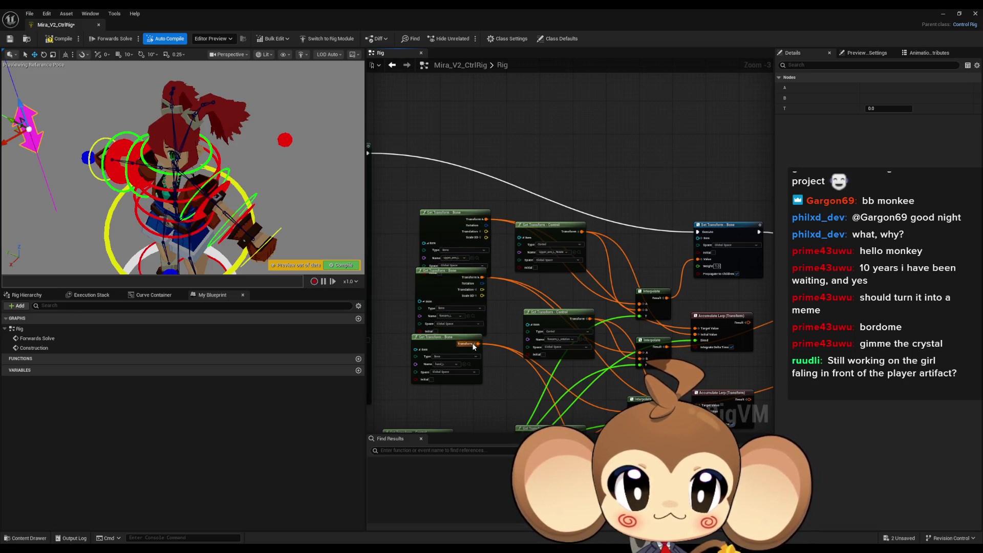
{"action": "scroll", "coordinate": [496, 223], "scroll_direction": "down", "scroll_amount": 2}
{"action": "scroll", "coordinate": [673, 321], "scroll_direction": "up", "scroll_amount": 2}
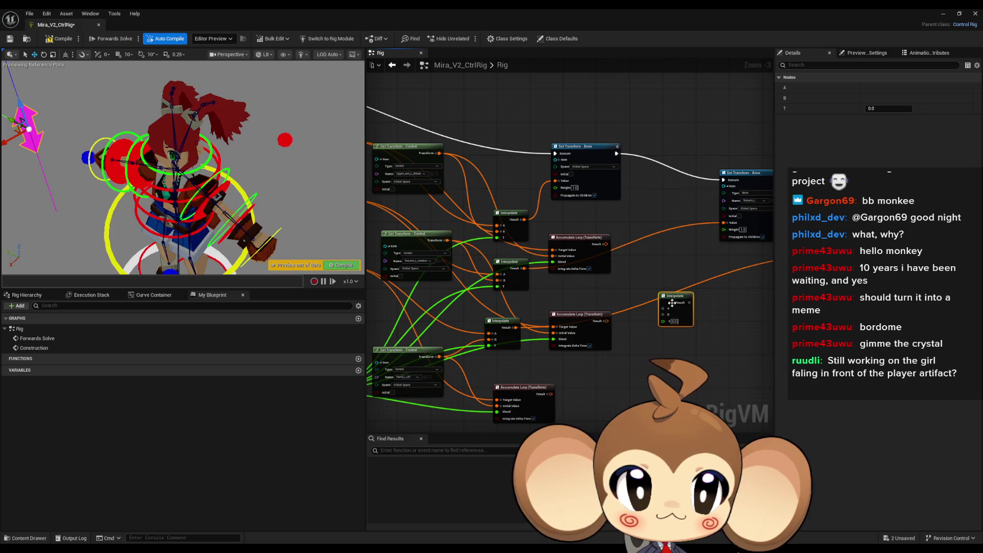
Step: Break the forearm_L and hand_L Value wires and connect the Interpolate Result to hand_L Rotation
{"action": "left_click_drag", "start_coordinate": [573, 191], "coordinate": [472, 181]}
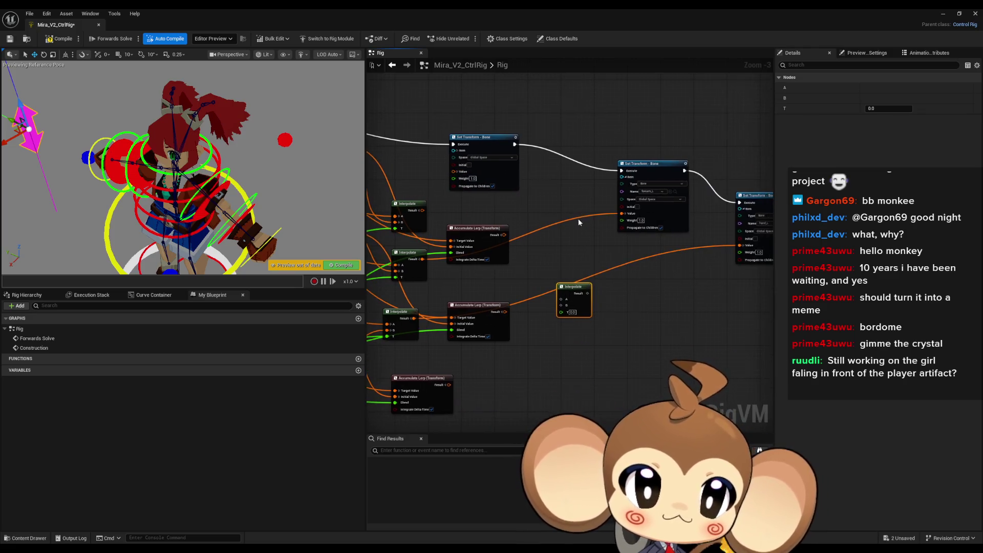
{"action": "left_click", "coordinate": [622, 214], "text": "alt"}
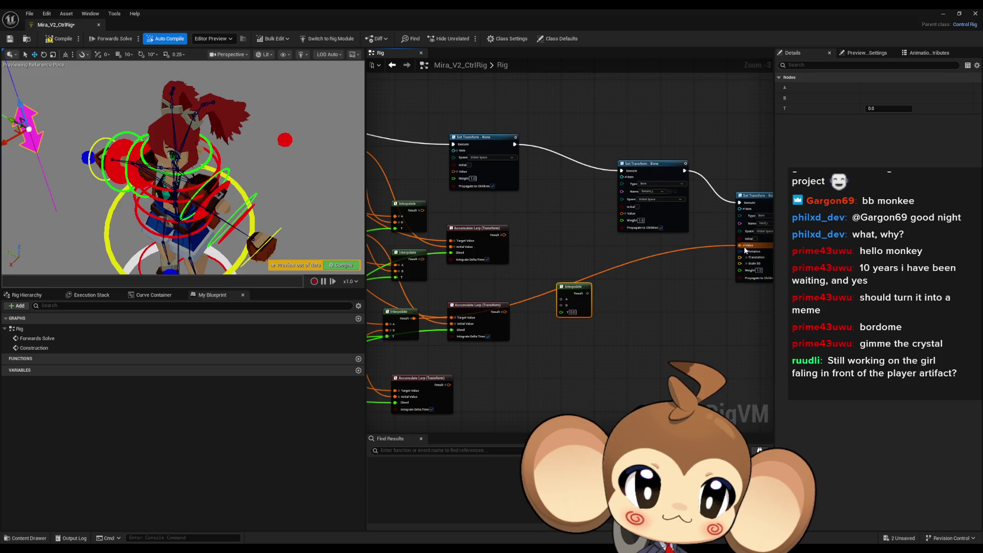
{"action": "left_click", "coordinate": [739, 245], "text": "alt"}
{"action": "left_click_drag", "start_coordinate": [614, 292], "coordinate": [539, 300]}
{"action": "scroll", "coordinate": [604, 294], "scroll_direction": "up", "scroll_amount": 3}
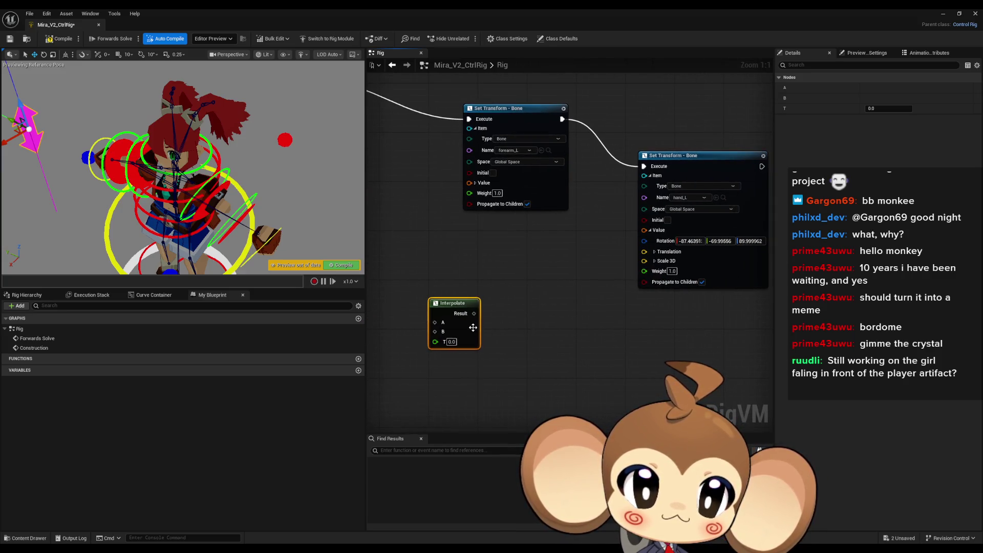
{"action": "mouse_move", "coordinate": [473, 314]}
{"action": "left_mouse_down"}
{"action": "mouse_move", "coordinate": [635, 254]}
{"action": "mouse_move", "coordinate": [644, 239]}
{"action": "left_mouse_up"}
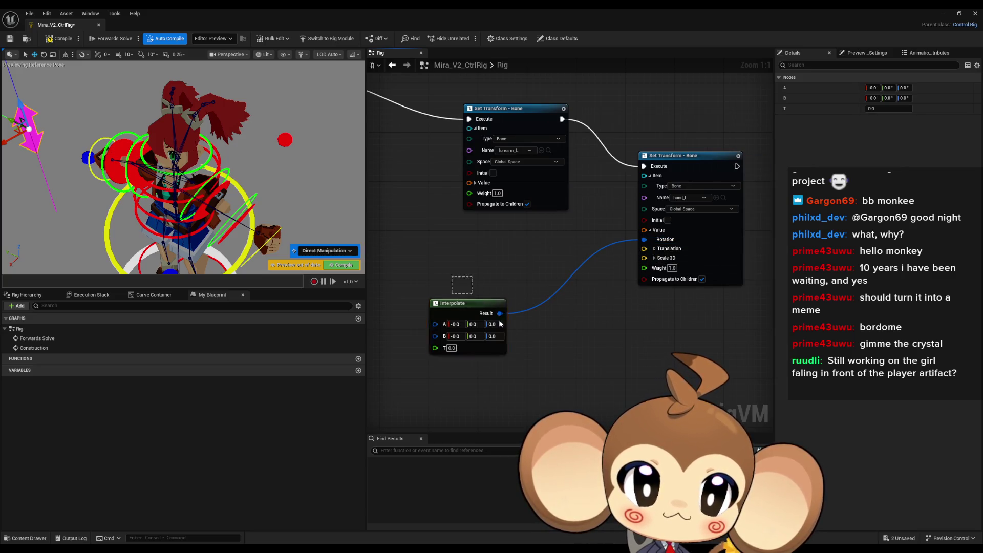
Step: Duplicate the Interpolate node and split the forearm_L Set Transform Value input
{"action": "key", "text": "ctrl+d"}
{"action": "left_click_drag", "start_coordinate": [484, 307], "coordinate": [538, 283]}
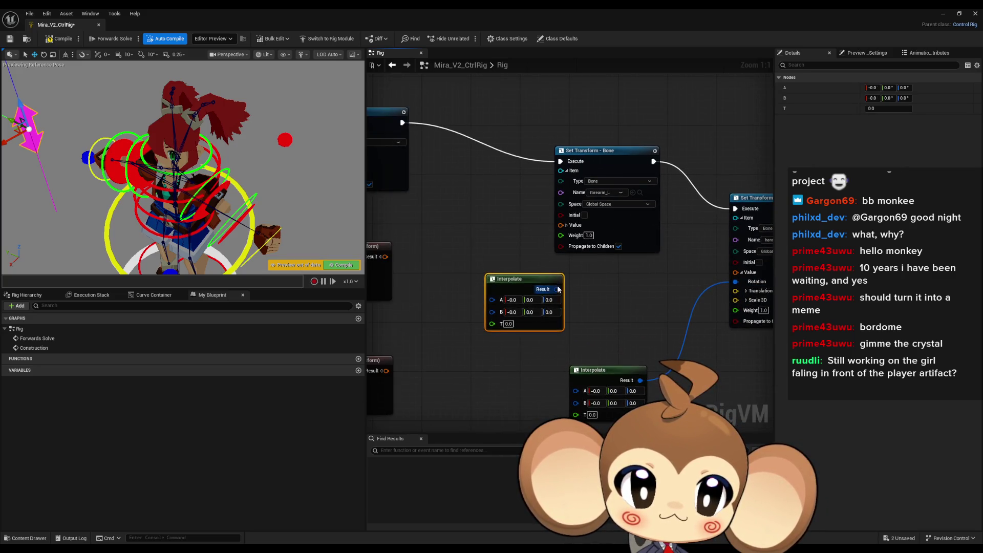
{"action": "left_click", "coordinate": [566, 225]}
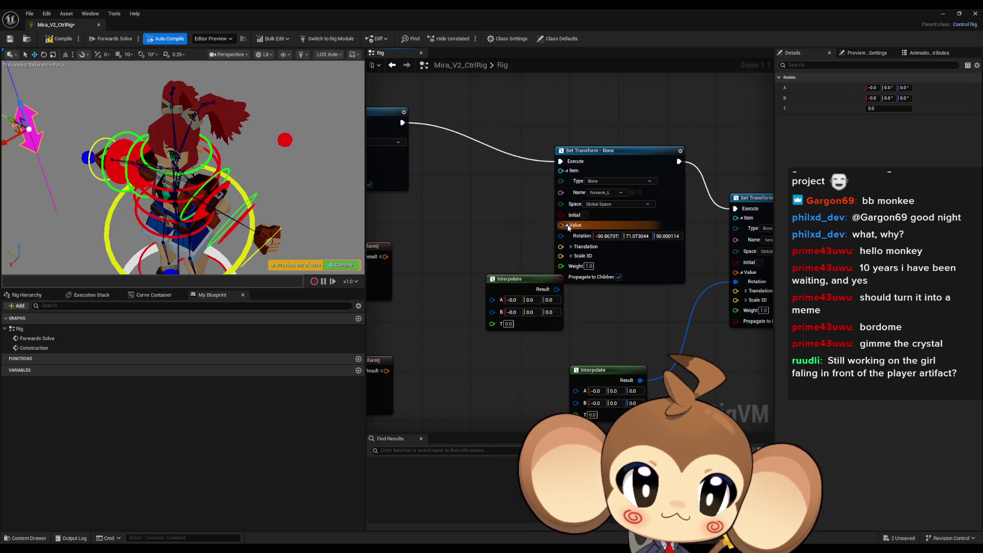
{"action": "key", "text": "ctrl+z"}
{"action": "key", "text": "ctrl+z"}
{"action": "key", "text": "ctrl+z"}
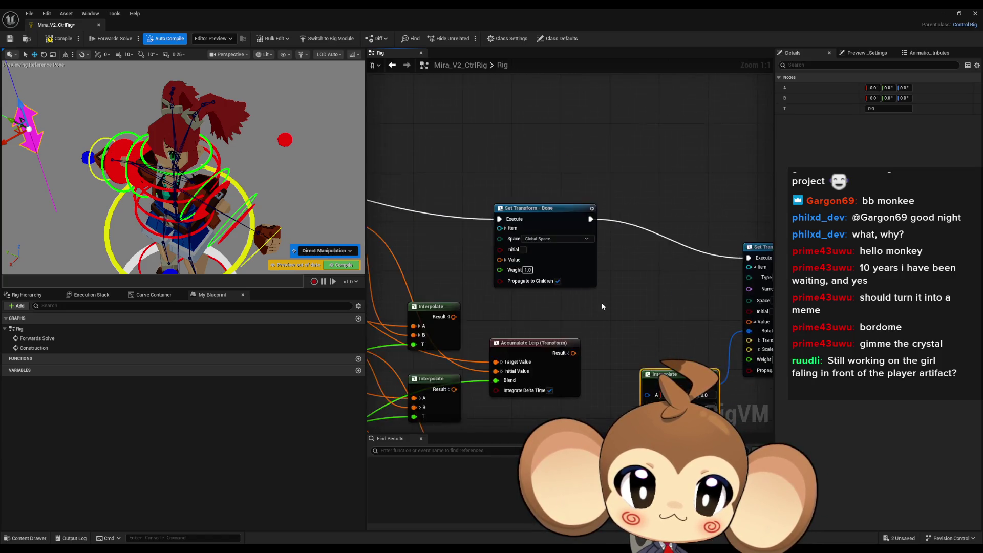
{"action": "key", "text": "ctrl+y"}
{"action": "left_click", "coordinate": [573, 277]}
Step: Wire the duplicate Interpolate into the forearm_L Rotation input and place it beside Set Transform
{"action": "mouse_move", "coordinate": [517, 275]}
{"action": "left_mouse_down"}
{"action": "mouse_move", "coordinate": [491, 262]}
{"action": "mouse_move", "coordinate": [568, 286]}
{"action": "left_mouse_up"}
{"action": "scroll", "coordinate": [619, 232], "scroll_direction": "down", "scroll_amount": 2}
{"action": "left_click_drag", "start_coordinate": [615, 243], "coordinate": [620, 211]}
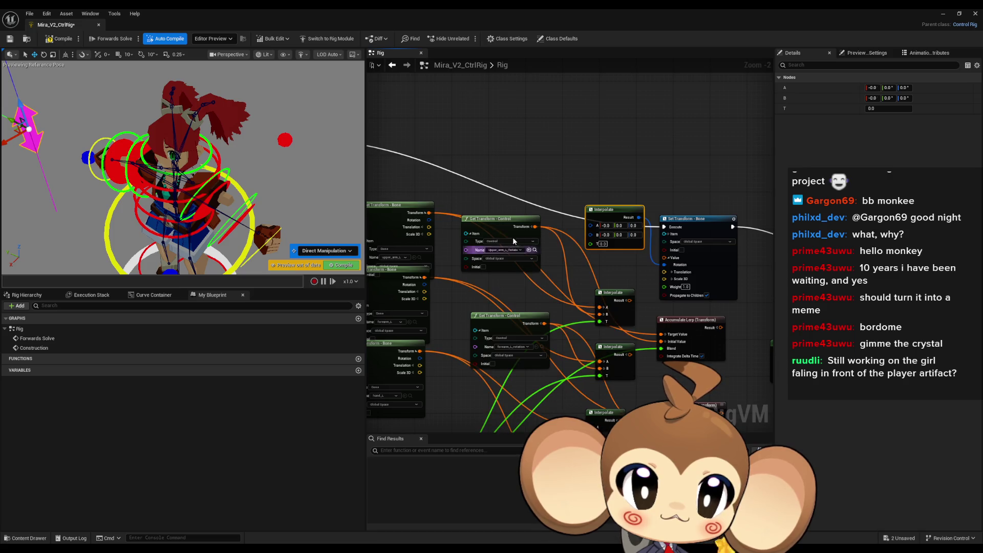
Step: Rearrange the forearm_L, hand_L, IKBlend and forearm_L_rotation Get Transform nodes
{"action": "left_click_drag", "start_coordinate": [404, 208], "coordinate": [422, 129]}
{"action": "left_click_drag", "start_coordinate": [508, 232], "coordinate": [428, 222]}
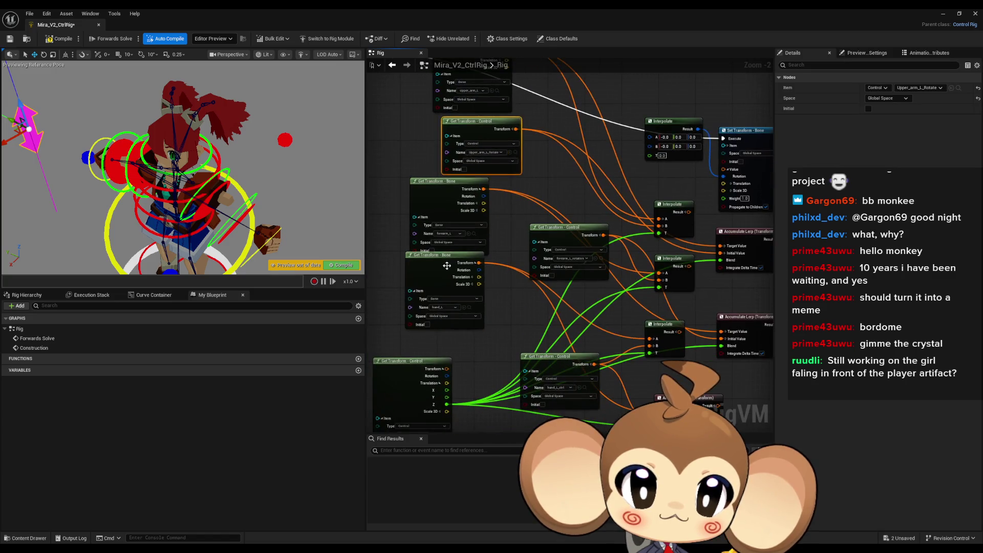
{"action": "left_click_drag", "start_coordinate": [443, 260], "coordinate": [444, 288]}
{"action": "scroll", "coordinate": [453, 220], "scroll_direction": "down", "scroll_amount": 2}
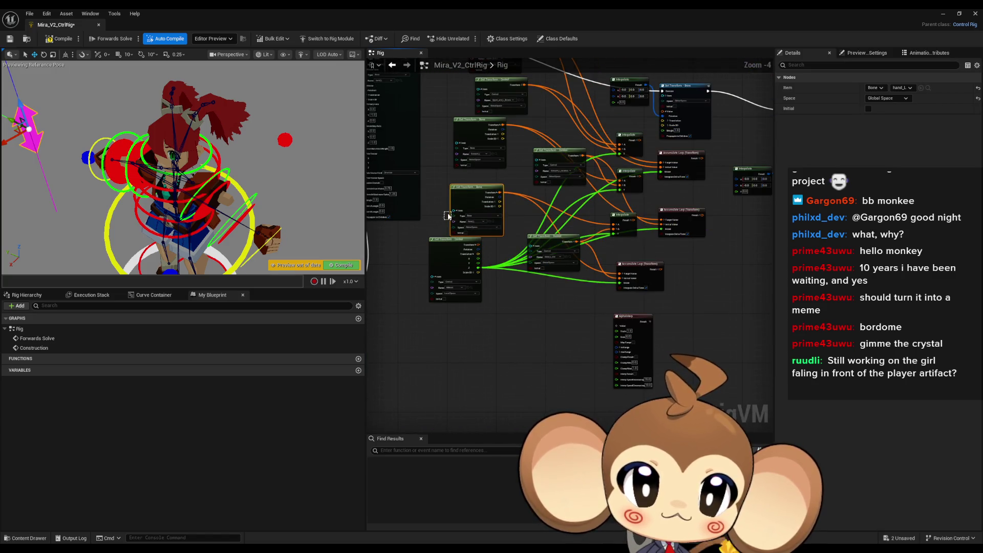
{"action": "left_click_drag", "start_coordinate": [440, 242], "coordinate": [483, 367]}
{"action": "left_click_drag", "start_coordinate": [487, 189], "coordinate": [470, 257]}
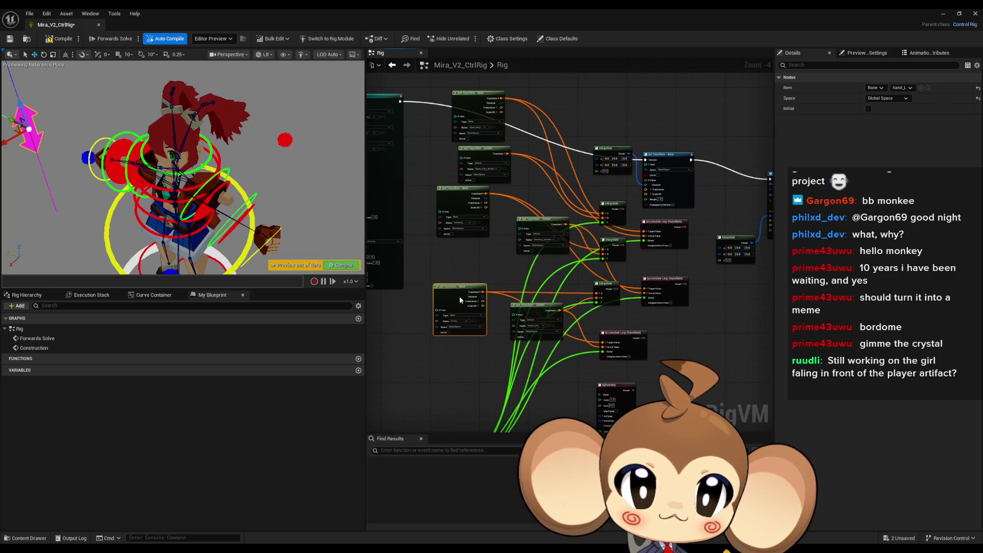
{"action": "left_click_drag", "start_coordinate": [463, 207], "coordinate": [458, 227]}
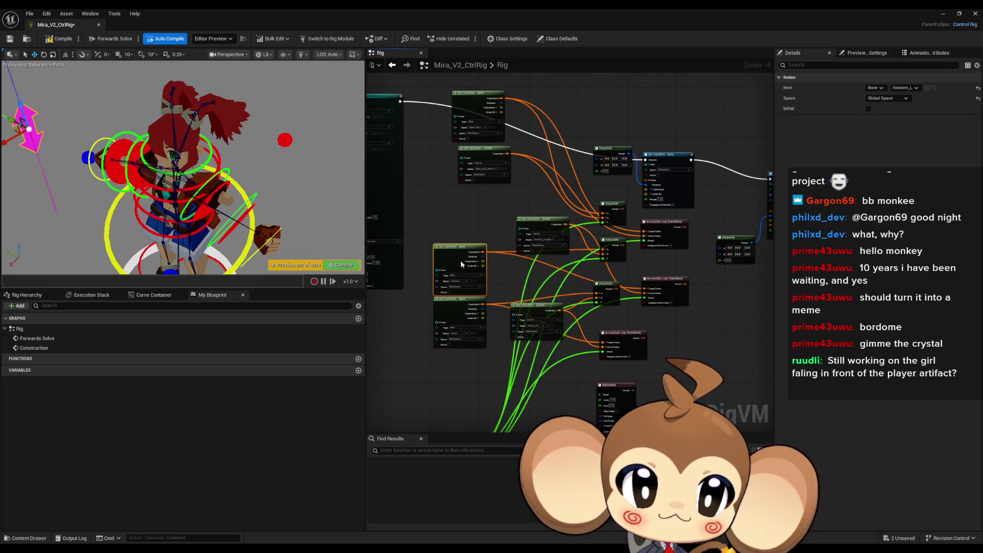
{"action": "mouse_move", "coordinate": [538, 219]}
{"action": "left_mouse_down"}
{"action": "mouse_move", "coordinate": [474, 252]}
{"action": "mouse_move", "coordinate": [487, 249]}
{"action": "mouse_move", "coordinate": [489, 322]}
{"action": "left_mouse_up"}
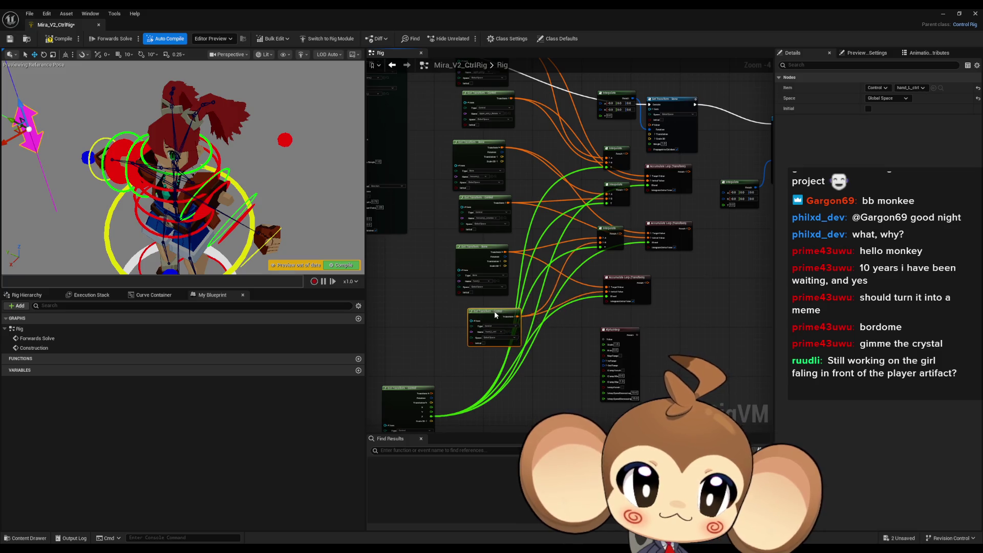
Step: Split the forearm_L_rotation control's Transform and wire its Rotation into the new Interpolate node
{"action": "scroll", "coordinate": [606, 210], "scroll_direction": "up", "scroll_amount": 1}
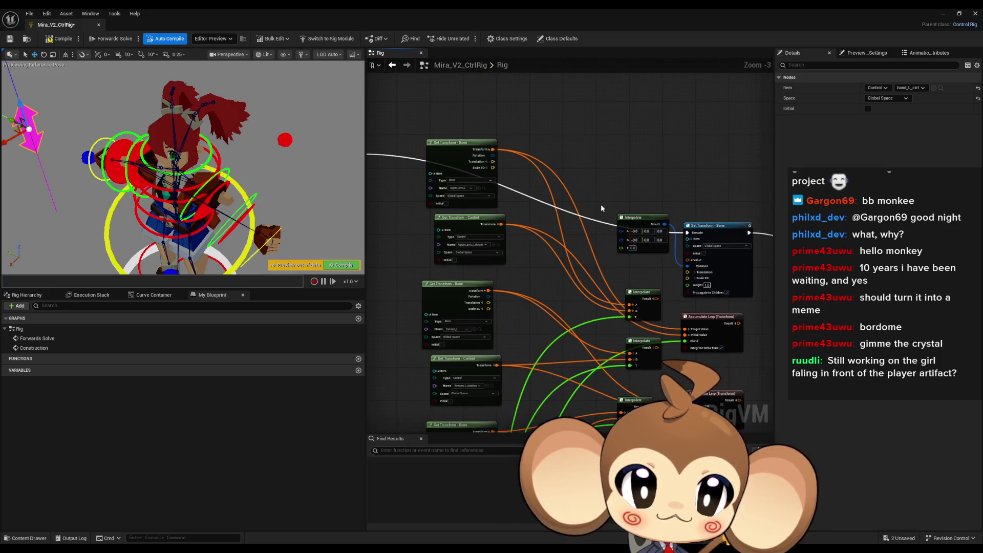
{"action": "scroll", "coordinate": [491, 154], "scroll_direction": "up", "scroll_amount": 2}
{"action": "left_click", "coordinate": [496, 242]}
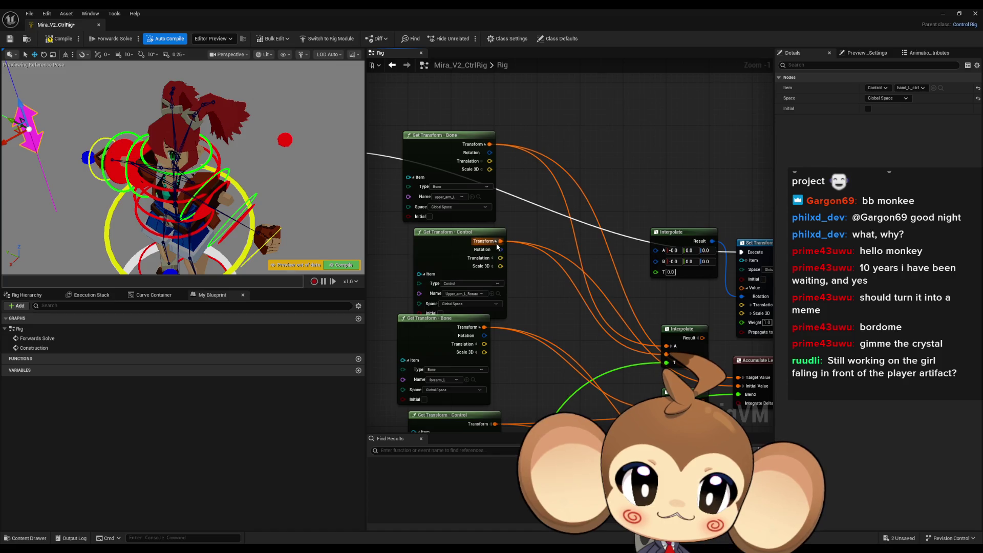
{"action": "mouse_move", "coordinate": [500, 249]}
{"action": "left_mouse_down"}
{"action": "mouse_move", "coordinate": [657, 250]}
{"action": "mouse_move", "coordinate": [659, 262]}
{"action": "mouse_move", "coordinate": [587, 233]}
{"action": "left_mouse_up"}
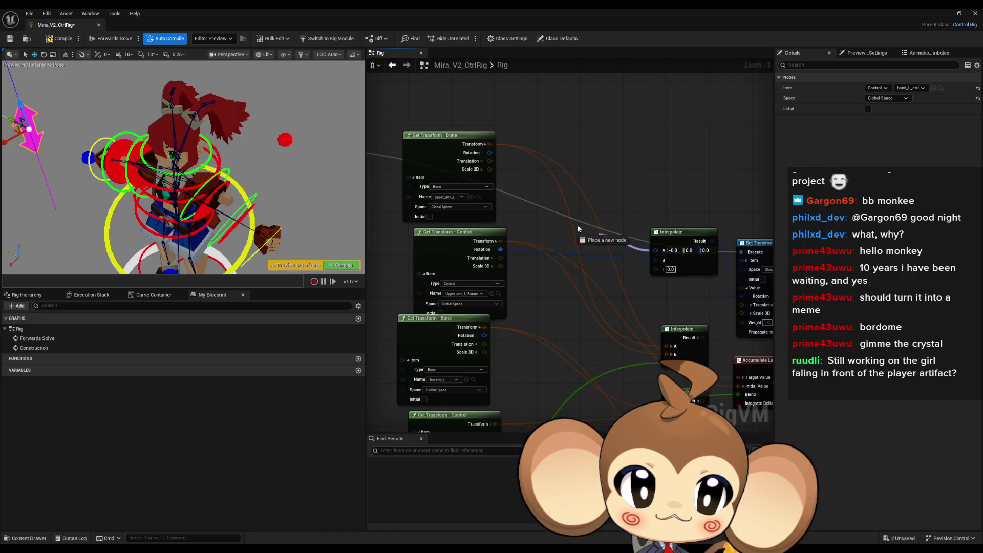
{"action": "left_click_drag", "start_coordinate": [490, 152], "coordinate": [492, 158]}
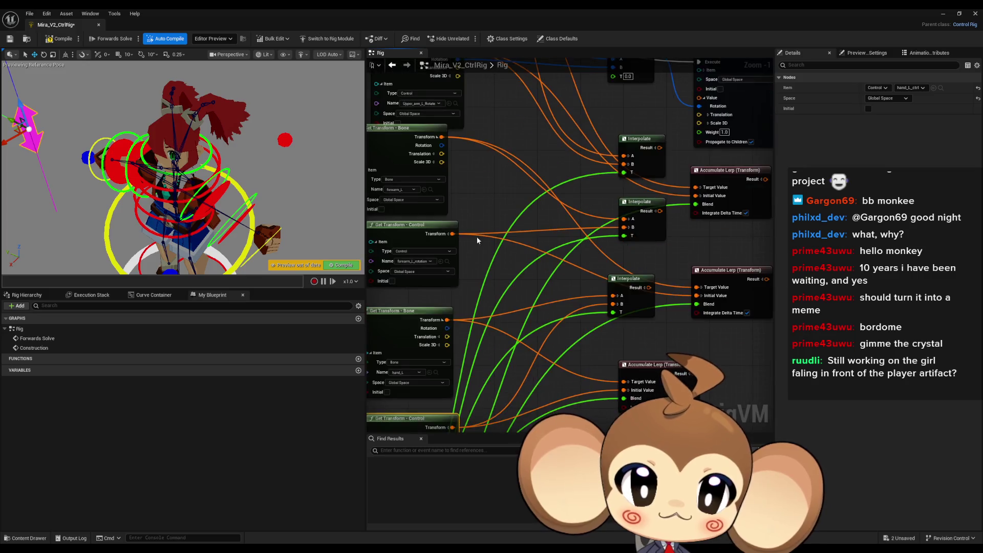
{"action": "left_click", "coordinate": [451, 234]}
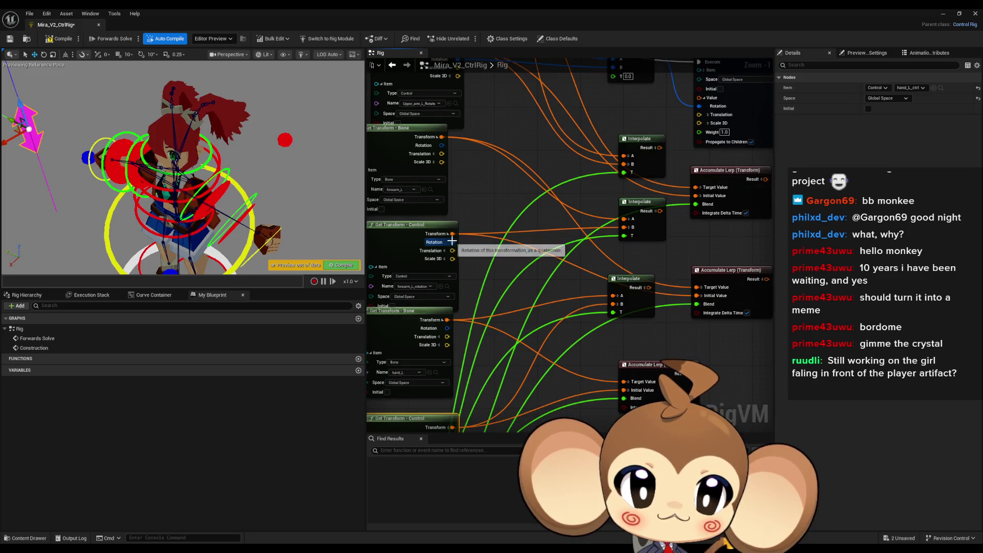
{"action": "mouse_move", "coordinate": [452, 241]}
{"action": "left_mouse_down"}
{"action": "mouse_move", "coordinate": [523, 238]}
{"action": "mouse_move", "coordinate": [694, 259]}
{"action": "mouse_move", "coordinate": [647, 217]}
{"action": "mouse_move", "coordinate": [434, 148]}
{"action": "mouse_move", "coordinate": [647, 214]}
{"action": "mouse_move", "coordinate": [661, 138]}
{"action": "left_mouse_up"}
{"action": "scroll", "coordinate": [456, 165], "scroll_direction": "down", "scroll_amount": 1}
{"action": "mouse_move", "coordinate": [573, 160]}
{"action": "left_mouse_down"}
{"action": "mouse_move", "coordinate": [439, 264]}
{"action": "mouse_move", "coordinate": [503, 275]}
{"action": "left_mouse_up"}
{"action": "left_click", "coordinate": [435, 244]}
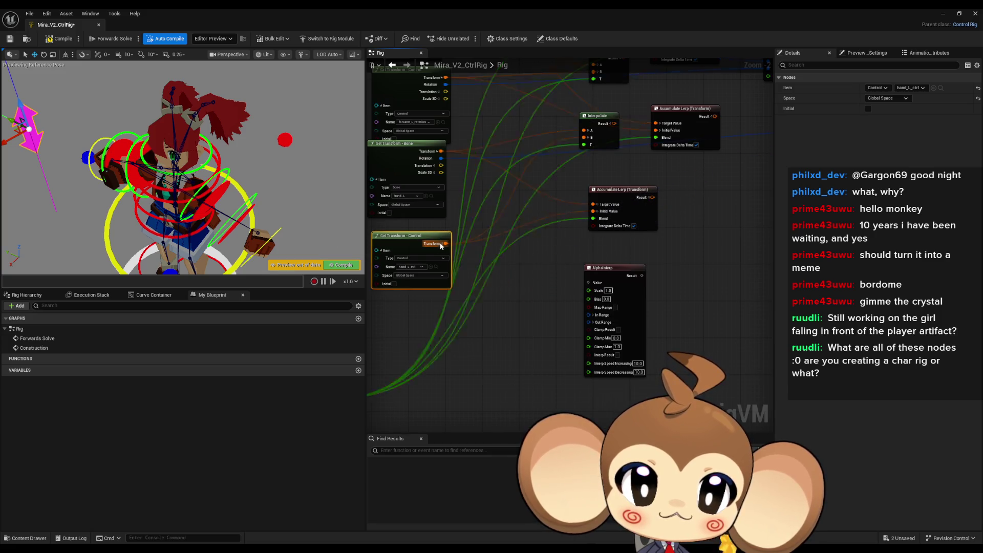
Step: Recompile the rig so the forearm_L and hand_L Interpolate rotations update the preview pose
{"action": "mouse_move", "coordinate": [441, 245]}
{"action": "left_mouse_down"}
{"action": "mouse_move", "coordinate": [742, 177]}
{"action": "mouse_move", "coordinate": [462, 174]}
{"action": "mouse_move", "coordinate": [425, 164]}
{"action": "mouse_move", "coordinate": [373, 188]}
{"action": "mouse_move", "coordinate": [504, 277]}
{"action": "mouse_move", "coordinate": [640, 230]}
{"action": "mouse_move", "coordinate": [782, 199]}
{"action": "mouse_move", "coordinate": [628, 171]}
{"action": "mouse_move", "coordinate": [594, 179]}
{"action": "mouse_move", "coordinate": [606, 152]}
{"action": "mouse_move", "coordinate": [558, 266]}
{"action": "mouse_move", "coordinate": [374, 474]}
{"action": "mouse_move", "coordinate": [505, 309]}
{"action": "mouse_move", "coordinate": [518, 264]}
{"action": "left_mouse_up"}
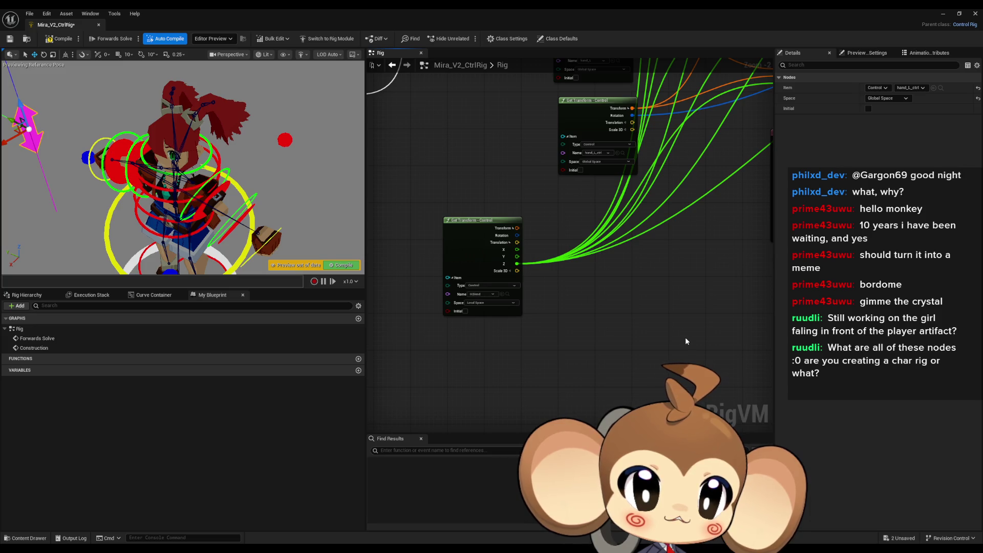
{"action": "scroll", "coordinate": [645, 298], "scroll_direction": "down", "scroll_amount": 3}
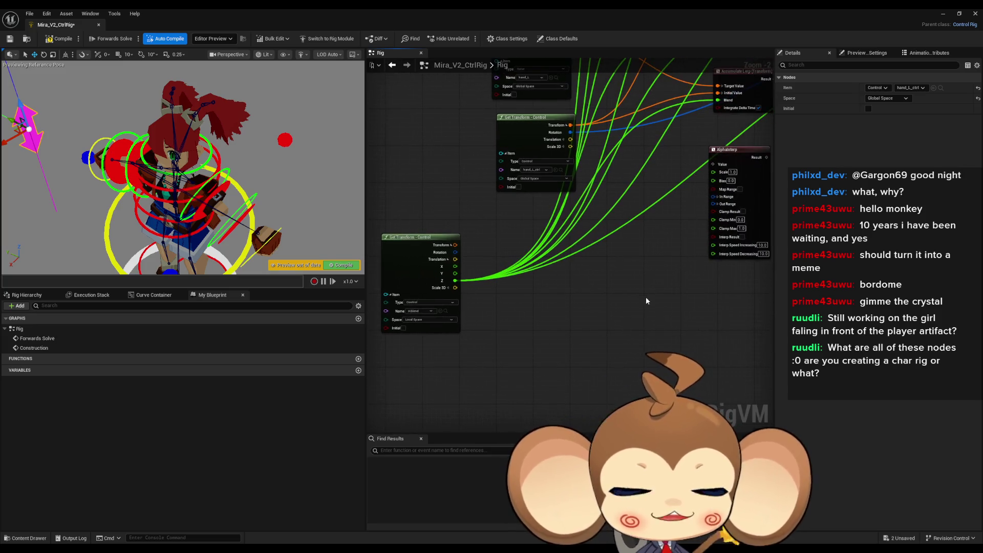
{"action": "scroll", "coordinate": [557, 139], "scroll_direction": "up", "scroll_amount": 4}
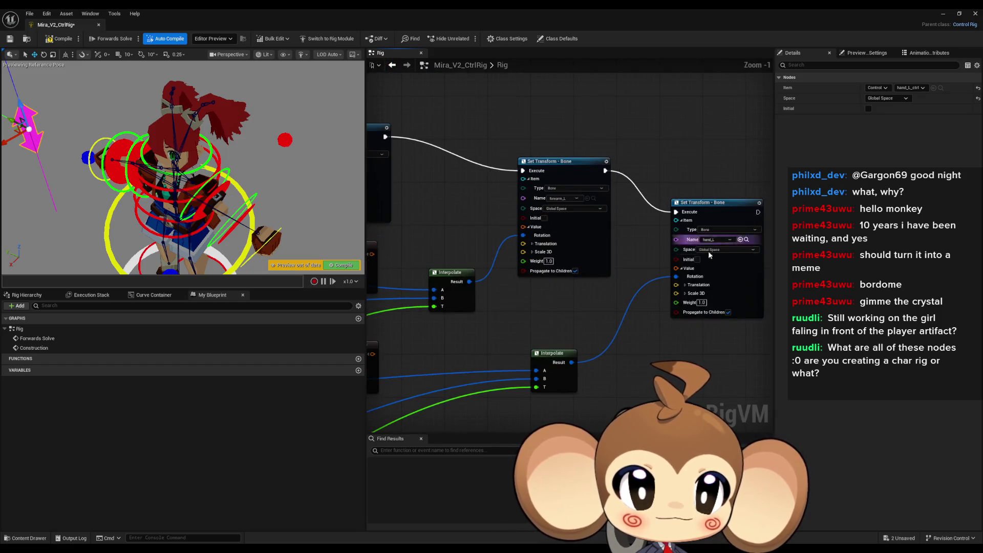
{"action": "mouse_move", "coordinate": [703, 314]}
{"action": "left_mouse_down"}
{"action": "mouse_move", "coordinate": [639, 320]}
{"action": "mouse_move", "coordinate": [650, 285]}
{"action": "mouse_move", "coordinate": [878, 314]}
{"action": "left_mouse_up"}
{"action": "left_click_drag", "start_coordinate": [570, 251], "coordinate": [725, 290]}
{"action": "left_click", "coordinate": [59, 39]}
{"action": "left_click_drag", "start_coordinate": [237, 222], "coordinate": [237, 222]}
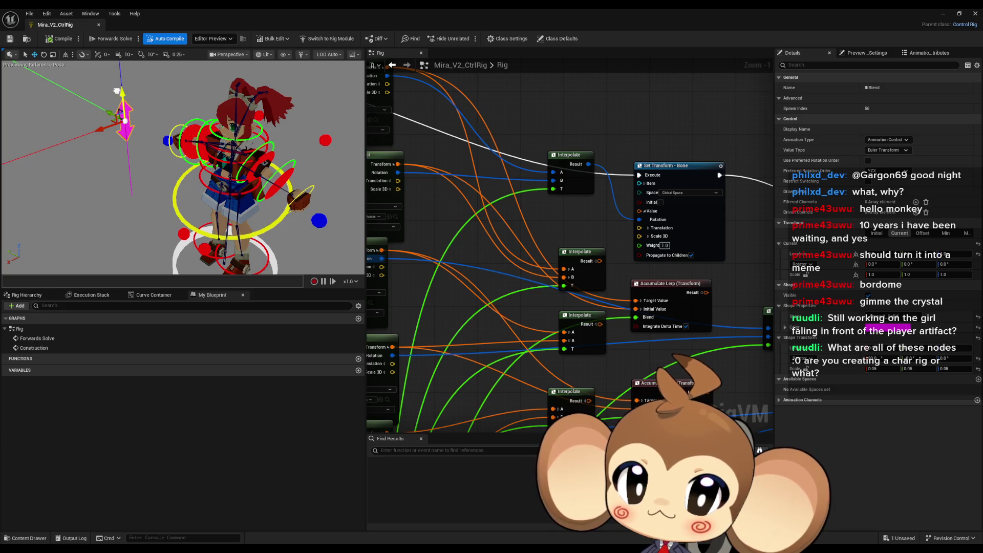
Step: Move hand_L_IK up-left and expand the Set Transform node's Item input
{"action": "left_click", "coordinate": [318, 221]}
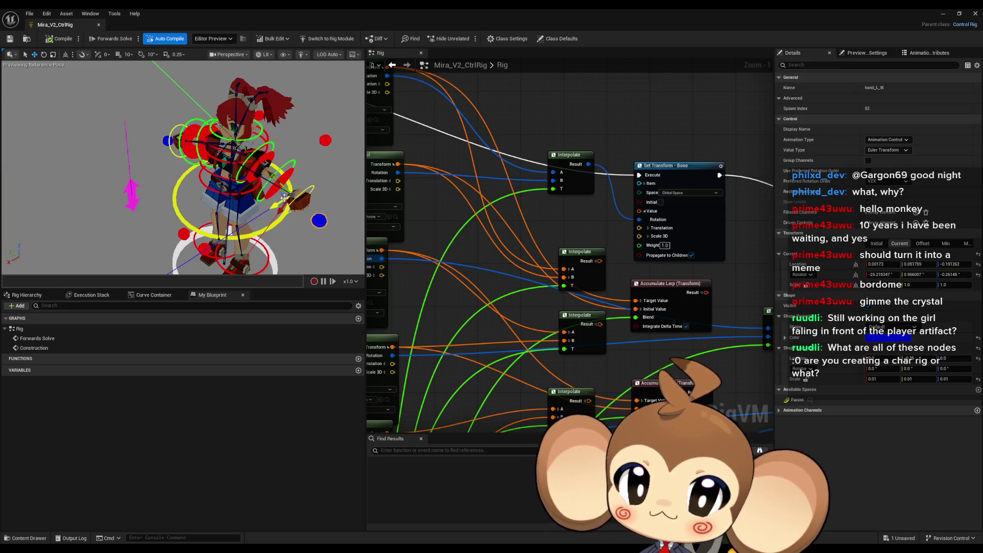
{"action": "left_click_drag", "start_coordinate": [281, 193], "coordinate": [252, 193]}
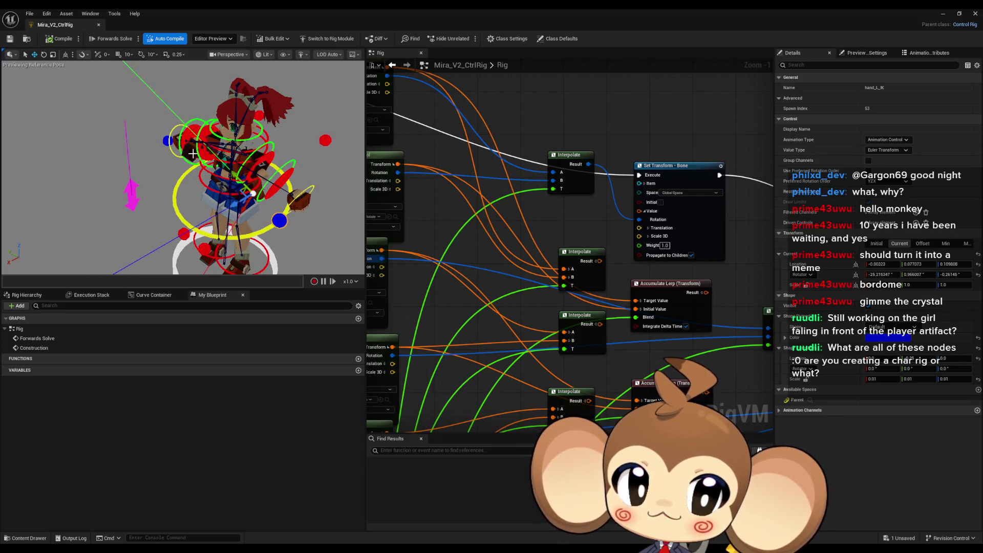
{"action": "scroll", "coordinate": [553, 229], "scroll_direction": "down", "scroll_amount": 5}
{"action": "mouse_move", "coordinate": [554, 228]}
{"action": "left_mouse_down"}
{"action": "mouse_move", "coordinate": [688, 305]}
{"action": "mouse_move", "coordinate": [591, 260]}
{"action": "left_mouse_up"}
{"action": "scroll", "coordinate": [531, 189], "scroll_direction": "up", "scroll_amount": 6}
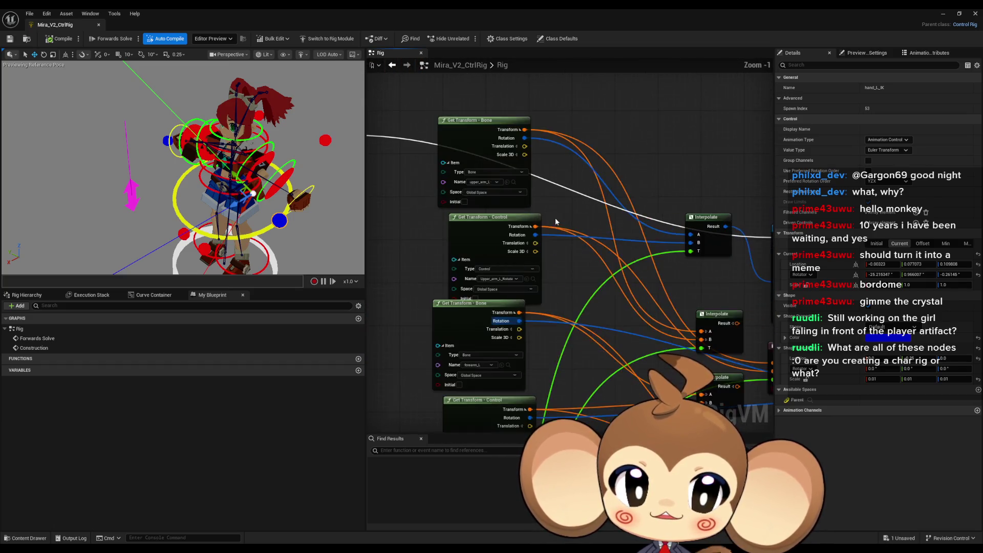
{"action": "mouse_move", "coordinate": [501, 291]}
{"action": "left_mouse_down"}
{"action": "mouse_move", "coordinate": [526, 170]}
{"action": "mouse_move", "coordinate": [560, 191]}
{"action": "mouse_move", "coordinate": [503, 202]}
{"action": "left_mouse_up"}
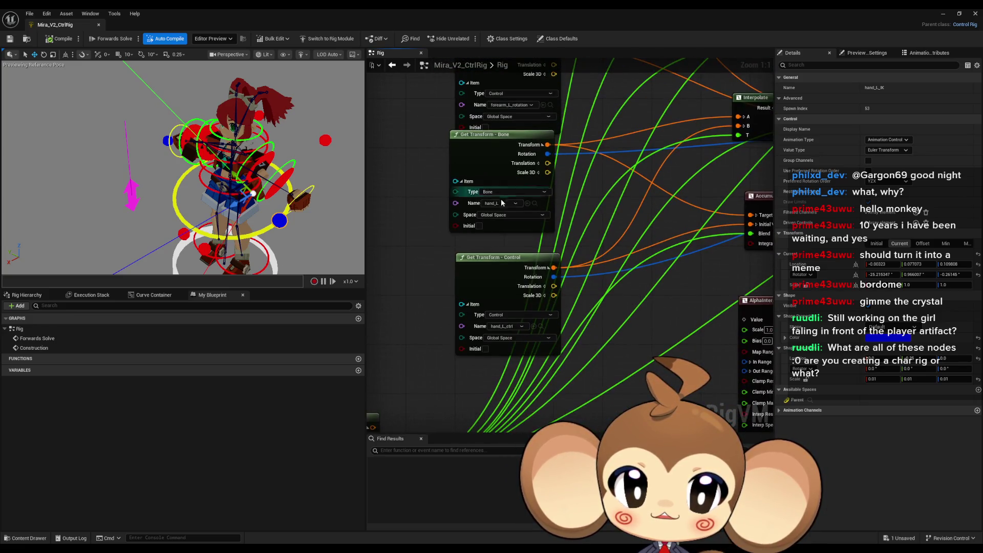
{"action": "scroll", "coordinate": [516, 325], "scroll_direction": "down", "scroll_amount": 5}
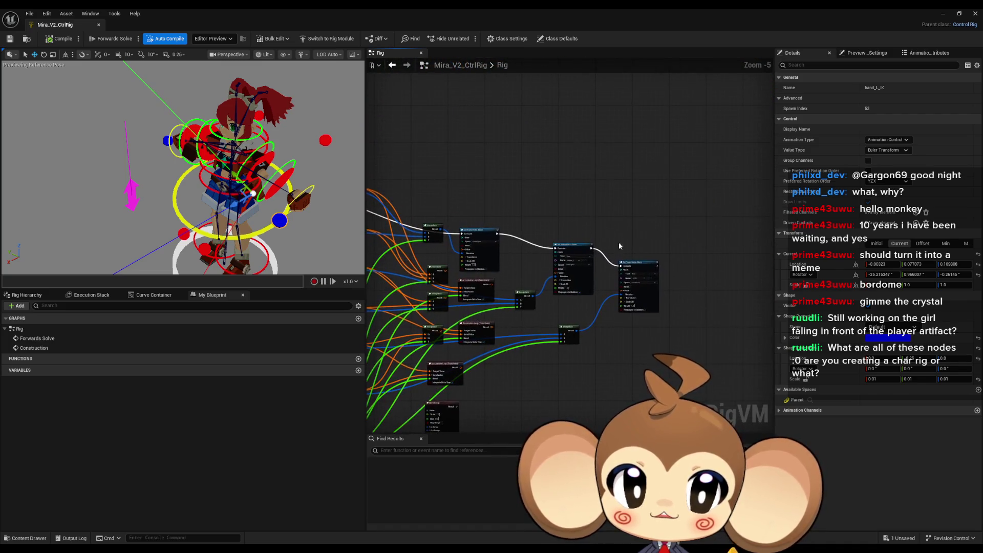
{"action": "scroll", "coordinate": [630, 320], "scroll_direction": "up", "scroll_amount": 5}
{"action": "mouse_move", "coordinate": [648, 228]}
{"action": "left_mouse_down"}
{"action": "mouse_move", "coordinate": [539, 220]}
{"action": "mouse_move", "coordinate": [635, 236]}
{"action": "left_mouse_up"}
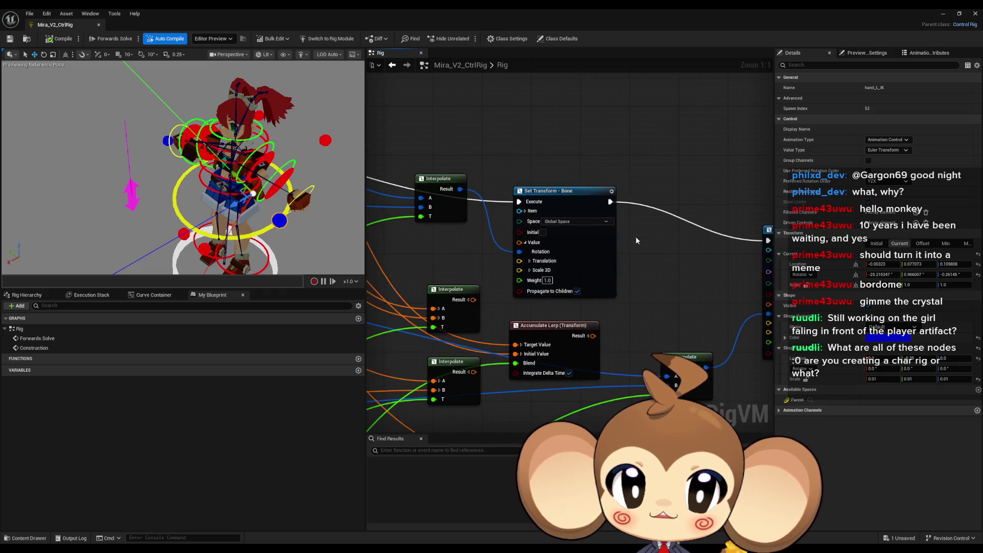
{"action": "left_click", "coordinate": [524, 211]}
{"action": "mouse_move", "coordinate": [420, 265]}
{"action": "left_mouse_down"}
{"action": "mouse_move", "coordinate": [653, 245]}
{"action": "mouse_move", "coordinate": [762, 269]}
{"action": "left_mouse_up"}
Step: Rotate the left arm upward, then drag the IKBlend control up-left and back
{"action": "mouse_move", "coordinate": [183, 168]}
{"action": "left_mouse_down"}
{"action": "mouse_move", "coordinate": [237, 186]}
{"action": "mouse_move", "coordinate": [316, 185]}
{"action": "left_mouse_up"}
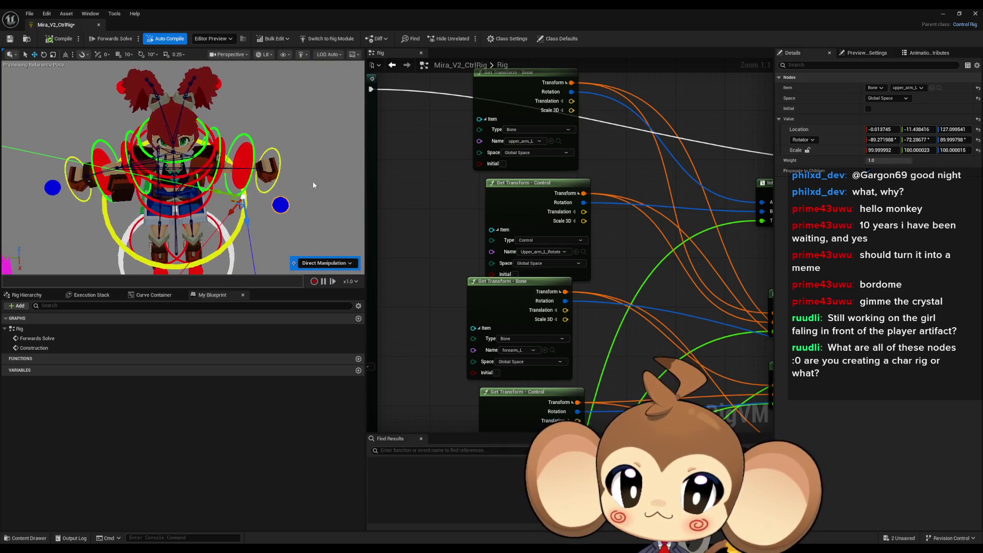
{"action": "mouse_move", "coordinate": [233, 201]}
{"action": "left_mouse_down"}
{"action": "mouse_move", "coordinate": [202, 164]}
{"action": "mouse_move", "coordinate": [220, 186]}
{"action": "mouse_move", "coordinate": [198, 198]}
{"action": "mouse_move", "coordinate": [198, 215]}
{"action": "mouse_move", "coordinate": [39, 220]}
{"action": "left_mouse_up"}
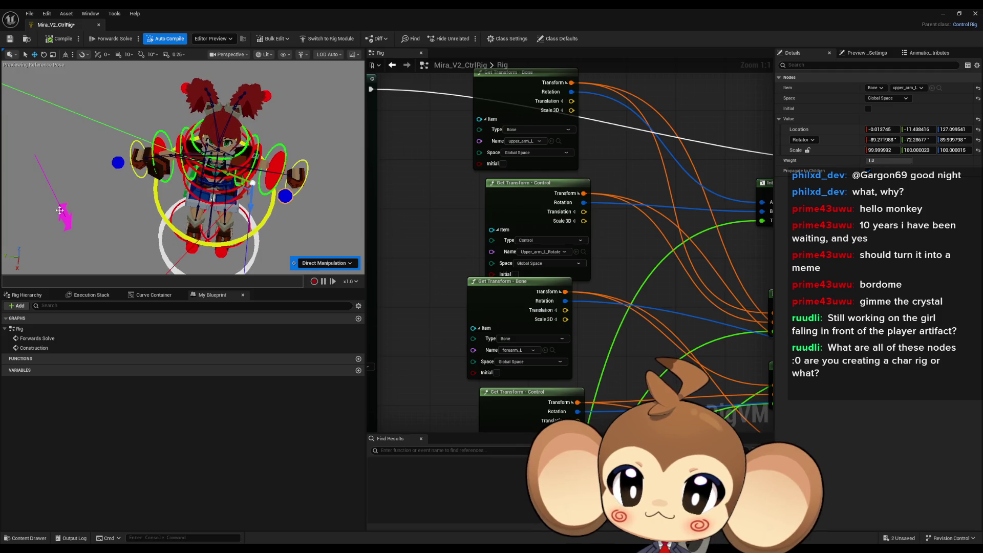
{"action": "left_click", "coordinate": [60, 210]}
{"action": "mouse_move", "coordinate": [58, 188]}
{"action": "left_mouse_down"}
{"action": "mouse_move", "coordinate": [13, 103]}
{"action": "mouse_move", "coordinate": [32, 139]}
{"action": "left_mouse_up"}
{"action": "left_click_drag", "start_coordinate": [20, 98], "coordinate": [88, 249]}
{"action": "scroll", "coordinate": [693, 211], "scroll_direction": "down", "scroll_amount": 1}
{"action": "scroll", "coordinate": [567, 220], "scroll_direction": "down", "scroll_amount": 1}
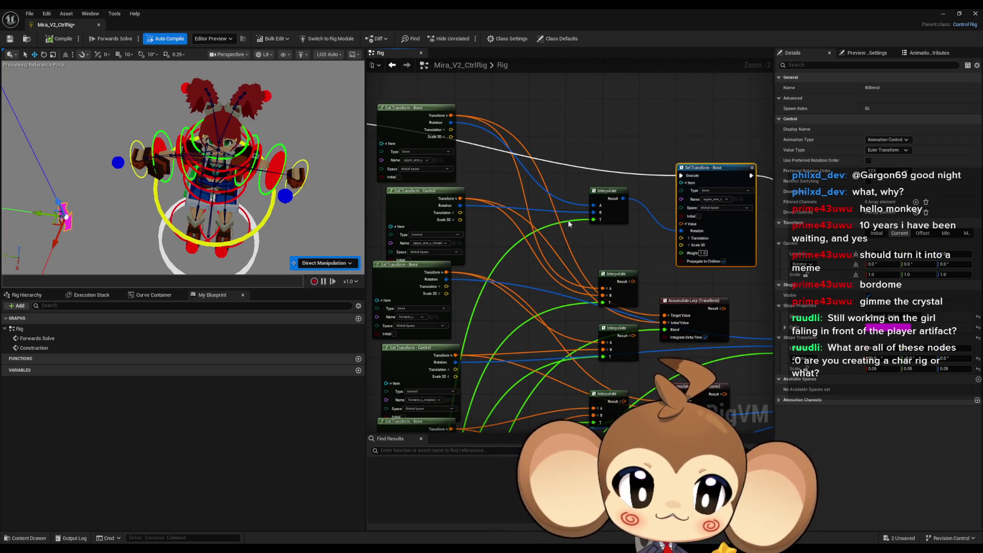
{"action": "left_click_drag", "start_coordinate": [567, 224], "coordinate": [590, 217]}
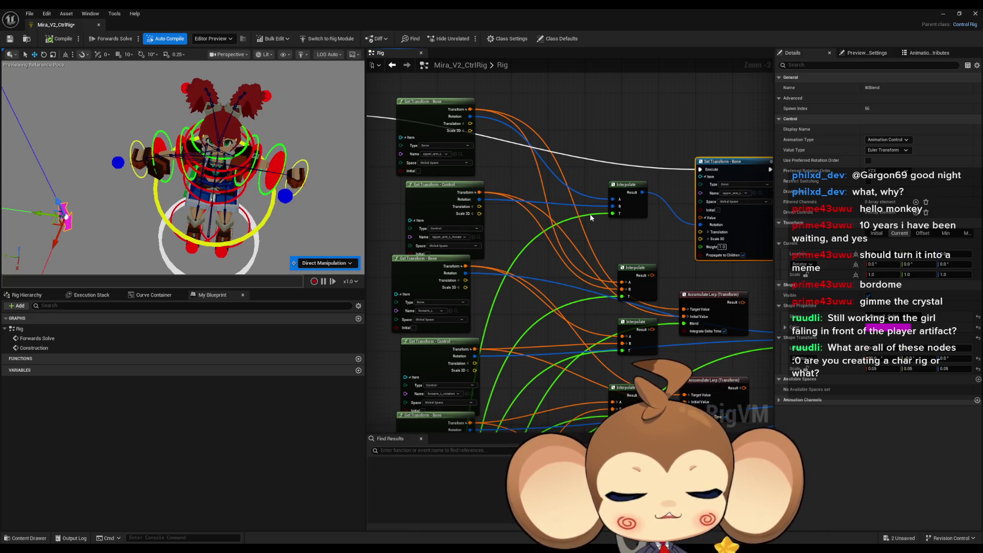
Step: Add a split upper_arm_L Get Transform - Bone node feeding Translation and Scale 3D into its Set Transform
{"action": "scroll", "coordinate": [567, 193], "scroll_direction": "up", "scroll_amount": 2}
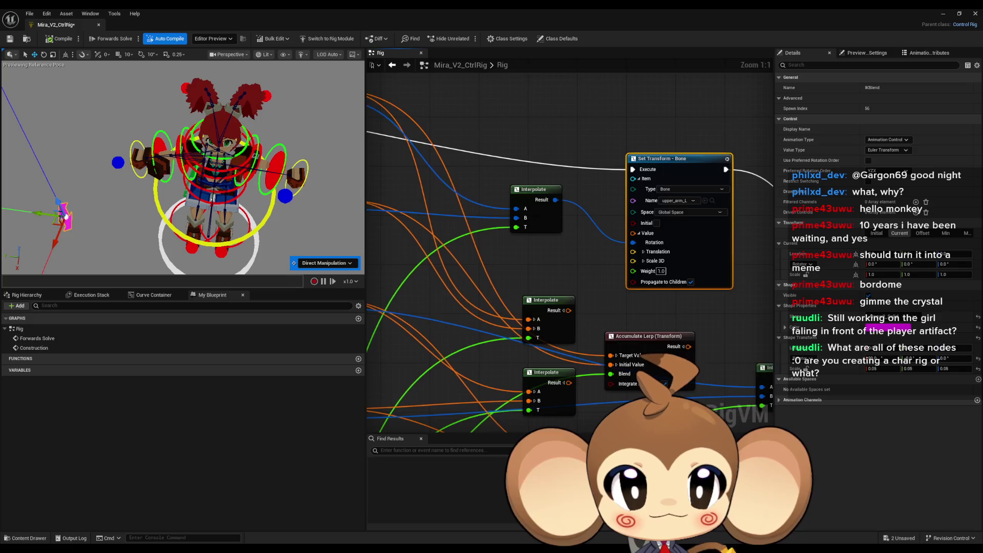
{"action": "scroll", "coordinate": [596, 121], "scroll_direction": "down", "scroll_amount": 1}
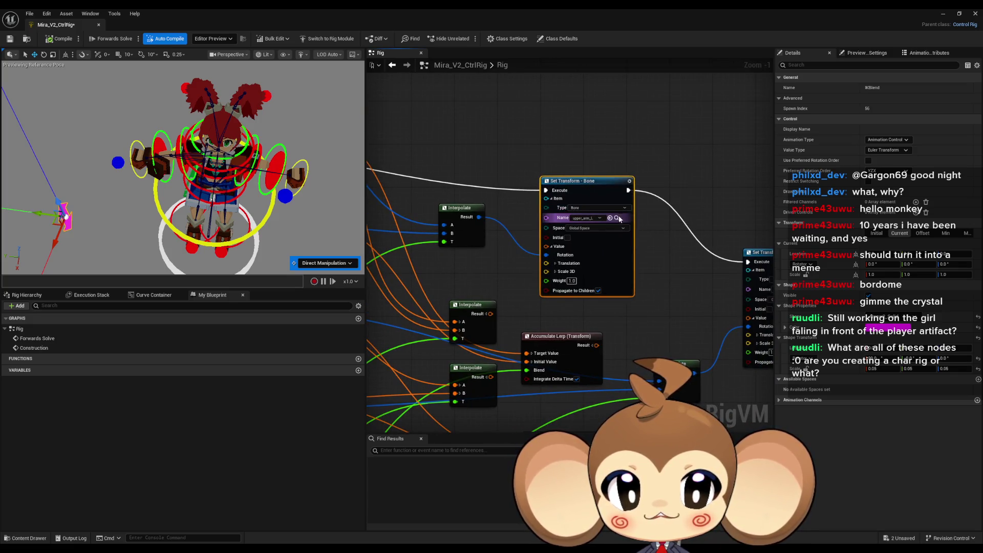
{"action": "left_click", "coordinate": [616, 219]}
{"action": "left_click", "coordinate": [53, 293]}
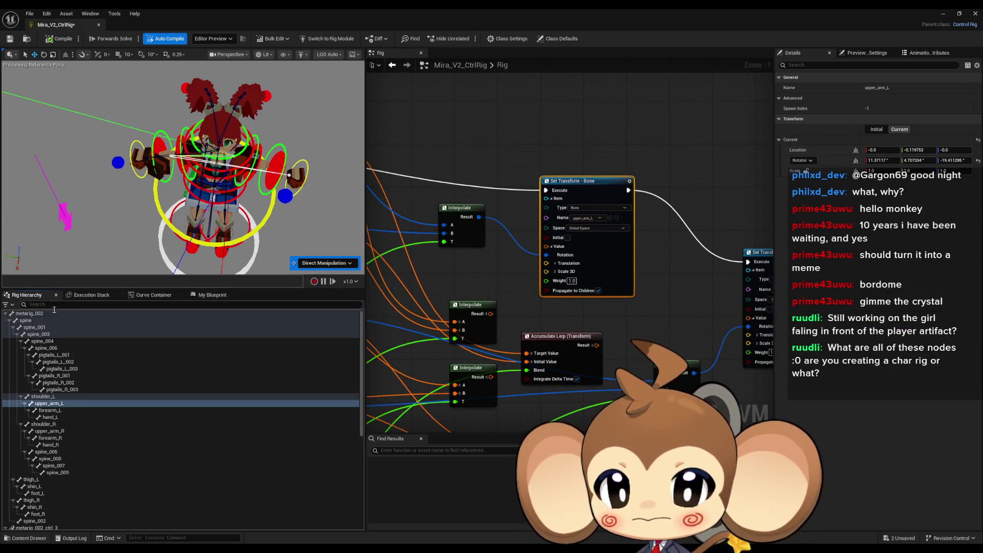
{"action": "mouse_move", "coordinate": [55, 408]}
{"action": "left_mouse_down"}
{"action": "mouse_move", "coordinate": [475, 157]}
{"action": "mouse_move", "coordinate": [413, 104]}
{"action": "left_mouse_up"}
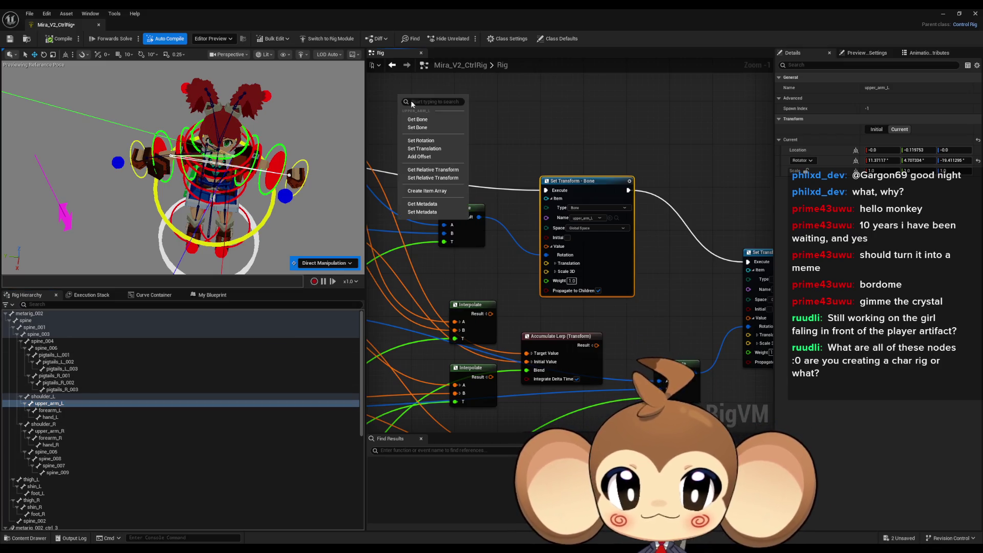
{"action": "left_click", "coordinate": [433, 120]}
{"action": "left_click", "coordinate": [481, 108]}
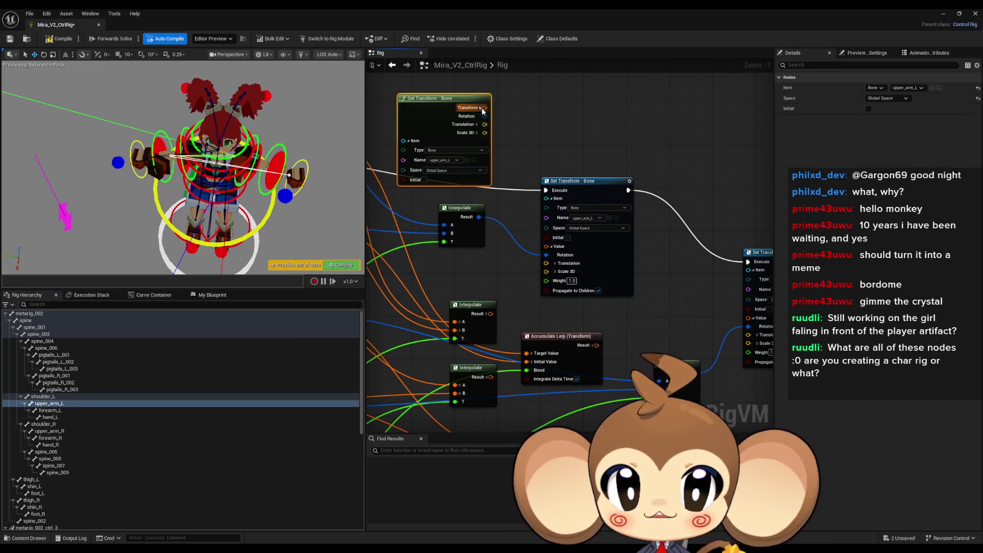
{"action": "mouse_move", "coordinate": [469, 102]}
{"action": "left_mouse_down"}
{"action": "mouse_move", "coordinate": [462, 94]}
{"action": "mouse_move", "coordinate": [538, 277]}
{"action": "mouse_move", "coordinate": [528, 236]}
{"action": "left_mouse_up"}
{"action": "left_click_drag", "start_coordinate": [485, 126], "coordinate": [484, 124]}
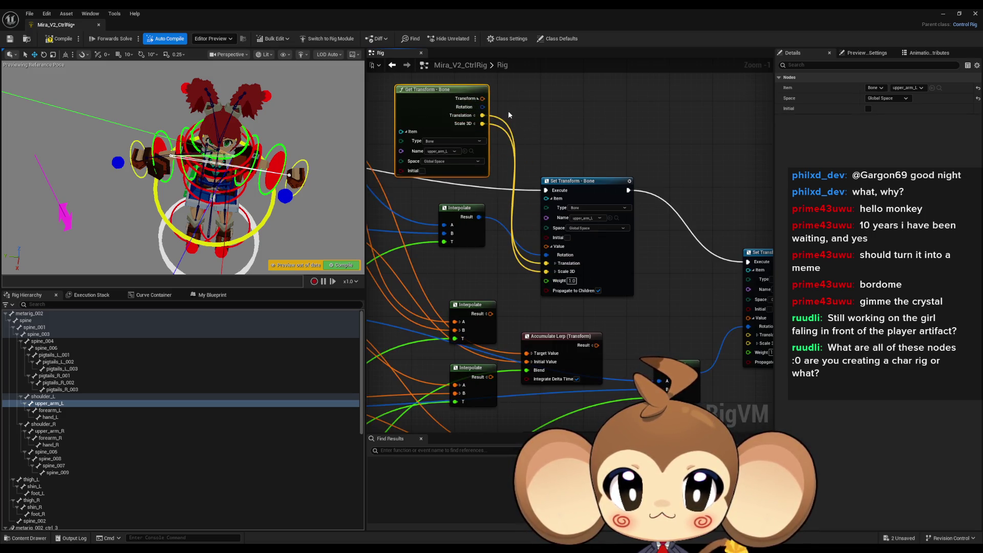
Step: Add a split forearm_L Get Transform - Bone node and wire it into the forearm_L Set Transform
{"action": "mouse_move", "coordinate": [722, 290]}
{"action": "left_mouse_down"}
{"action": "mouse_move", "coordinate": [607, 289]}
{"action": "mouse_move", "coordinate": [614, 252]}
{"action": "left_mouse_up"}
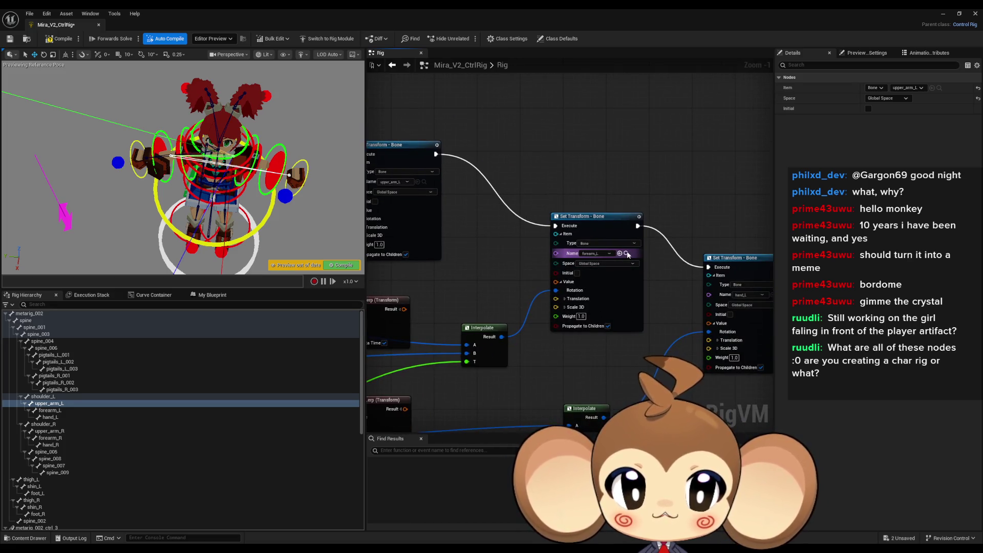
{"action": "left_click", "coordinate": [627, 254]}
{"action": "mouse_move", "coordinate": [63, 410]}
{"action": "left_mouse_down"}
{"action": "mouse_move", "coordinate": [530, 136]}
{"action": "mouse_move", "coordinate": [534, 109]}
{"action": "mouse_move", "coordinate": [563, 215]}
{"action": "mouse_move", "coordinate": [556, 298]}
{"action": "left_mouse_up"}
{"action": "left_click", "coordinate": [561, 142]}
{"action": "left_click", "coordinate": [565, 111]}
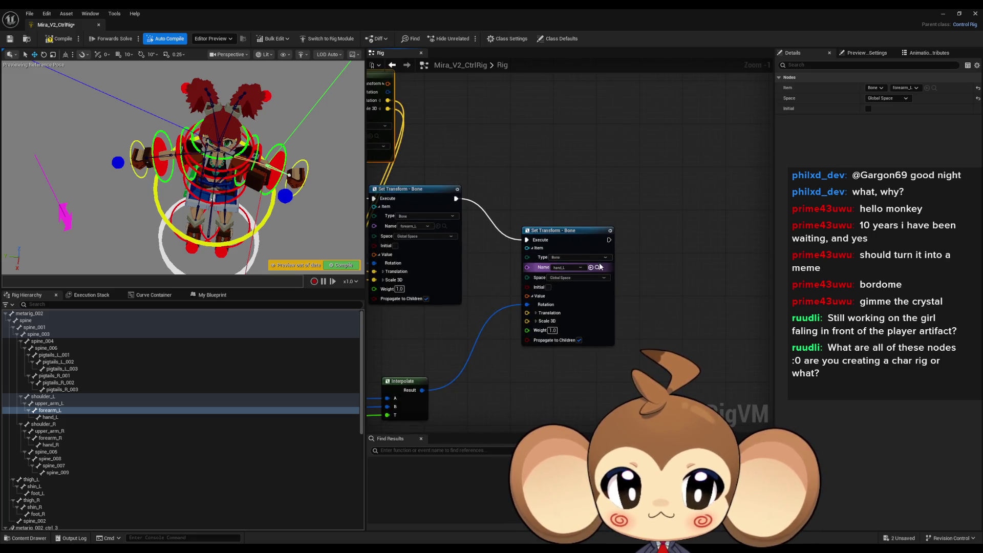
Step: Add a split hand_L Get Transform - Bone node feeding Translation and Scale 3D into its Set Transform
{"action": "left_click", "coordinate": [597, 267]}
{"action": "mouse_move", "coordinate": [50, 417]}
{"action": "left_mouse_down"}
{"action": "mouse_move", "coordinate": [505, 159]}
{"action": "mouse_move", "coordinate": [507, 134]}
{"action": "left_mouse_up"}
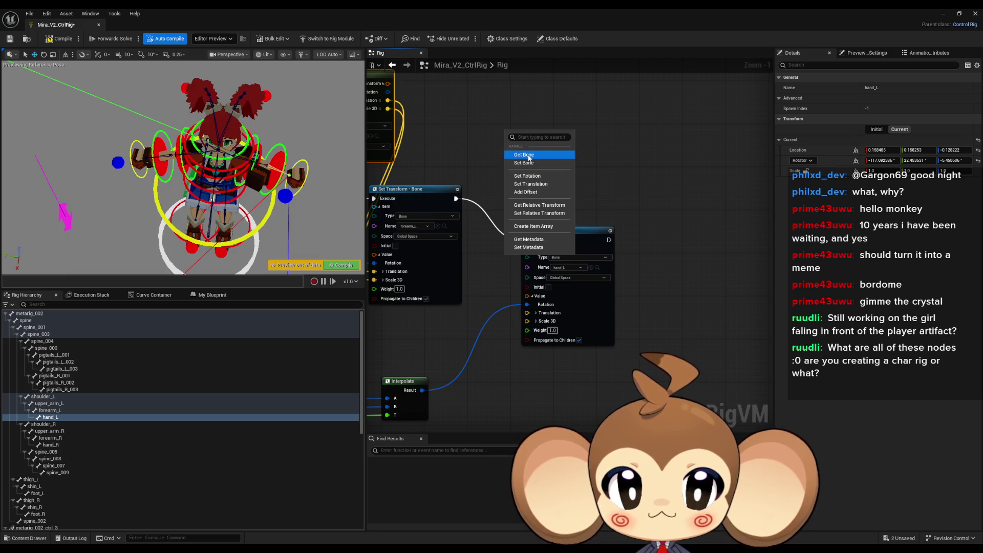
{"action": "left_click", "coordinate": [528, 156]}
{"action": "left_click", "coordinate": [588, 144]}
{"action": "left_click_drag", "start_coordinate": [582, 250], "coordinate": [539, 297]}
{"action": "left_click_drag", "start_coordinate": [594, 171], "coordinate": [592, 168]}
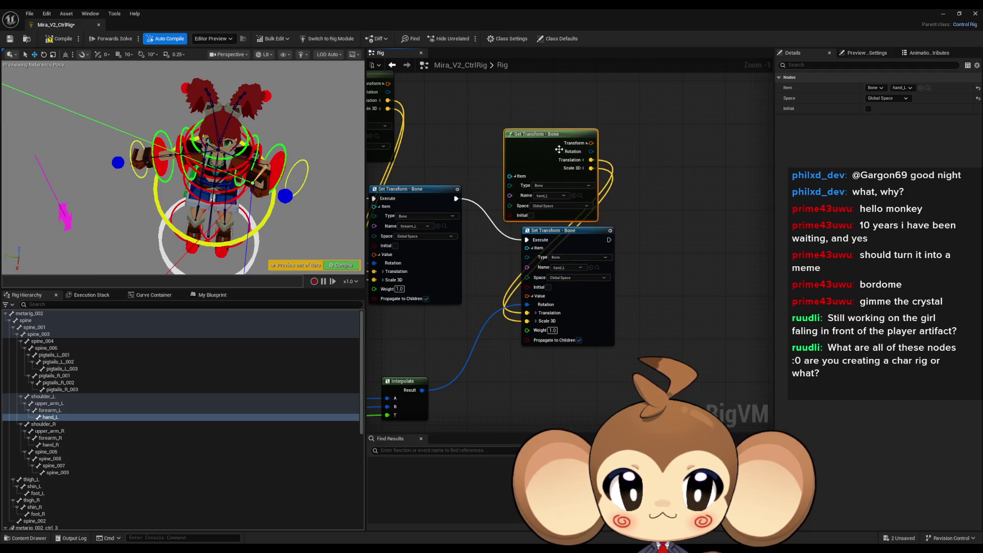
Step: Compile the control rig and select the hand_L_IK and IKBlend controls in the preview
{"action": "left_click", "coordinate": [56, 40]}
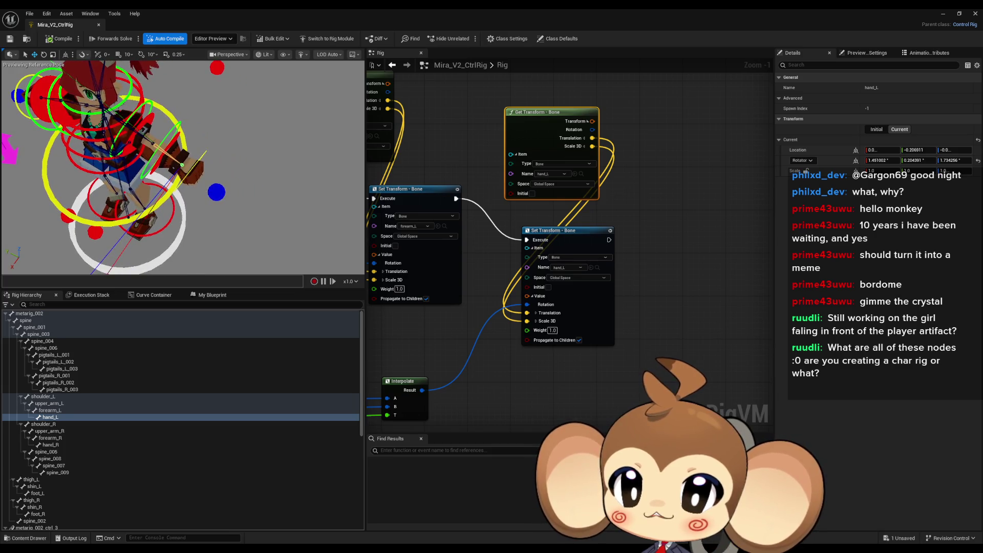
{"action": "left_click", "coordinate": [144, 200]}
{"action": "mouse_move", "coordinate": [144, 200]}
{"action": "left_mouse_down"}
{"action": "mouse_move", "coordinate": [198, 182]}
{"action": "mouse_move", "coordinate": [164, 177]}
{"action": "mouse_move", "coordinate": [128, 180]}
{"action": "mouse_move", "coordinate": [129, 188]}
{"action": "left_mouse_up"}
{"action": "left_click", "coordinate": [32, 137]}
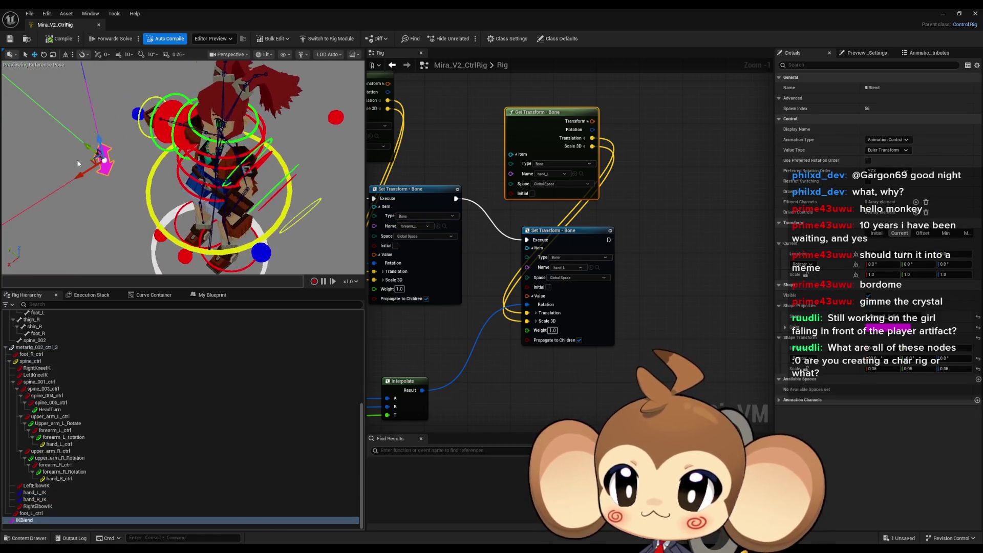
Step: Undo a trial IKBlend move and rotate the hand_L_IK control
{"action": "mouse_move", "coordinate": [97, 110]}
{"action": "left_mouse_down"}
{"action": "mouse_move", "coordinate": [92, 88]}
{"action": "mouse_move", "coordinate": [105, 158]}
{"action": "mouse_move", "coordinate": [88, 88]}
{"action": "mouse_move", "coordinate": [94, 137]}
{"action": "mouse_move", "coordinate": [92, 100]}
{"action": "left_mouse_up"}
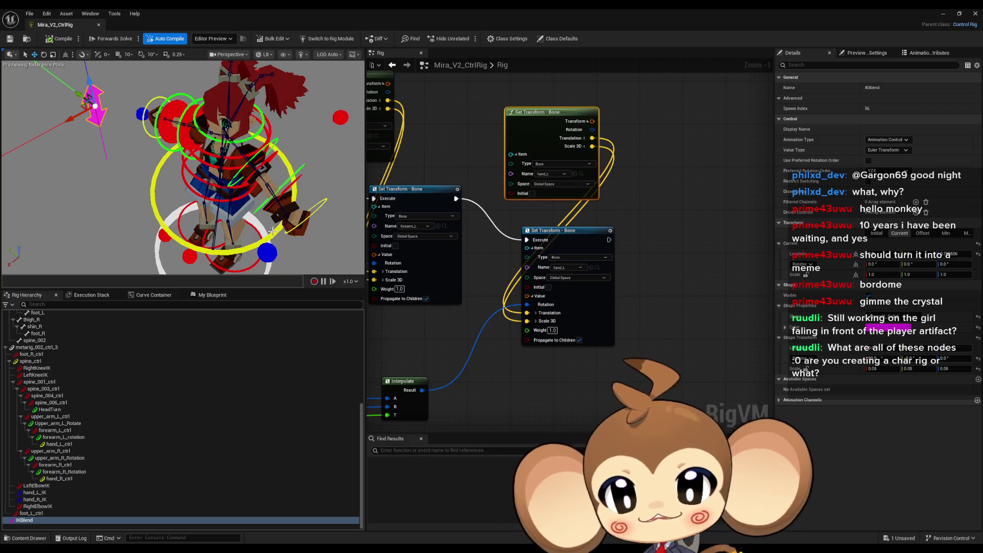
{"action": "key", "text": "ctrl+z"}
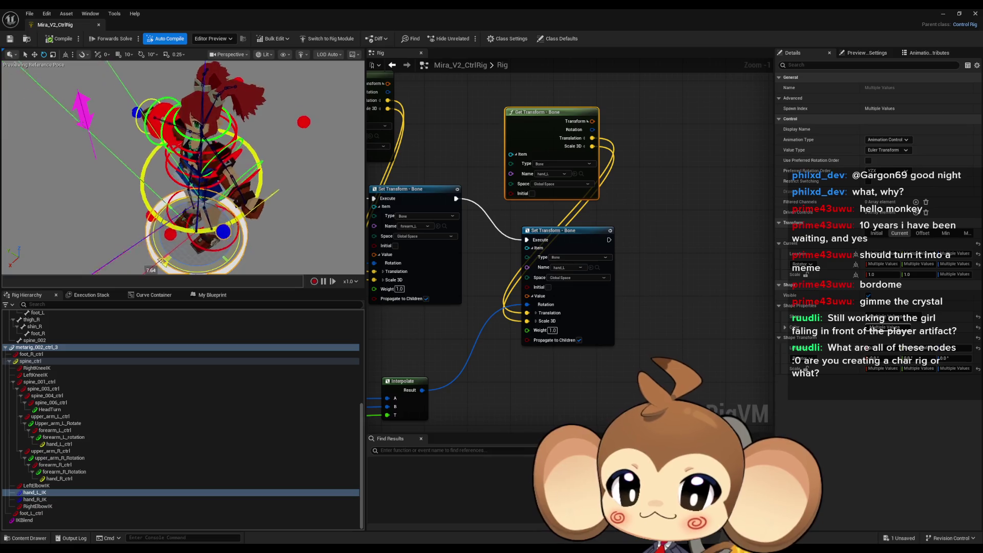
{"action": "left_click", "coordinate": [239, 229]}
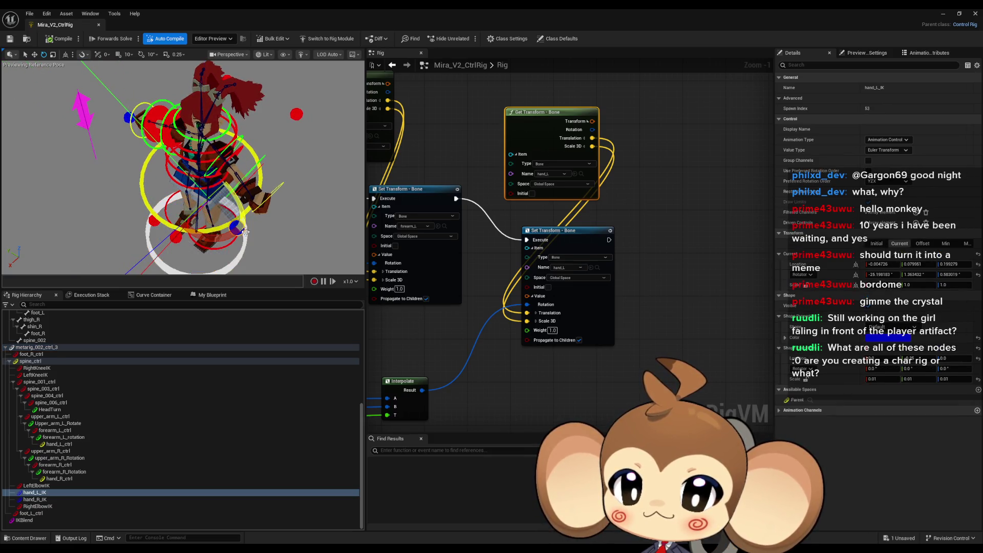
{"action": "left_click_drag", "start_coordinate": [239, 229], "coordinate": [164, 197]}
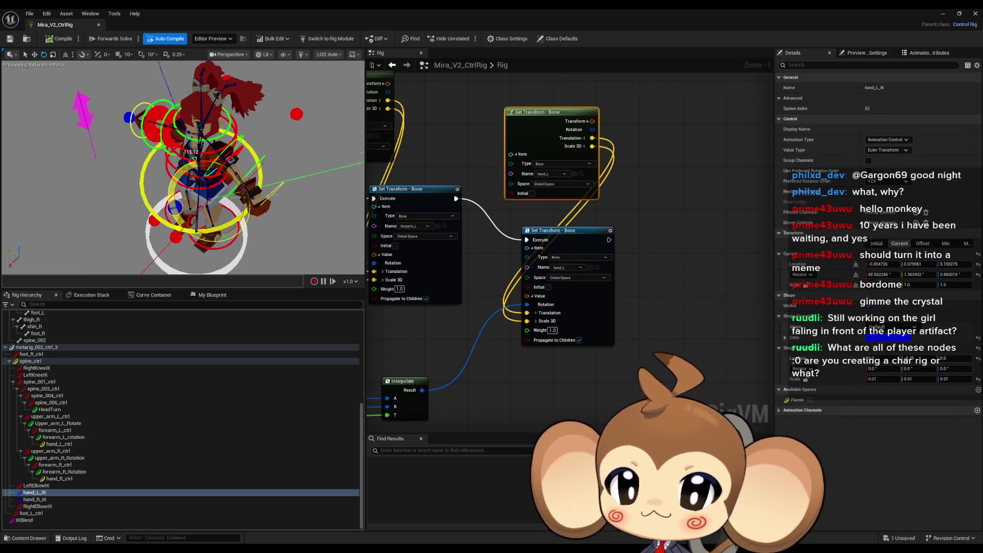
{"action": "mouse_move", "coordinate": [246, 241]}
{"action": "left_mouse_down"}
{"action": "mouse_move", "coordinate": [184, 245]}
{"action": "mouse_move", "coordinate": [219, 236]}
{"action": "left_mouse_up"}
Step: Lower the IKBlend control and reposition the hand_L_IK control to change the blend
{"action": "left_click", "coordinate": [82, 90]}
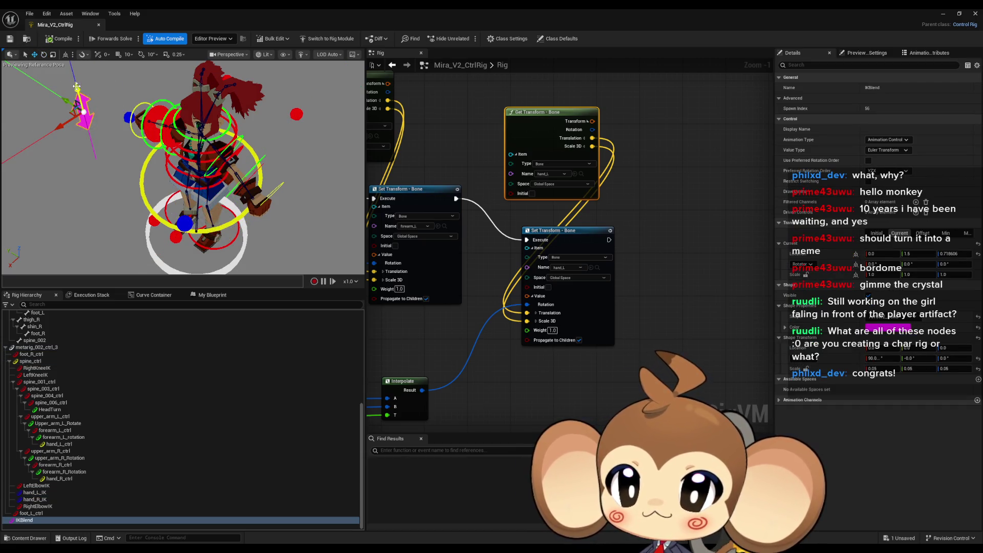
{"action": "left_click_drag", "start_coordinate": [76, 87], "coordinate": [82, 178]}
{"action": "left_click", "coordinate": [119, 119]}
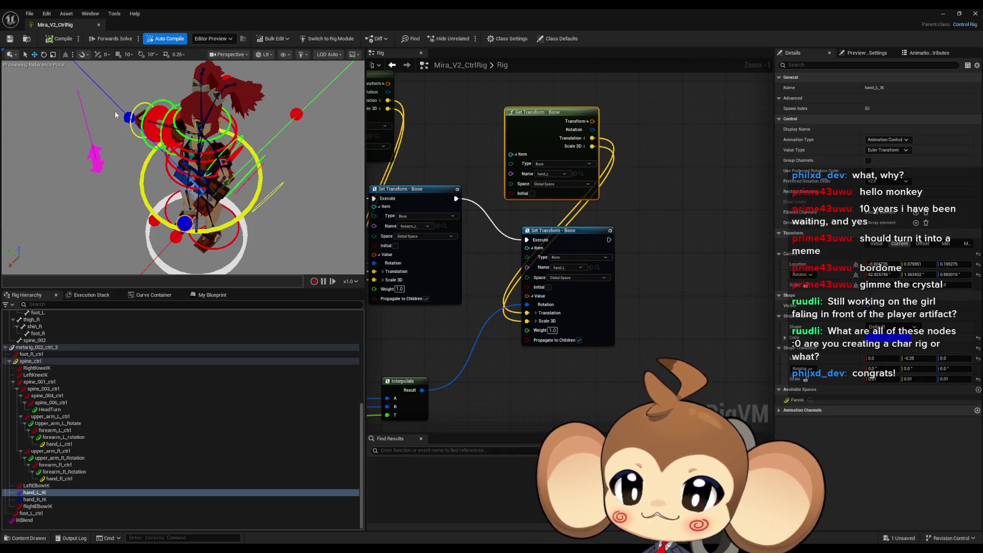
{"action": "left_click_drag", "start_coordinate": [187, 229], "coordinate": [216, 236]}
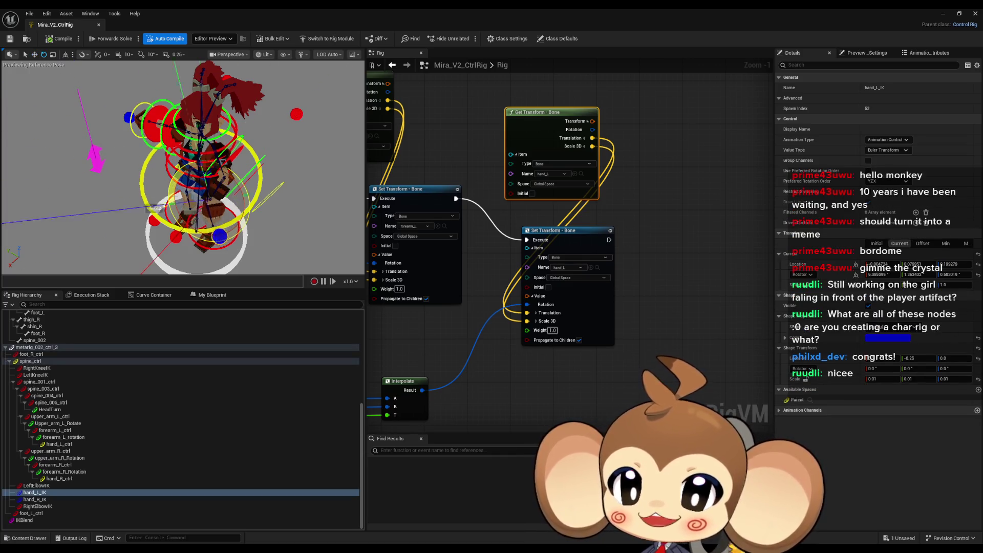
{"action": "left_click_drag", "start_coordinate": [183, 153], "coordinate": [75, 97]}
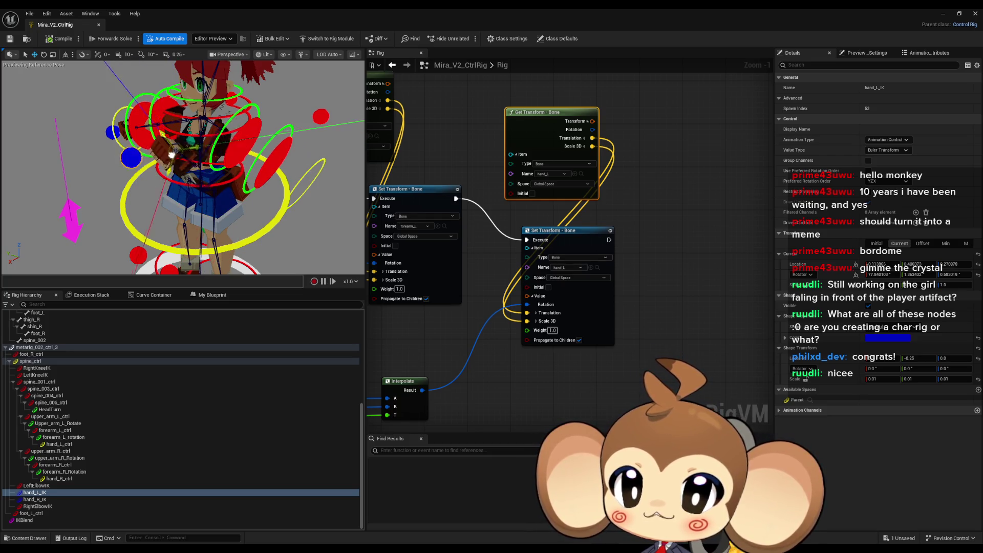
{"action": "left_click_drag", "start_coordinate": [211, 162], "coordinate": [212, 130]}
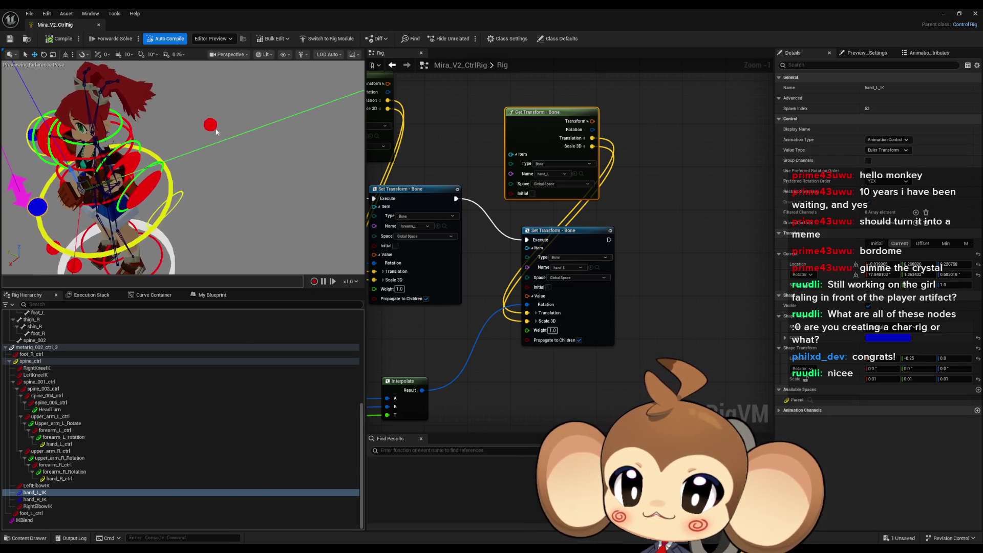
Step: Move the LeftElbowIK control to bend the elbow and shift IKBlend again
{"action": "left_click", "coordinate": [210, 125]}
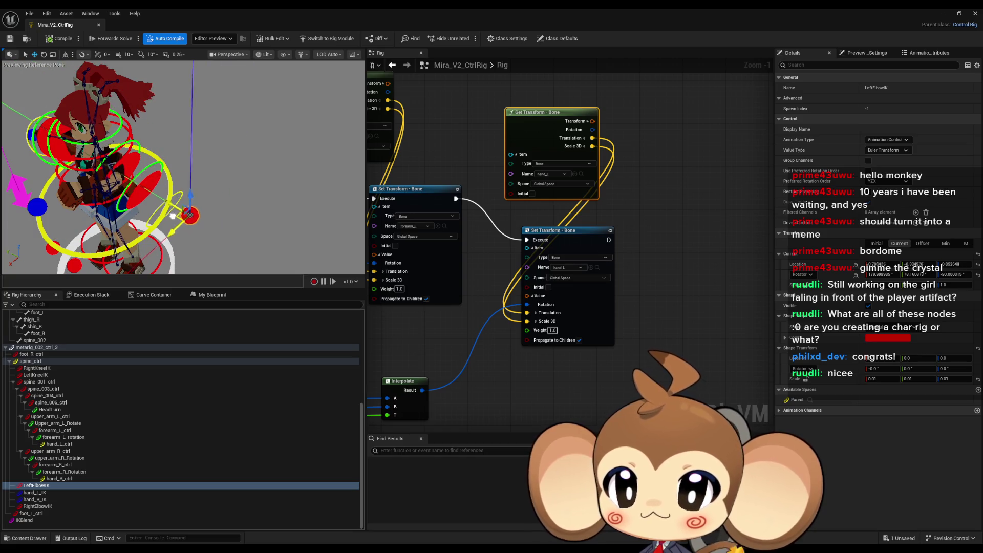
{"action": "left_click_drag", "start_coordinate": [191, 200], "coordinate": [185, 204]}
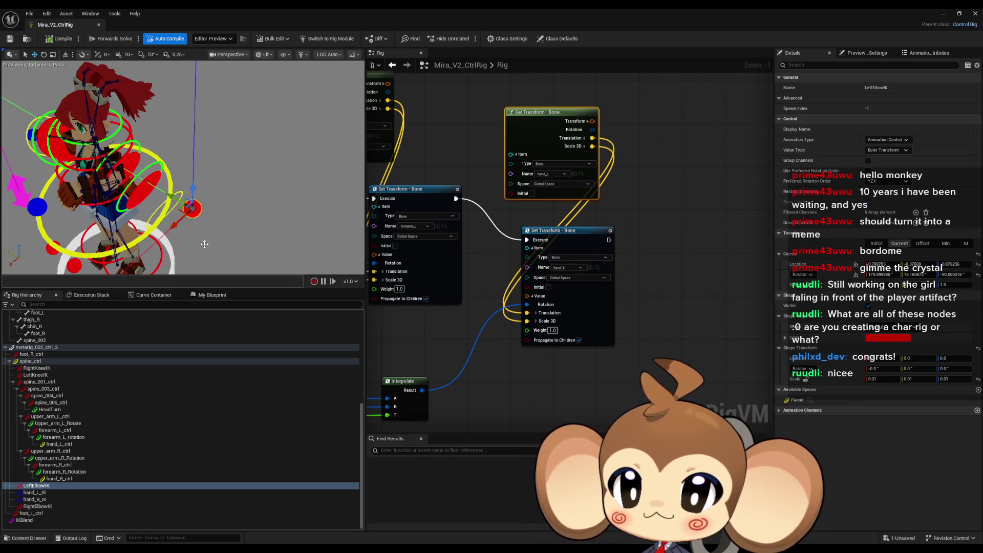
{"action": "key", "text": "f"}
{"action": "left_click", "coordinate": [90, 193]}
{"action": "left_click_drag", "start_coordinate": [90, 192], "coordinate": [68, 121]}
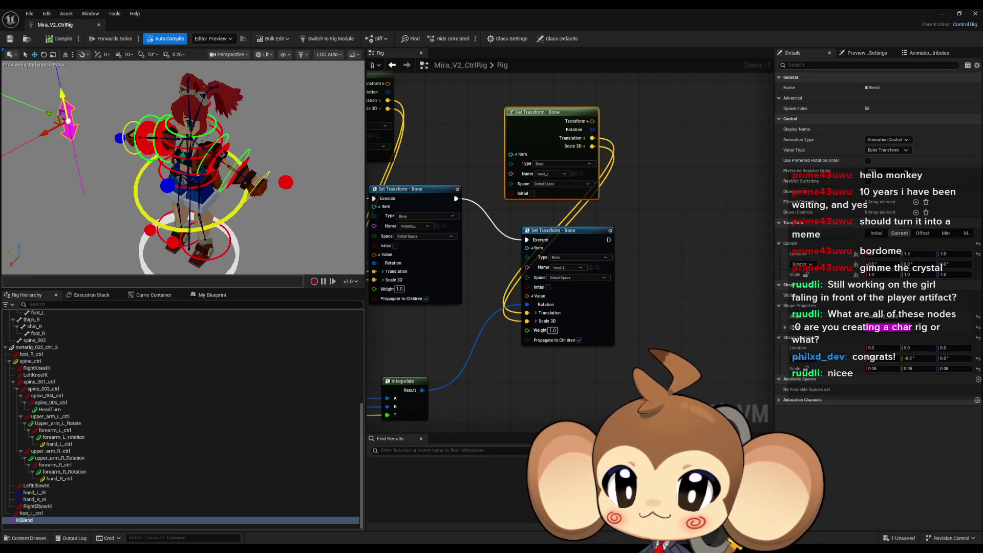
Step: Rotate upper_arm_L_ctrl and move IKBlend down-right to check the FK/IK blend
{"action": "left_click", "coordinate": [220, 150]}
{"action": "left_click_drag", "start_coordinate": [224, 164], "coordinate": [232, 178]}
{"action": "left_click", "coordinate": [232, 177]}
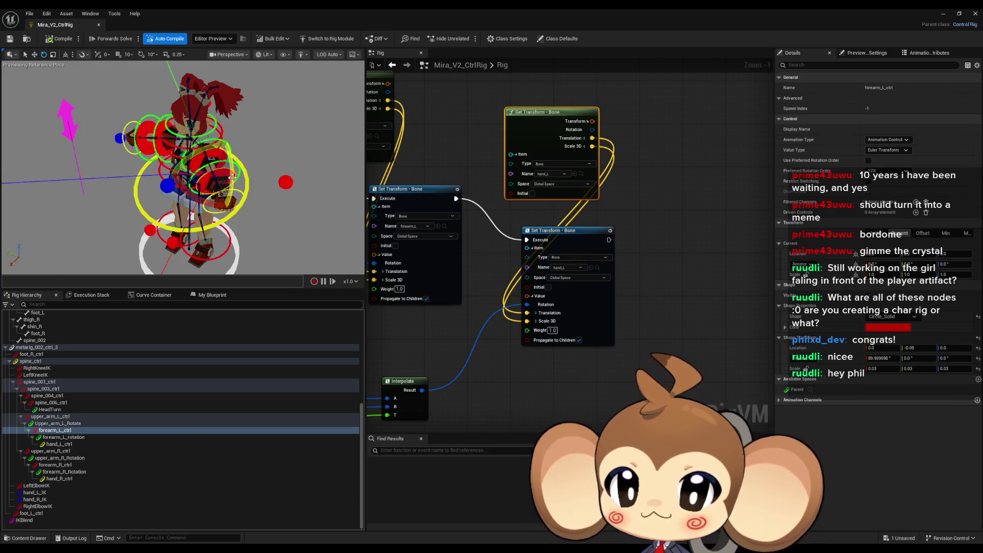
{"action": "left_click", "coordinate": [174, 195]}
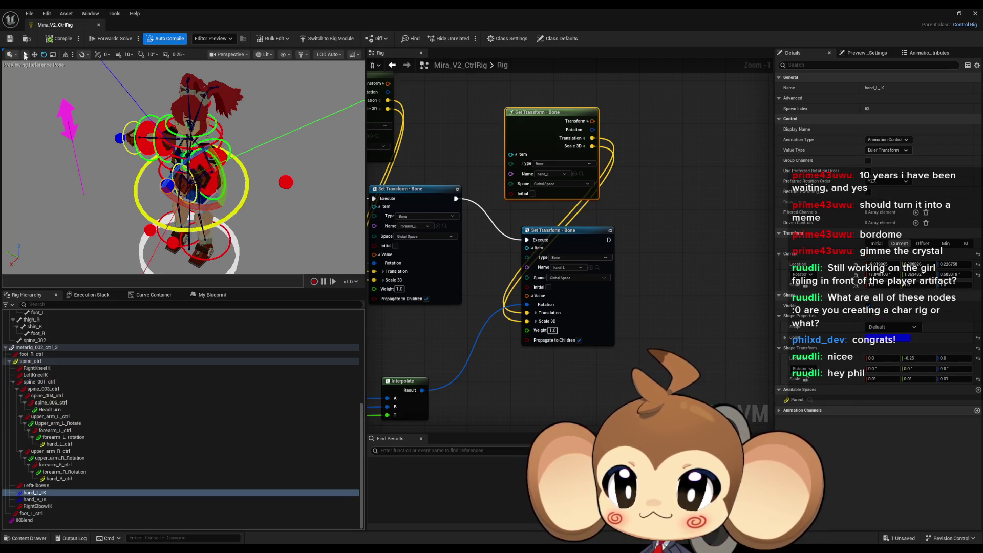
{"action": "left_click", "coordinate": [68, 111]}
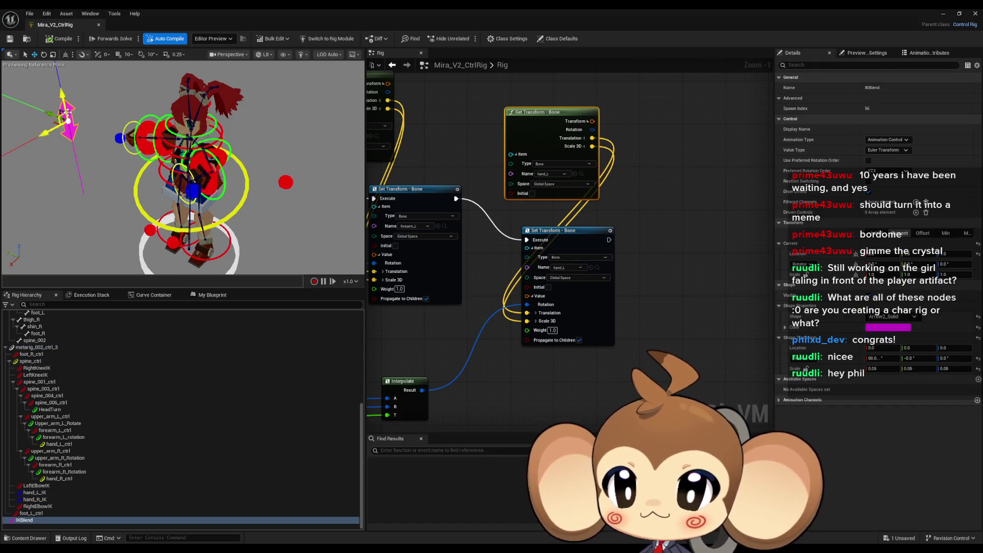
{"action": "left_click_drag", "start_coordinate": [62, 95], "coordinate": [79, 170]}
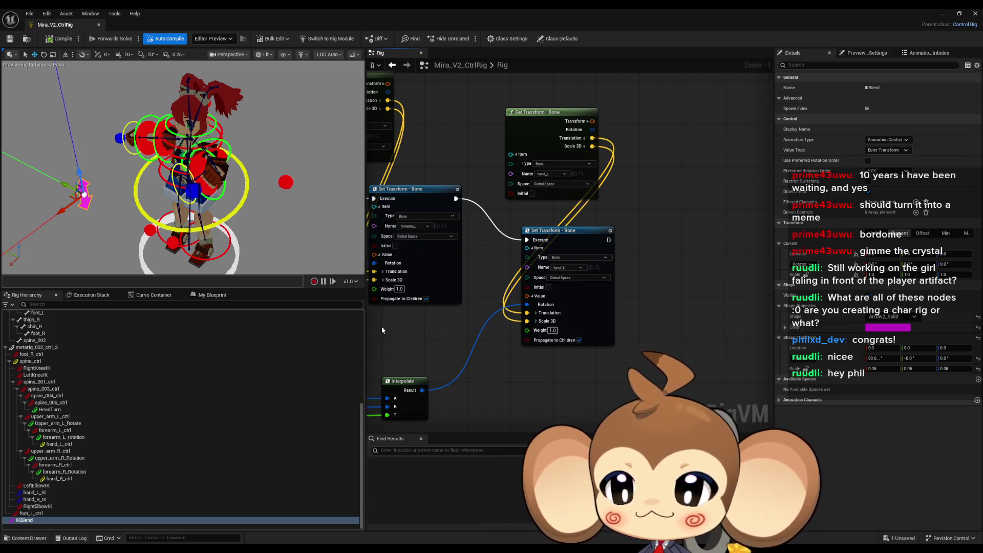
{"action": "scroll", "coordinate": [509, 353], "scroll_direction": "down", "scroll_amount": 4}
{"action": "mouse_move", "coordinate": [461, 460]}
{"action": "left_mouse_down"}
{"action": "mouse_move", "coordinate": [619, 326]}
{"action": "mouse_move", "coordinate": [580, 387]}
{"action": "mouse_move", "coordinate": [652, 312]}
{"action": "left_mouse_up"}
{"action": "scroll", "coordinate": [652, 313], "scroll_direction": "up", "scroll_amount": 3}
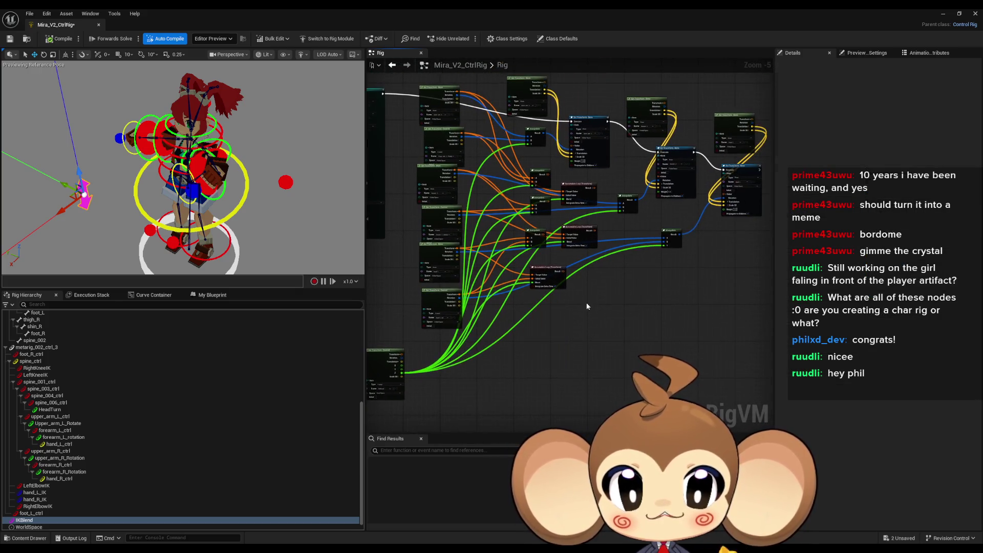
{"action": "left_click_drag", "start_coordinate": [603, 348], "coordinate": [508, 187]}
{"action": "scroll", "coordinate": [509, 187], "scroll_direction": "down", "scroll_amount": 2}
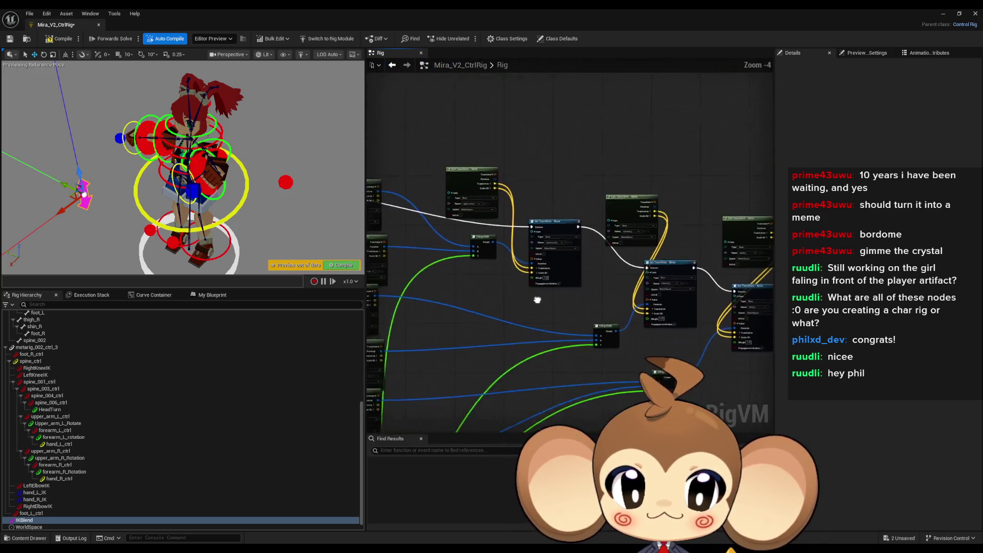
{"action": "scroll", "coordinate": [494, 267], "scroll_direction": "down", "scroll_amount": 2}
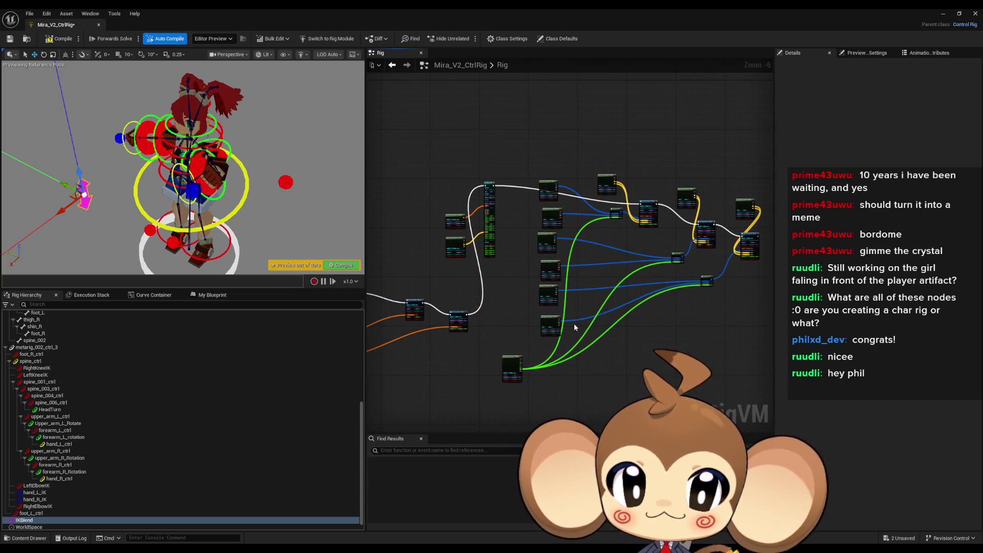
{"action": "mouse_move", "coordinate": [564, 331]}
{"action": "left_mouse_down"}
{"action": "mouse_move", "coordinate": [434, 139]}
{"action": "mouse_move", "coordinate": [510, 324]}
{"action": "left_mouse_up"}
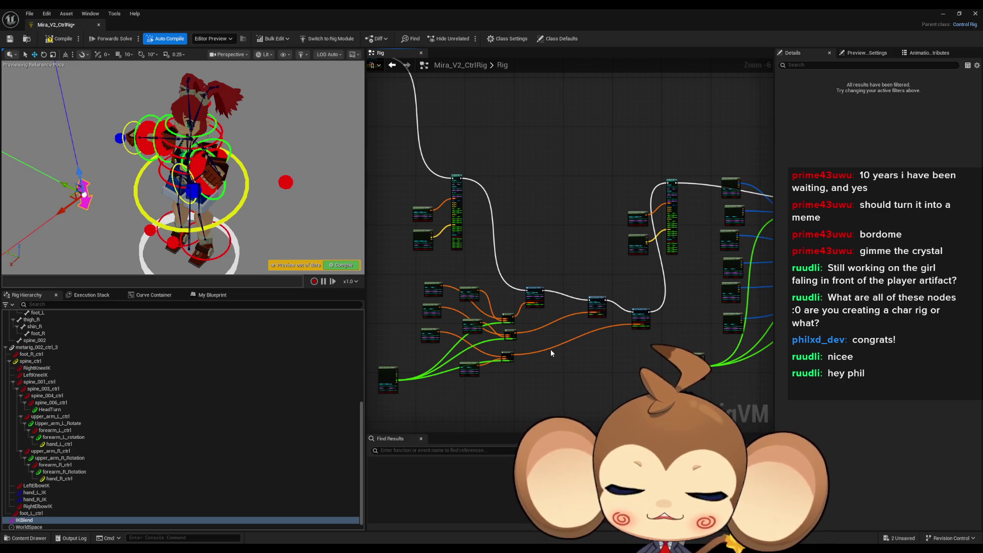
{"action": "left_click_drag", "start_coordinate": [676, 309], "coordinate": [482, 293]}
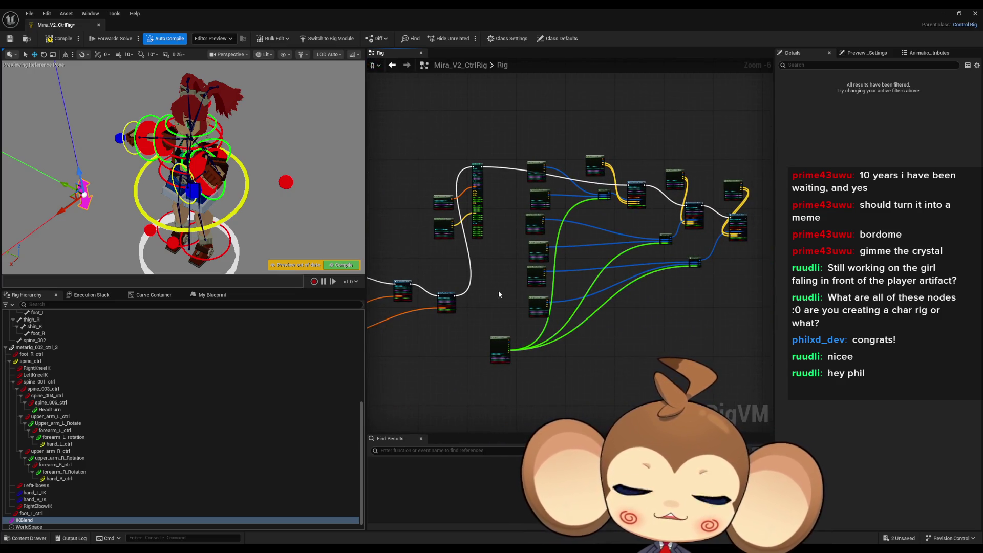
{"action": "scroll", "coordinate": [102, 366], "scroll_direction": "up", "scroll_amount": 1}
{"action": "scroll", "coordinate": [105, 365], "scroll_direction": "up", "scroll_amount": 10}
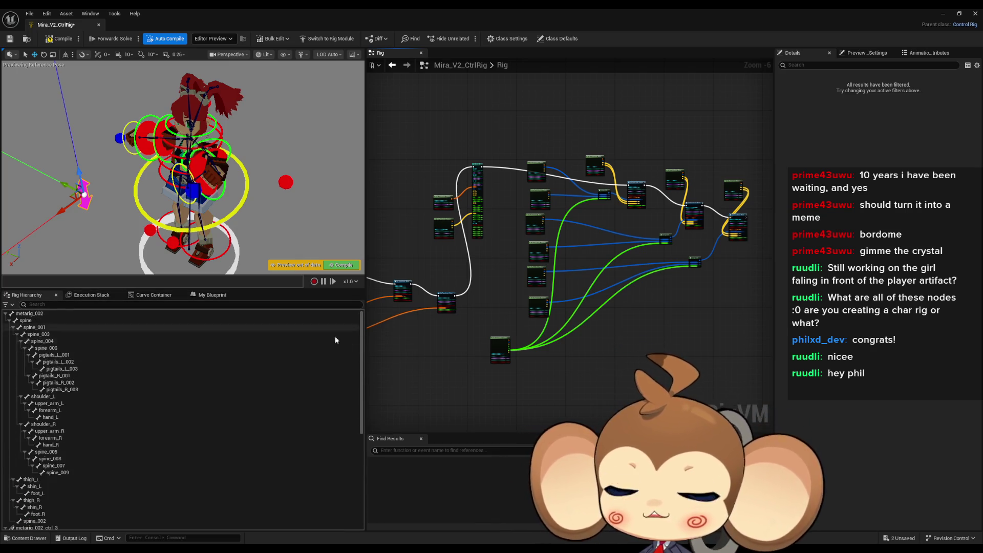
Step: Add a new graph named FKIKArms from the My Blueprint panel
{"action": "left_click", "coordinate": [219, 295]}
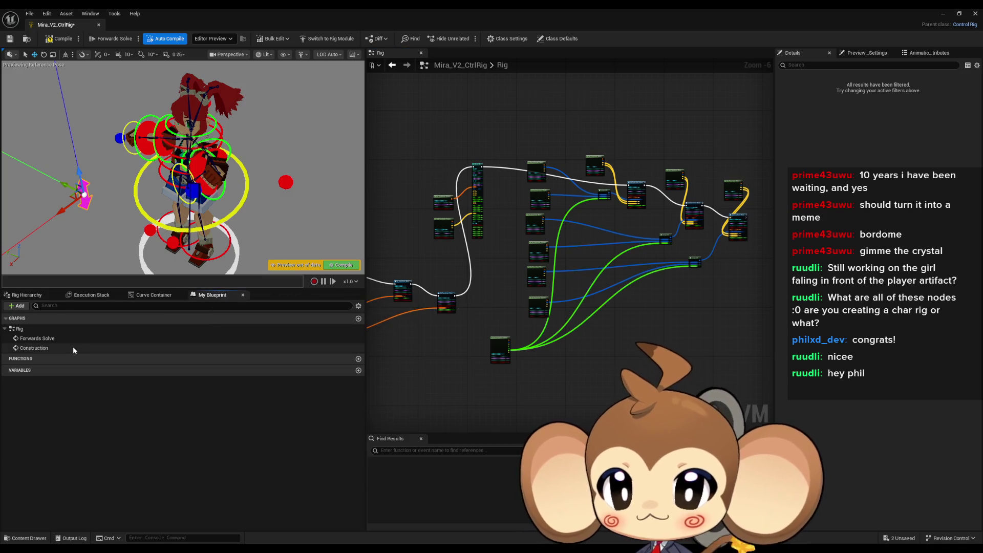
{"action": "left_click", "coordinate": [358, 319]}
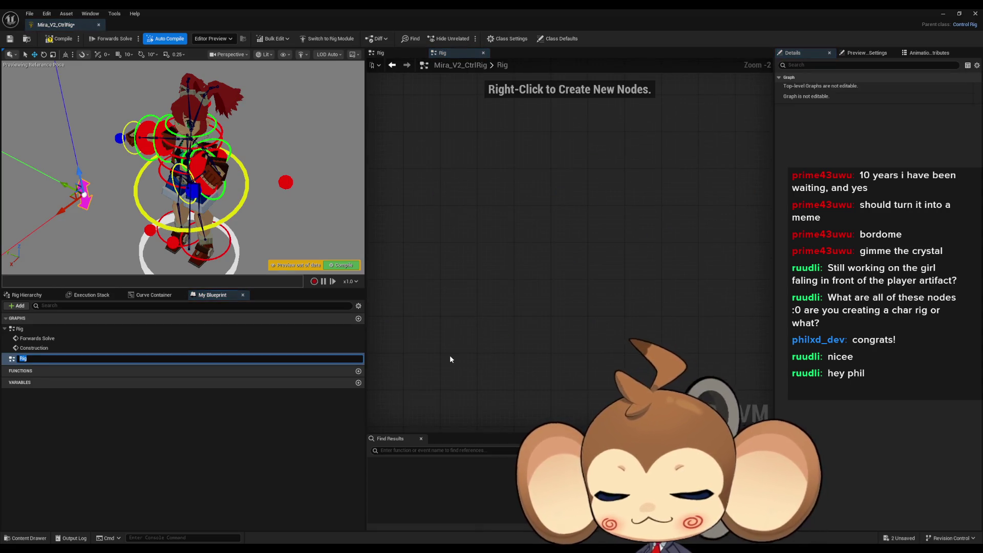
{"action": "type", "text": "FKIKArms"}
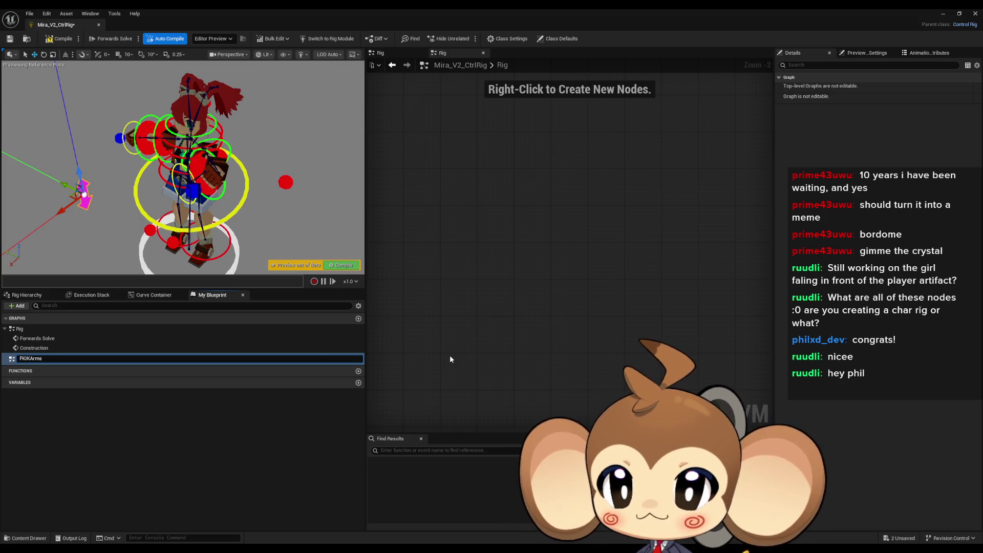
{"action": "key", "text": "Return"}
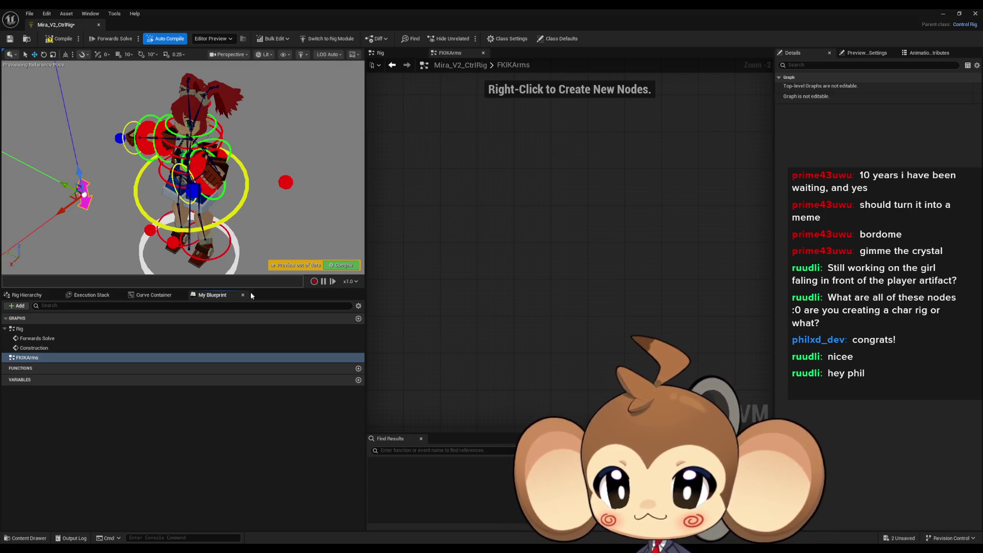
Step: Delete the FKIKArms graph and return to the Rig graph
{"action": "left_click", "coordinate": [33, 351]}
{"action": "left_click", "coordinate": [32, 357]}
{"action": "key", "text": "Delete"}
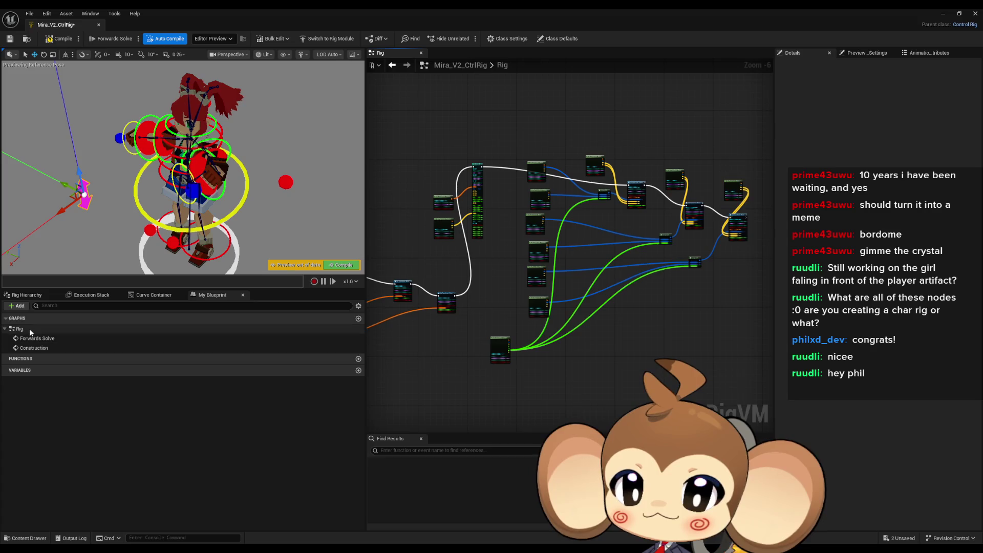
{"action": "left_click", "coordinate": [30, 328]}
{"action": "right_click", "coordinate": [35, 330]}
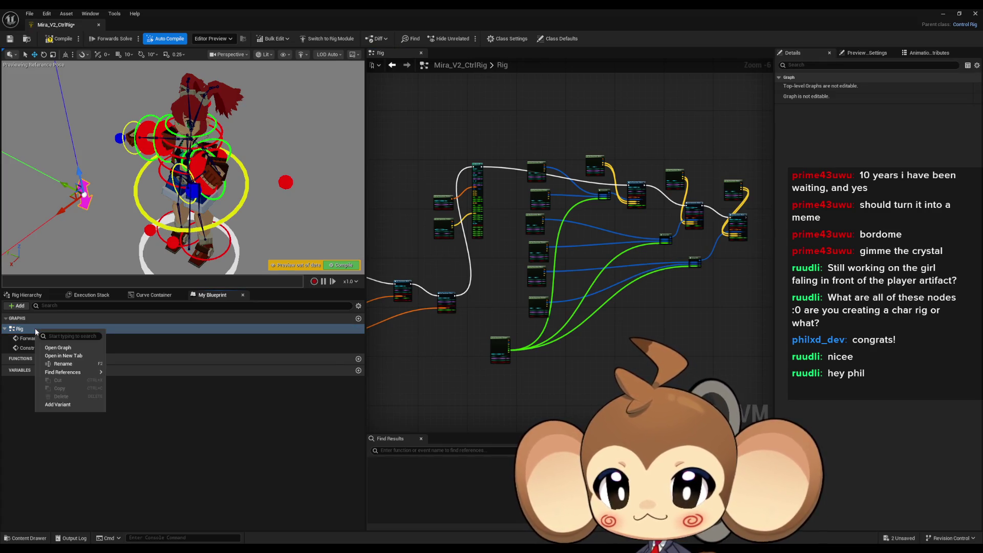
{"action": "left_click", "coordinate": [171, 466]}
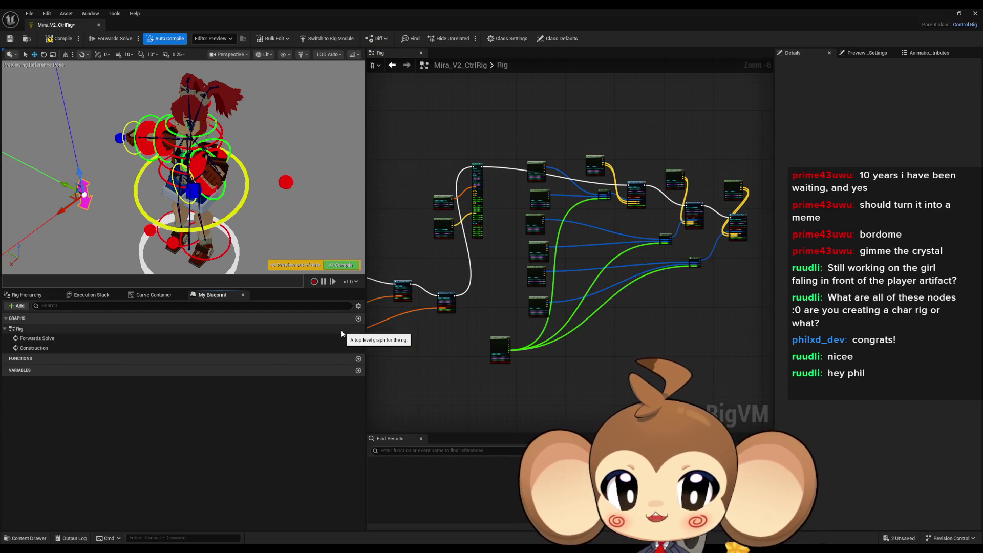
Step: Add a new function named FKIKSolve
{"action": "left_click", "coordinate": [358, 360]}
{"action": "type", "text": "FKIK"}
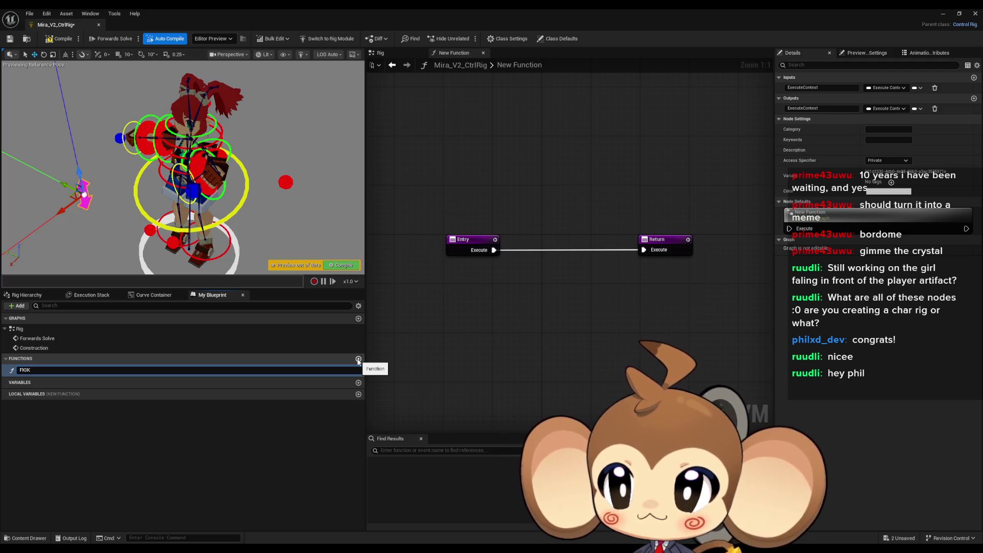
{"action": "type", "text": "Solve"}
{"action": "key", "text": "Return"}
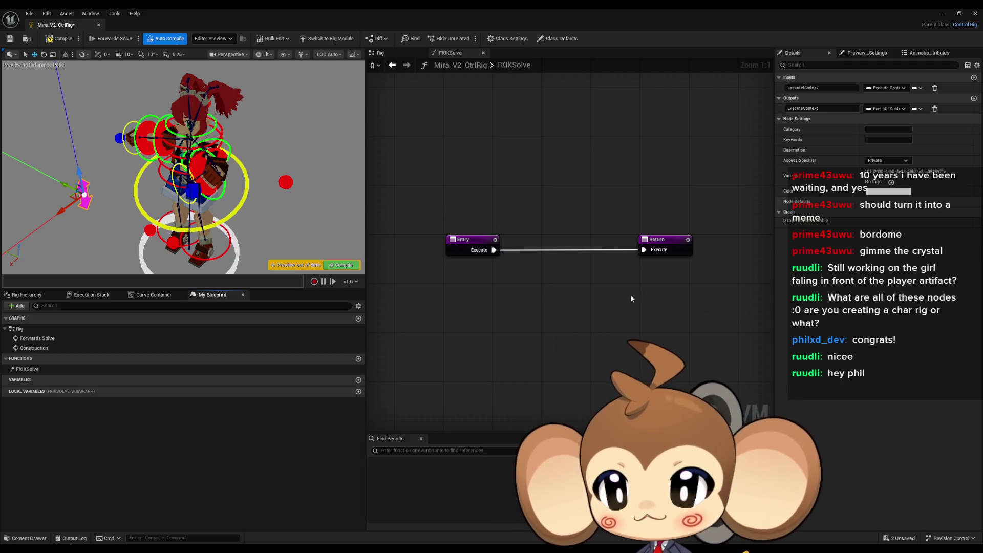
Step: Reopen Forwards Solve in the Rig graph, keeping its name unchanged
{"action": "left_click", "coordinate": [37, 338]}
{"action": "key", "text": "F2"}
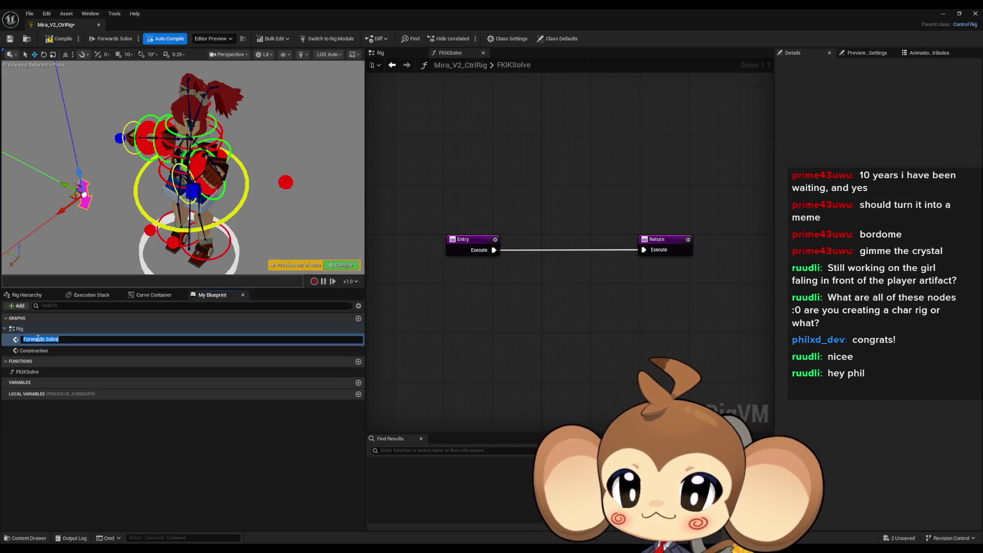
{"action": "key", "text": "Escape"}
{"action": "double_click", "coordinate": [38, 339]}
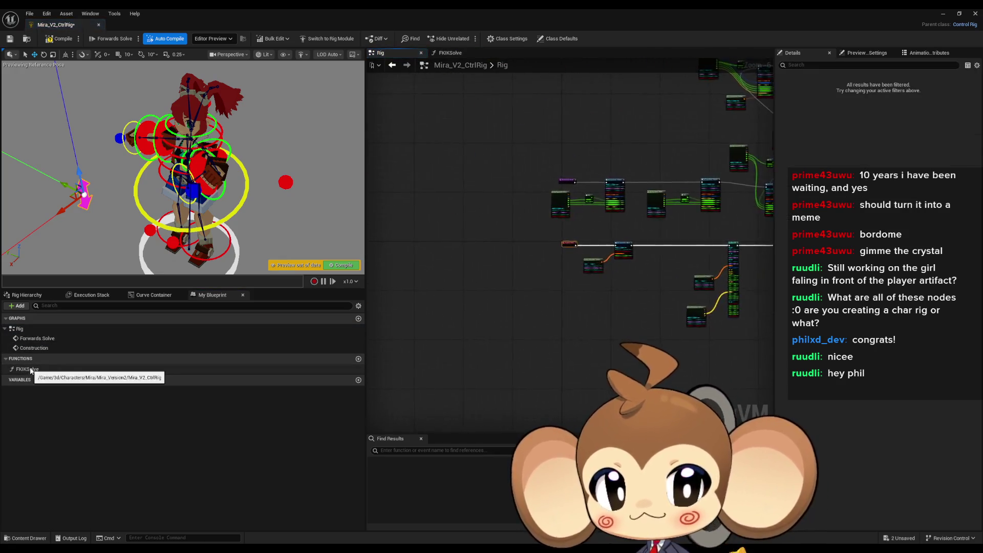
Step: Bring the arm's Basic IK and Get Transform nodes into view and display FKIKSolve's settings
{"action": "scroll", "coordinate": [526, 314], "scroll_direction": "down", "scroll_amount": 2}
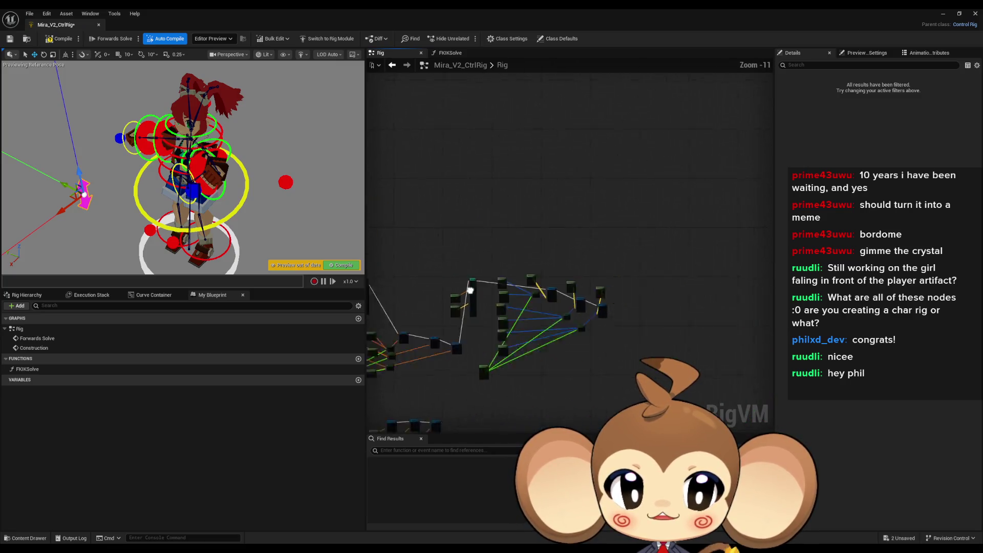
{"action": "scroll", "coordinate": [426, 289], "scroll_direction": "up", "scroll_amount": 3}
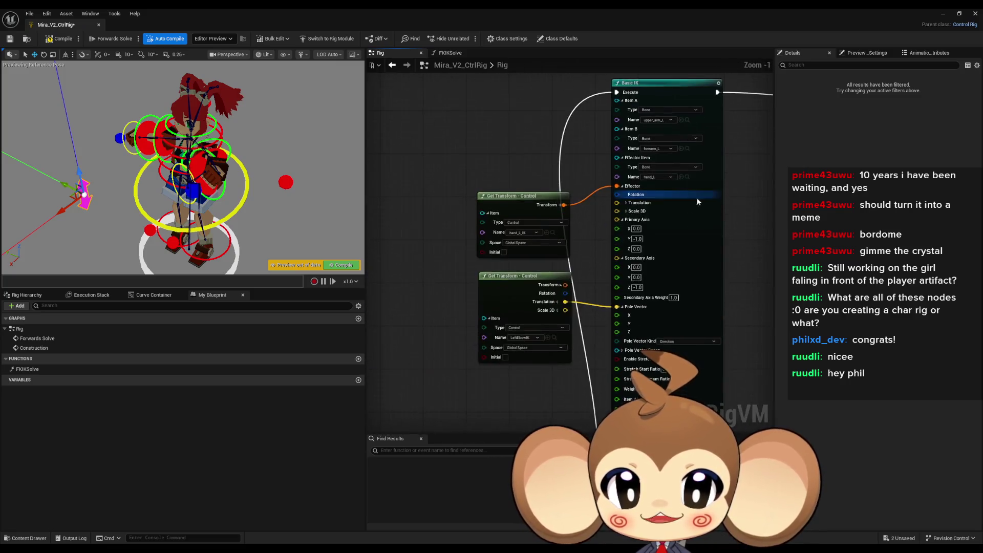
{"action": "scroll", "coordinate": [704, 194], "scroll_direction": "down", "scroll_amount": 2}
{"action": "mouse_move", "coordinate": [633, 344]}
{"action": "left_mouse_down"}
{"action": "mouse_move", "coordinate": [595, 310]}
{"action": "mouse_move", "coordinate": [545, 341]}
{"action": "mouse_move", "coordinate": [539, 368]}
{"action": "mouse_move", "coordinate": [568, 276]}
{"action": "mouse_move", "coordinate": [641, 205]}
{"action": "left_mouse_up"}
{"action": "scroll", "coordinate": [558, 316], "scroll_direction": "up", "scroll_amount": 4}
{"action": "scroll", "coordinate": [487, 355], "scroll_direction": "down", "scroll_amount": 4}
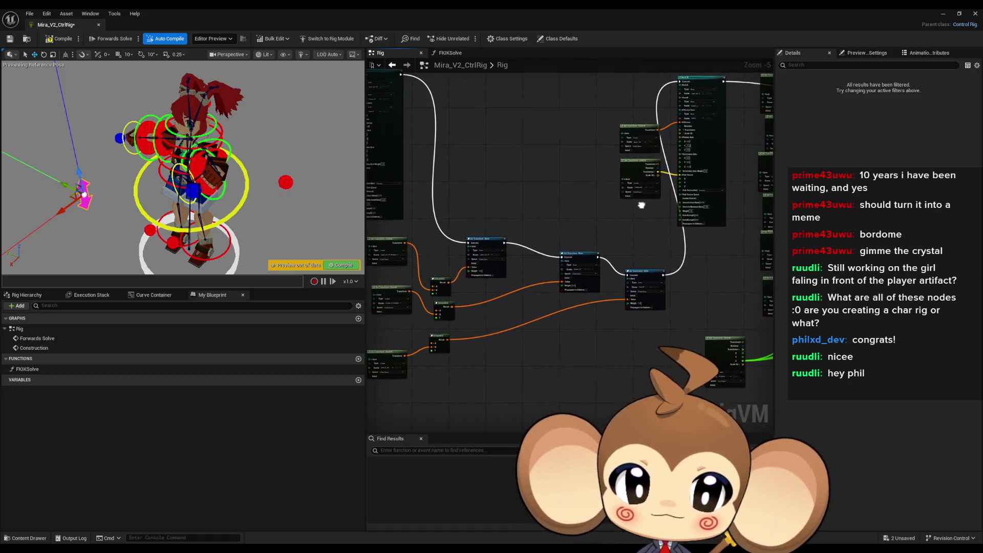
{"action": "scroll", "coordinate": [640, 204], "scroll_direction": "down", "scroll_amount": 4}
{"action": "left_click_drag", "start_coordinate": [506, 271], "coordinate": [624, 245]}
{"action": "scroll", "coordinate": [624, 244], "scroll_direction": "down", "scroll_amount": 2}
{"action": "mouse_move", "coordinate": [558, 279]}
{"action": "left_mouse_down"}
{"action": "mouse_move", "coordinate": [533, 285]}
{"action": "mouse_move", "coordinate": [548, 302]}
{"action": "left_mouse_up"}
{"action": "scroll", "coordinate": [580, 341], "scroll_direction": "up", "scroll_amount": 5}
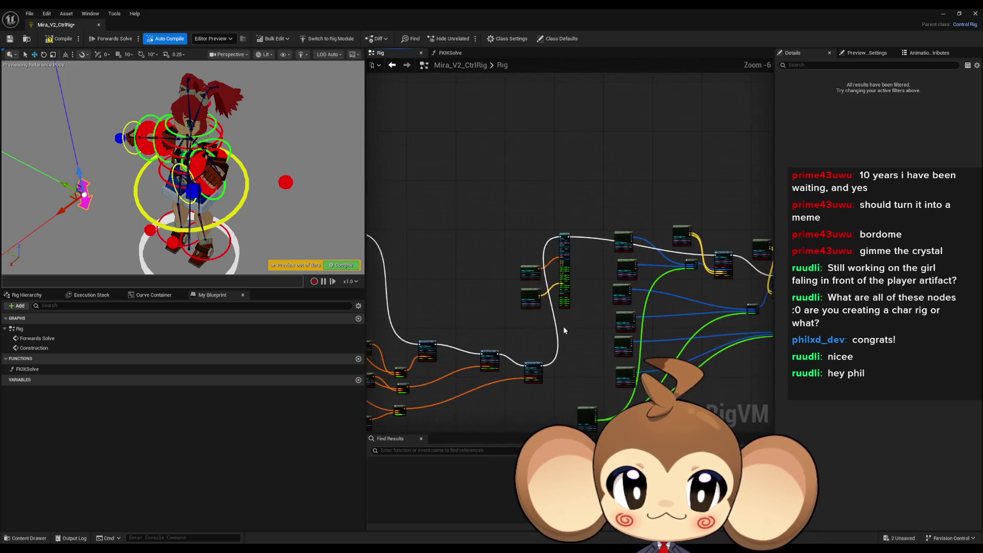
{"action": "scroll", "coordinate": [580, 341], "scroll_direction": "up", "scroll_amount": 6}
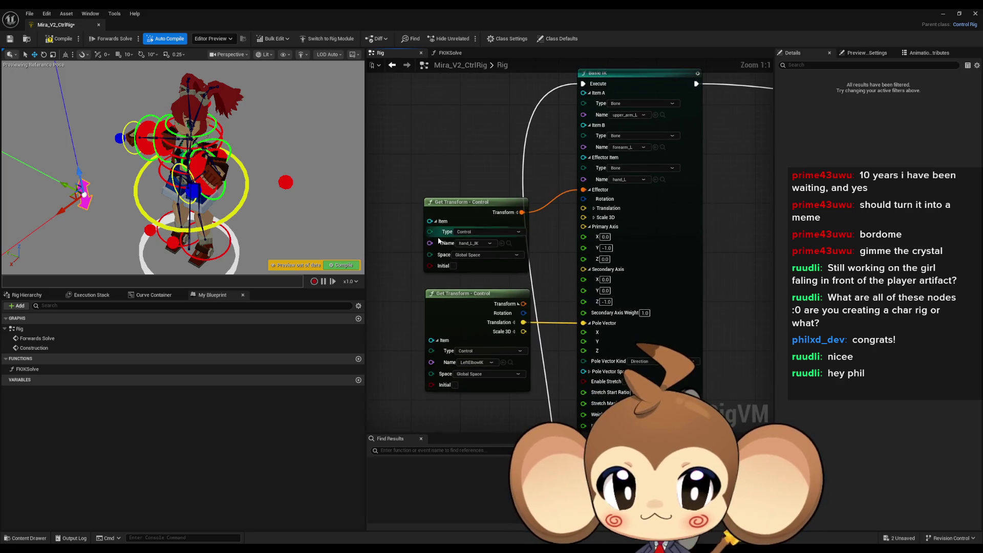
{"action": "left_click", "coordinate": [43, 368]}
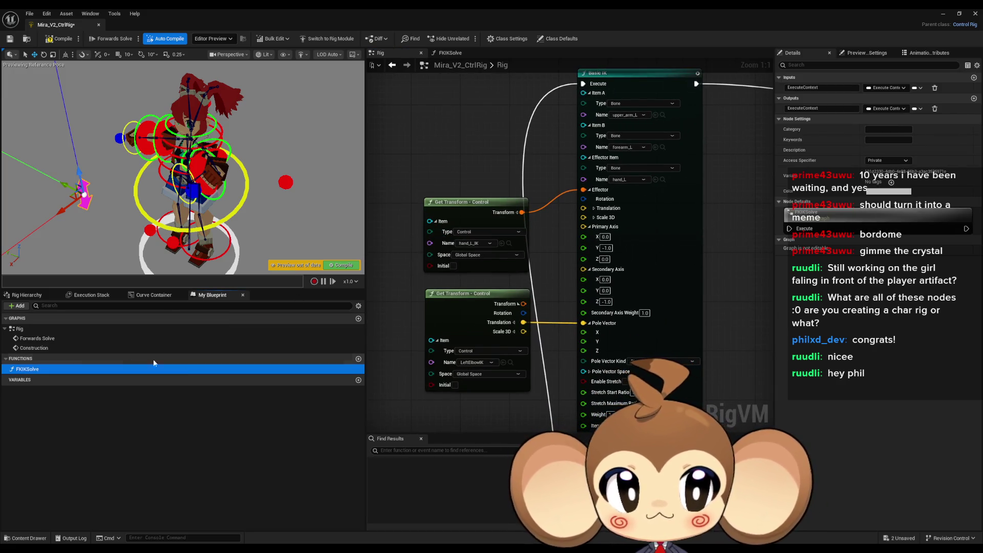
Step: Add an input named Argument to FKIKSolve and browse its pin-type list
{"action": "left_click_drag", "start_coordinate": [488, 137], "coordinate": [515, 162]}
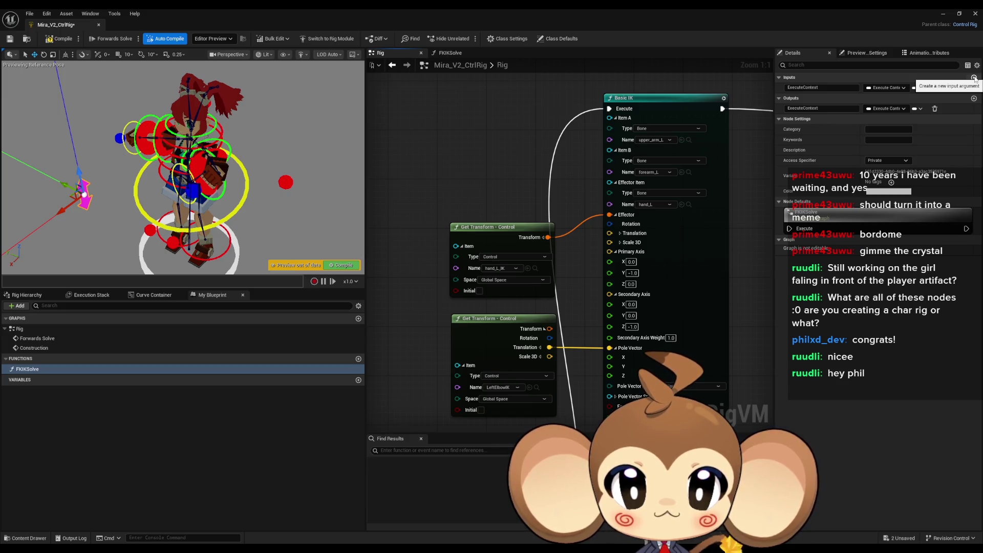
{"action": "left_click", "coordinate": [974, 78]}
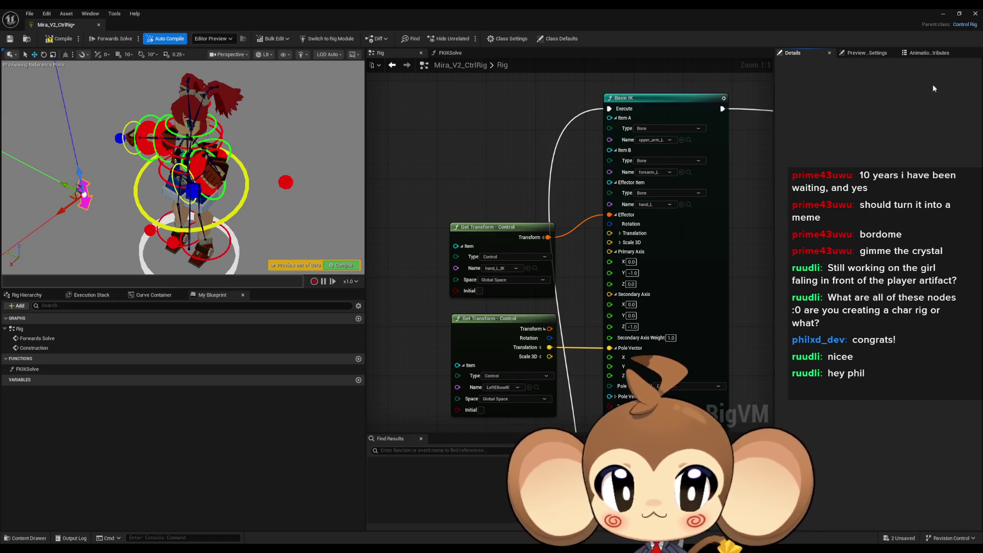
{"action": "left_click", "coordinate": [60, 367]}
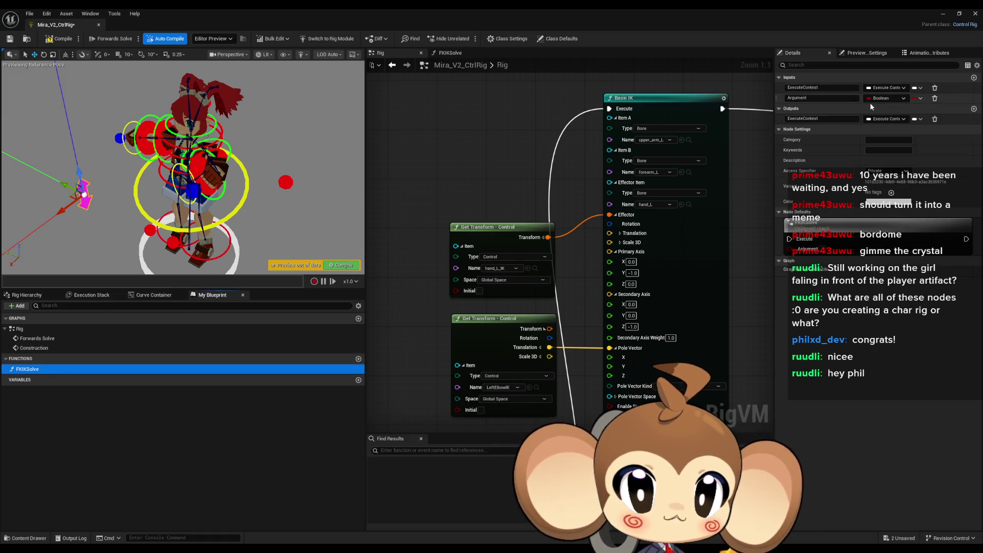
{"action": "left_click", "coordinate": [886, 99]}
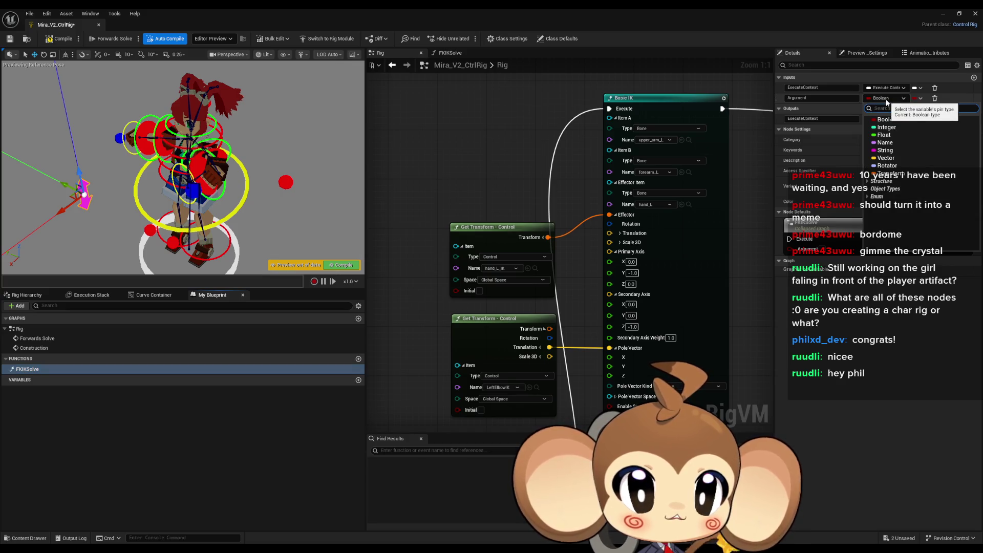
{"action": "scroll", "coordinate": [759, 287], "scroll_direction": "down", "scroll_amount": 10}
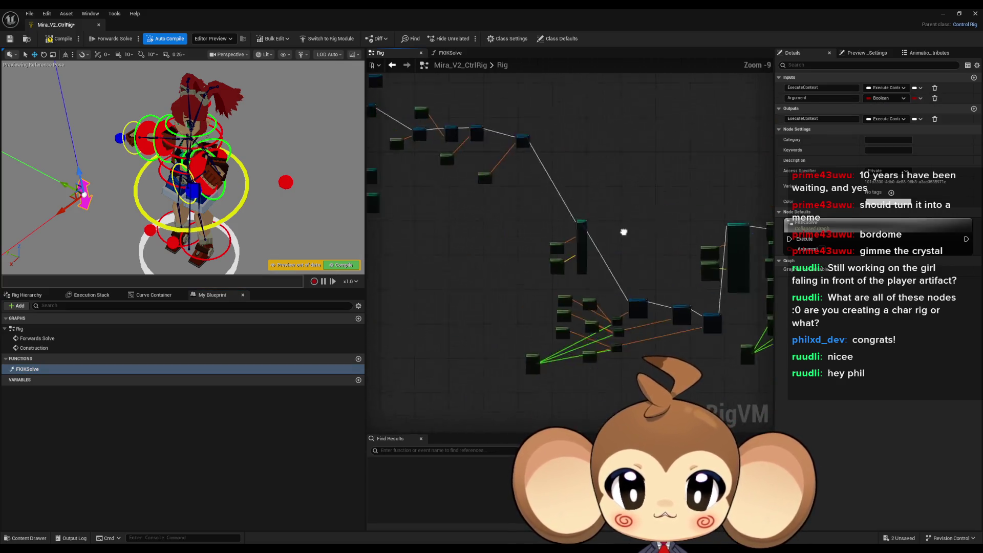
{"action": "left_click_drag", "start_coordinate": [759, 286], "coordinate": [938, 353]}
{"action": "scroll", "coordinate": [610, 262], "scroll_direction": "up", "scroll_amount": 4}
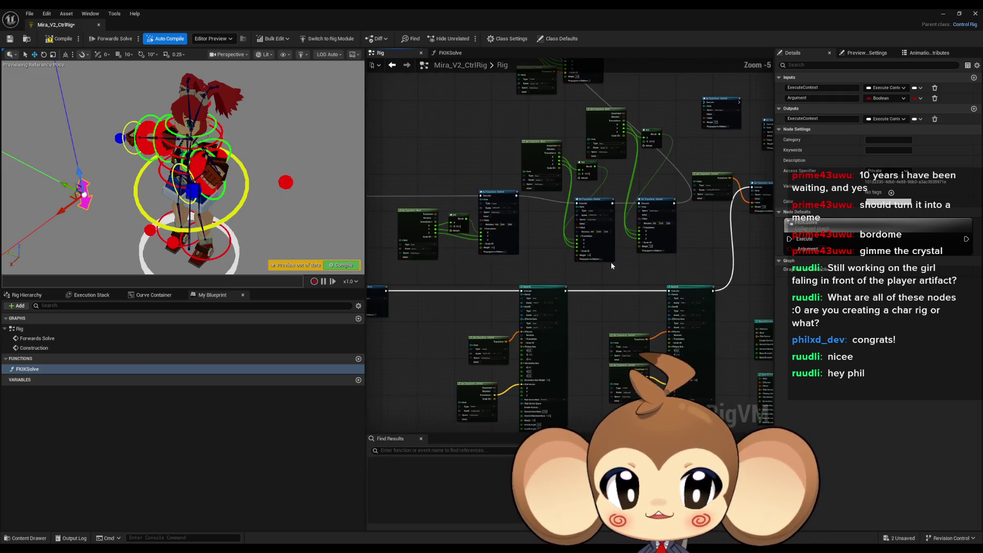
{"action": "scroll", "coordinate": [500, 230], "scroll_direction": "up", "scroll_amount": 4}
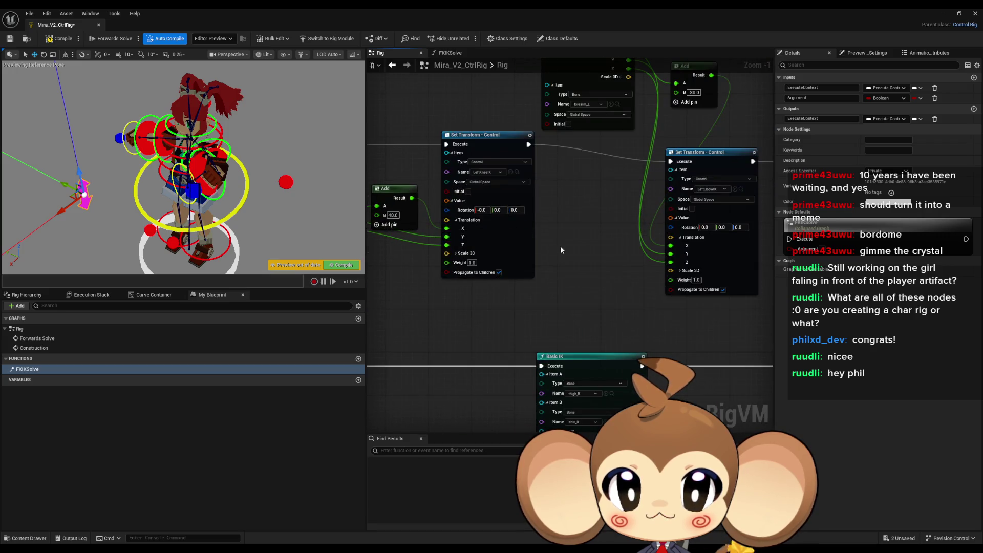
{"action": "scroll", "coordinate": [557, 244], "scroll_direction": "down", "scroll_amount": 2}
{"action": "left_click_drag", "start_coordinate": [512, 225], "coordinate": [485, 192]}
{"action": "scroll", "coordinate": [577, 251], "scroll_direction": "down", "scroll_amount": 3}
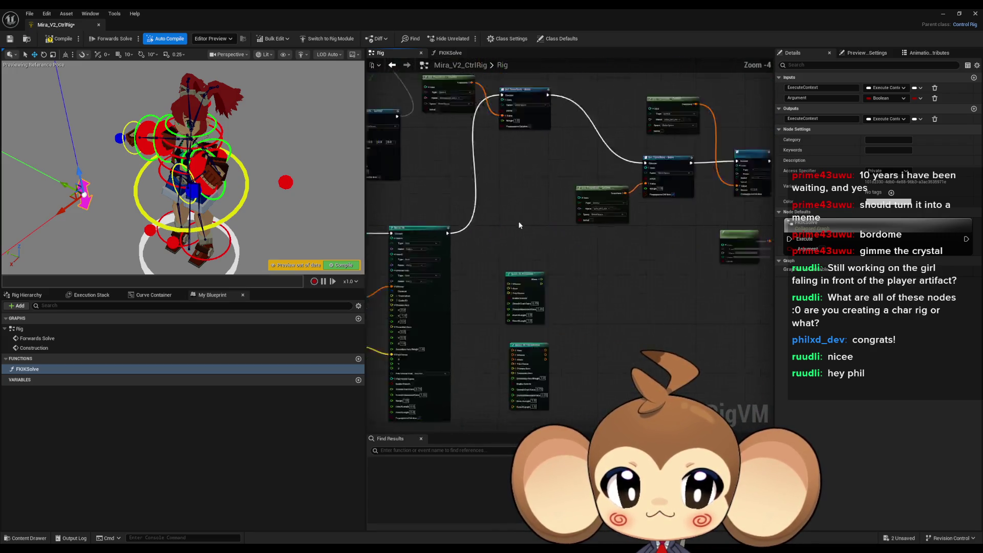
{"action": "scroll", "coordinate": [602, 282], "scroll_direction": "up", "scroll_amount": 5}
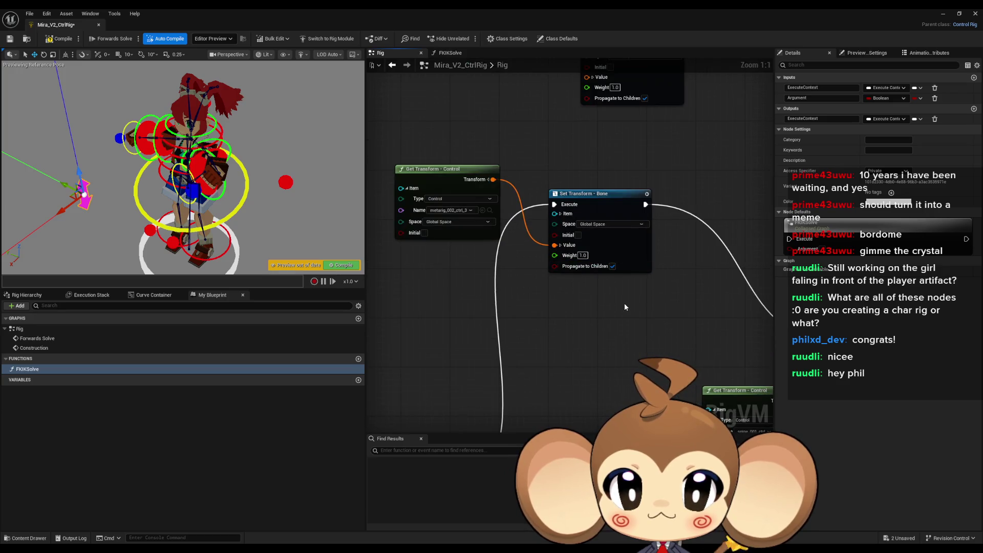
{"action": "scroll", "coordinate": [624, 306], "scroll_direction": "down", "scroll_amount": 3}
{"action": "scroll", "coordinate": [623, 299], "scroll_direction": "down", "scroll_amount": 3}
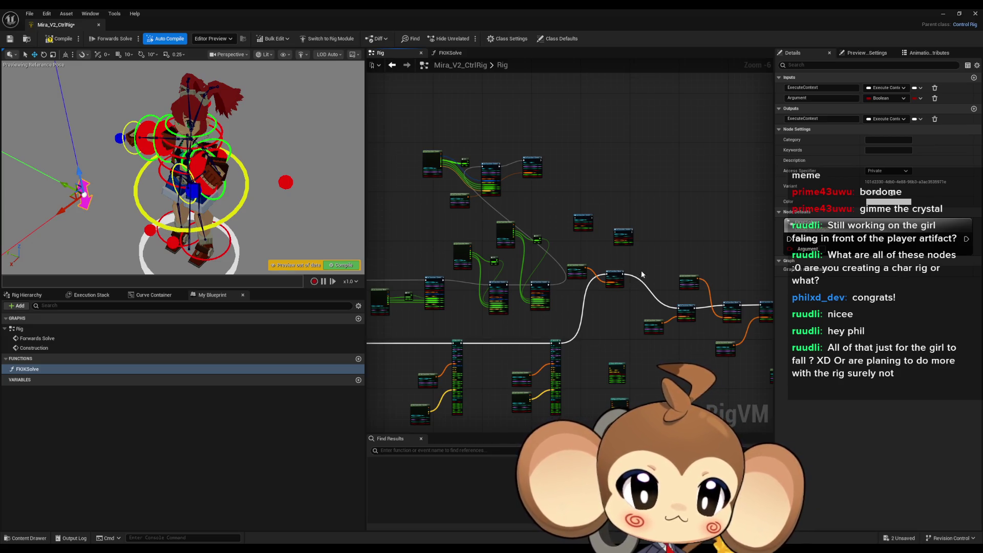
{"action": "left_click_drag", "start_coordinate": [641, 274], "coordinate": [595, 244]}
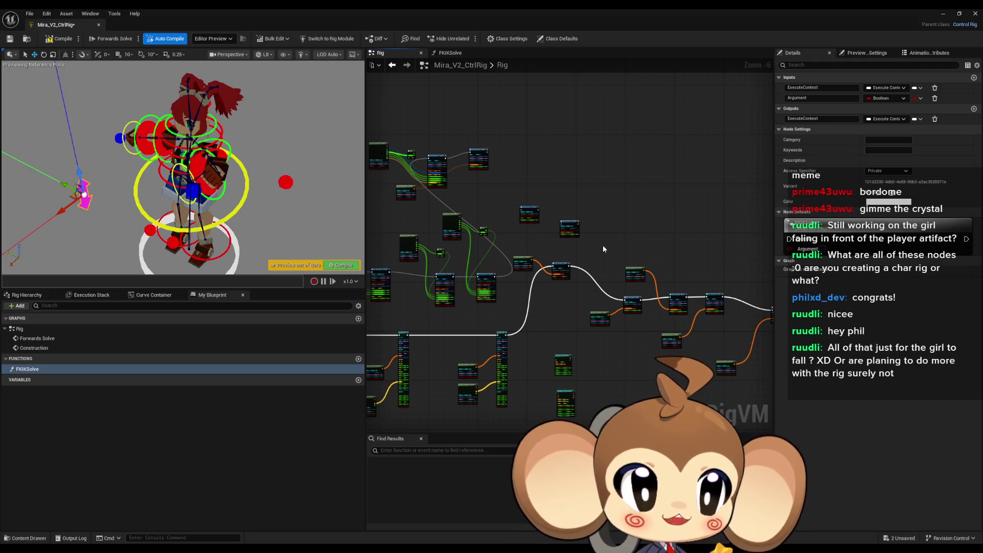
{"action": "left_click_drag", "start_coordinate": [602, 246], "coordinate": [583, 248]}
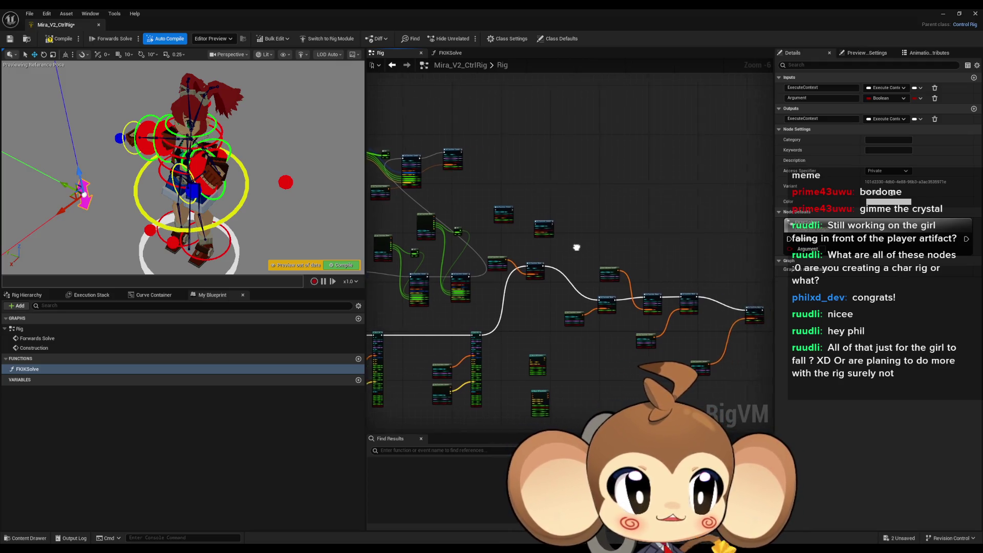
{"action": "scroll", "coordinate": [583, 248], "scroll_direction": "up", "scroll_amount": 2}
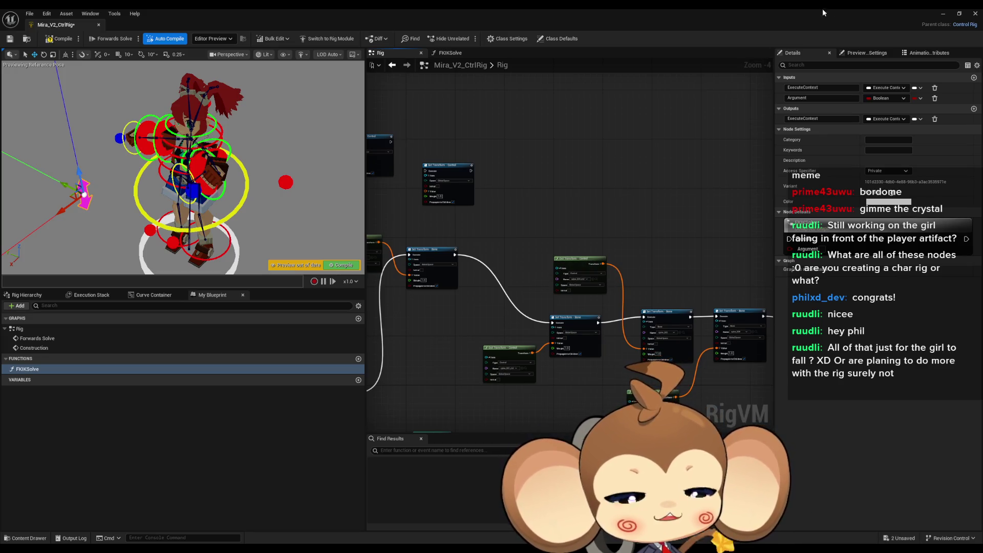
Step: Save the rig and sequence assets with Ctrl+Shift+S and launch Play in Editor from Main
{"action": "left_click", "coordinate": [939, 12]}
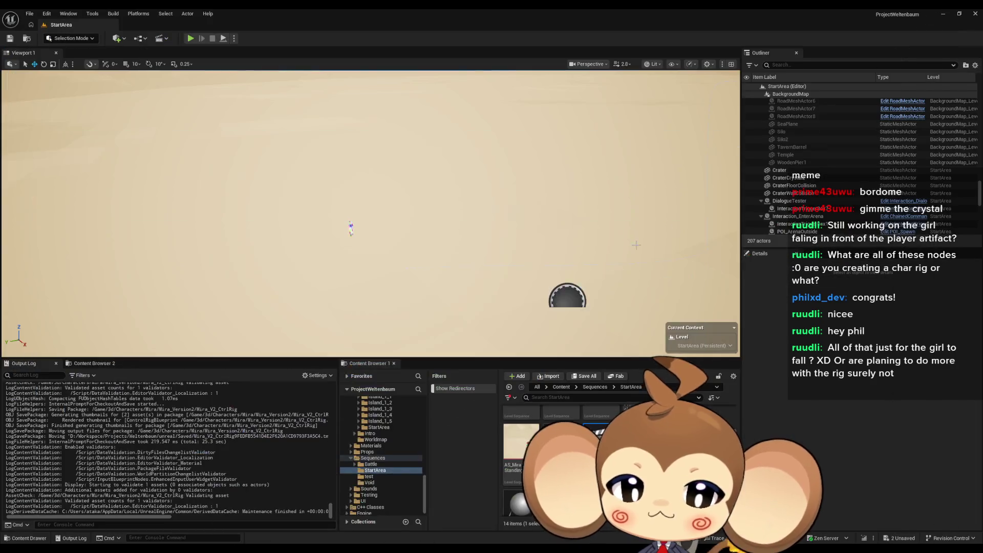
{"action": "left_click", "coordinate": [559, 387]}
{"action": "scroll", "coordinate": [563, 435], "scroll_direction": "down", "scroll_amount": 1}
{"action": "left_click", "coordinate": [521, 470]}
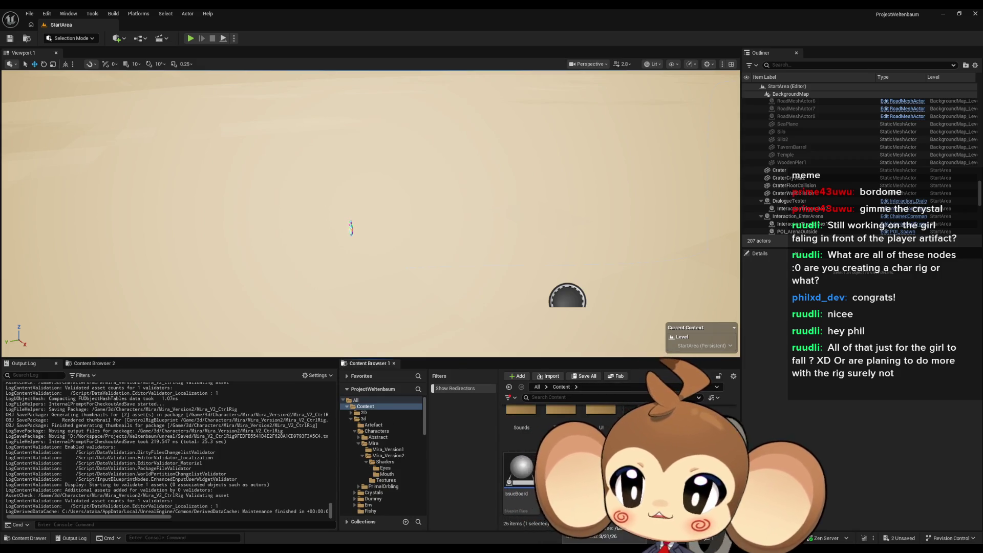
{"action": "key", "text": "ctrl+shift+s"}
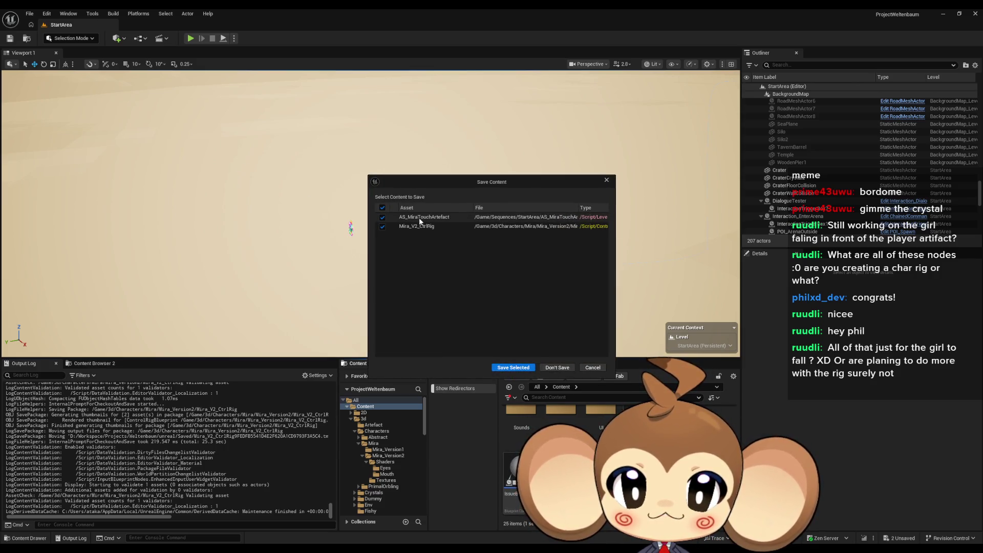
{"action": "left_click", "coordinate": [513, 367]}
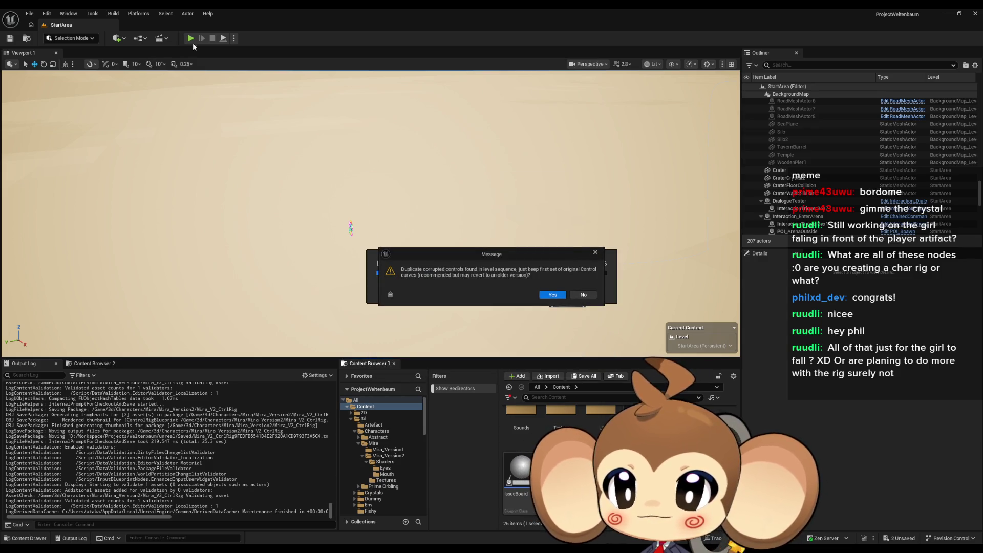
{"action": "left_click", "coordinate": [552, 295]}
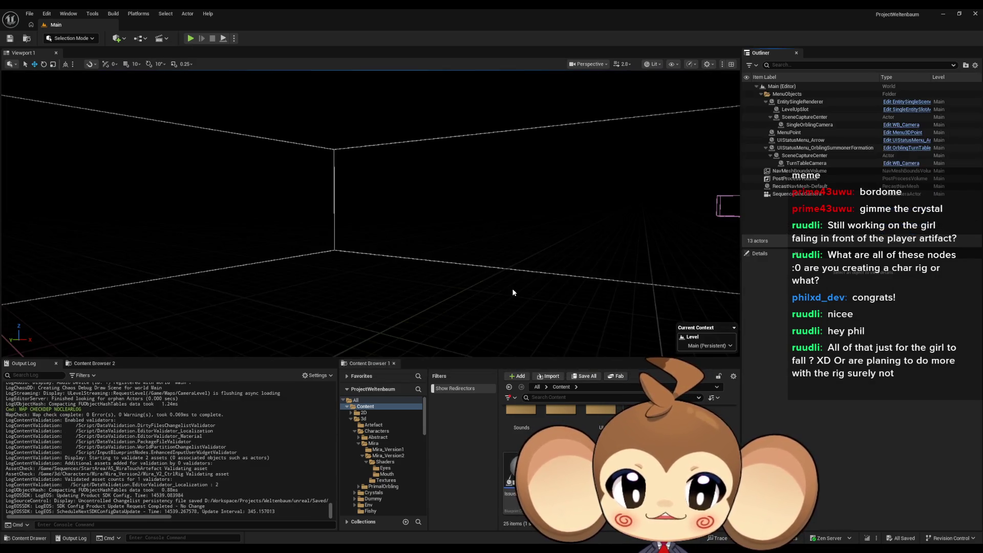
{"action": "left_click", "coordinate": [190, 39]}
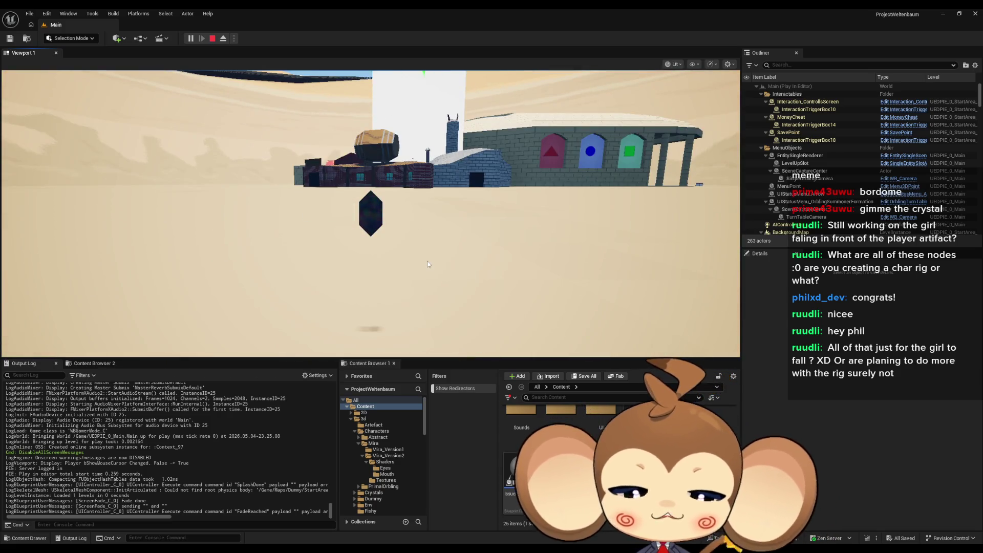
Step: Watch Mira in fullscreen play, then exit fullscreen and stop the Play-in-Editor session
{"action": "key", "text": "F11"}
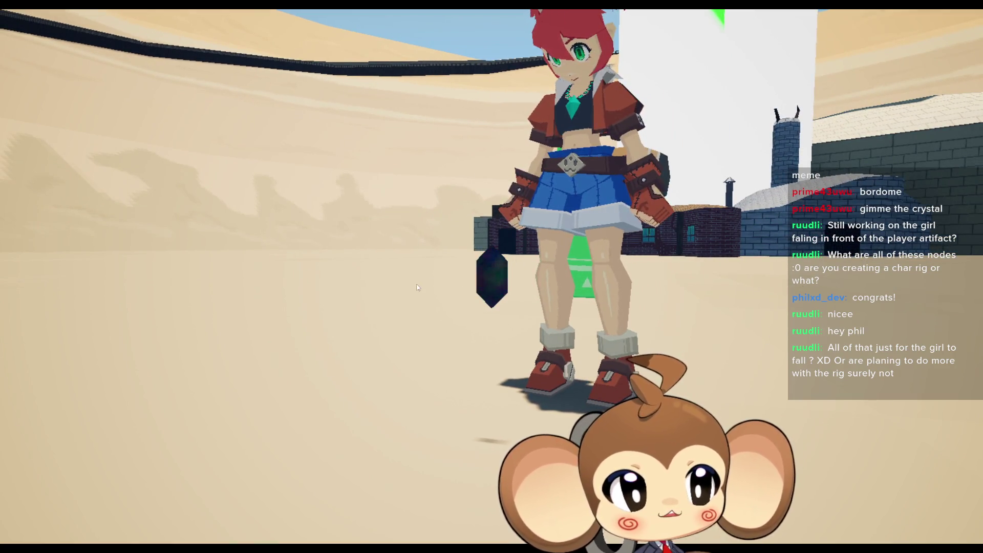
{"action": "key", "text": "F11"}
{"action": "left_click", "coordinate": [212, 39]}
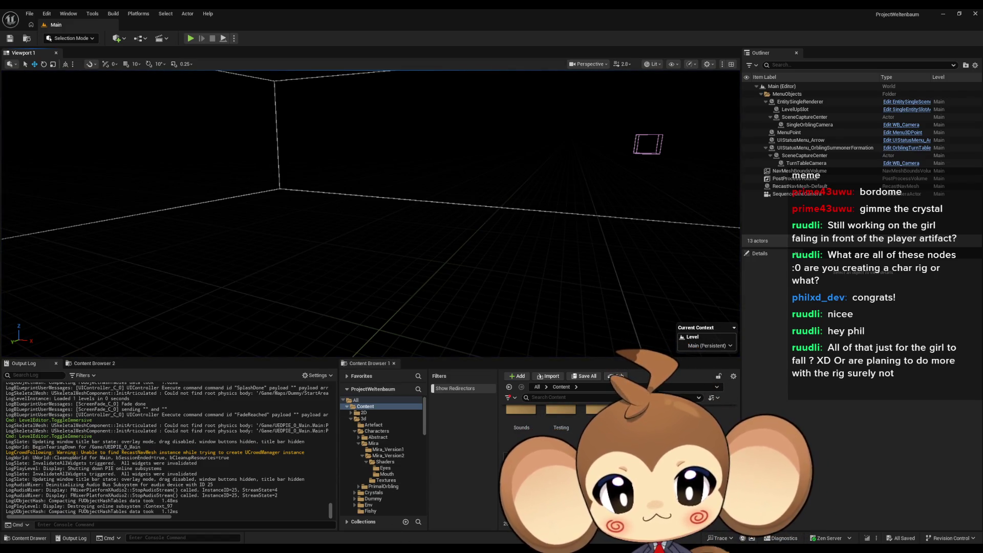
Step: Return to the Mira_V2_CtrlRig editor and select the FKIKSolve function
{"action": "key", "text": "alt+Tab"}
{"action": "scroll", "coordinate": [531, 263], "scroll_direction": "down", "scroll_amount": 3}
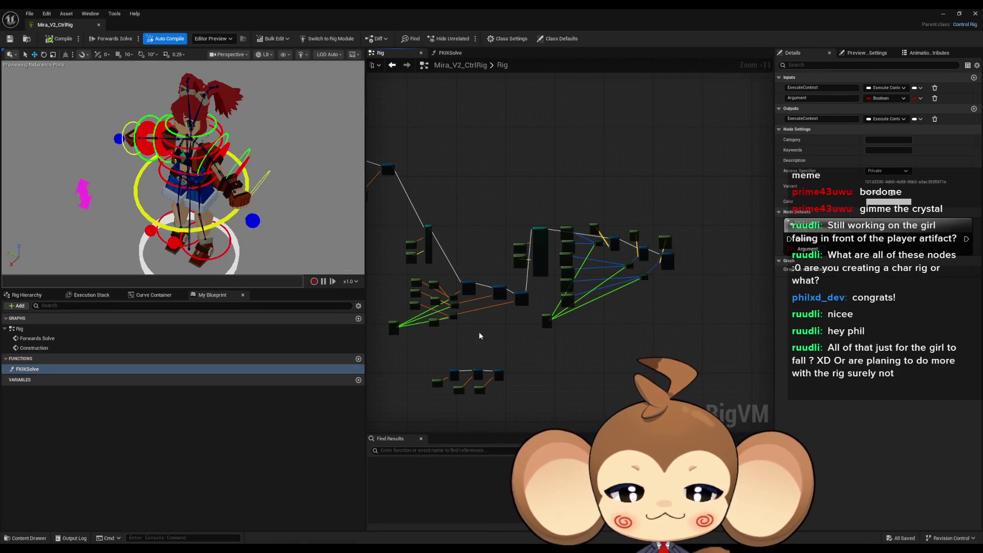
{"action": "scroll", "coordinate": [456, 357], "scroll_direction": "up", "scroll_amount": 6}
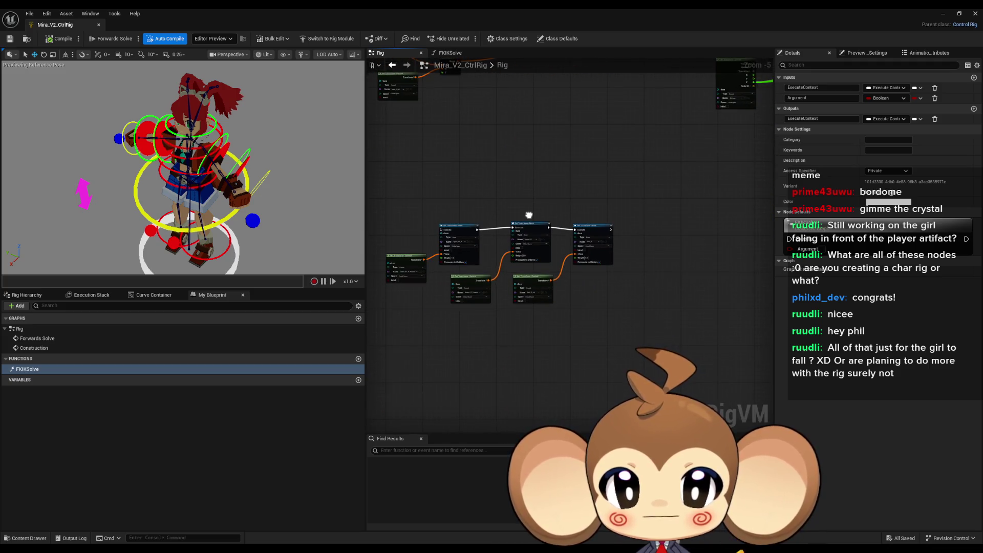
{"action": "scroll", "coordinate": [525, 327], "scroll_direction": "down", "scroll_amount": 5}
{"action": "scroll", "coordinate": [562, 290], "scroll_direction": "up", "scroll_amount": 3}
{"action": "left_click_drag", "start_coordinate": [632, 359], "coordinate": [512, 394]}
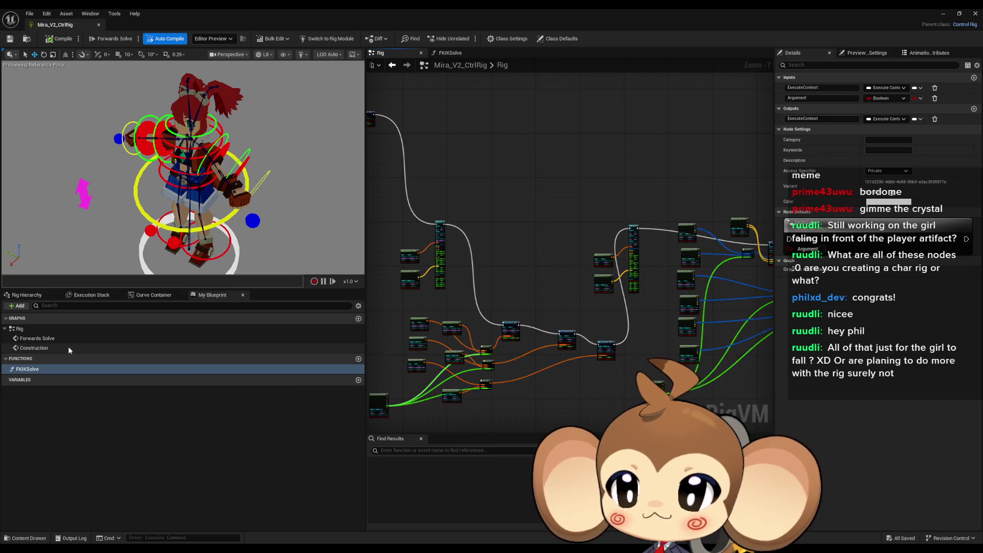
{"action": "left_click", "coordinate": [41, 370]}
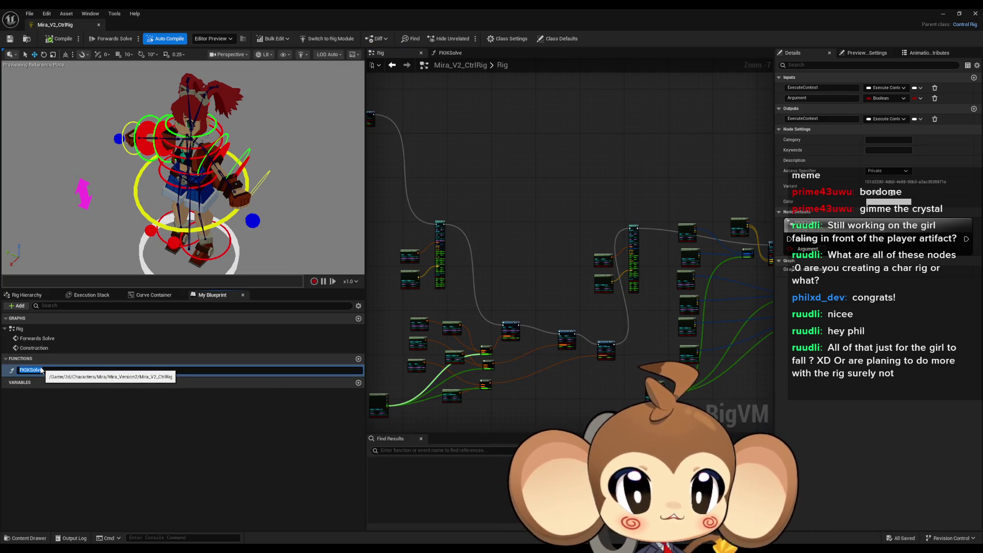
{"action": "left_click", "coordinate": [452, 287]}
Step: List the pin-type choices for FKIKSolve's Argument input
{"action": "scroll", "coordinate": [616, 312], "scroll_direction": "down", "scroll_amount": 3}
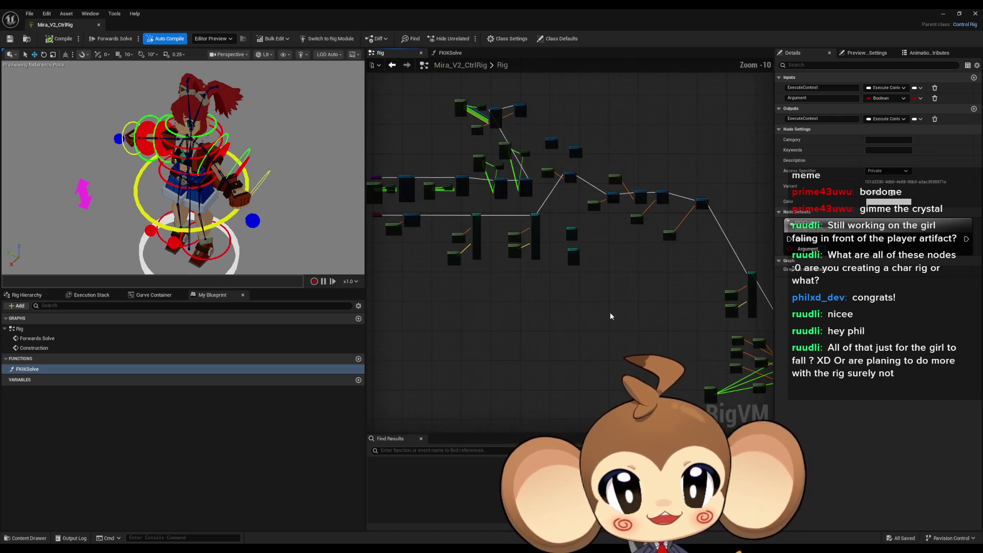
{"action": "scroll", "coordinate": [600, 276], "scroll_direction": "up", "scroll_amount": 2}
{"action": "left_click_drag", "start_coordinate": [682, 284], "coordinate": [474, 279]}
{"action": "scroll", "coordinate": [748, 420], "scroll_direction": "up", "scroll_amount": 1}
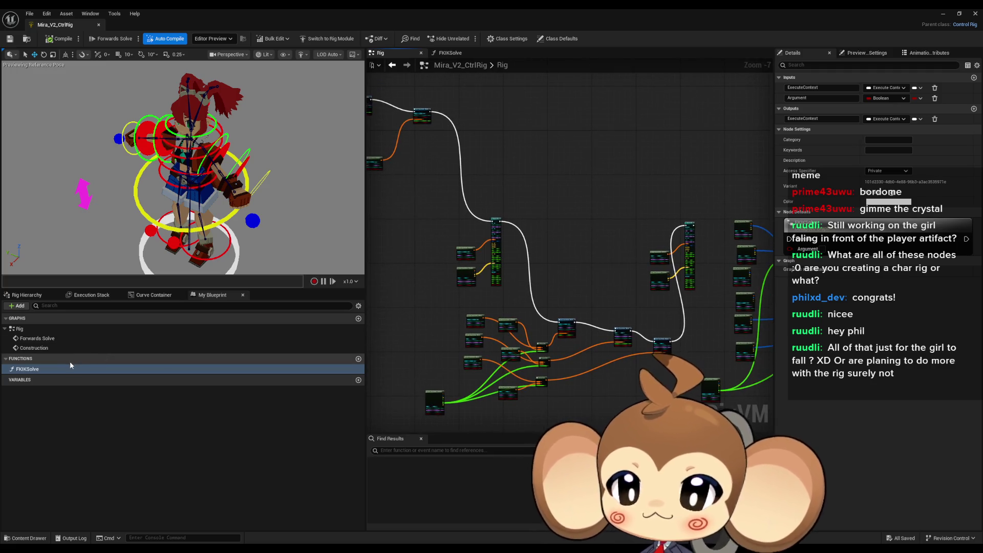
{"action": "left_click", "coordinate": [894, 98]}
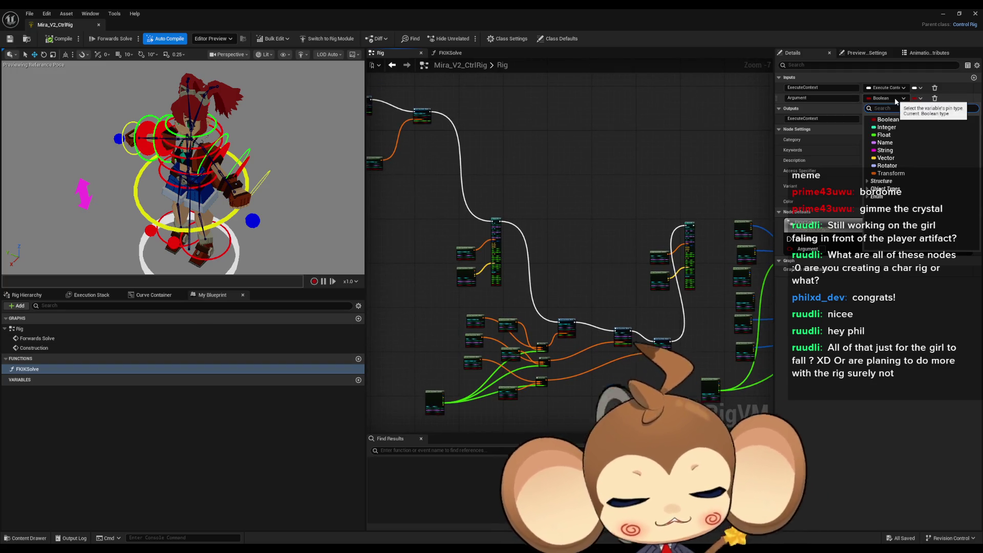
Step: Delete FKIKSolve's Argument input and compile the control rig
{"action": "type", "text": "fig cont"}
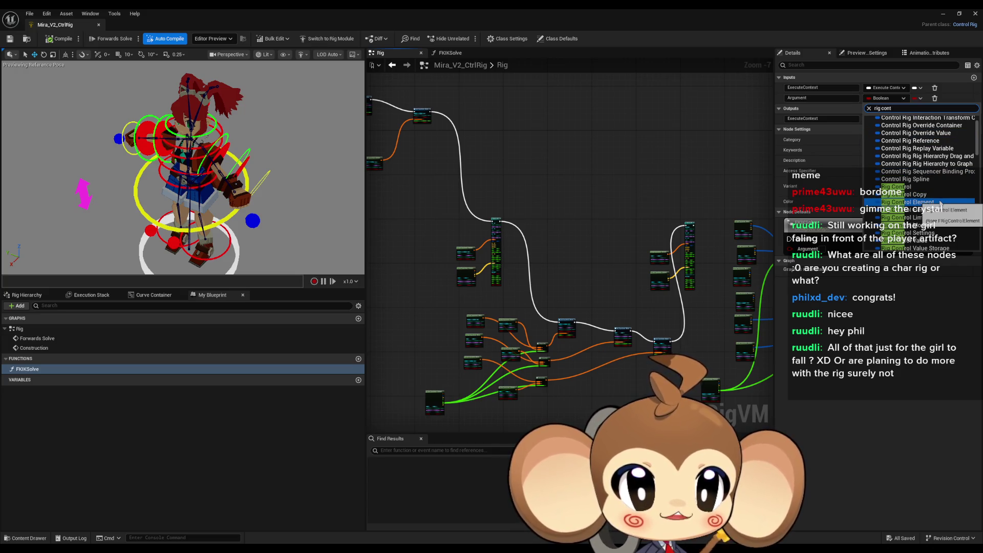
{"action": "scroll", "coordinate": [938, 206], "scroll_direction": "down", "scroll_amount": 5}
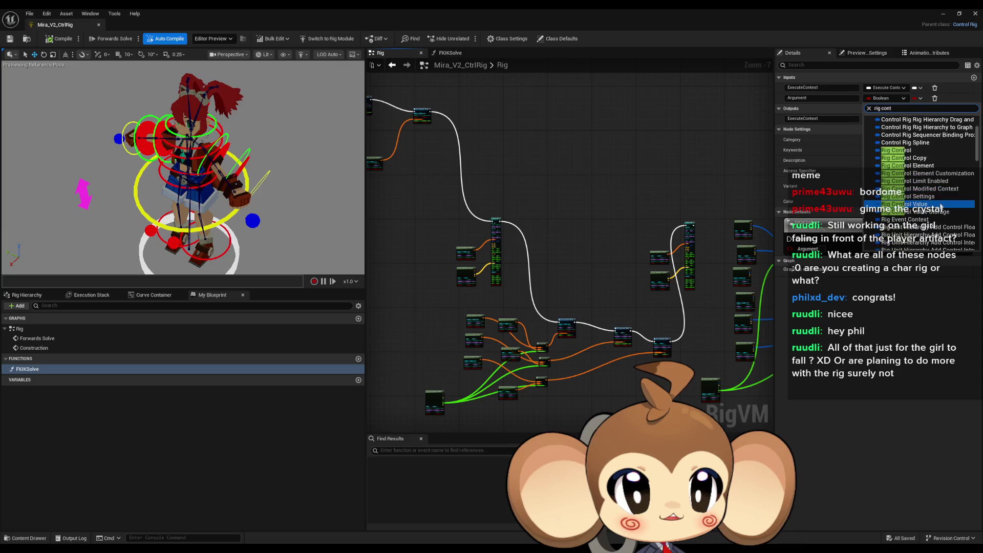
{"action": "scroll", "coordinate": [940, 206], "scroll_direction": "up", "scroll_amount": 3}
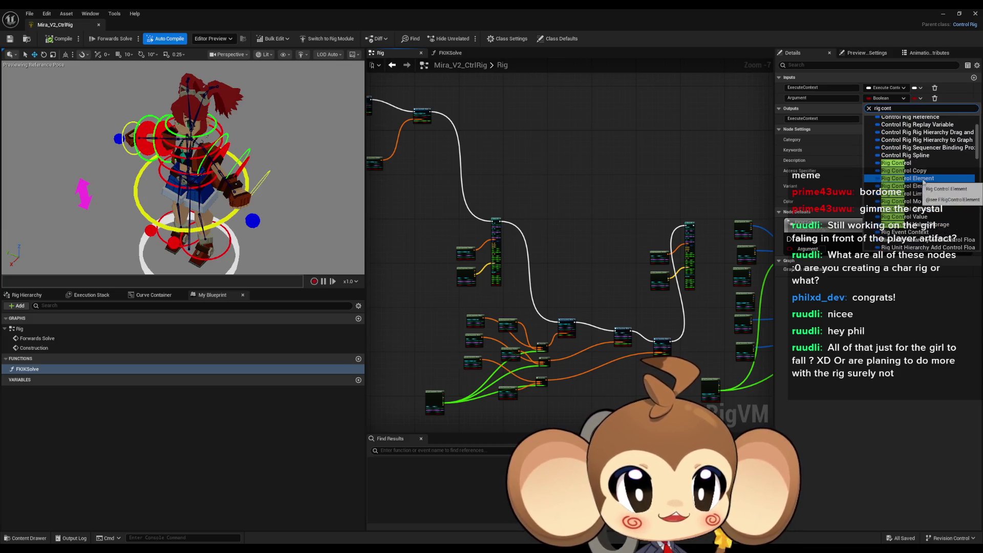
{"action": "key", "text": "Escape"}
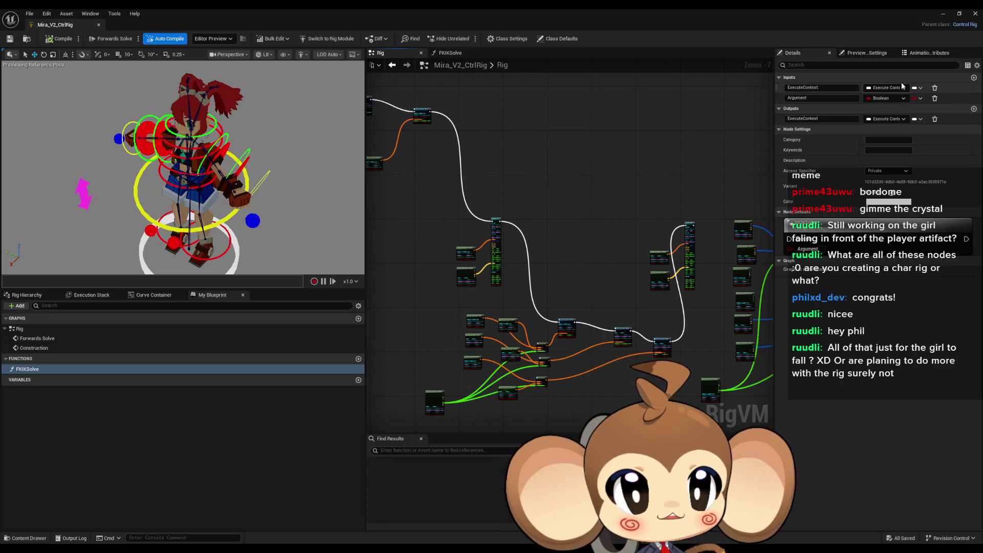
{"action": "left_click", "coordinate": [890, 97]}
{"action": "left_click", "coordinate": [834, 95]}
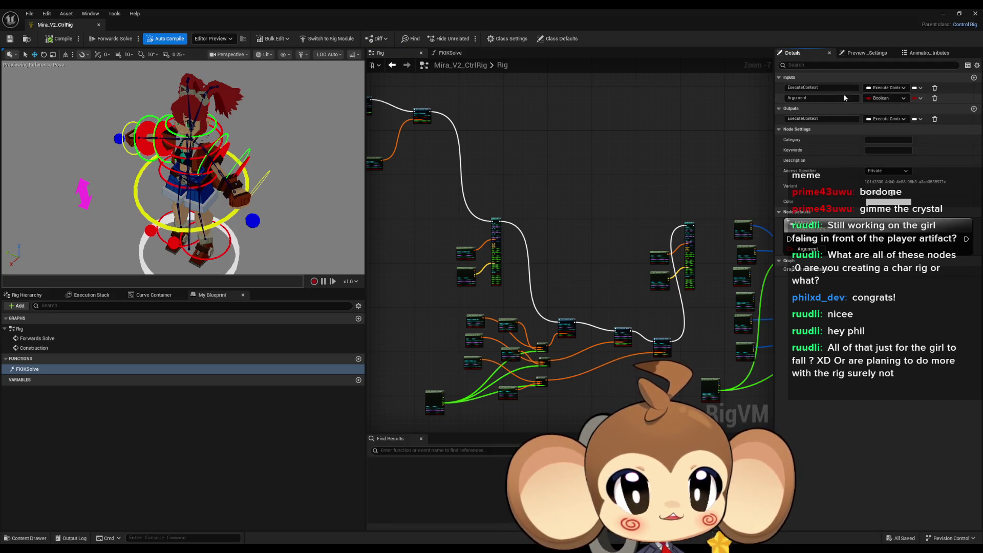
{"action": "left_click", "coordinate": [935, 98]}
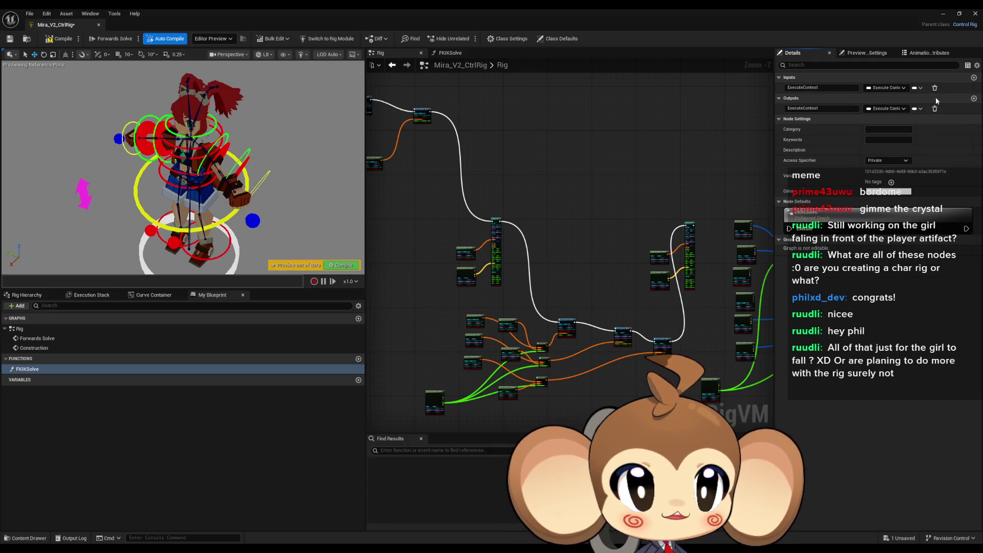
{"action": "left_click", "coordinate": [58, 40]}
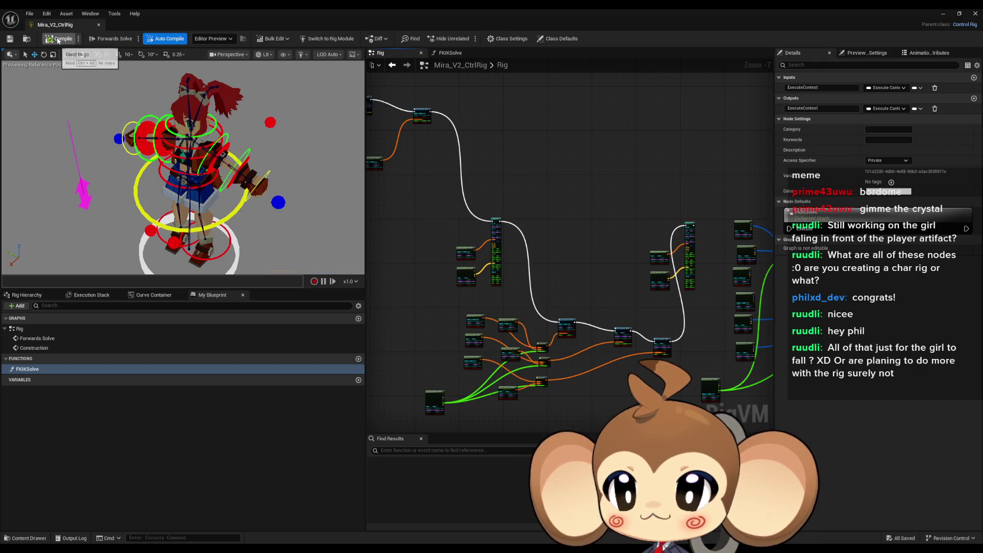
Step: Add a new input to FKIKSolve, browsing the type list but leaving it Boolean
{"action": "left_click", "coordinate": [974, 78]}
{"action": "left_click", "coordinate": [876, 101]}
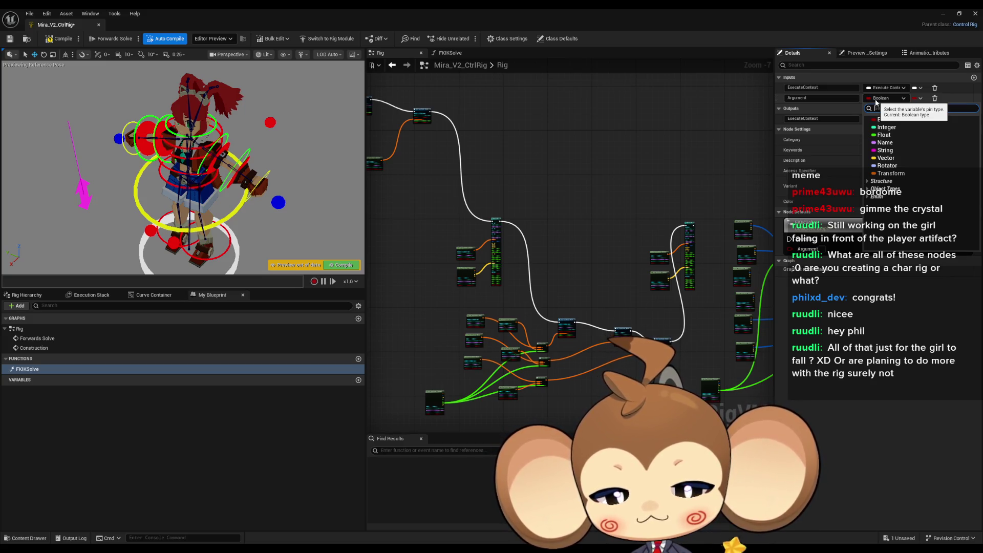
{"action": "type", "text": "rig"}
{"action": "type", "text": " control"}
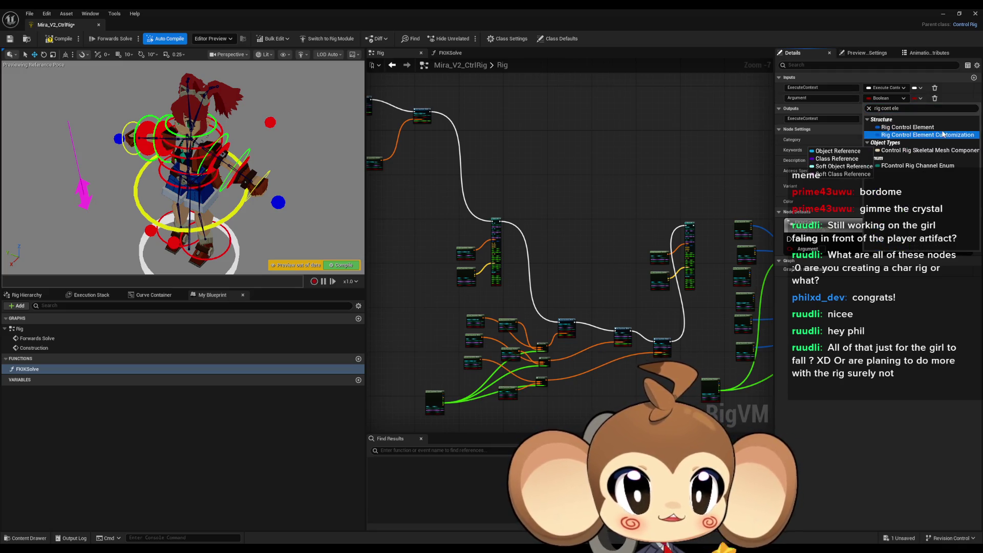
{"action": "left_click", "coordinate": [941, 130]}
{"action": "left_click", "coordinate": [889, 98]}
{"action": "type", "text": "item"}
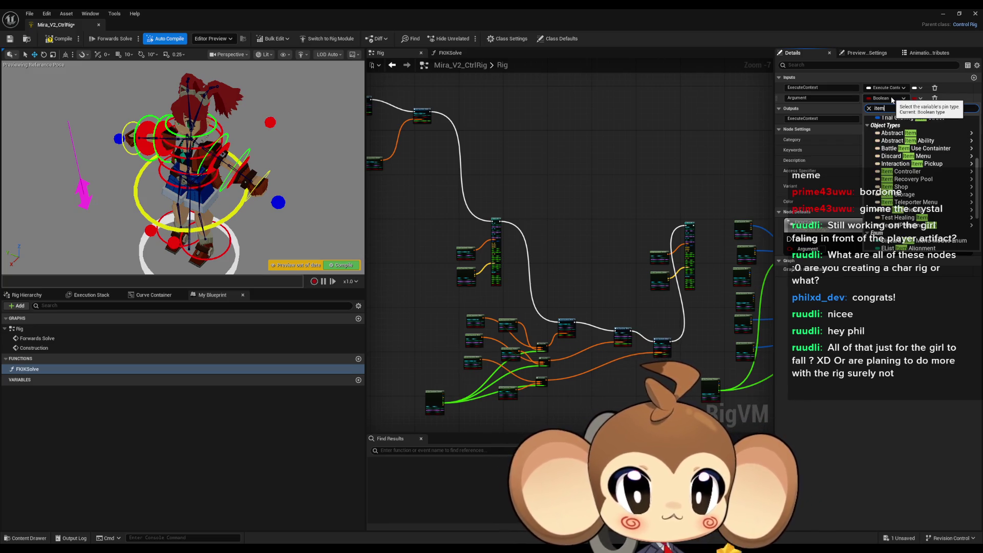
{"action": "type", "text": " ik"}
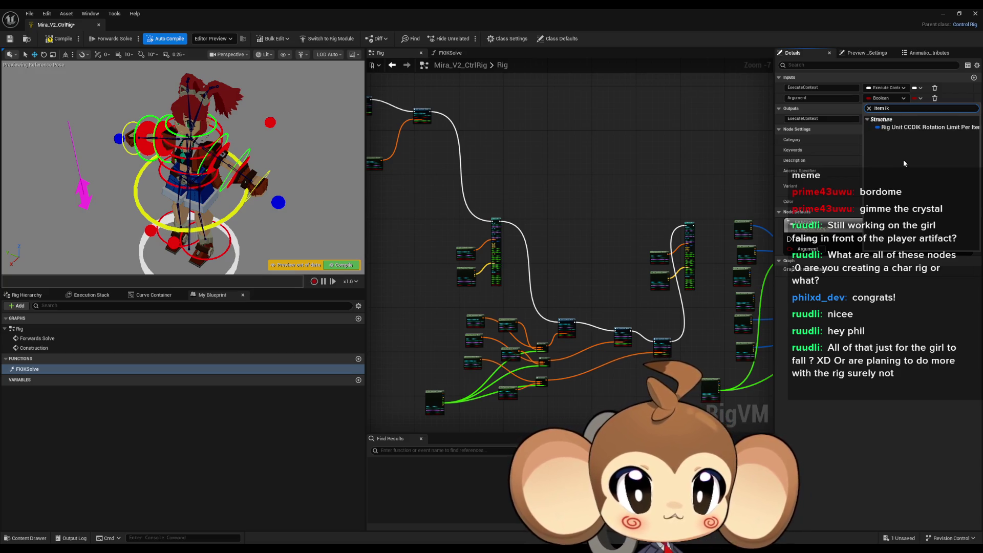
{"action": "key", "text": "BackSpace"}
{"action": "key", "text": "BackSpace"}
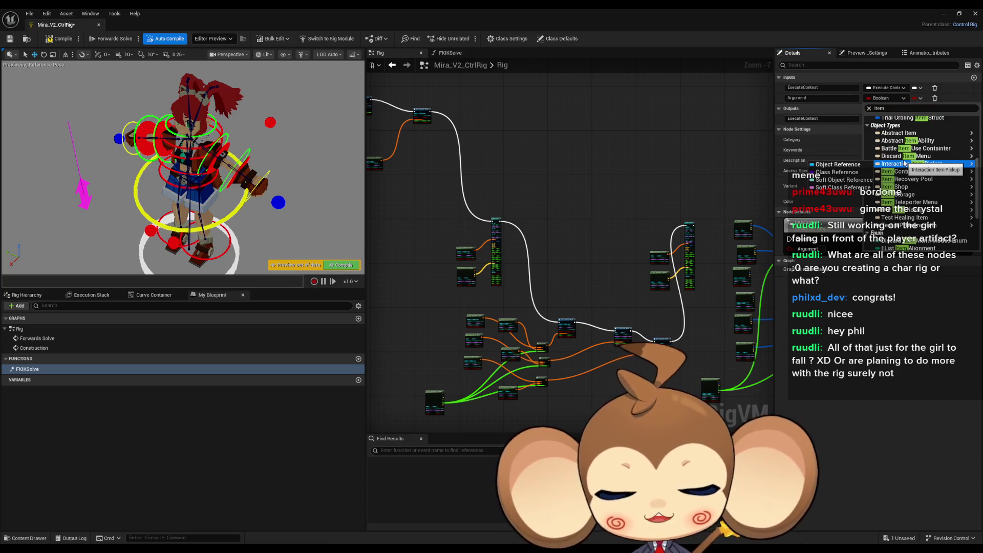
{"action": "scroll", "coordinate": [952, 195], "scroll_direction": "up", "scroll_amount": 5}
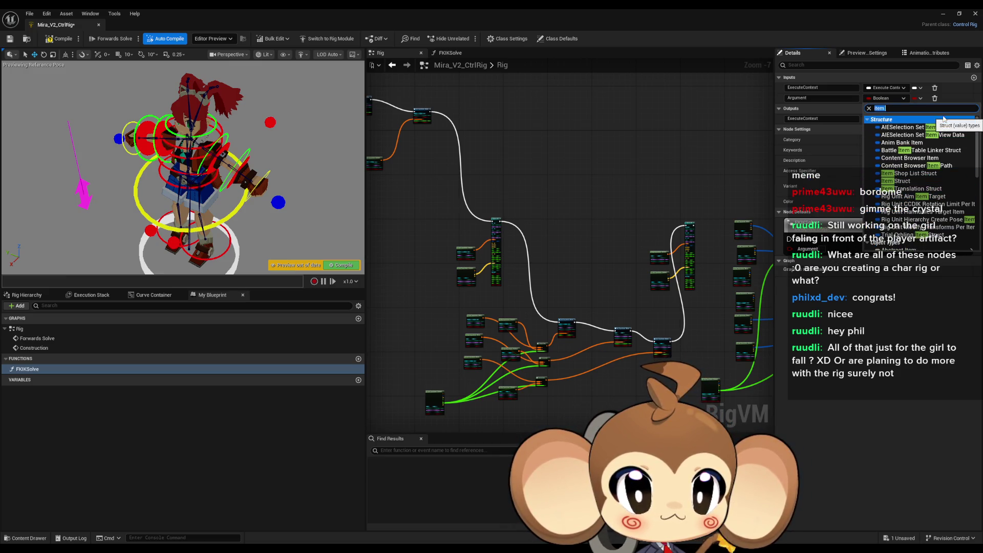
{"action": "left_click", "coordinate": [867, 119]}
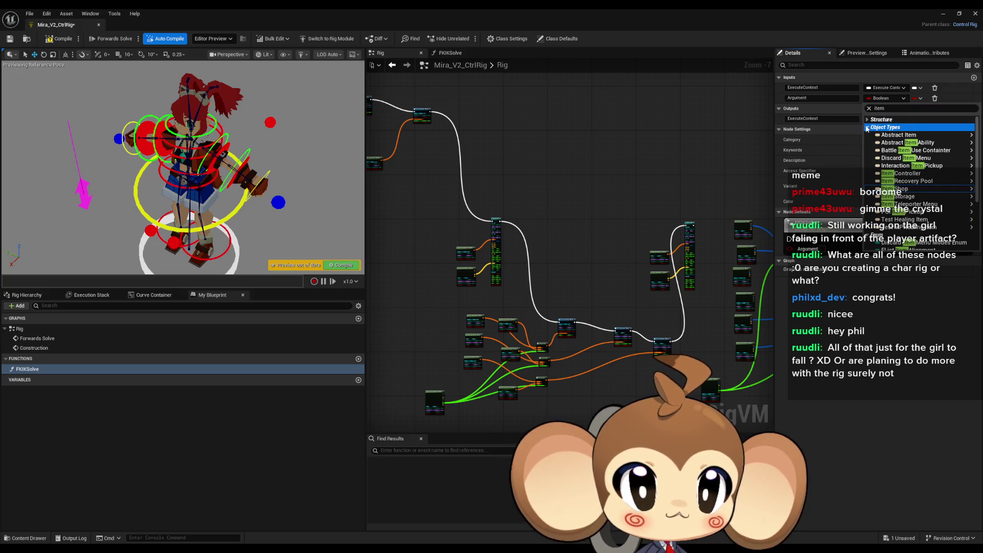
{"action": "left_click", "coordinate": [867, 128]}
{"action": "left_click", "coordinate": [868, 136]}
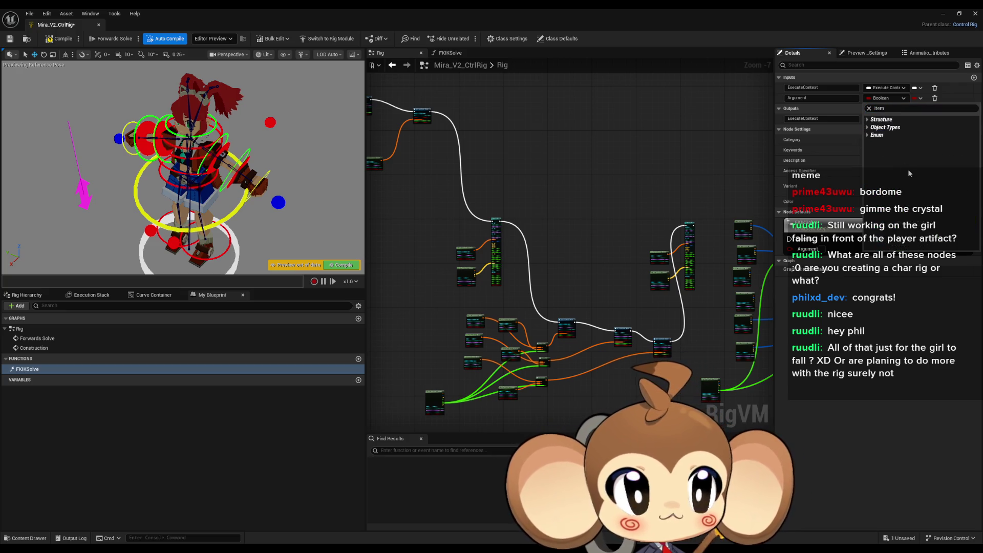
{"action": "left_click", "coordinate": [613, 205]}
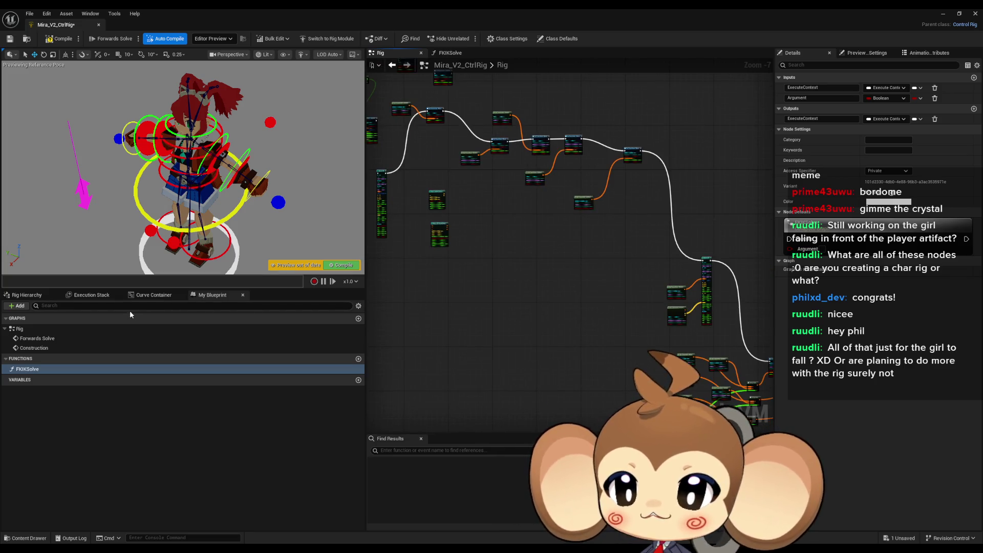
Step: Centre the Rig graph on Forwards Solve, look over the nodes, then minimize the Mira_V2_CtrlRig editor
{"action": "double_click", "coordinate": [36, 338]}
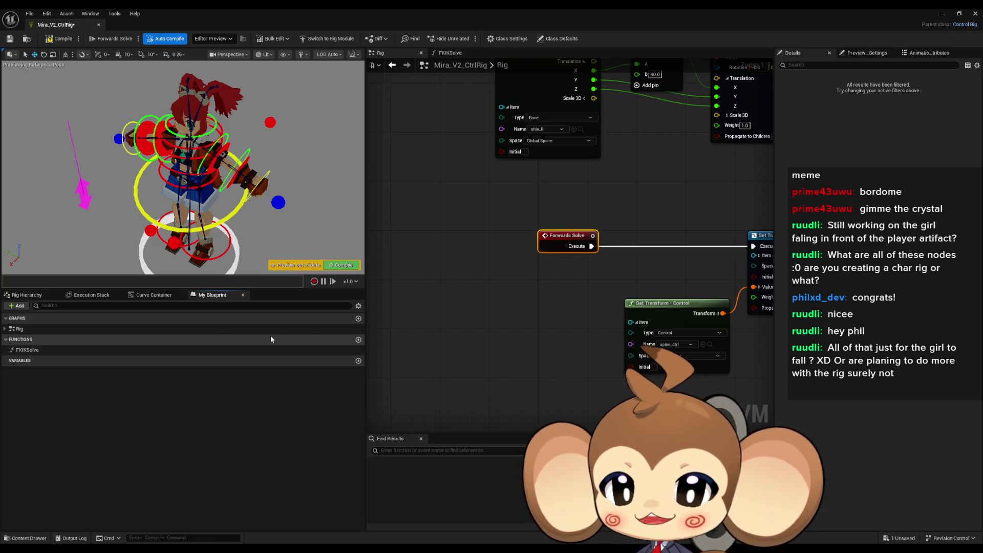
{"action": "scroll", "coordinate": [481, 326], "scroll_direction": "down", "scroll_amount": 4}
{"action": "mouse_move", "coordinate": [481, 326]}
{"action": "left_mouse_down"}
{"action": "mouse_move", "coordinate": [451, 286]}
{"action": "mouse_move", "coordinate": [553, 230]}
{"action": "left_mouse_up"}
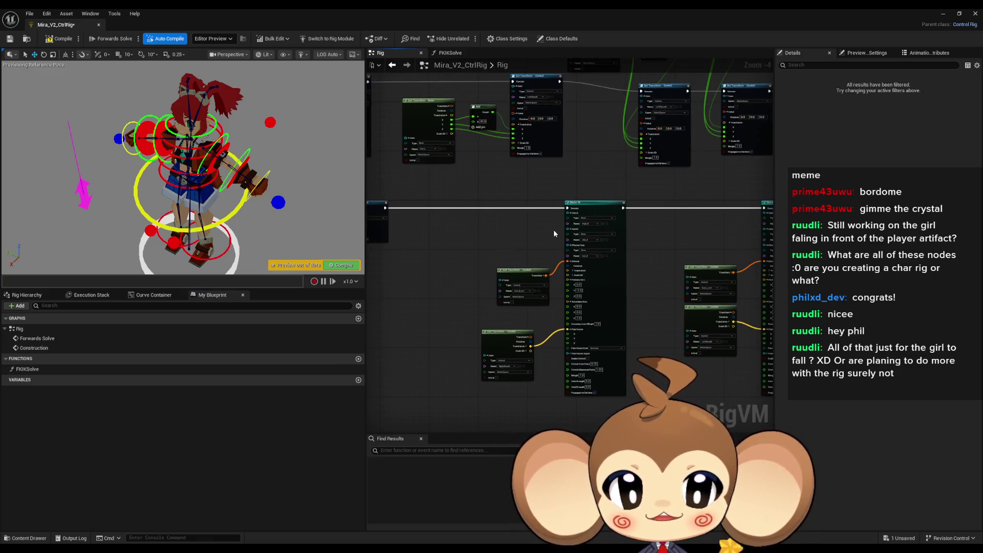
{"action": "scroll", "coordinate": [549, 232], "scroll_direction": "up", "scroll_amount": 4}
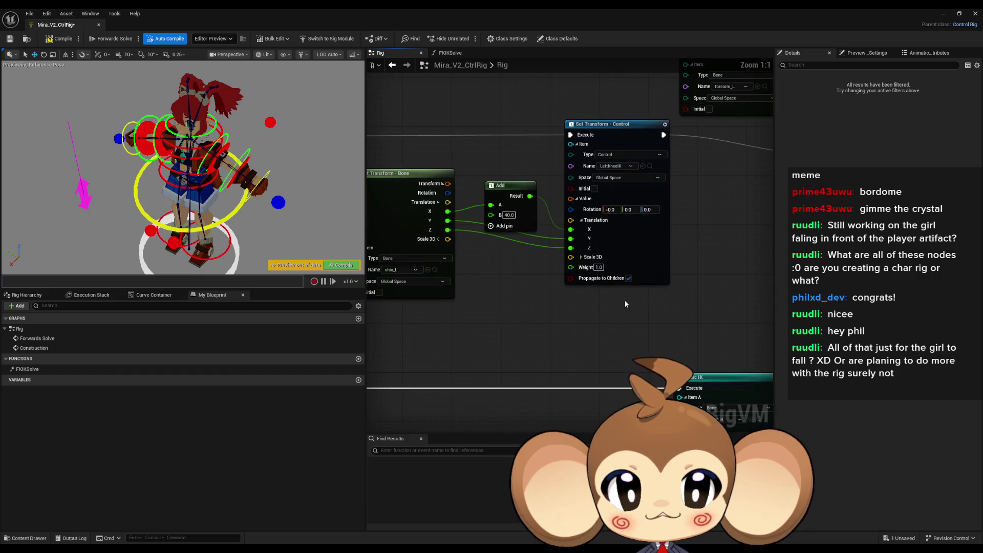
{"action": "scroll", "coordinate": [615, 309], "scroll_direction": "down", "scroll_amount": 5}
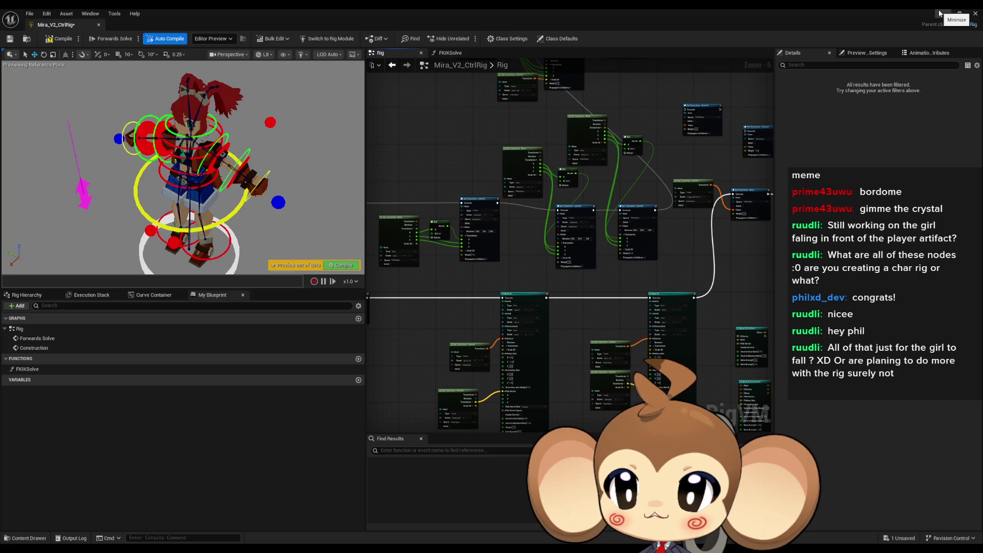
{"action": "left_click", "coordinate": [939, 13]}
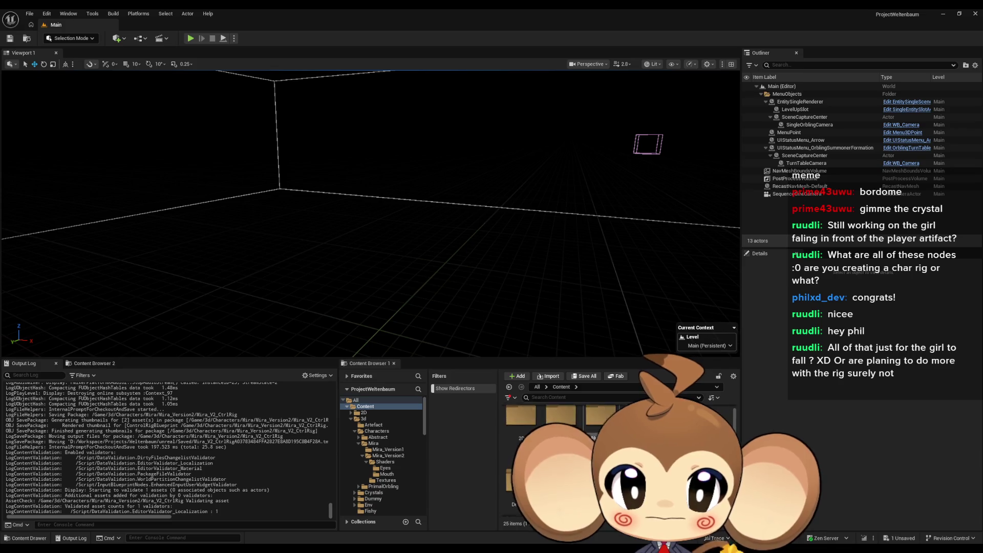
Step: Browse to 3d > Crystals > IntroCrystal > WithSkeletal and open IntroCrystalWithSkeletal2_CtrlRig
{"action": "left_click", "coordinate": [363, 419]}
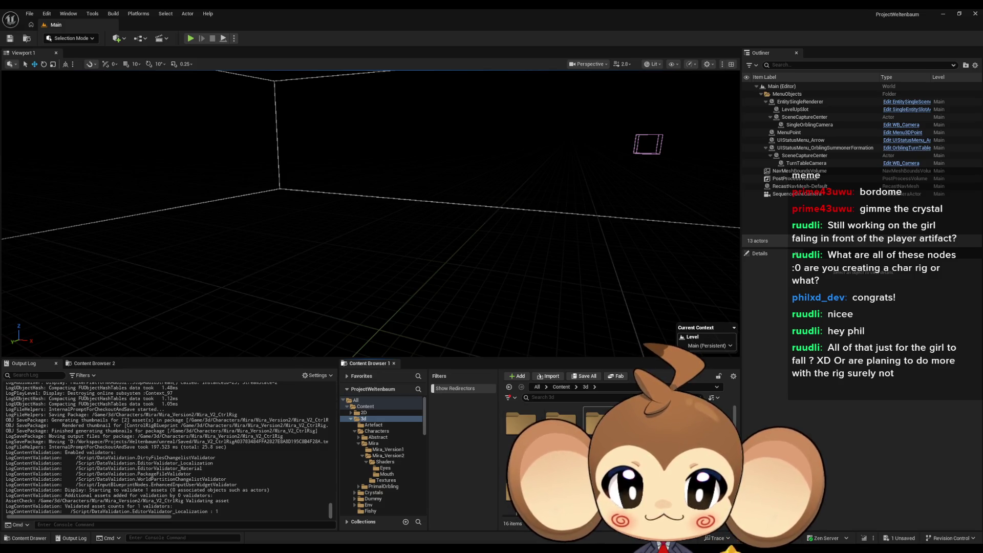
{"action": "left_click", "coordinate": [373, 492]}
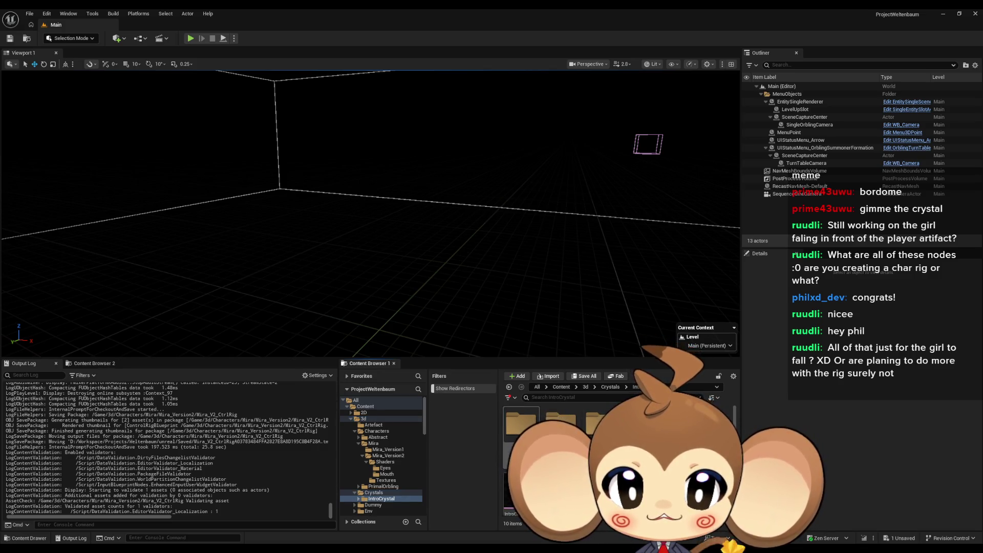
{"action": "left_click", "coordinate": [585, 388]}
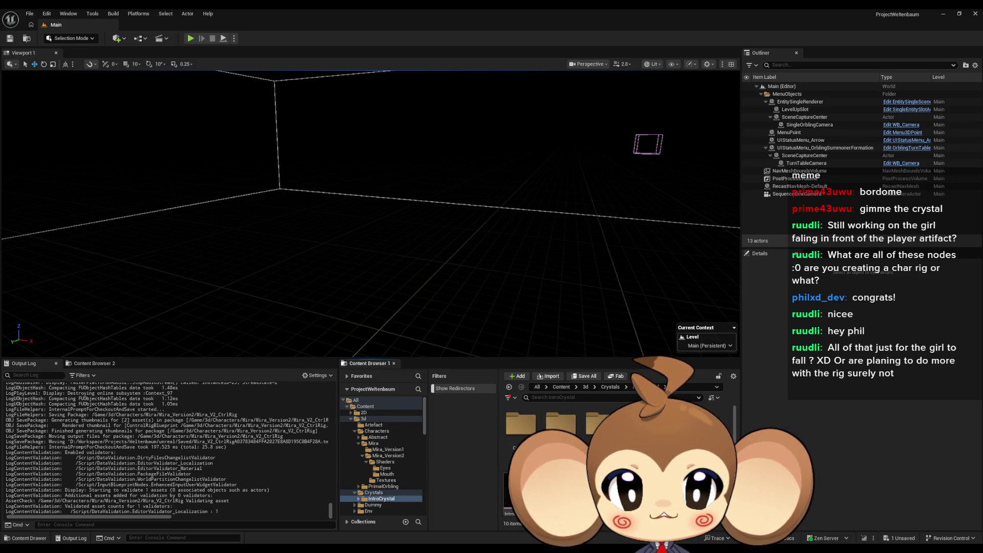
{"action": "double_click", "coordinate": [561, 420]}
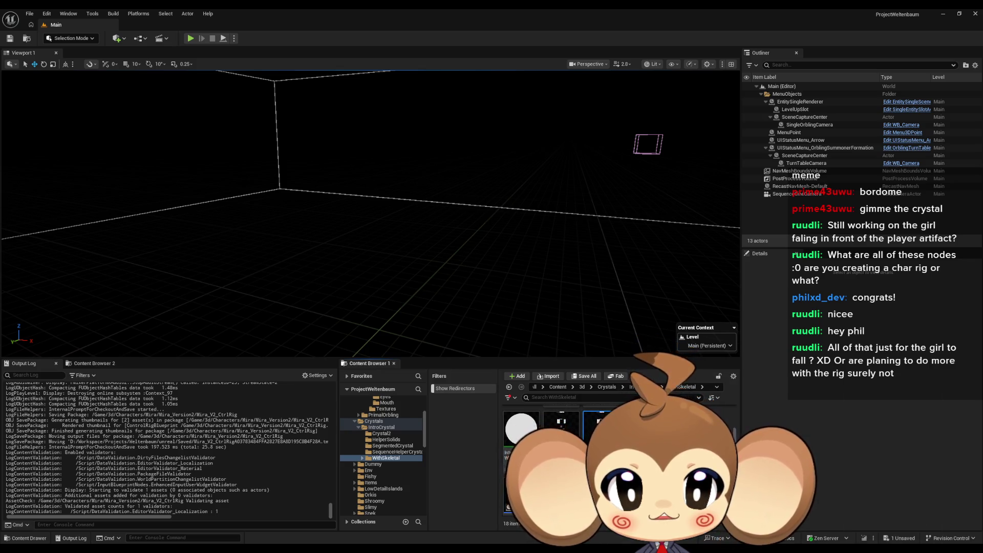
{"action": "double_click", "coordinate": [561, 425]}
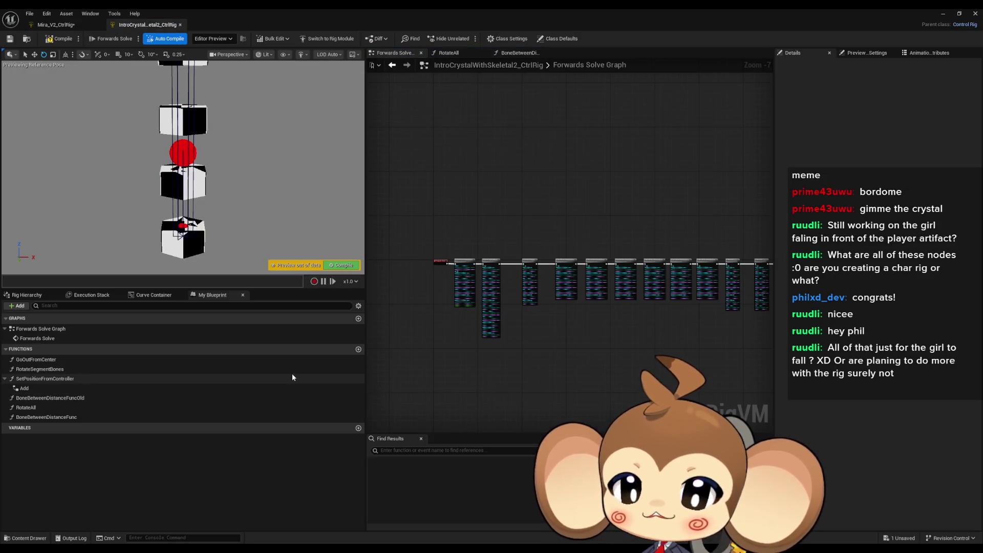
Step: Inspect the crystal rig's SetPositionFromController, RotateSegmentBones and GoOutFromCenter nodes and functions, then return to Mira_V2_CtrlRig
{"action": "left_click", "coordinate": [540, 216]}
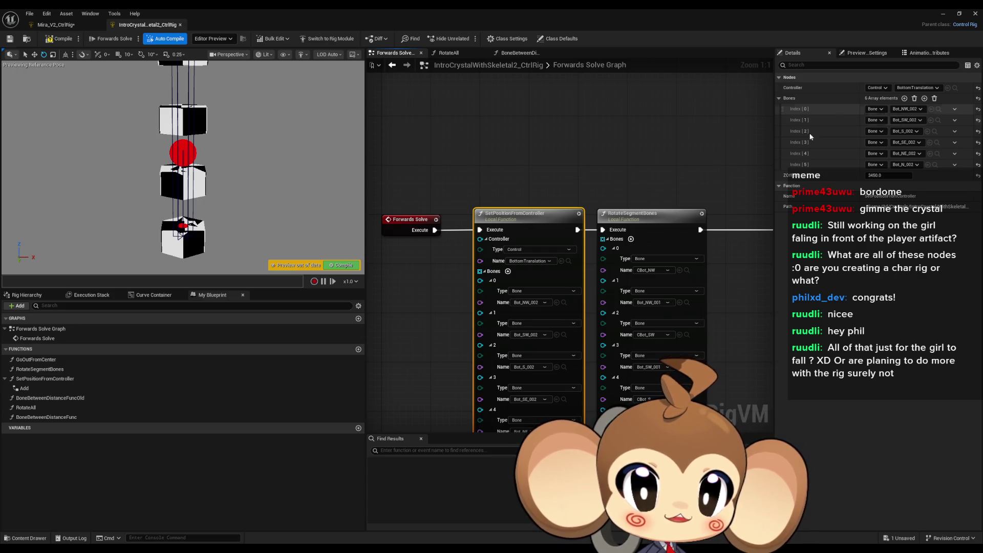
{"action": "left_click", "coordinate": [646, 232]}
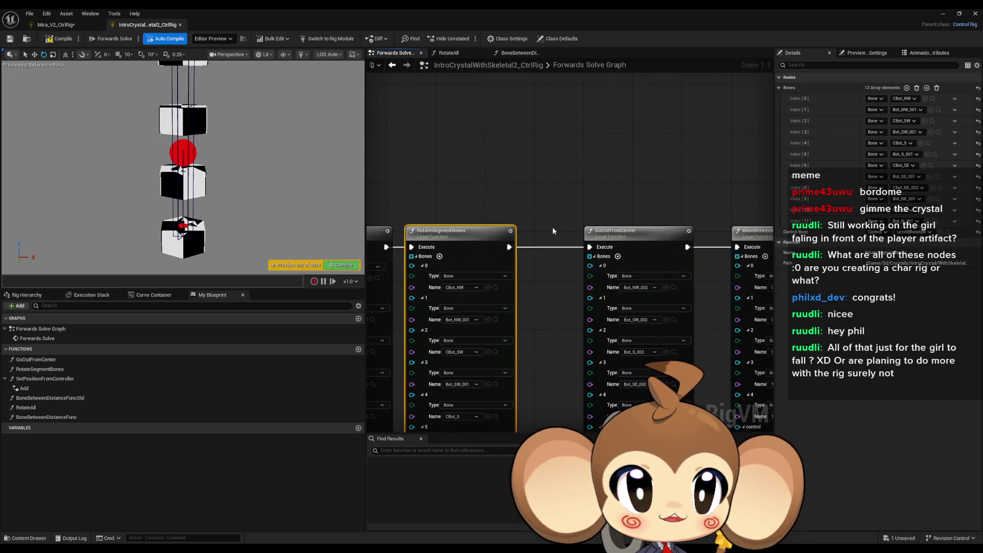
{"action": "scroll", "coordinate": [553, 231], "scroll_direction": "down", "scroll_amount": 3}
{"action": "left_click", "coordinate": [509, 223]}
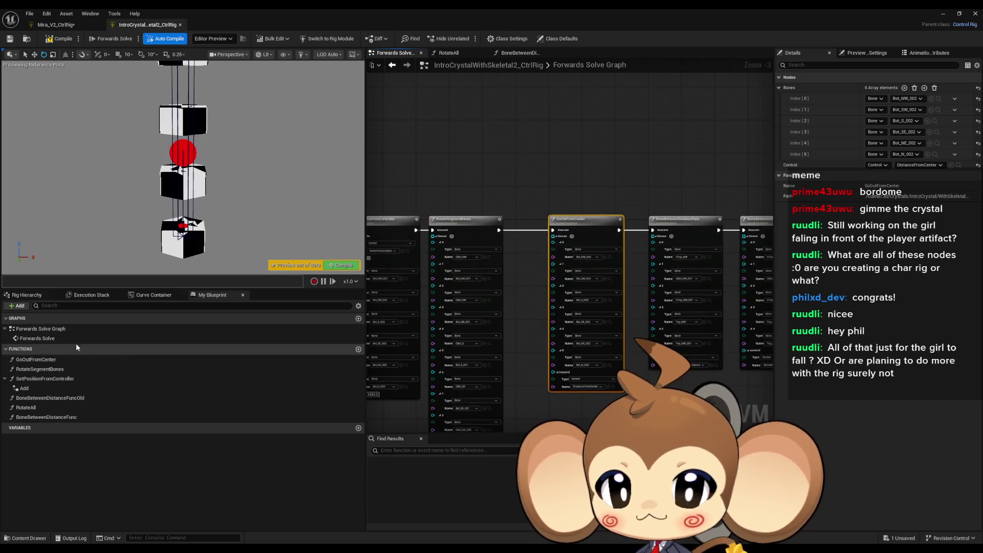
{"action": "left_click", "coordinate": [36, 359]}
{"action": "key", "text": "Down"}
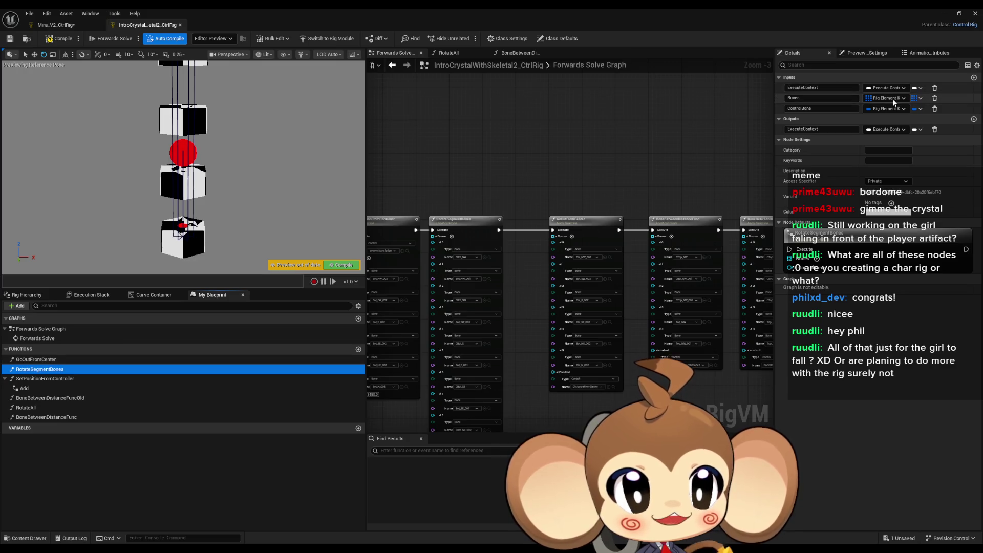
{"action": "left_click", "coordinate": [47, 360]}
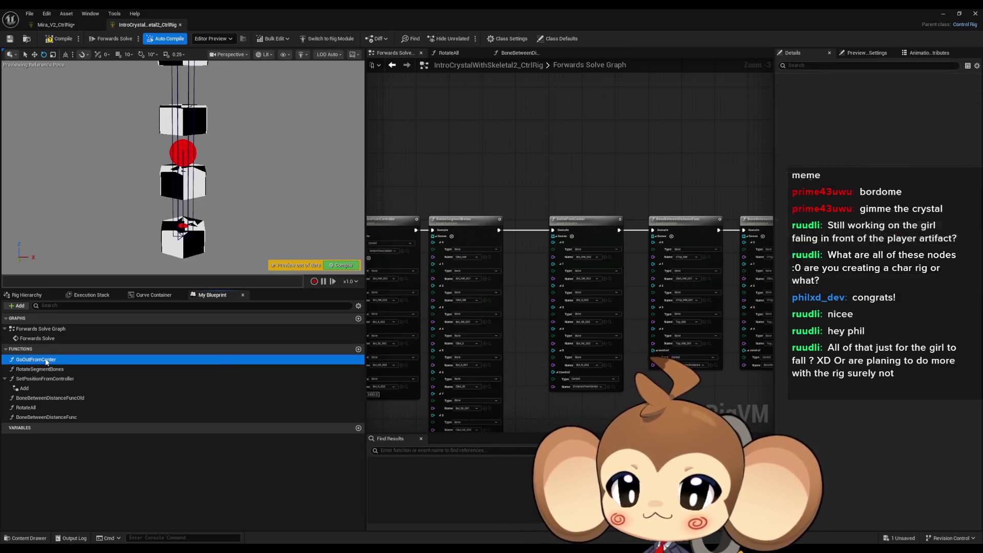
{"action": "left_click", "coordinate": [56, 24]}
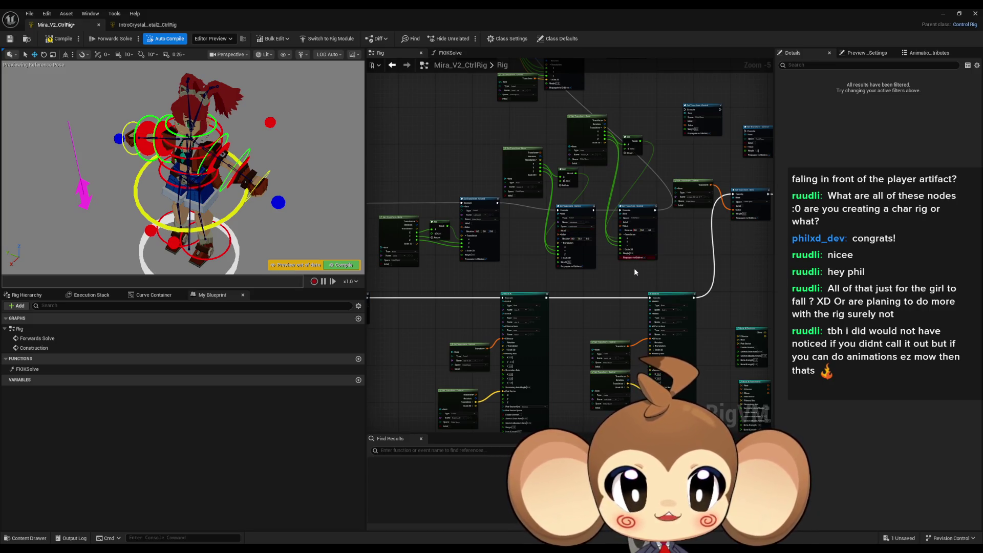
Step: Look around the Rig graph, then select FKIKSolve and bring up its Argument input's type choices
{"action": "scroll", "coordinate": [621, 262], "scroll_direction": "down", "scroll_amount": 2}
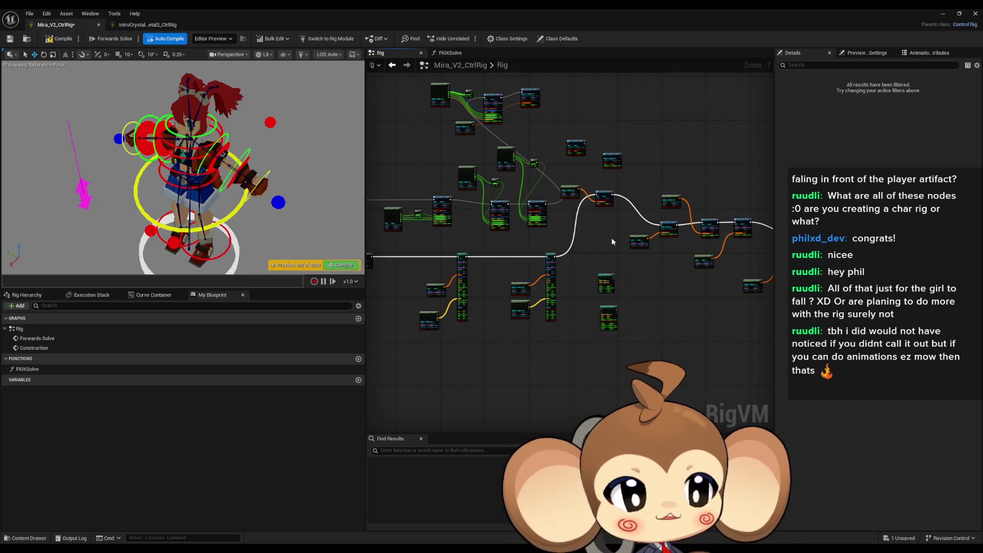
{"action": "scroll", "coordinate": [610, 239], "scroll_direction": "down", "scroll_amount": 2}
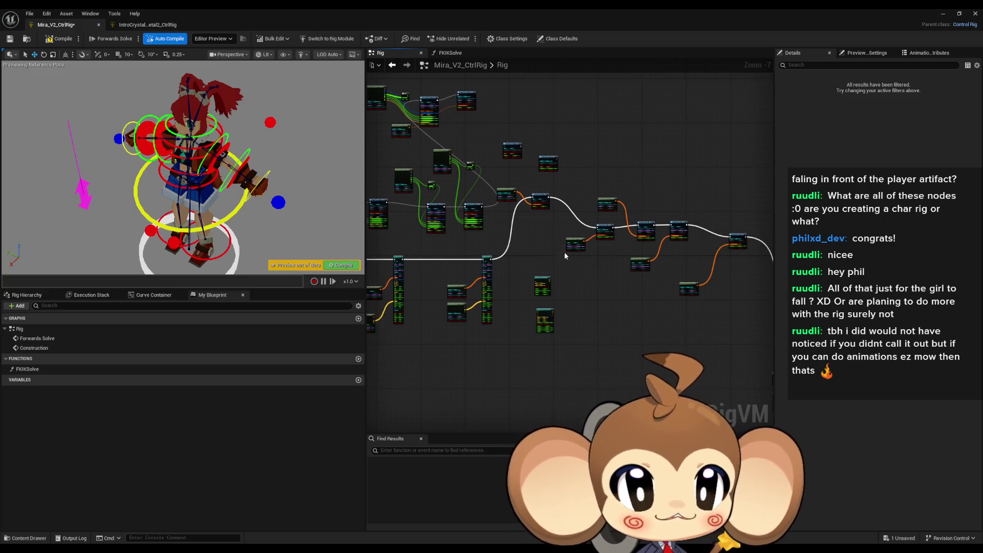
{"action": "mouse_move", "coordinate": [580, 298]}
{"action": "left_mouse_down"}
{"action": "mouse_move", "coordinate": [563, 281]}
{"action": "mouse_move", "coordinate": [477, 327]}
{"action": "left_mouse_up"}
{"action": "scroll", "coordinate": [562, 278], "scroll_direction": "up", "scroll_amount": 1}
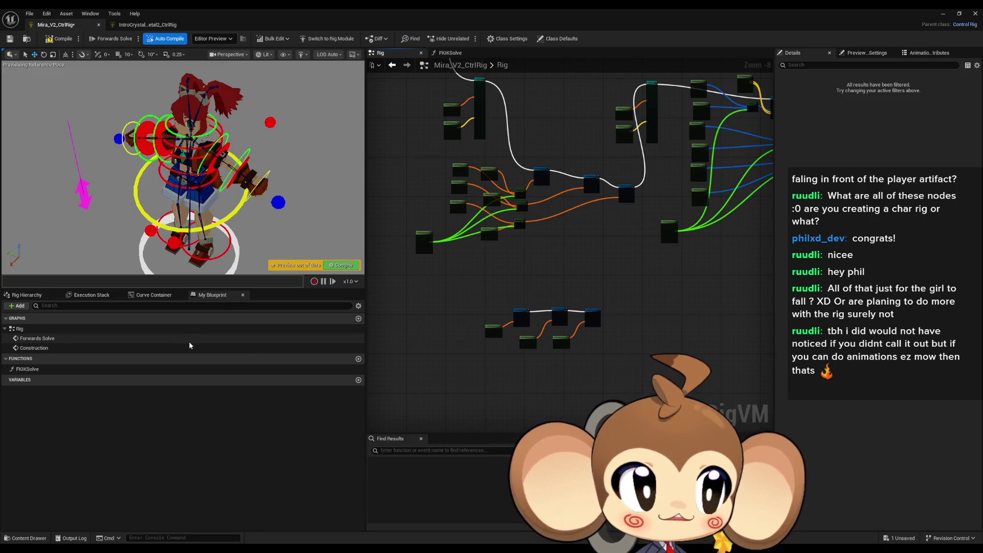
{"action": "left_click_drag", "start_coordinate": [471, 297], "coordinate": [410, 316]}
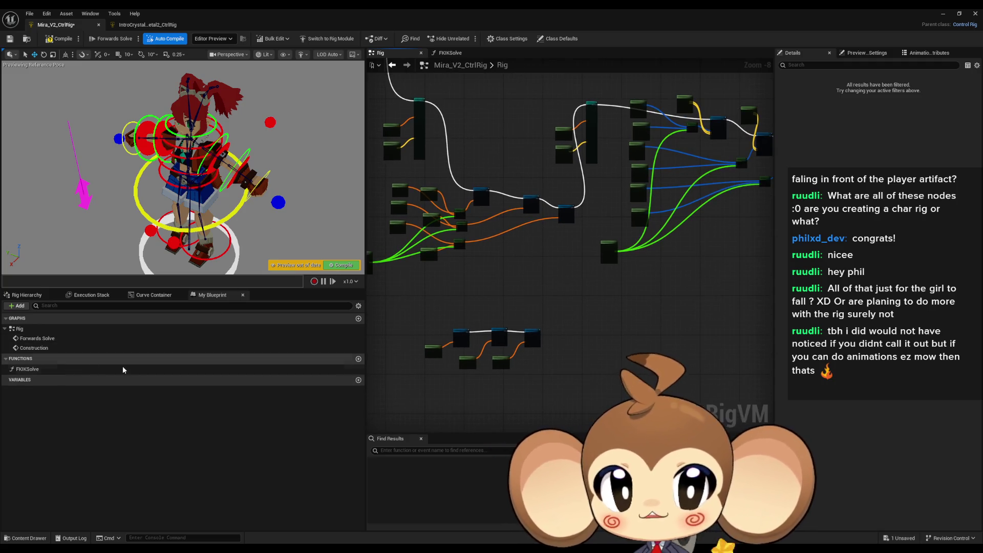
{"action": "left_click", "coordinate": [27, 369]}
{"action": "left_click", "coordinate": [881, 98]}
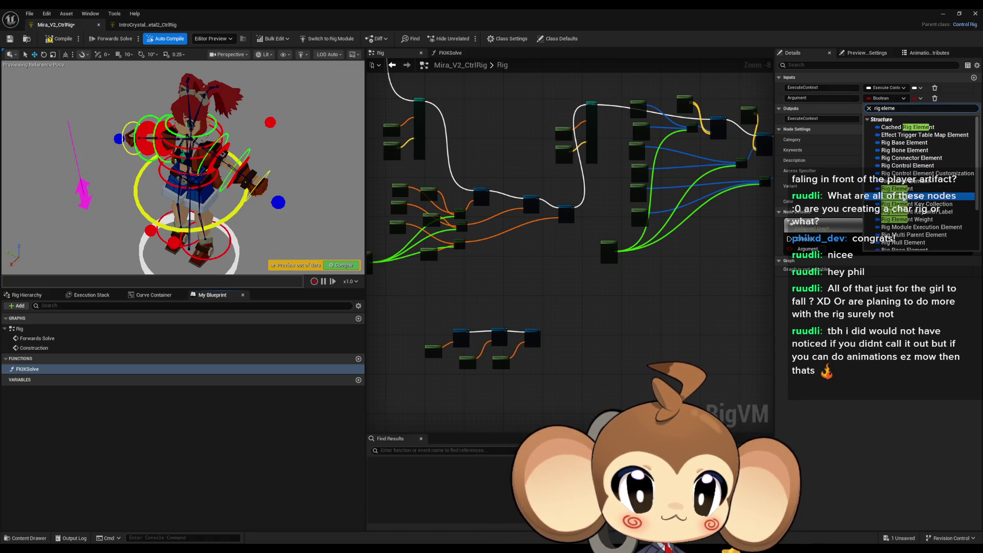
Step: Make the Argument input a Rig Element Key and rename it HandIK
{"action": "left_click", "coordinate": [904, 199]}
{"action": "left_click", "coordinate": [51, 369]}
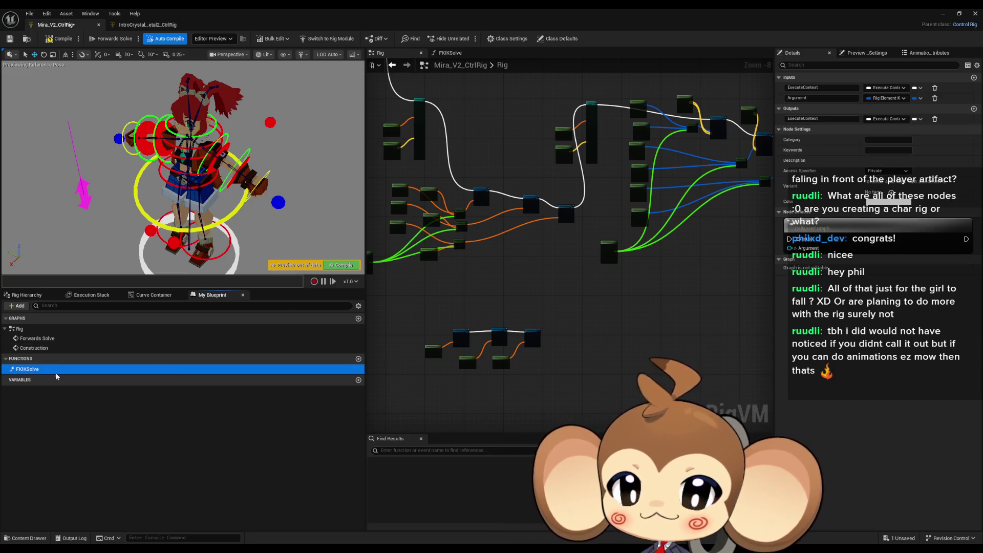
{"action": "left_click_drag", "start_coordinate": [611, 147], "coordinate": [604, 234]}
{"action": "scroll", "coordinate": [605, 234], "scroll_direction": "up", "scroll_amount": 8}
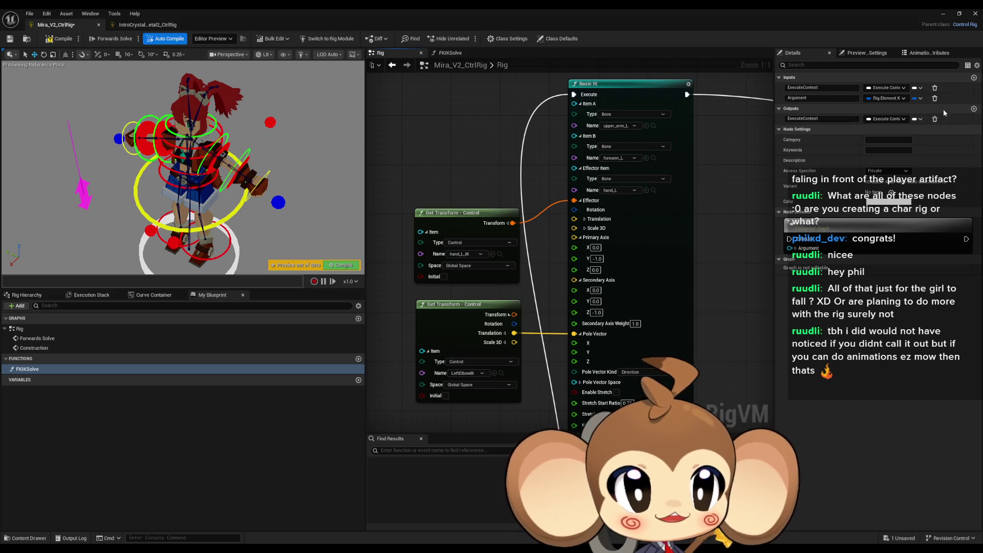
{"action": "double_click", "coordinate": [837, 97]}
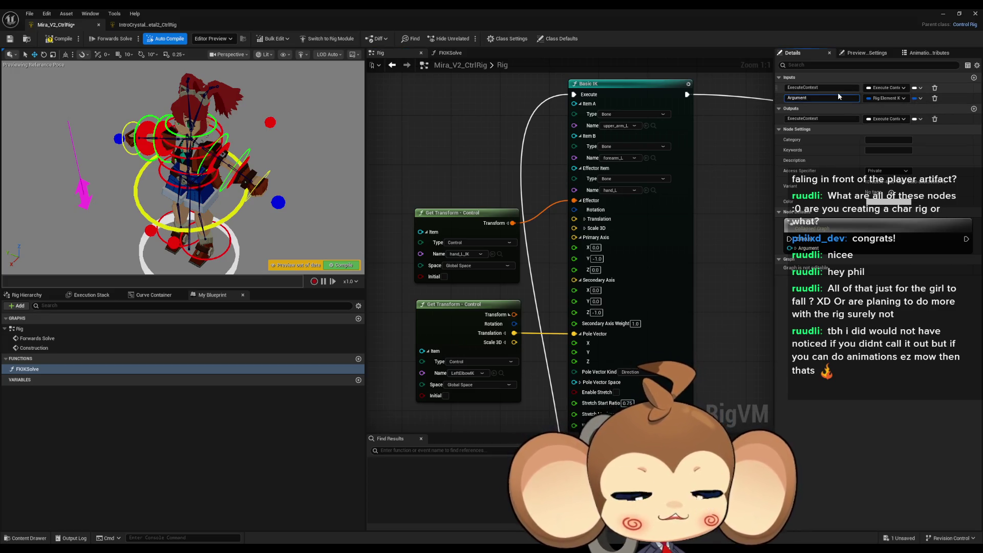
{"action": "type", "text": "HandIK"}
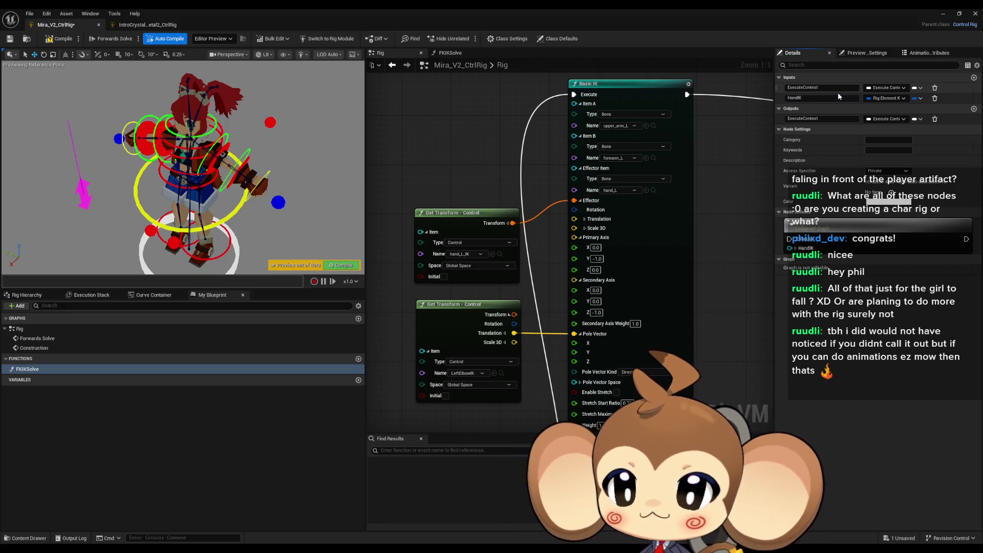
{"action": "key", "text": "Return"}
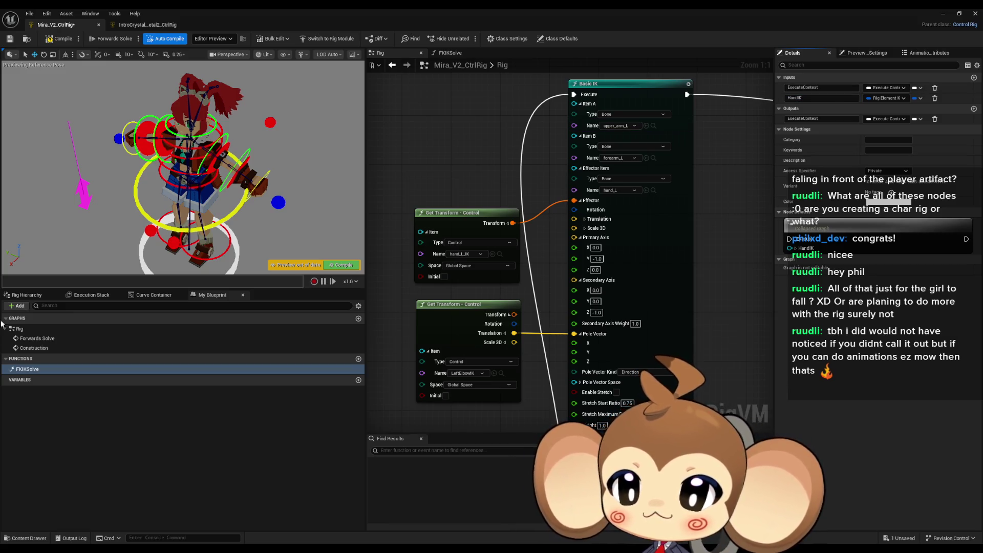
Step: Rename the FKIKSolve function to ArmFKIKSolve
{"action": "left_click", "coordinate": [36, 369]}
{"action": "key", "text": "F2"}
{"action": "key", "text": "Home"}
{"action": "type", "text": "Arm"}
{"action": "key", "text": "Return"}
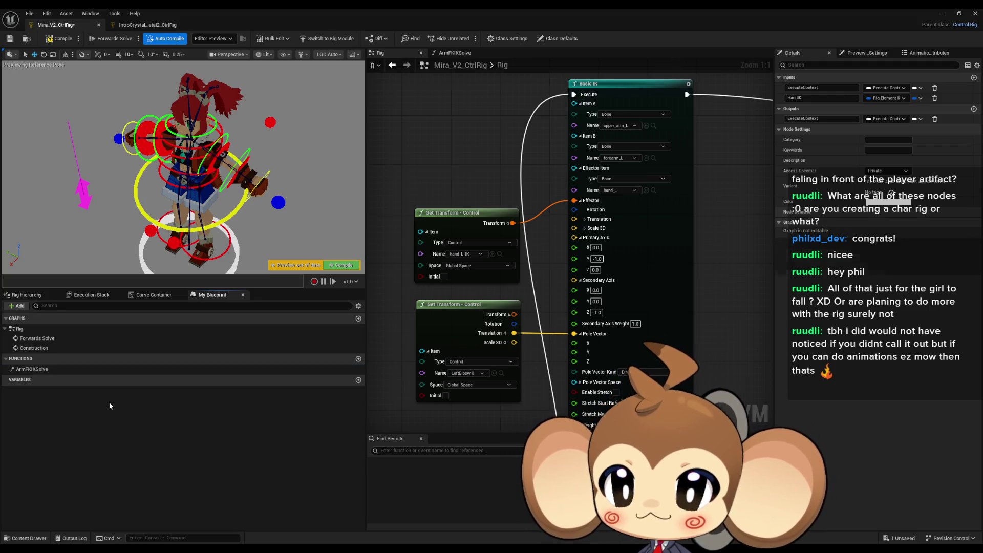
{"action": "left_click", "coordinate": [46, 368]}
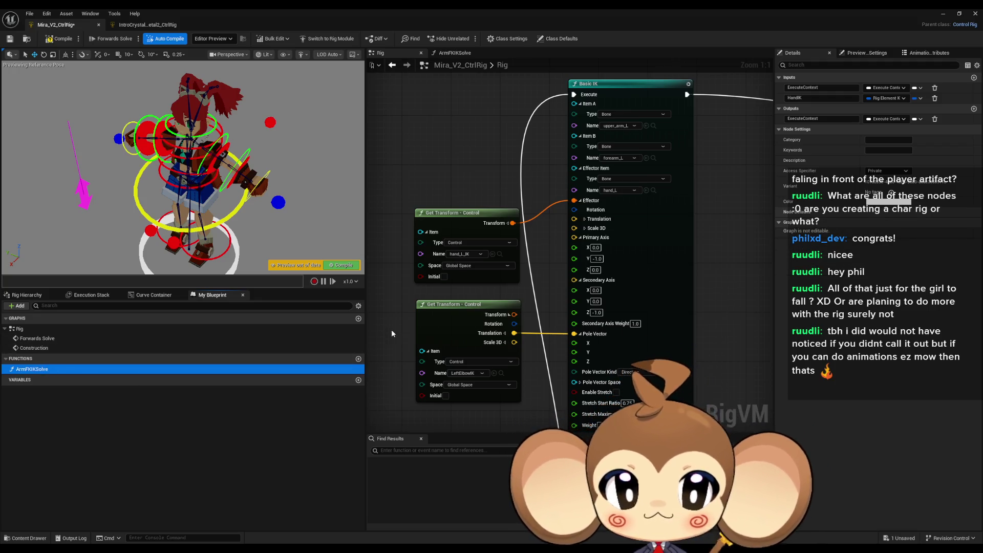
Step: Add an ElbowControl input and rename HandIK to HandIKControl
{"action": "left_click", "coordinate": [973, 78]}
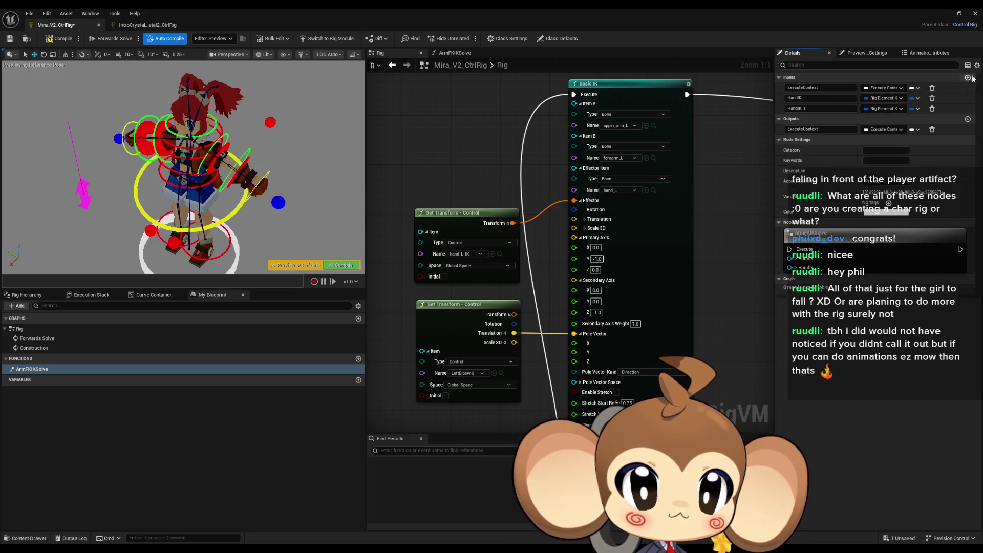
{"action": "left_click", "coordinate": [813, 107]}
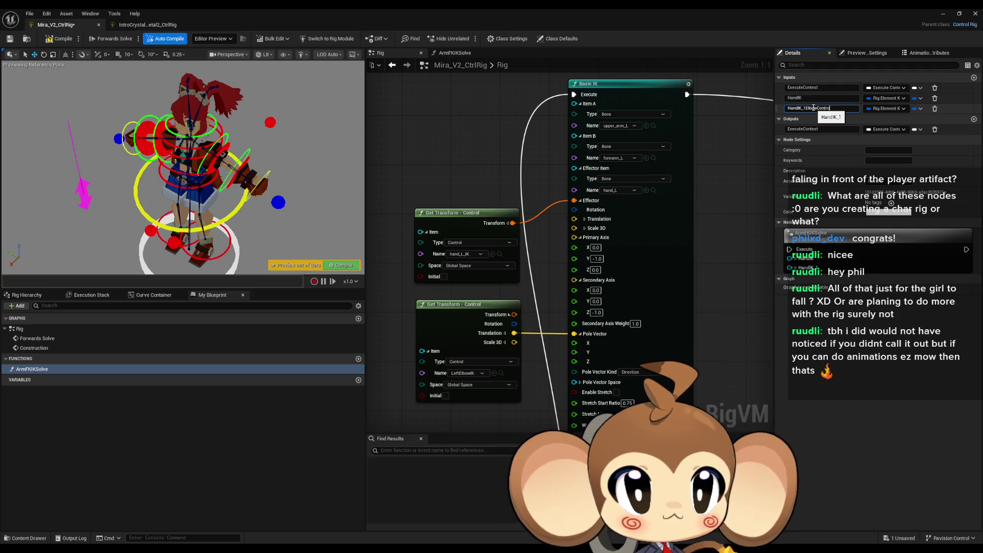
{"action": "left_click_drag", "start_coordinate": [803, 108], "coordinate": [743, 112]}
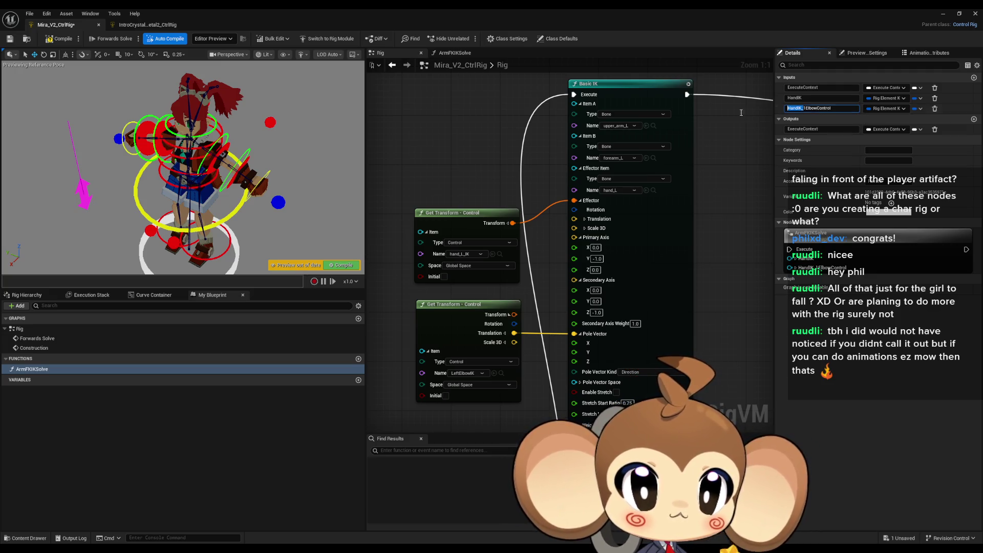
{"action": "key", "text": "Return"}
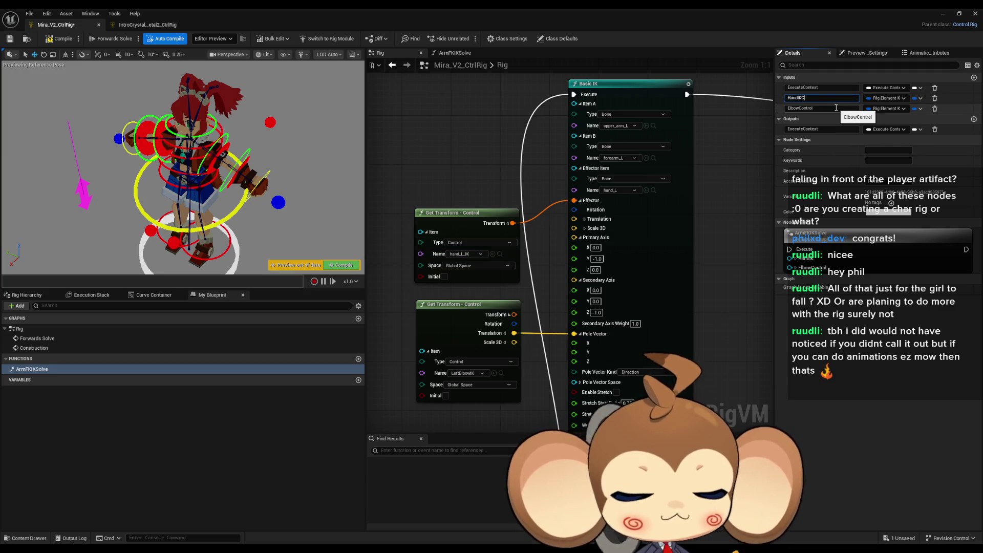
{"action": "key", "text": "Return"}
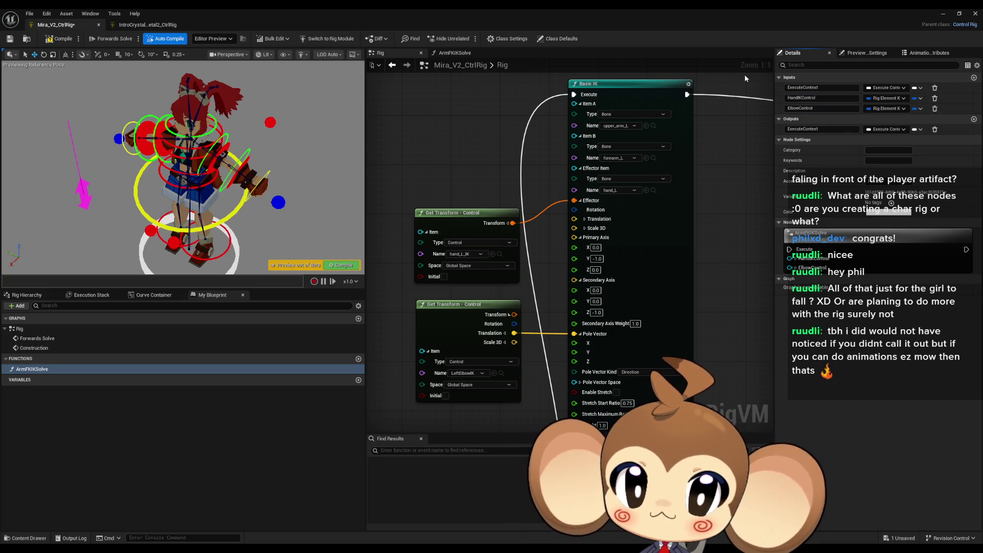
Step: Bring the arm transform nodes into view and add another function input
{"action": "scroll", "coordinate": [620, 215], "scroll_direction": "down", "scroll_amount": 5}
{"action": "mouse_move", "coordinate": [620, 215]}
{"action": "left_mouse_down"}
{"action": "mouse_move", "coordinate": [597, 192]}
{"action": "mouse_move", "coordinate": [452, 172]}
{"action": "mouse_move", "coordinate": [462, 199]}
{"action": "mouse_move", "coordinate": [471, 164]}
{"action": "left_mouse_up"}
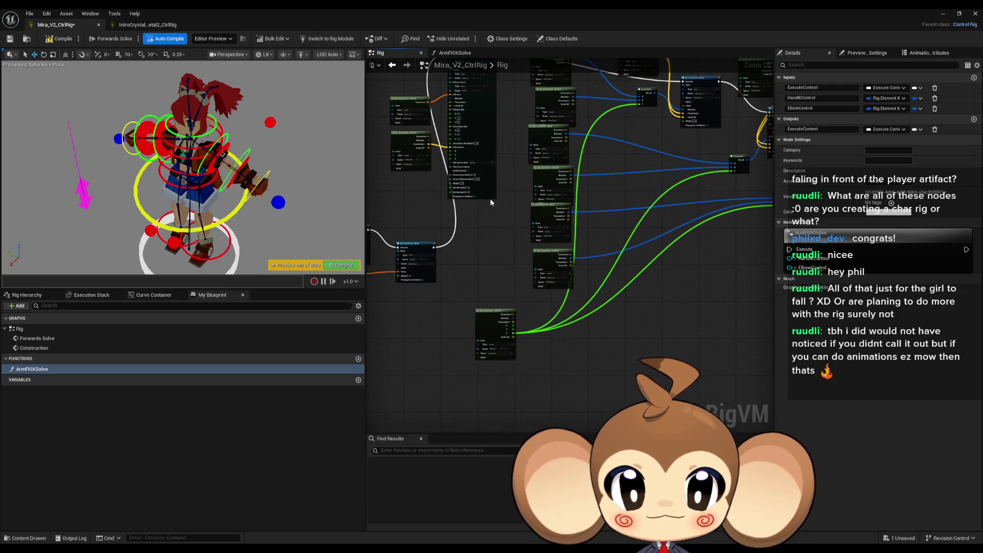
{"action": "scroll", "coordinate": [541, 167], "scroll_direction": "up", "scroll_amount": 3}
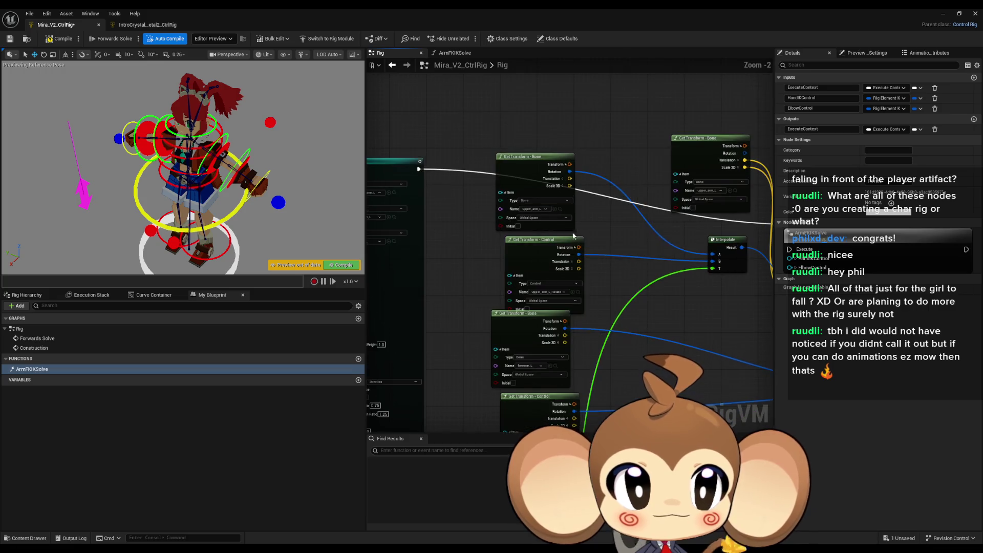
{"action": "scroll", "coordinate": [640, 214], "scroll_direction": "up", "scroll_amount": 1}
{"action": "scroll", "coordinate": [633, 209], "scroll_direction": "up", "scroll_amount": 1}
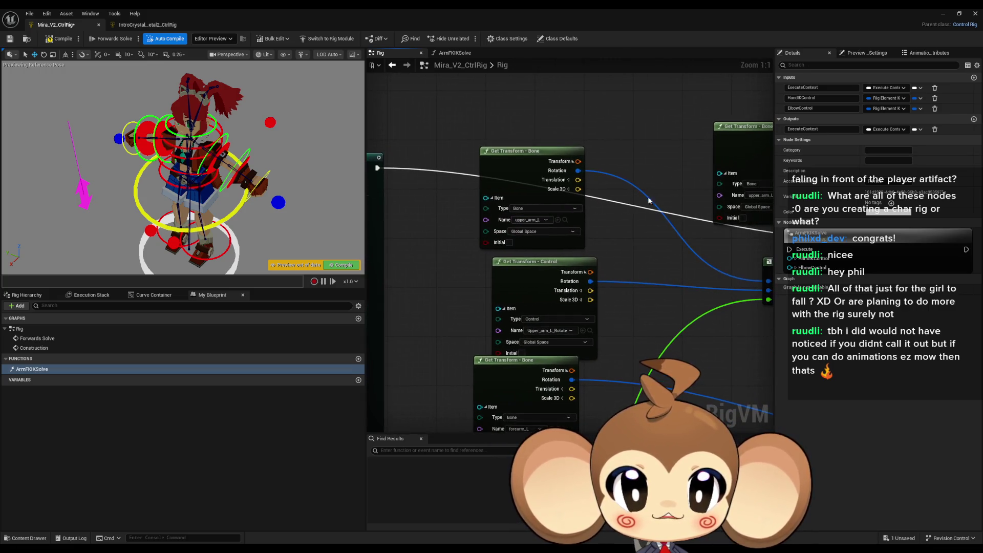
{"action": "left_click", "coordinate": [974, 77]}
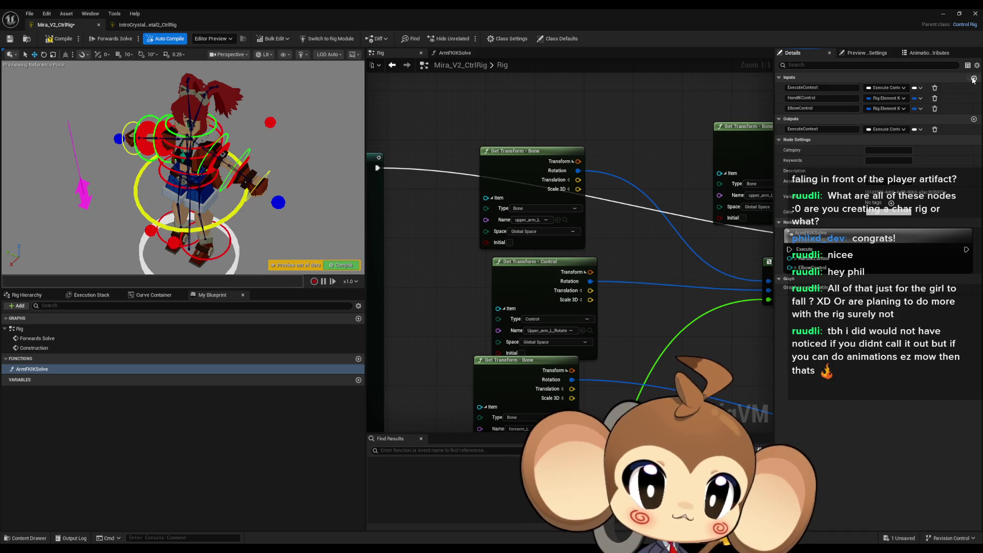
Step: Name the new inputs UpperArmBone and UpperArmFKControl
{"action": "left_click", "coordinate": [830, 118]}
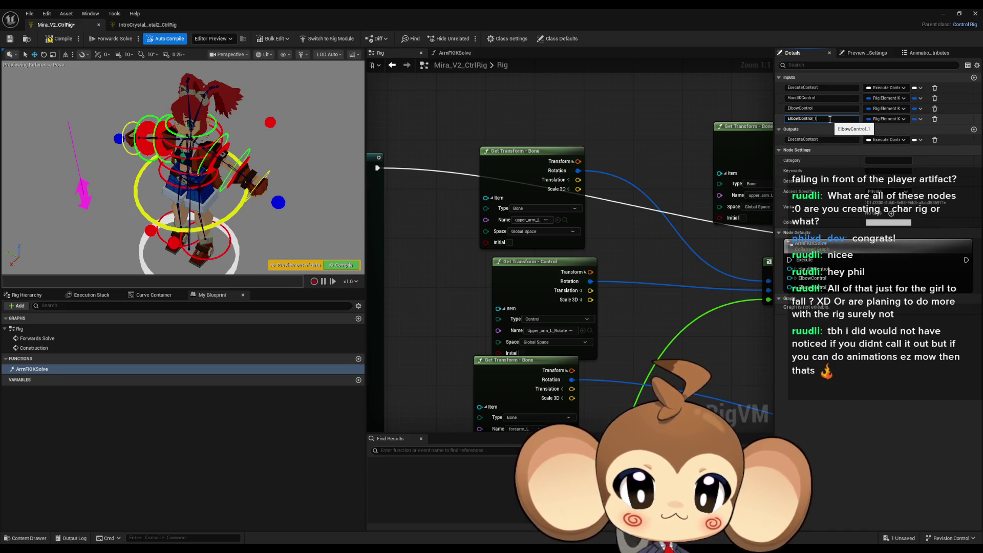
{"action": "type", "text": "U"}
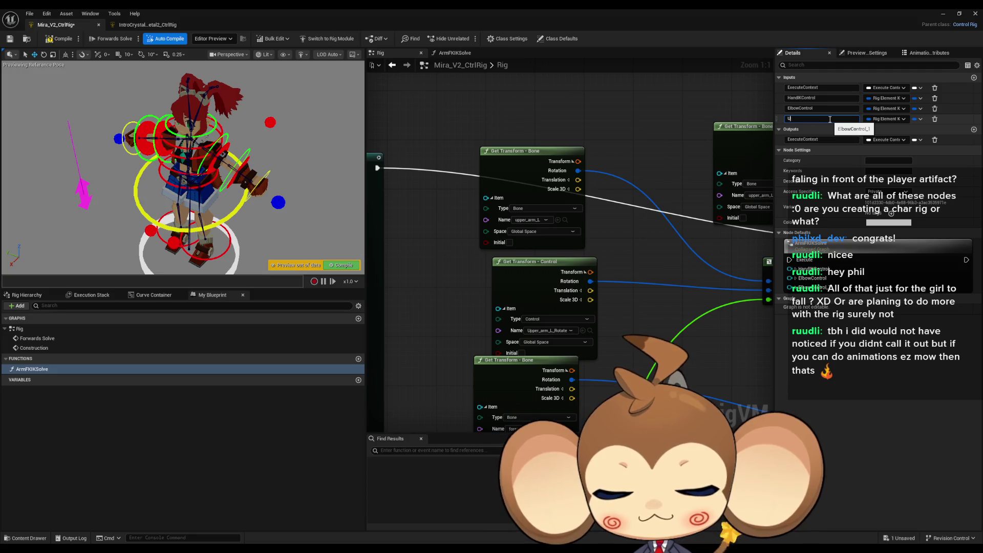
{"action": "type", "text": "pperArmBone"}
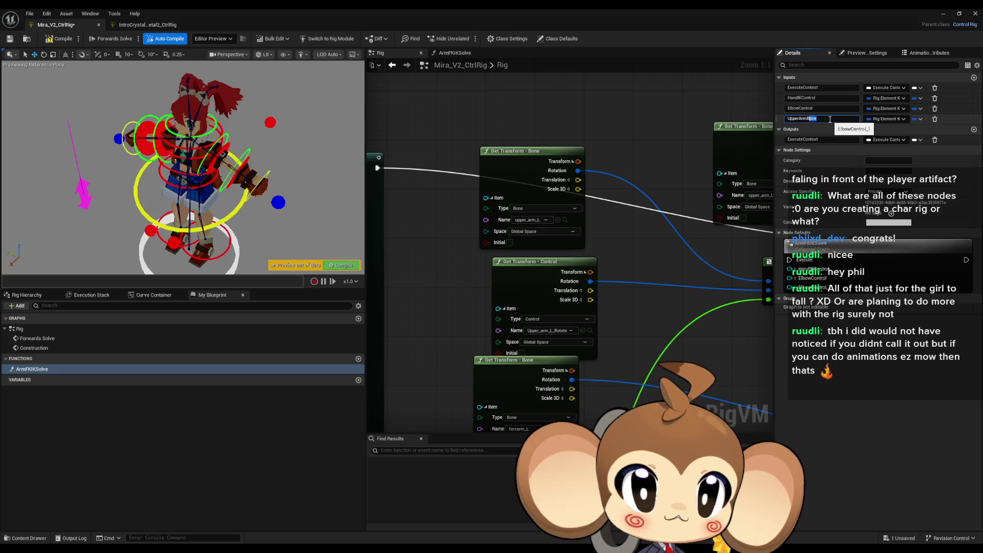
{"action": "left_click", "coordinate": [974, 78]}
{"action": "left_click_drag", "start_coordinate": [683, 296], "coordinate": [684, 230]}
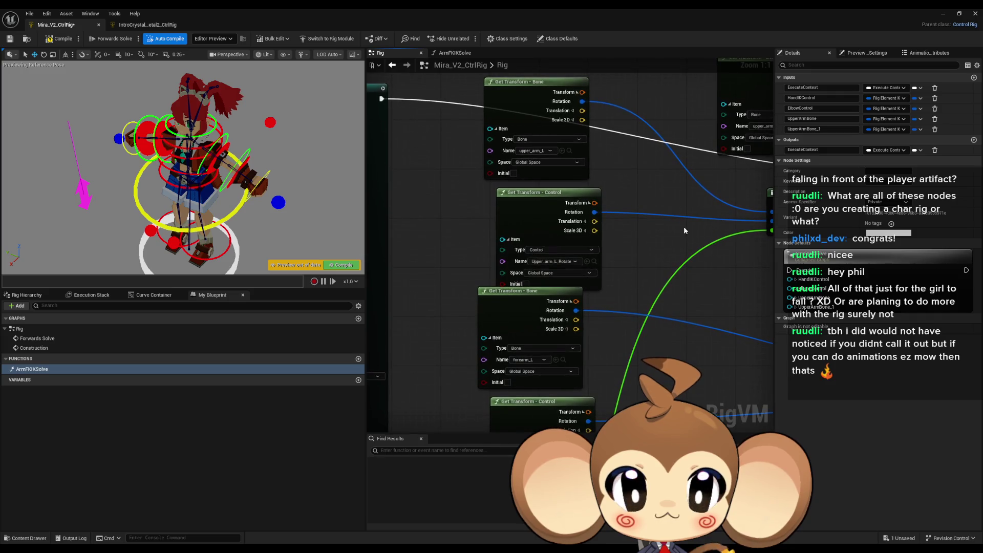
{"action": "double_click", "coordinate": [825, 128]}
{"action": "key", "text": "End"}
{"action": "key", "text": "BackSpace"}
{"action": "key", "text": "BackSpace"}
{"action": "key", "text": "BackSpace"}
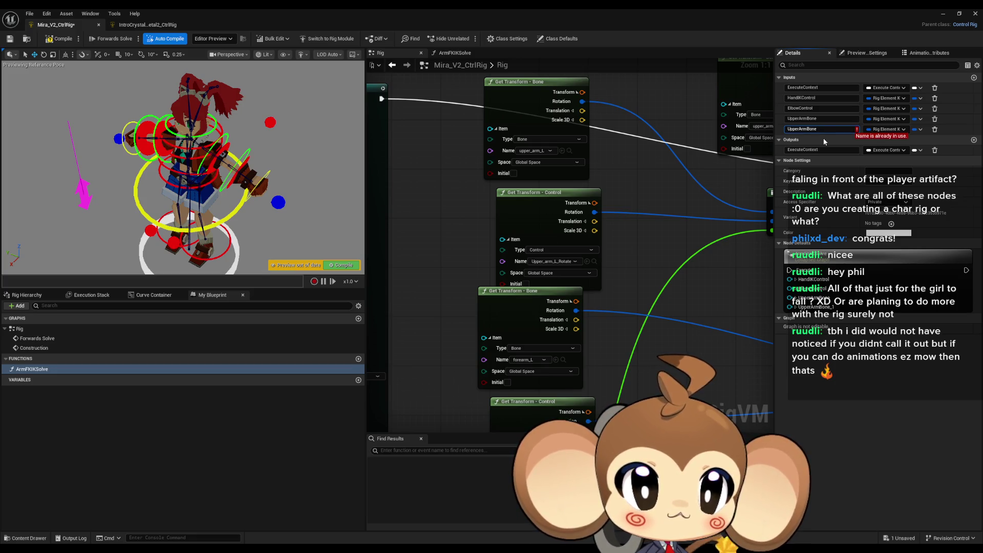
{"action": "type", "text": "o"}
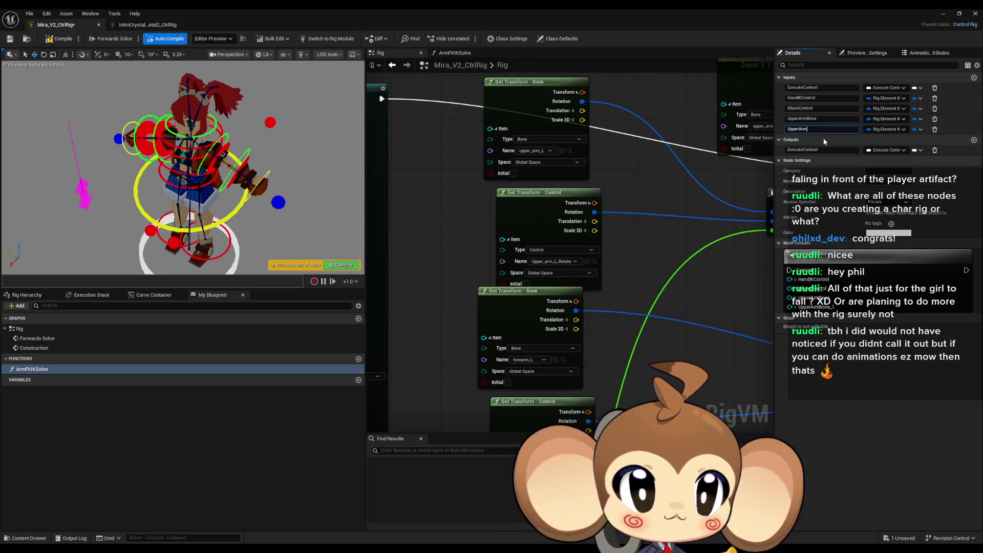
{"action": "type", "text": "FKControl"}
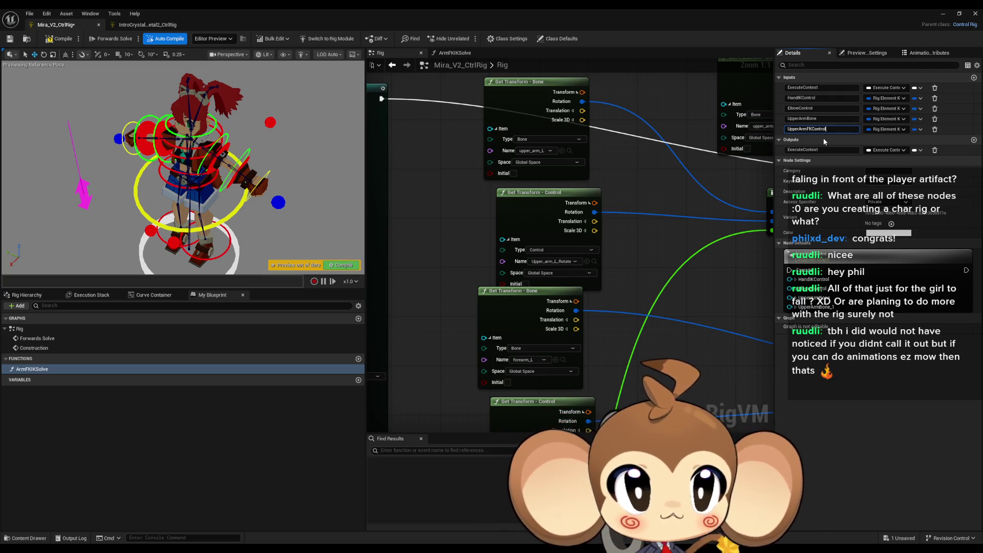
Step: Add inputs named ForearmBone and ForearmBoneFKControl
{"action": "left_click", "coordinate": [974, 77]}
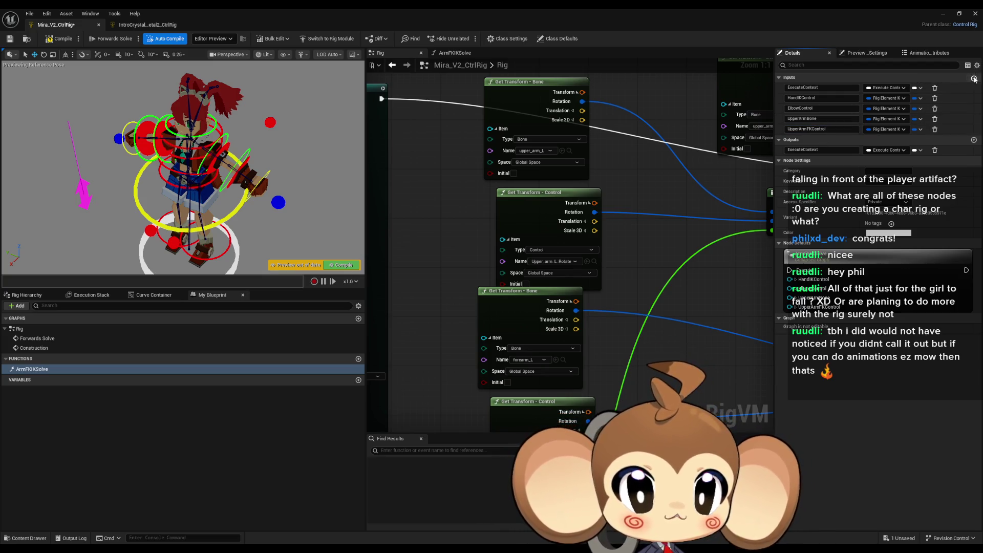
{"action": "scroll", "coordinate": [693, 262], "scroll_direction": "down", "scroll_amount": 3}
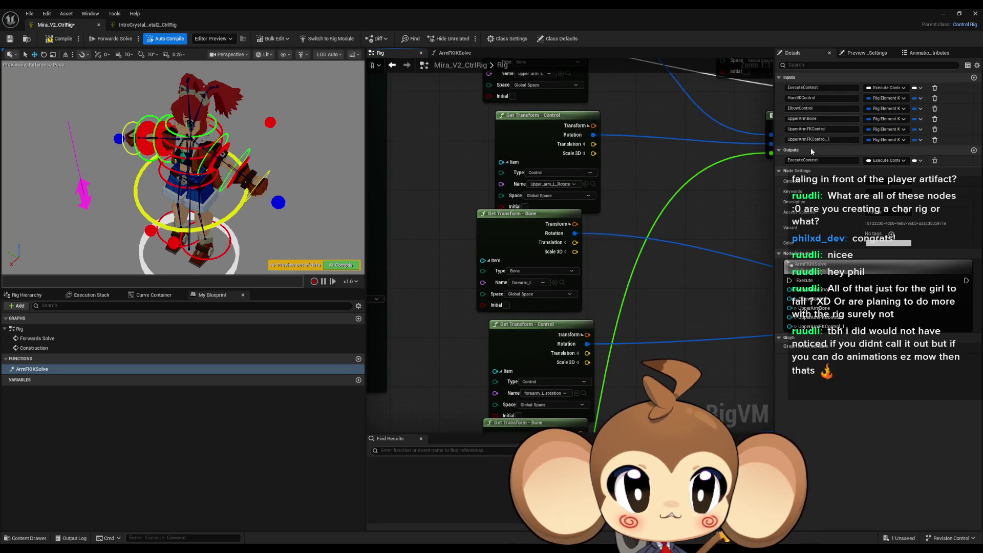
{"action": "double_click", "coordinate": [834, 139]}
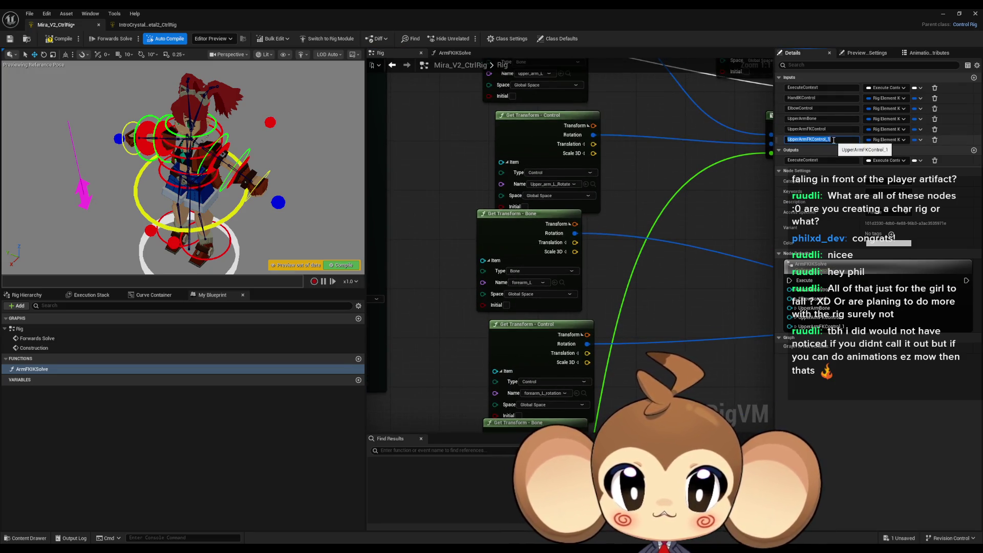
{"action": "type", "text": "F"}
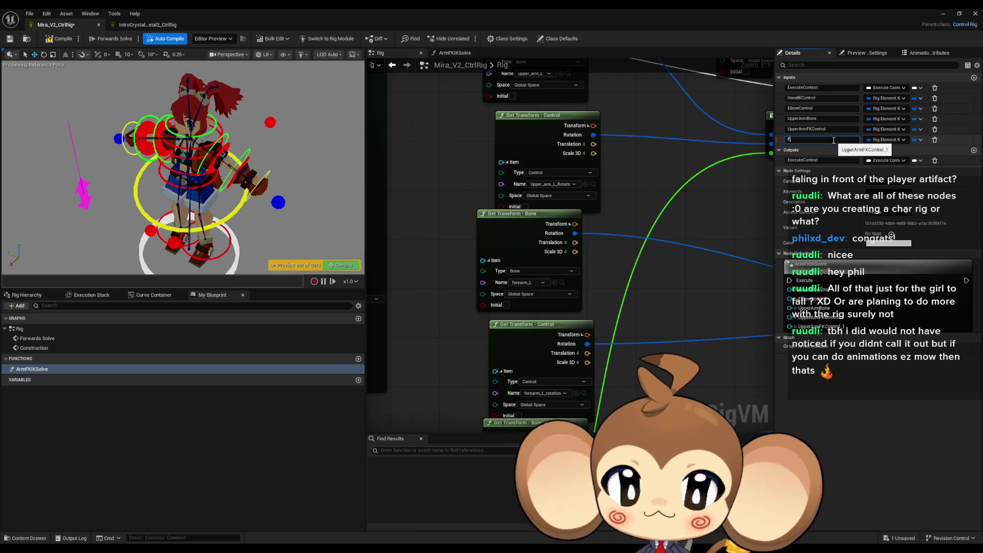
{"action": "type", "text": "orearmBone"}
{"action": "key", "text": "Return"}
{"action": "left_click", "coordinate": [973, 79]}
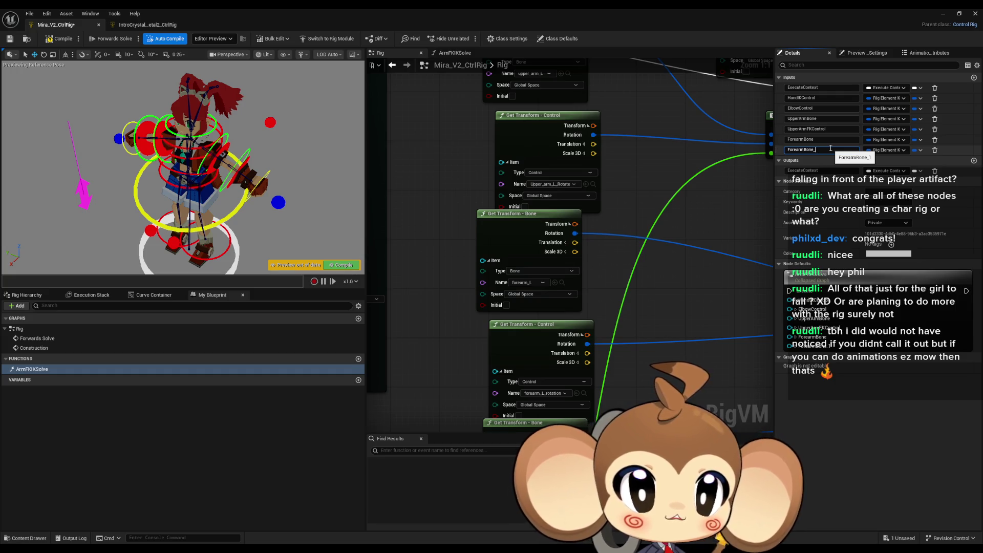
{"action": "type", "text": "FKControl"}
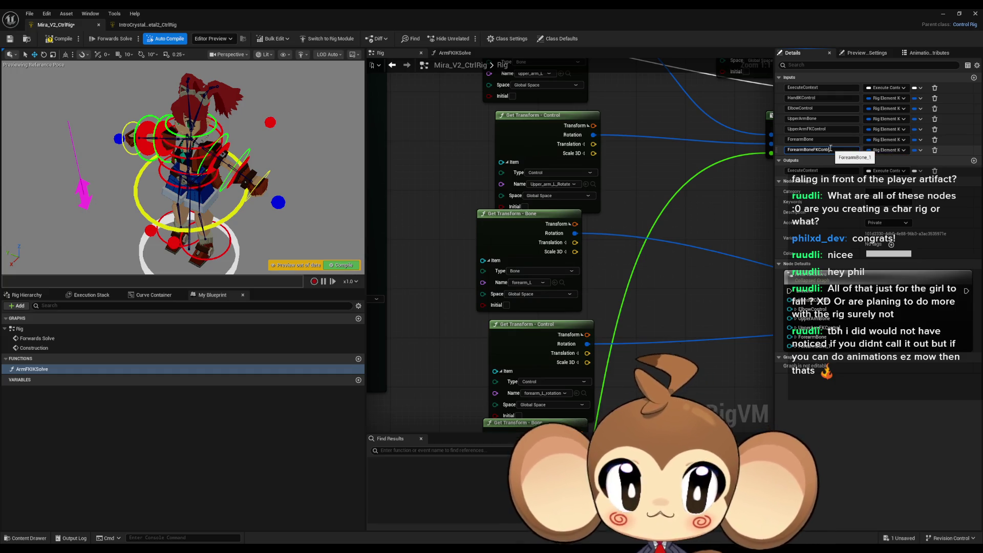
{"action": "key", "text": "Return"}
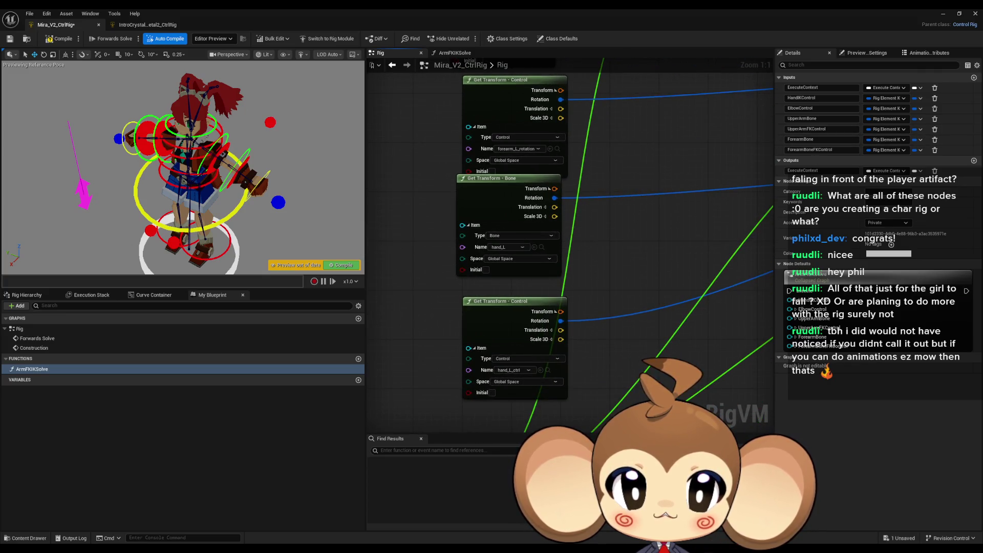
Step: Add HandBone, HandBoneFKControl and Blend inputs
{"action": "left_click", "coordinate": [974, 78]}
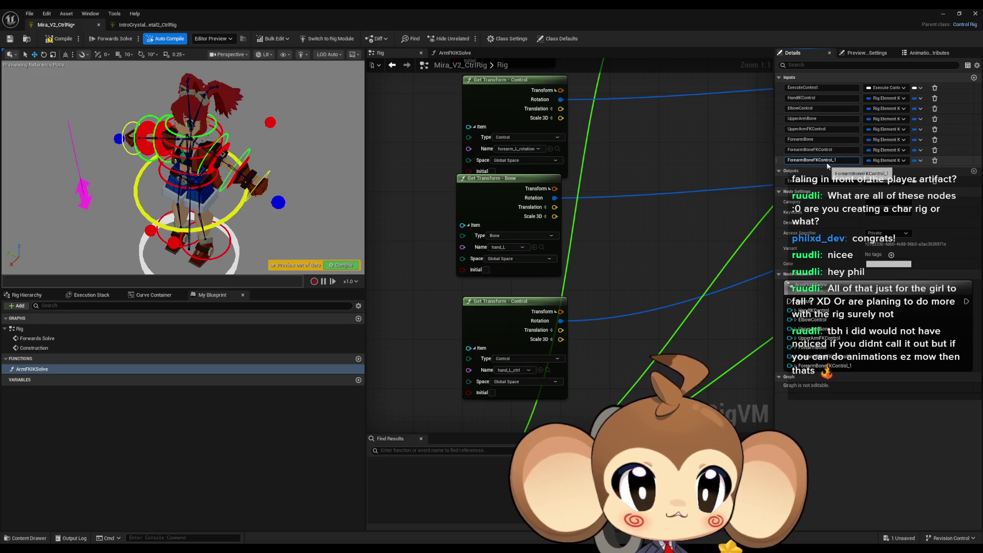
{"action": "type", "text": "HandBone"}
{"action": "left_click", "coordinate": [973, 78]}
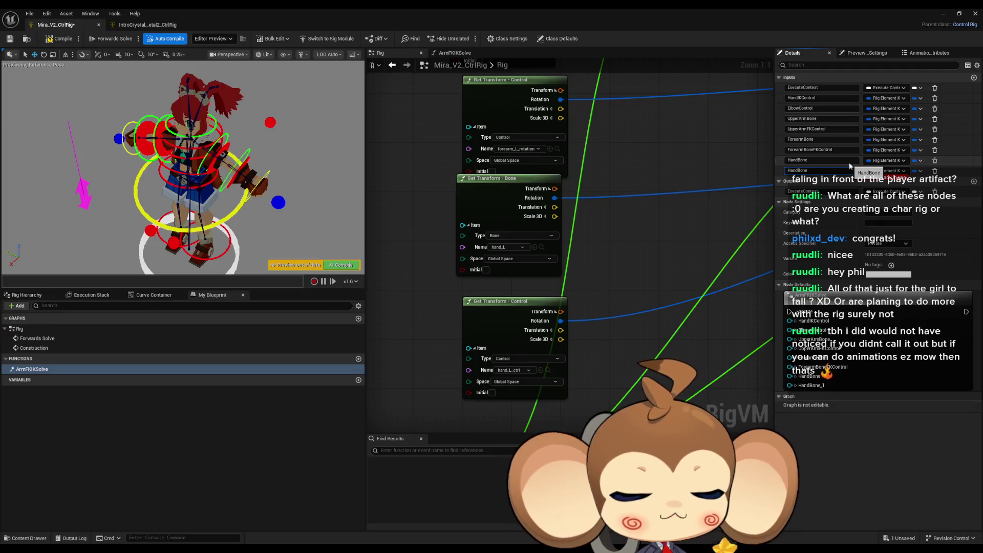
{"action": "type", "text": "HandBoneFKControl"}
{"action": "key", "text": "Return"}
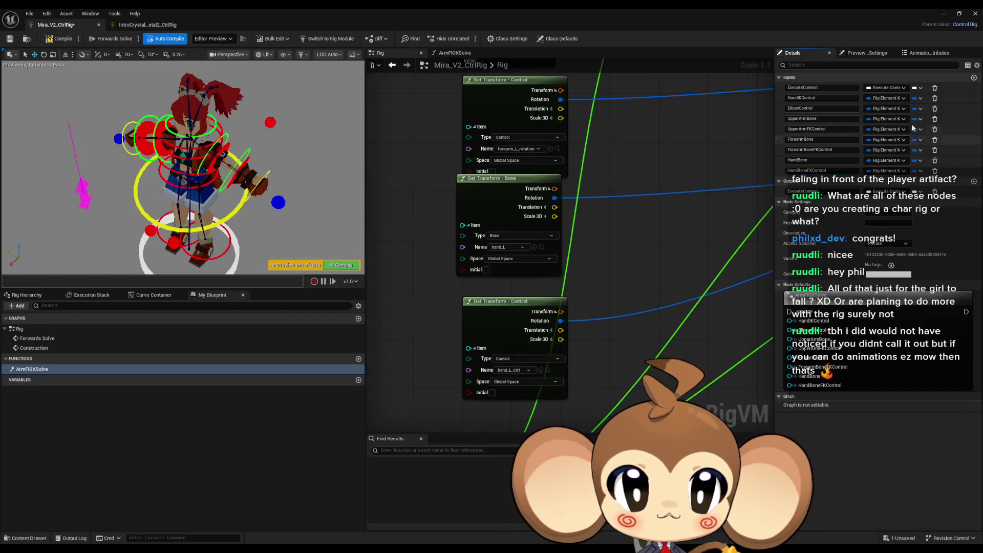
{"action": "left_click", "coordinate": [974, 78]}
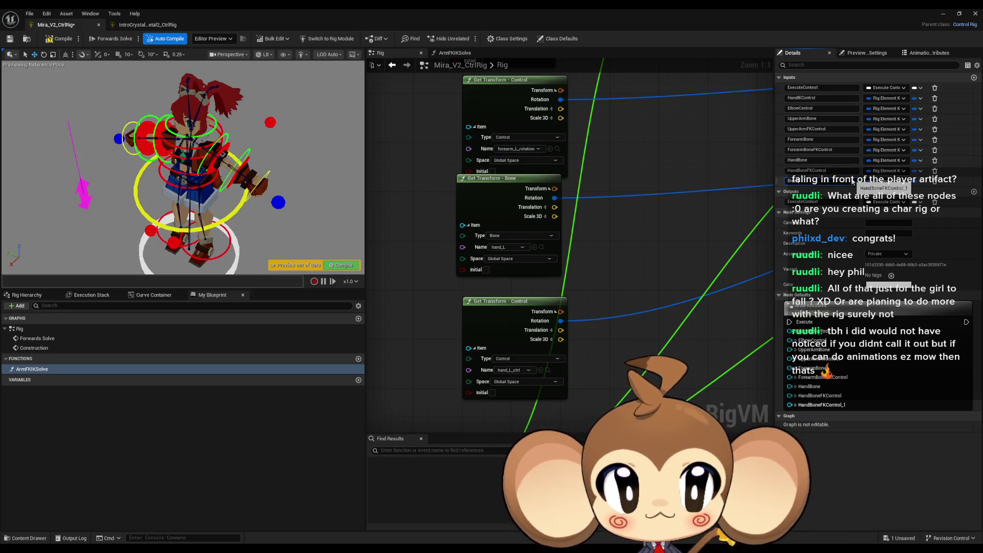
{"action": "key", "text": "Return"}
Step: Select the arm FK/IK nodes in the Rig graph and open the ArmFKIKSolve function graph
{"action": "scroll", "coordinate": [560, 303], "scroll_direction": "down", "scroll_amount": 5}
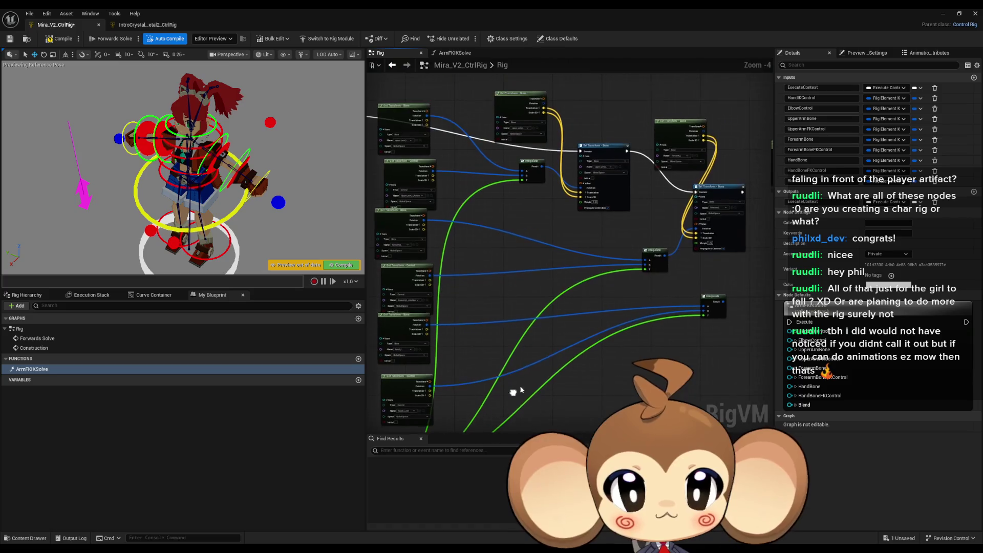
{"action": "scroll", "coordinate": [560, 303], "scroll_direction": "up", "scroll_amount": 4}
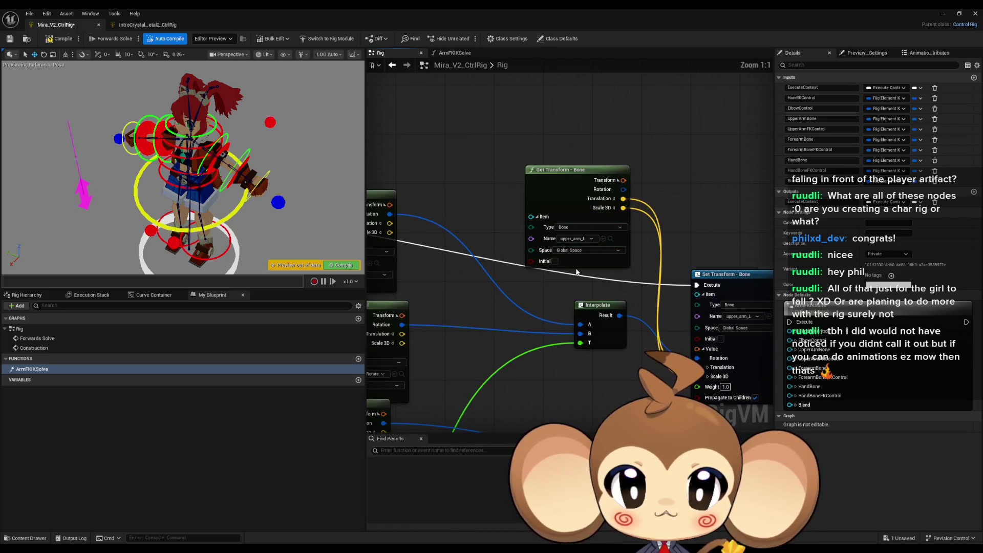
{"action": "left_click_drag", "start_coordinate": [582, 243], "coordinate": [703, 238]}
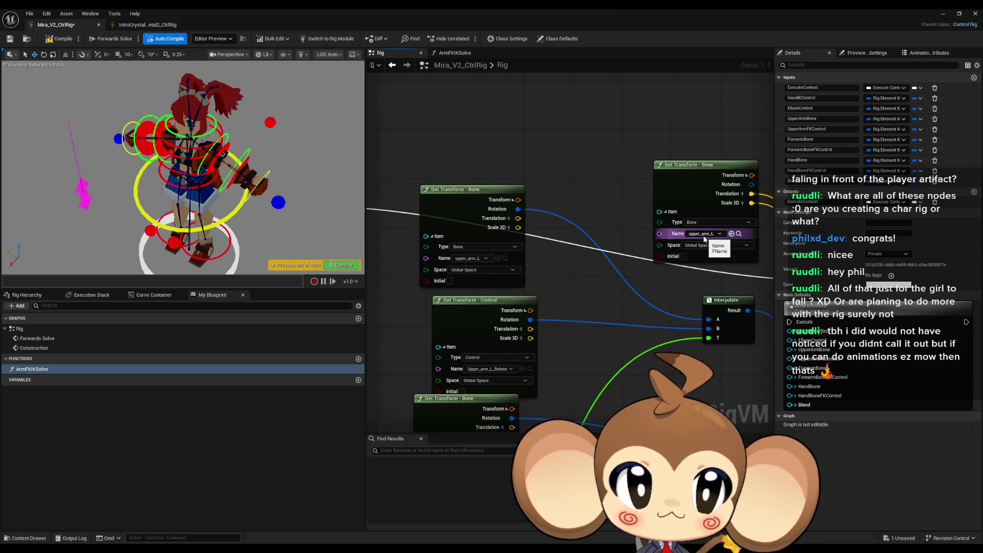
{"action": "scroll", "coordinate": [666, 231], "scroll_direction": "down", "scroll_amount": 2}
{"action": "scroll", "coordinate": [494, 207], "scroll_direction": "down", "scroll_amount": 1}
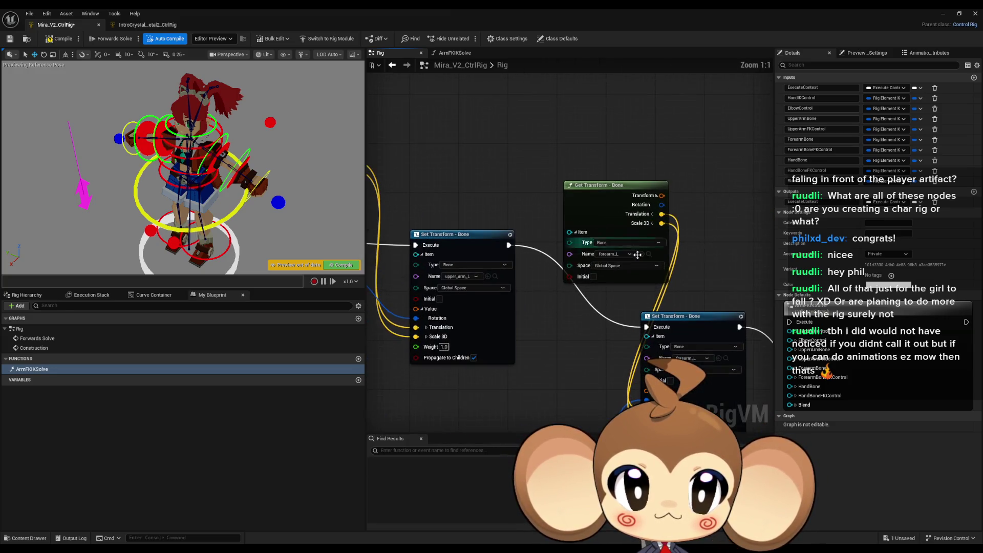
{"action": "left_click_drag", "start_coordinate": [494, 206], "coordinate": [485, 227]}
{"action": "scroll", "coordinate": [485, 227], "scroll_direction": "down", "scroll_amount": 3}
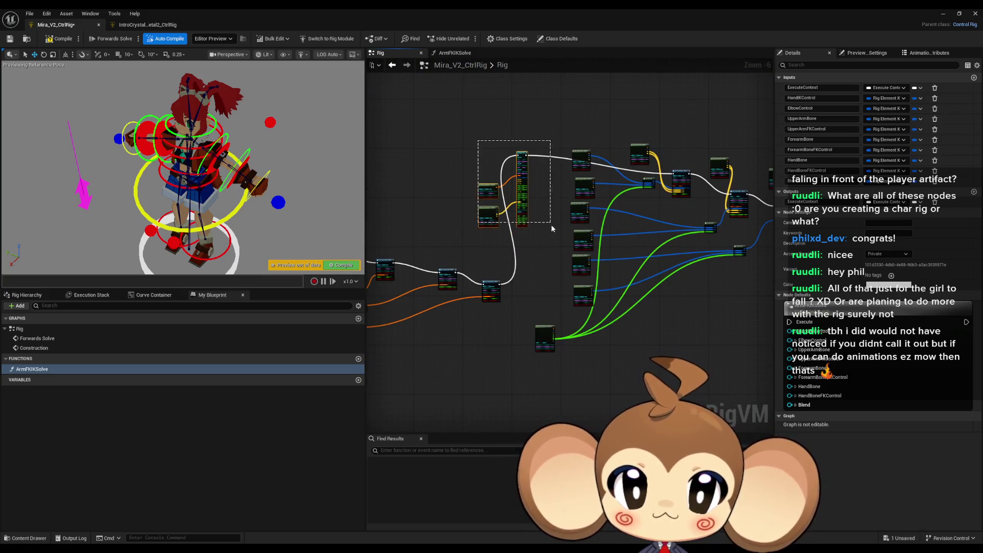
{"action": "left_click", "coordinate": [551, 223]}
{"action": "scroll", "coordinate": [479, 180], "scroll_direction": "down", "scroll_amount": 2}
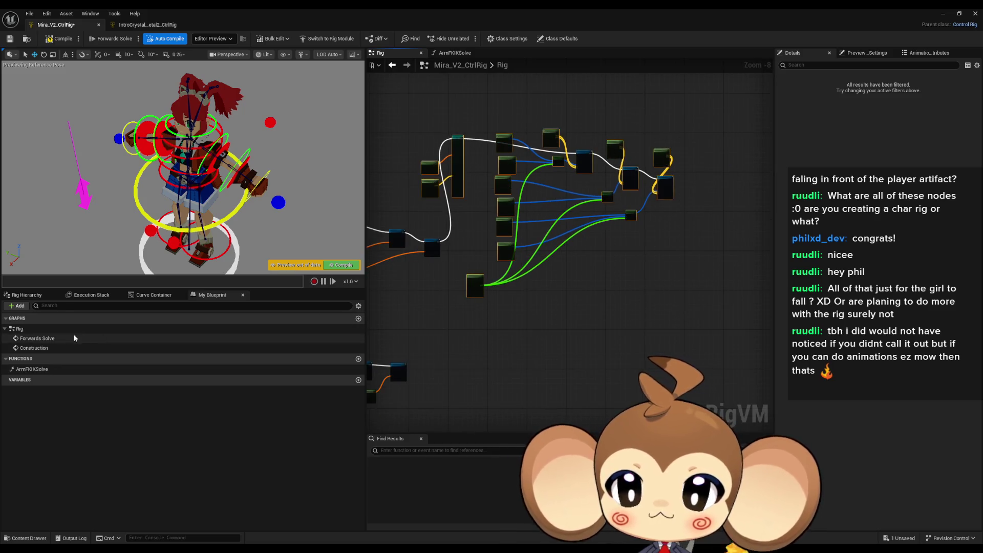
{"action": "double_click", "coordinate": [32, 368]}
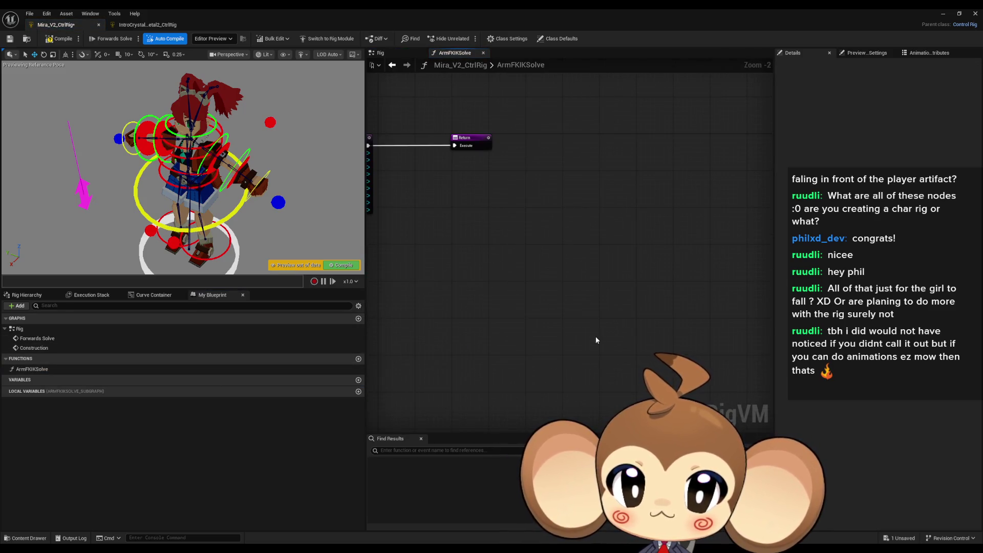
Step: Paste the arm nodes into ArmFKIKSolve's graph and place them below the Return node
{"action": "key", "text": "ctrl+v"}
{"action": "mouse_move", "coordinate": [467, 101]}
{"action": "left_mouse_down"}
{"action": "mouse_move", "coordinate": [533, 164]}
{"action": "mouse_move", "coordinate": [575, 167]}
{"action": "mouse_move", "coordinate": [501, 171]}
{"action": "left_mouse_up"}
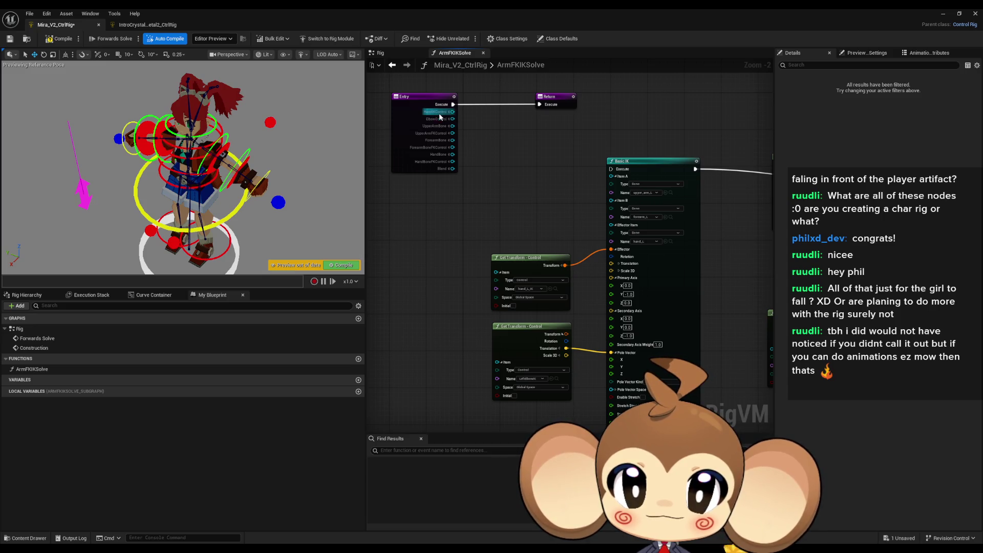
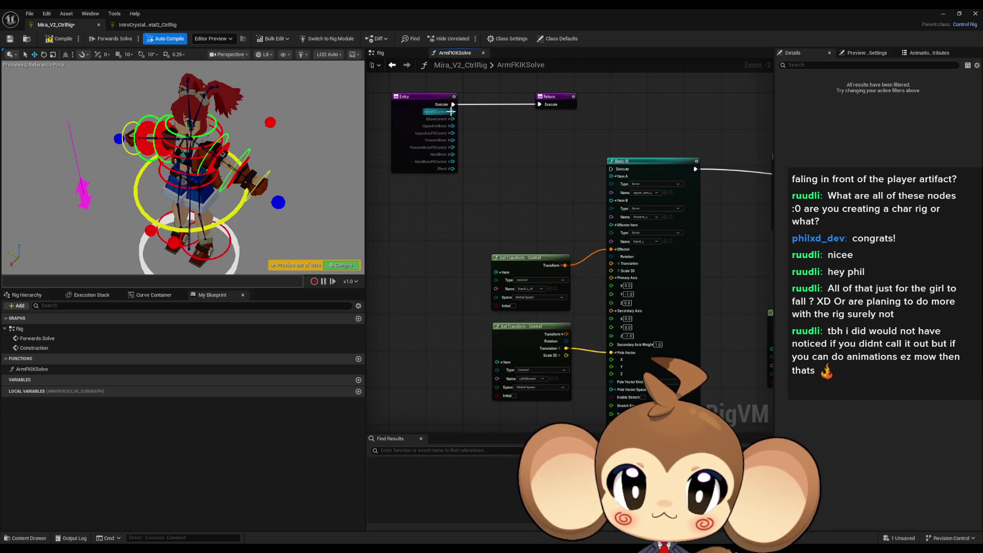
Step: Switch to the IntroCrystal rig and inspect its RotateSegmentBones node
{"action": "left_click", "coordinate": [123, 26]}
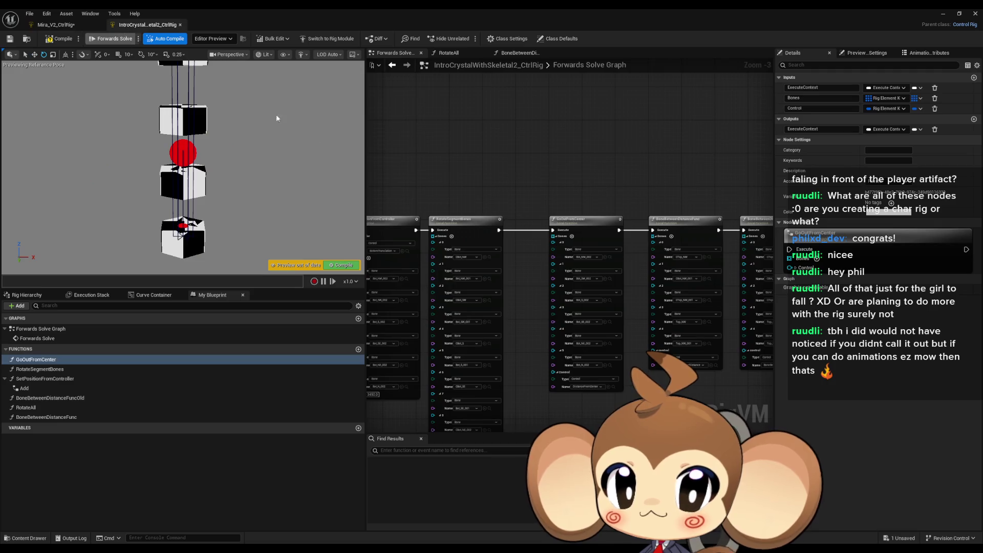
{"action": "left_click", "coordinate": [577, 215]}
{"action": "left_click", "coordinate": [481, 218]}
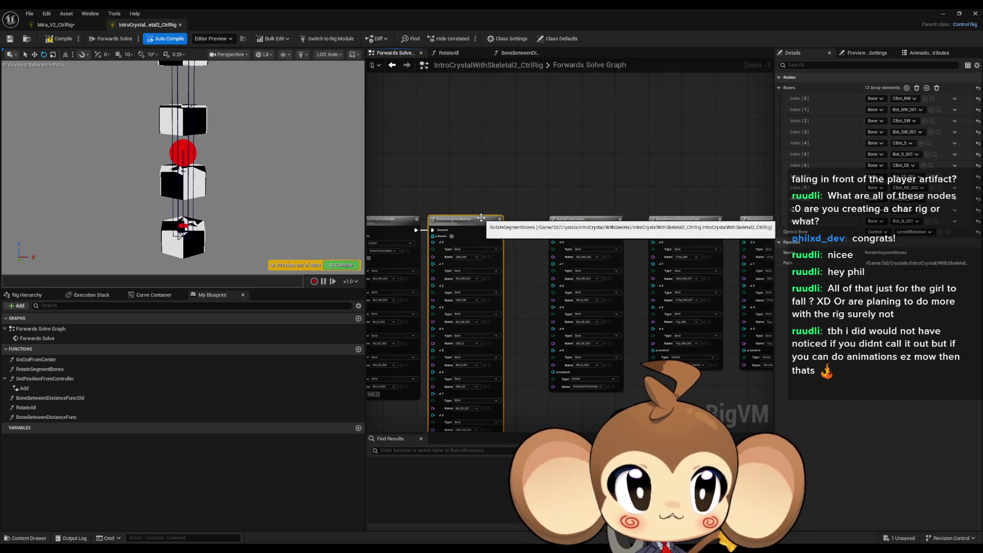
Step: Open the GoOutFromCenter function graph and bring its Set Transform and Add nodes into view
{"action": "left_click", "coordinate": [46, 359]}
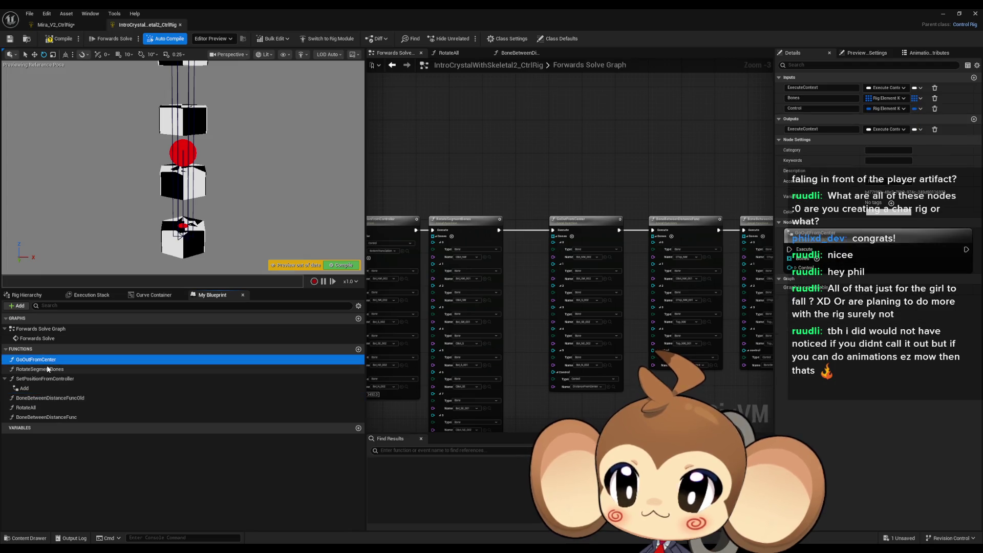
{"action": "double_click", "coordinate": [47, 361]}
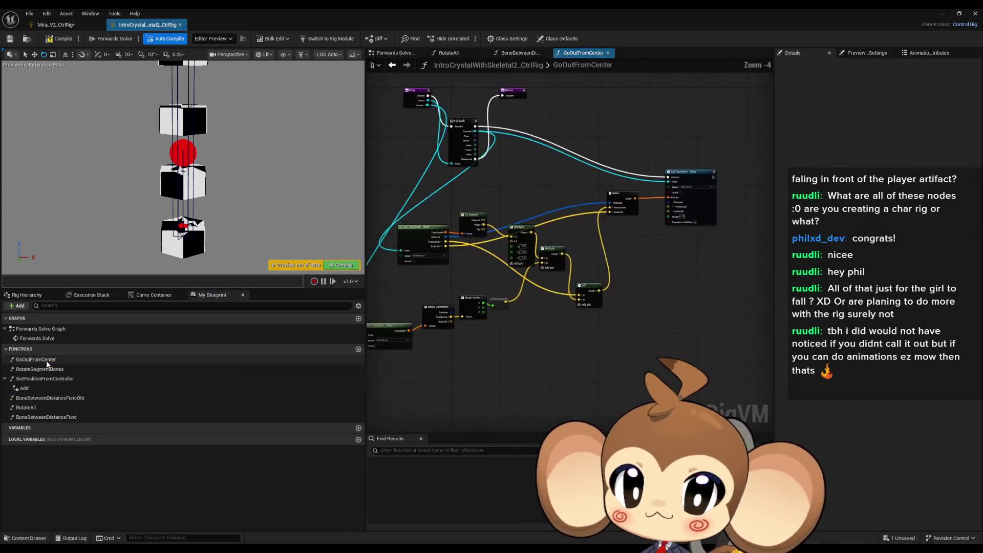
{"action": "scroll", "coordinate": [527, 192], "scroll_direction": "up", "scroll_amount": 3}
{"action": "mouse_move", "coordinate": [527, 191]}
{"action": "left_mouse_down"}
{"action": "mouse_move", "coordinate": [428, 159]}
{"action": "mouse_move", "coordinate": [678, 184]}
{"action": "left_mouse_up"}
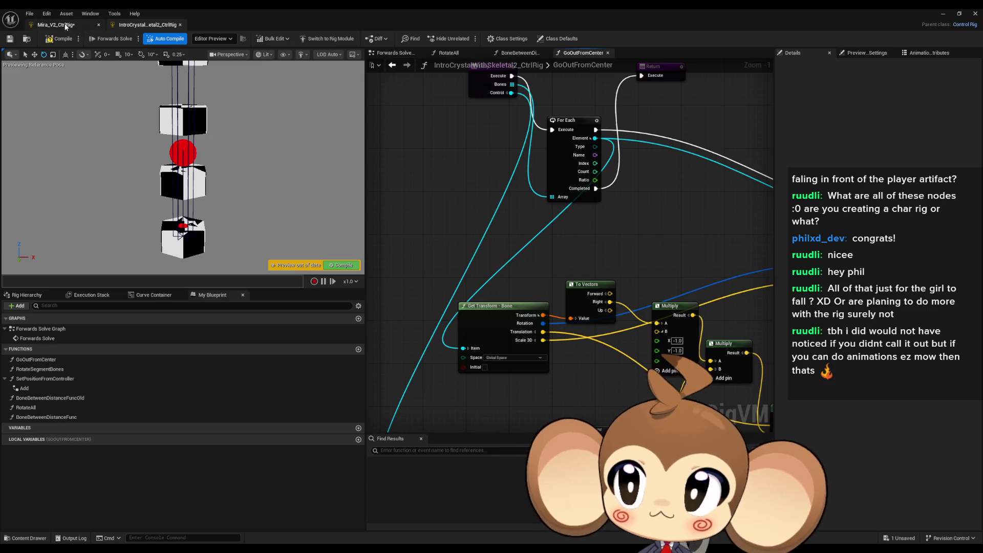
Step: Back in Mira_V2_CtrlRig, wire HandIKControl and ElbowControl into the Get Transform nodes' Item pins
{"action": "left_click", "coordinate": [66, 26]}
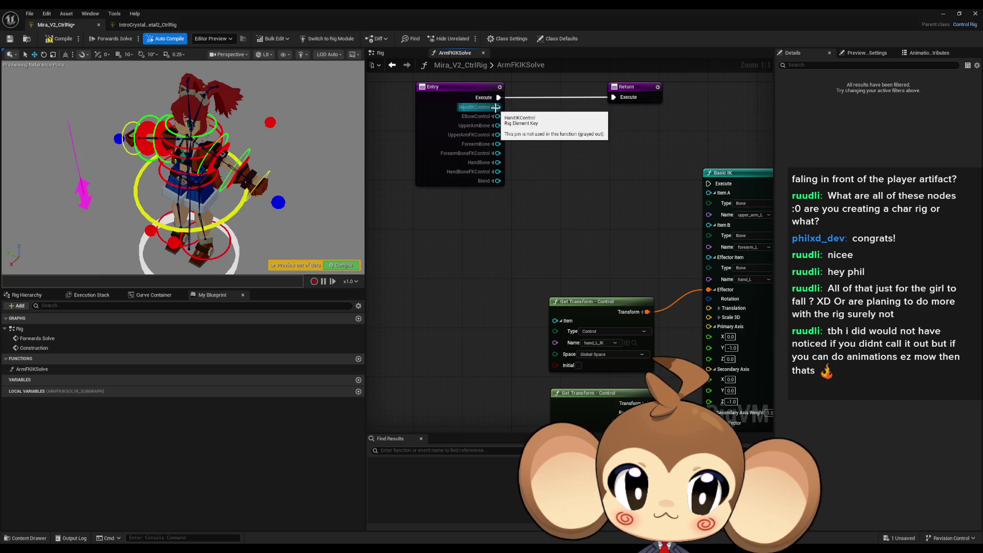
{"action": "left_click_drag", "start_coordinate": [495, 107], "coordinate": [555, 320]}
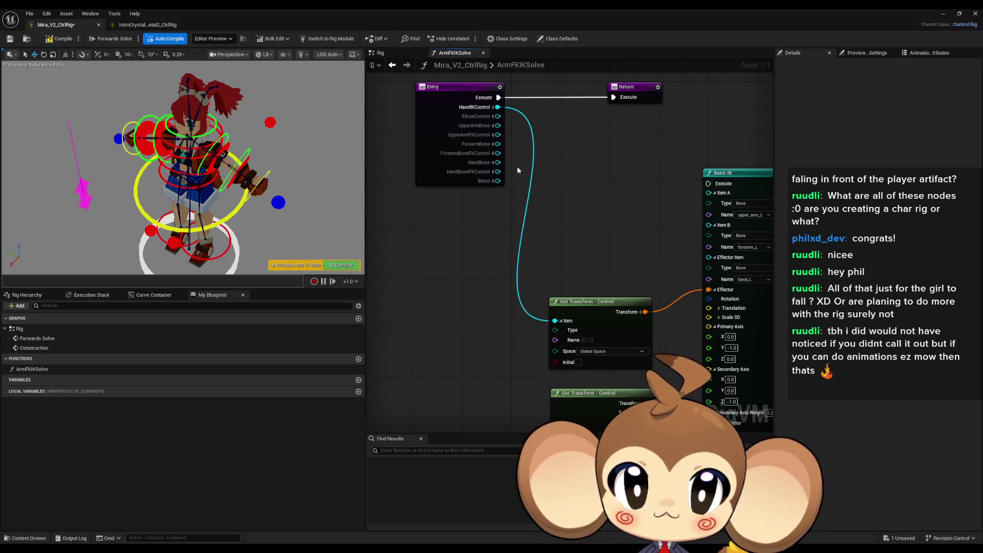
{"action": "scroll", "coordinate": [497, 116], "scroll_direction": "down", "scroll_amount": 2}
{"action": "left_click_drag", "start_coordinate": [538, 77], "coordinate": [554, 328]}
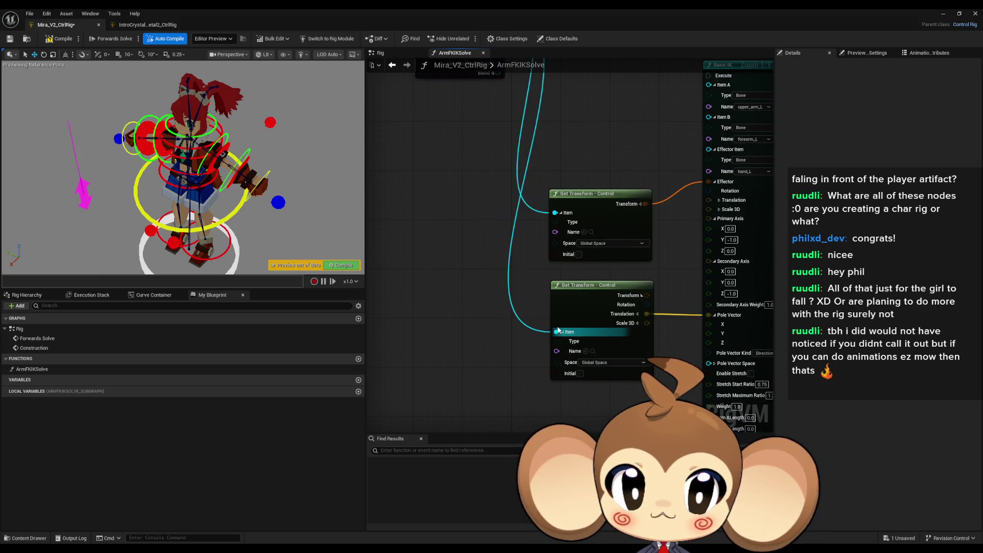
{"action": "scroll", "coordinate": [604, 222], "scroll_direction": "down", "scroll_amount": 1}
Step: Wire UpperArmBone from the Entry node into the Get Transform - Bone Item pin
{"action": "left_click_drag", "start_coordinate": [605, 222], "coordinate": [514, 196]}
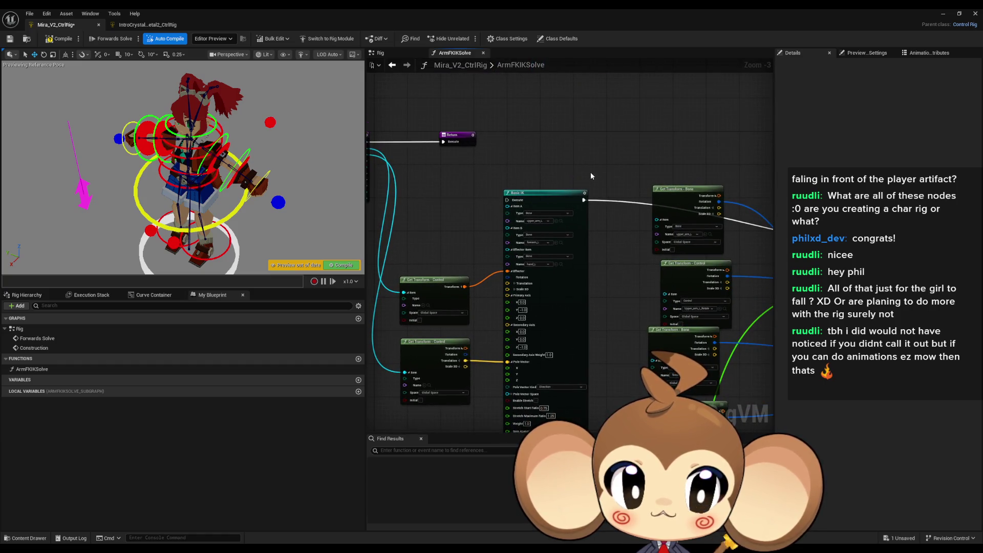
{"action": "left_click_drag", "start_coordinate": [588, 171], "coordinate": [640, 160]}
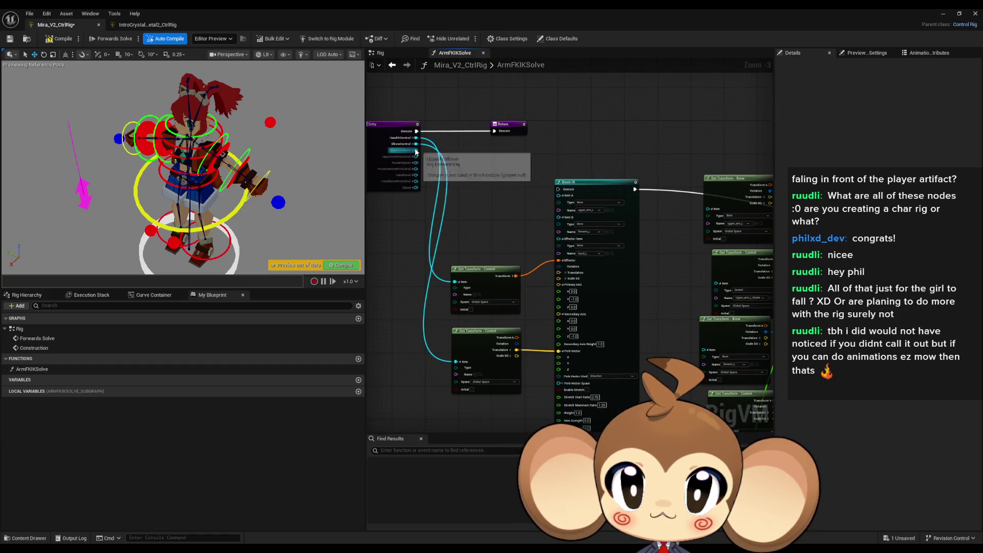
{"action": "mouse_move", "coordinate": [415, 152]}
{"action": "left_mouse_down"}
{"action": "mouse_move", "coordinate": [727, 209]}
{"action": "mouse_move", "coordinate": [707, 208]}
{"action": "left_mouse_up"}
{"action": "mouse_move", "coordinate": [715, 282]}
{"action": "left_mouse_down"}
{"action": "mouse_move", "coordinate": [680, 278]}
{"action": "mouse_move", "coordinate": [416, 157]}
{"action": "mouse_move", "coordinate": [560, 358]}
{"action": "mouse_move", "coordinate": [710, 356]}
{"action": "left_mouse_up"}
{"action": "mouse_move", "coordinate": [712, 424]}
{"action": "left_mouse_down"}
{"action": "mouse_move", "coordinate": [451, 154]}
{"action": "mouse_move", "coordinate": [463, 139]}
{"action": "mouse_move", "coordinate": [430, 121]}
{"action": "left_mouse_up"}
{"action": "mouse_move", "coordinate": [744, 415]}
{"action": "left_mouse_down"}
{"action": "mouse_move", "coordinate": [714, 357]}
{"action": "mouse_move", "coordinate": [719, 260]}
{"action": "left_mouse_up"}
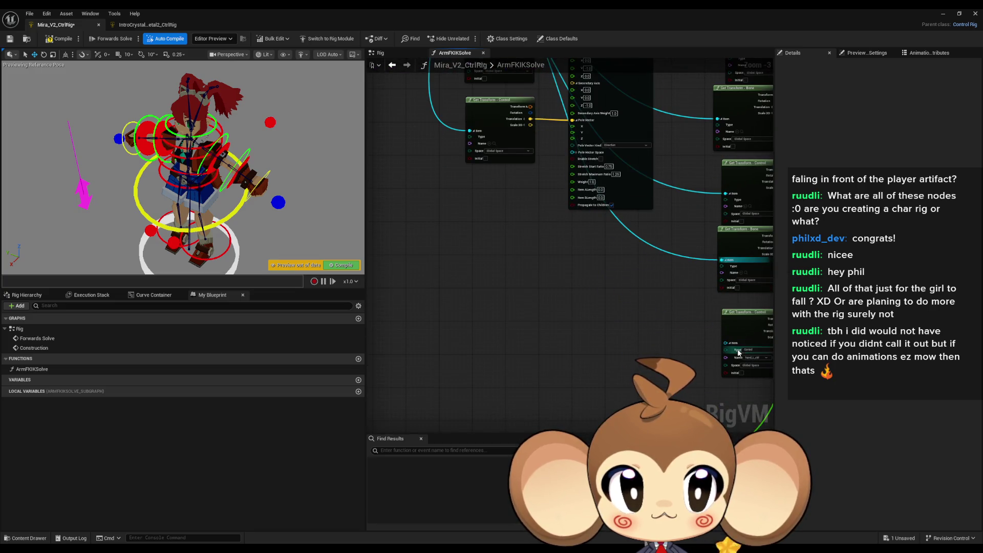
{"action": "mouse_move", "coordinate": [727, 343]}
{"action": "left_mouse_down"}
{"action": "mouse_move", "coordinate": [589, 72]}
{"action": "mouse_move", "coordinate": [430, 182]}
{"action": "mouse_move", "coordinate": [538, 230]}
{"action": "mouse_move", "coordinate": [633, 307]}
{"action": "mouse_move", "coordinate": [614, 163]}
{"action": "mouse_move", "coordinate": [622, 209]}
{"action": "left_mouse_up"}
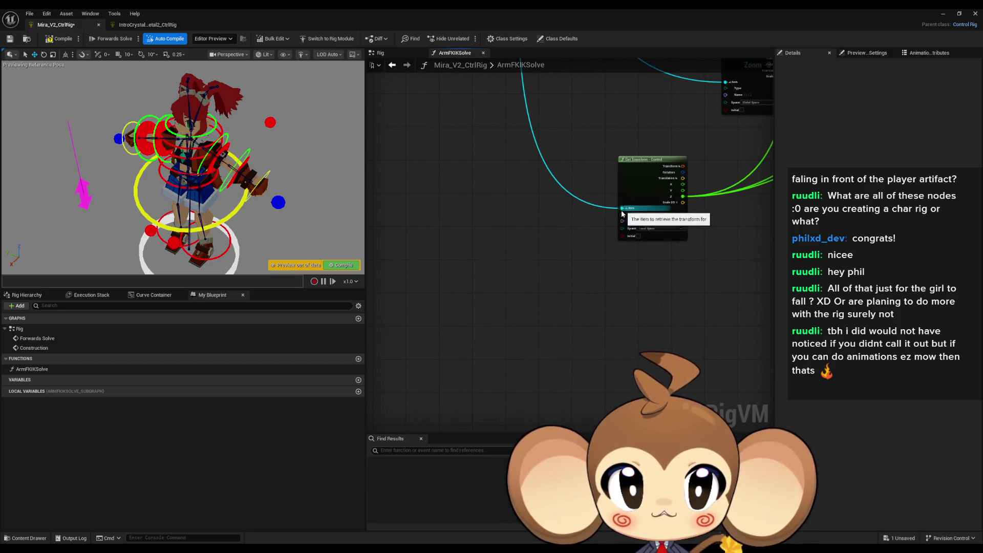
{"action": "scroll", "coordinate": [567, 309], "scroll_direction": "down", "scroll_amount": 2}
{"action": "scroll", "coordinate": [618, 318], "scroll_direction": "up", "scroll_amount": 6}
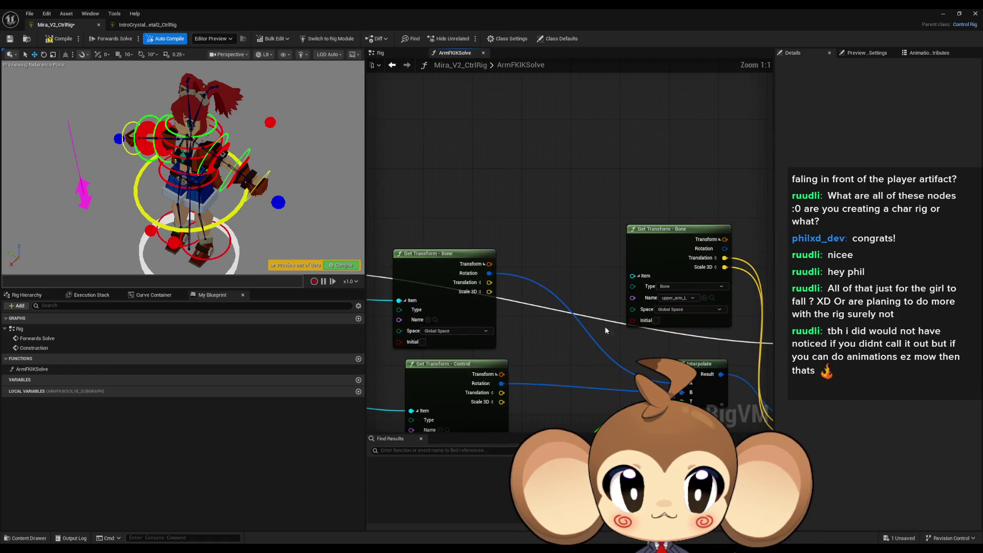
{"action": "mouse_move", "coordinate": [571, 322]}
{"action": "left_mouse_down"}
{"action": "mouse_move", "coordinate": [594, 297]}
{"action": "mouse_move", "coordinate": [640, 279]}
{"action": "mouse_move", "coordinate": [521, 325]}
{"action": "left_mouse_up"}
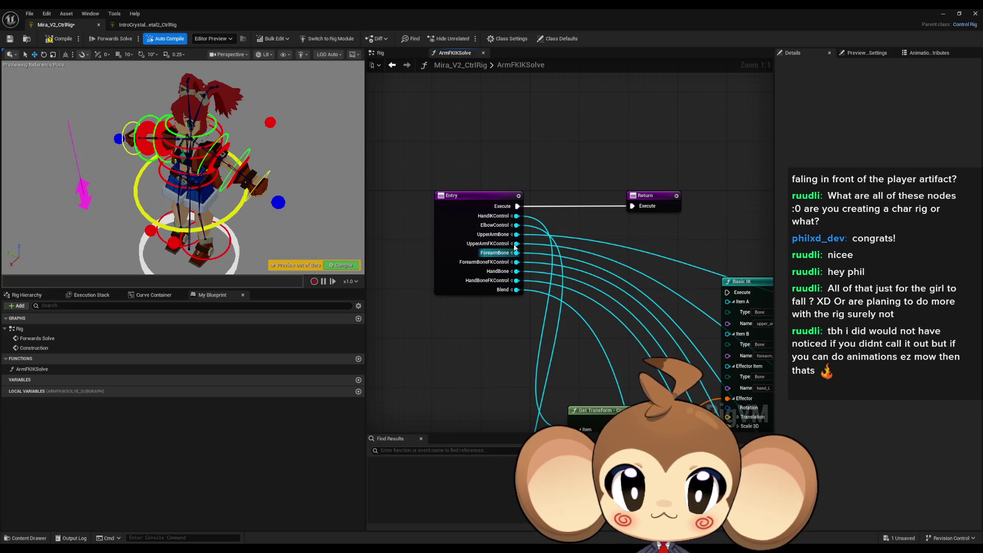
Step: Wire the remaining Entry inputs, including ForearmBone, into the Get/Set Transform - Bone Item pins
{"action": "mouse_move", "coordinate": [515, 234]}
{"action": "left_mouse_down"}
{"action": "mouse_move", "coordinate": [461, 230]}
{"action": "mouse_move", "coordinate": [439, 263]}
{"action": "mouse_move", "coordinate": [476, 320]}
{"action": "mouse_move", "coordinate": [486, 303]}
{"action": "left_mouse_up"}
{"action": "left_click_drag", "start_coordinate": [805, 363], "coordinate": [620, 285]}
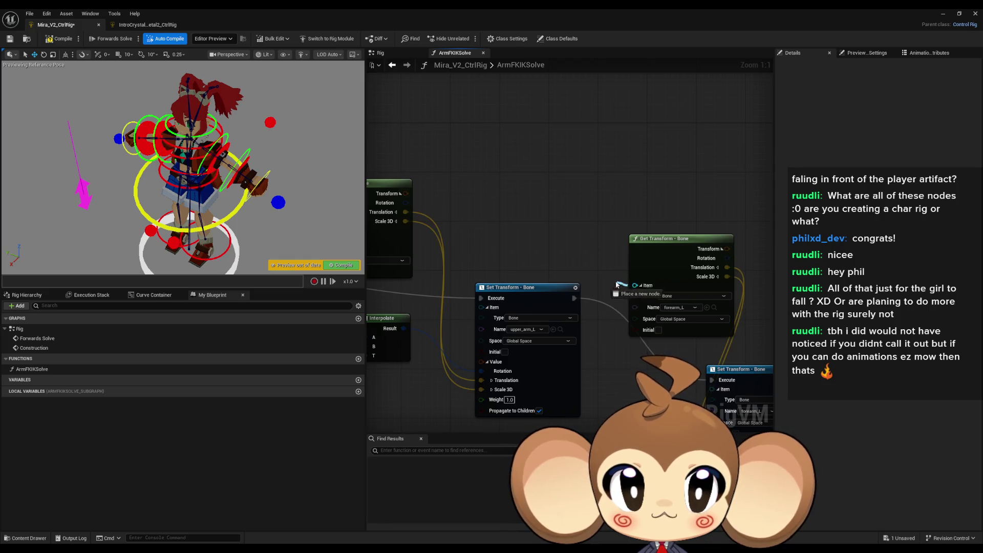
{"action": "mouse_move", "coordinate": [531, 254]}
{"action": "left_mouse_down"}
{"action": "mouse_move", "coordinate": [385, 241]}
{"action": "mouse_move", "coordinate": [574, 239]}
{"action": "left_mouse_up"}
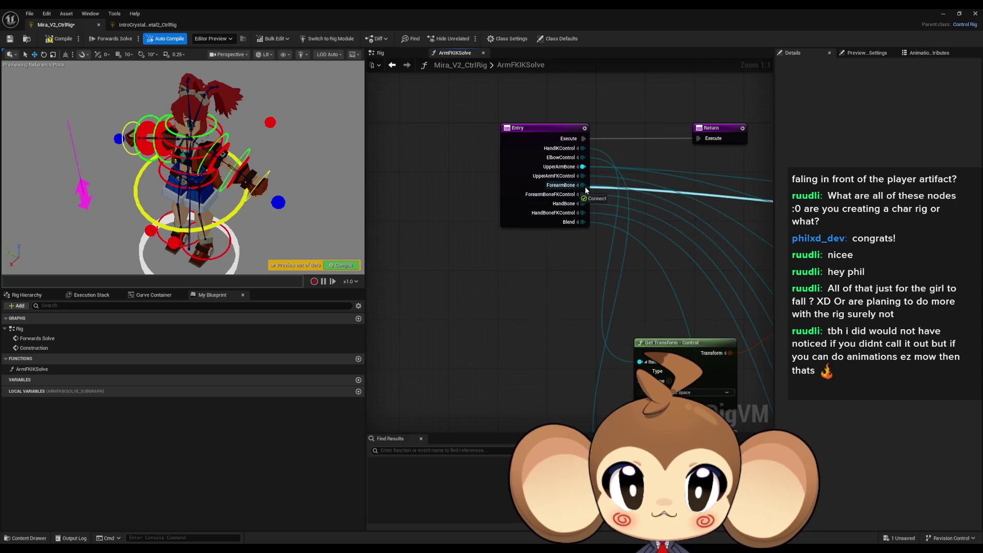
{"action": "left_click_drag", "start_coordinate": [583, 186], "coordinate": [568, 251]}
{"action": "left_click_drag", "start_coordinate": [468, 329], "coordinate": [468, 330]}
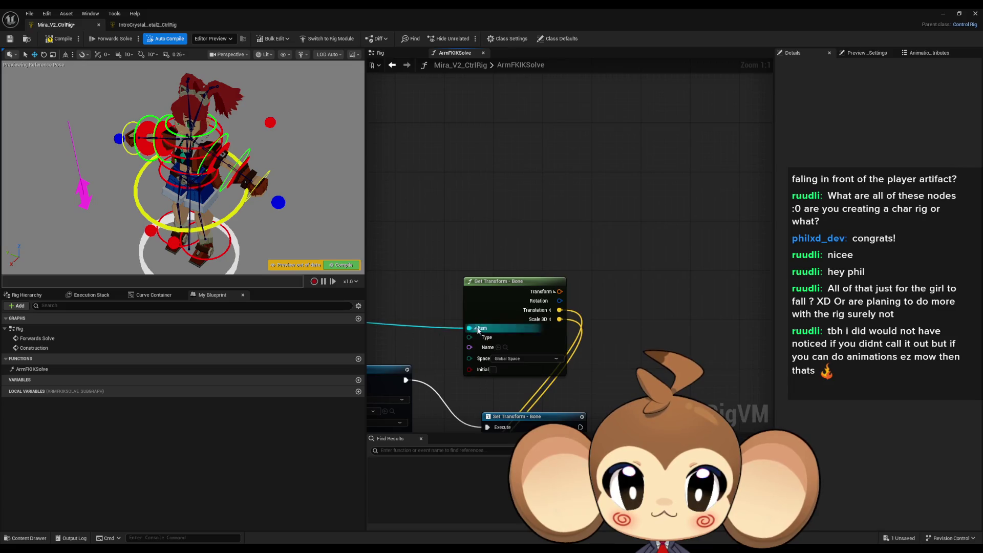
{"action": "scroll", "coordinate": [649, 211], "scroll_direction": "down", "scroll_amount": 3}
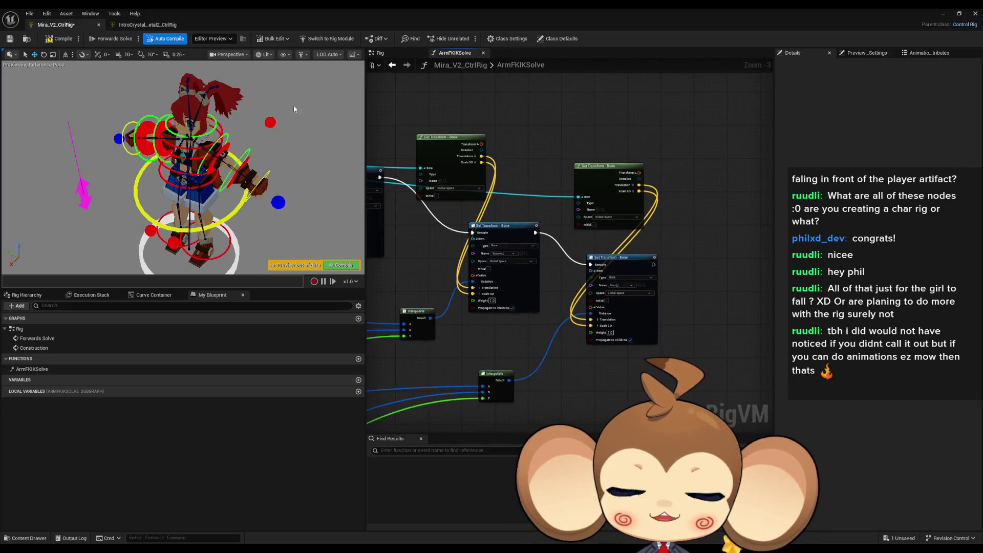
{"action": "double_click", "coordinate": [20, 328]}
Step: Place an ArmFKIKSolve node in the main Rig graph
{"action": "left_click_drag", "start_coordinate": [36, 370], "coordinate": [427, 266]}
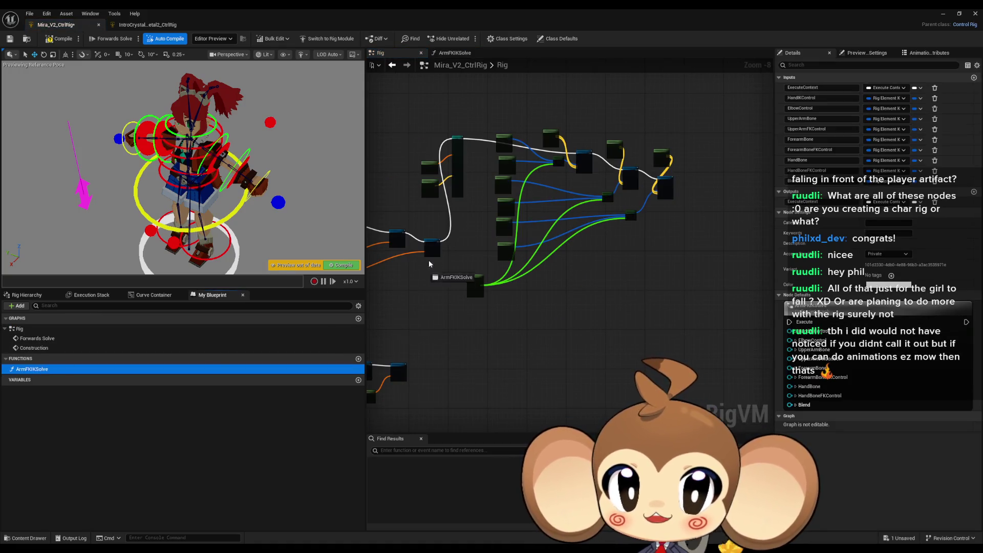
{"action": "left_click_drag", "start_coordinate": [454, 224], "coordinate": [458, 228]}
{"action": "scroll", "coordinate": [461, 228], "scroll_direction": "up", "scroll_amount": 7}
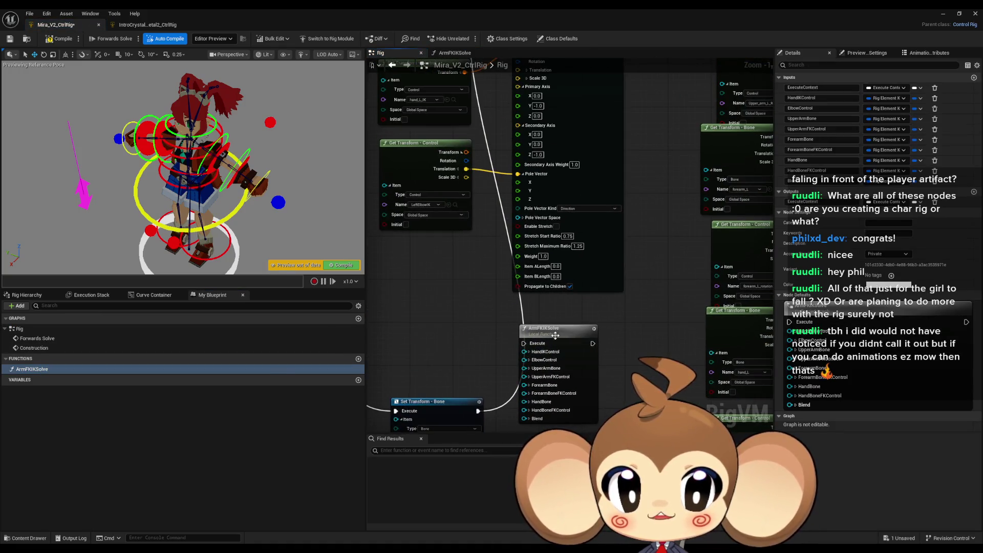
{"action": "scroll", "coordinate": [455, 260], "scroll_direction": "down", "scroll_amount": 2}
{"action": "scroll", "coordinate": [442, 259], "scroll_direction": "up", "scroll_amount": 4}
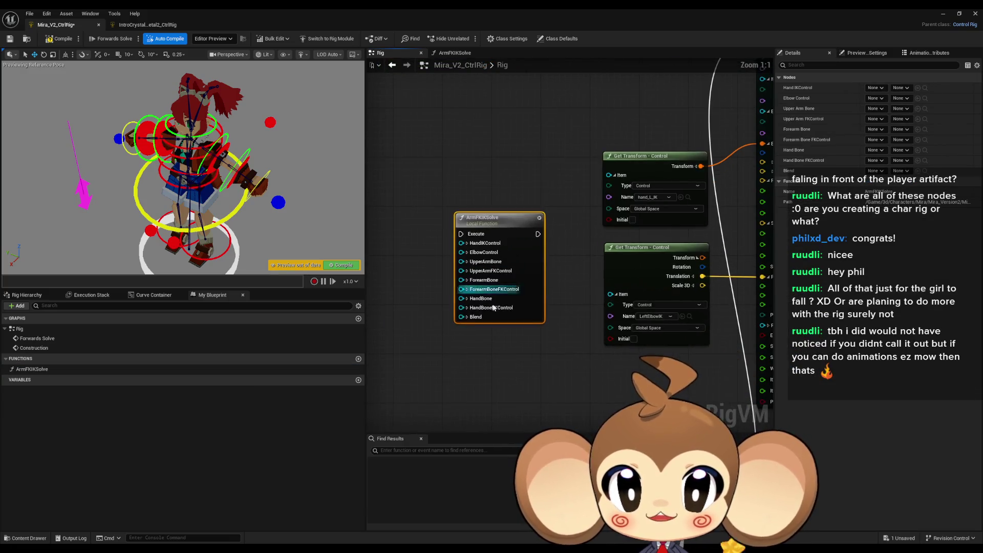
Step: Expand all of ArmFKIKSolve's inputs, from HandIKControl down to Blend
{"action": "left_click", "coordinate": [468, 317]}
{"action": "left_click", "coordinate": [467, 299]}
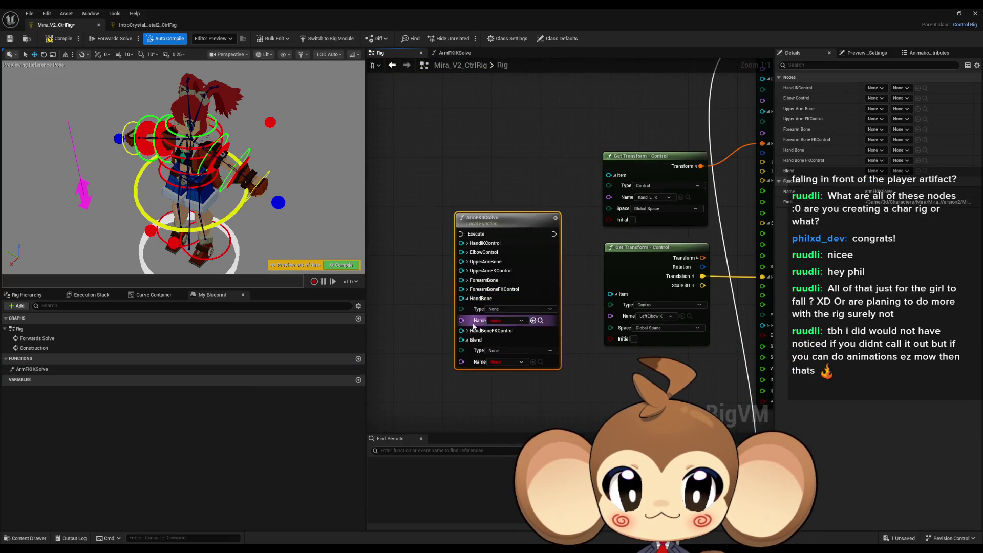
{"action": "left_click", "coordinate": [467, 331]}
{"action": "left_click", "coordinate": [467, 289]}
{"action": "left_click", "coordinate": [467, 280]}
{"action": "left_click", "coordinate": [467, 271]}
{"action": "left_click", "coordinate": [467, 261]}
{"action": "left_click", "coordinate": [467, 253]}
{"action": "left_click", "coordinate": [468, 244]}
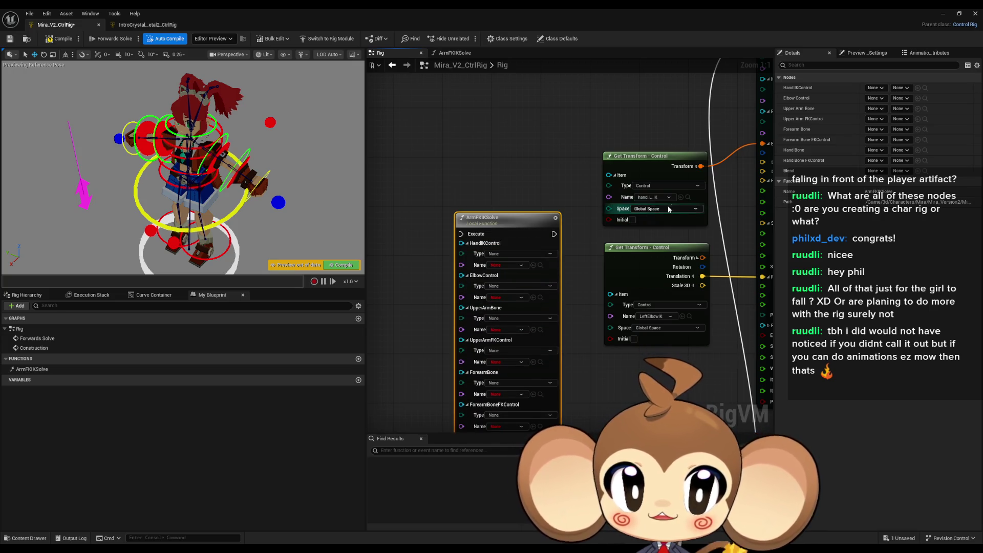
Step: Set HandIKControl to hand_L_IK, UpperArmBone to upper_arm_L and UpperArmFKControl to Upper_arm_L_Rotate
{"action": "left_click", "coordinate": [687, 198]}
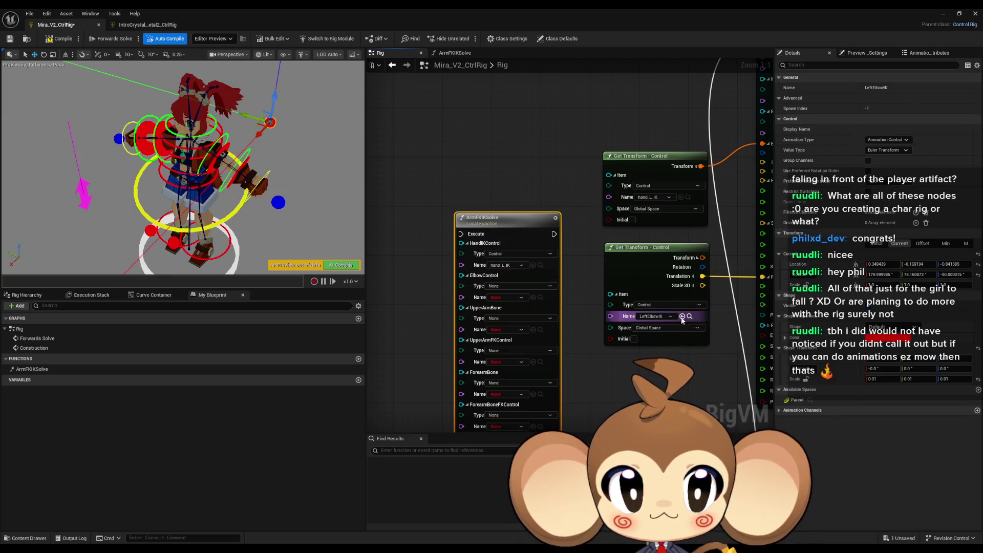
{"action": "scroll", "coordinate": [539, 297], "scroll_direction": "down", "scroll_amount": 2}
{"action": "mouse_move", "coordinate": [512, 256]}
{"action": "left_mouse_down"}
{"action": "mouse_move", "coordinate": [434, 197]}
{"action": "mouse_move", "coordinate": [673, 175]}
{"action": "mouse_move", "coordinate": [532, 177]}
{"action": "left_mouse_up"}
{"action": "scroll", "coordinate": [487, 210], "scroll_direction": "up", "scroll_amount": 2}
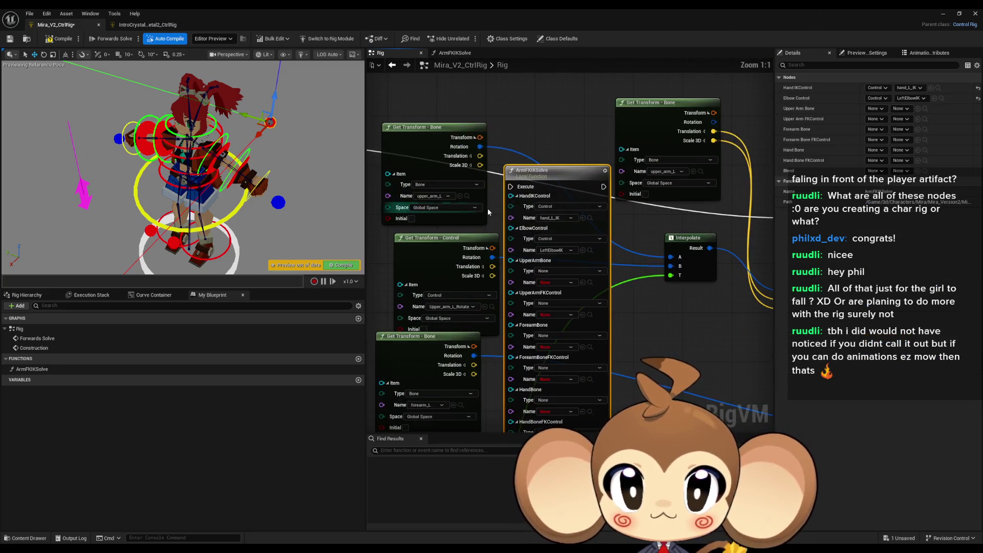
{"action": "left_click", "coordinate": [469, 172]}
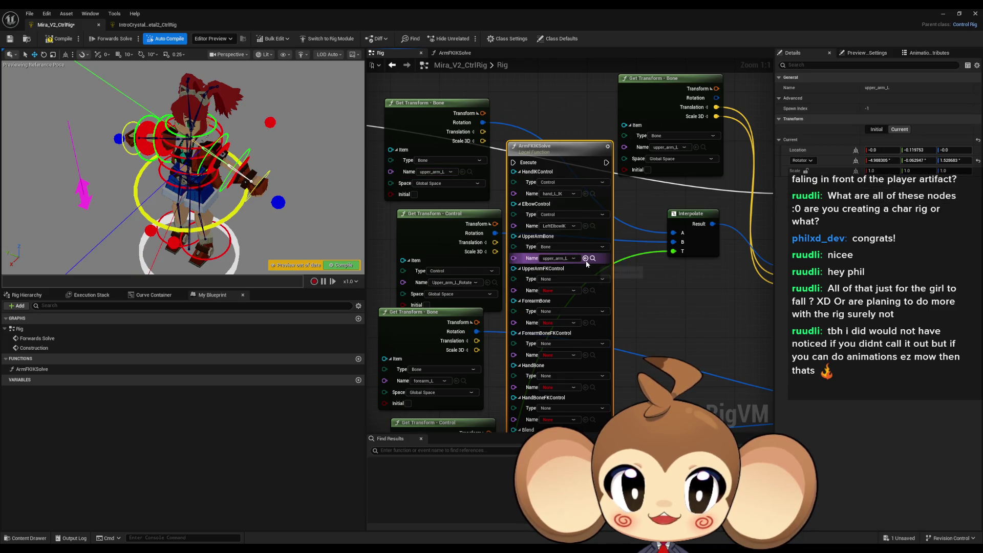
{"action": "left_click", "coordinate": [494, 282]}
{"action": "left_click", "coordinate": [585, 291]}
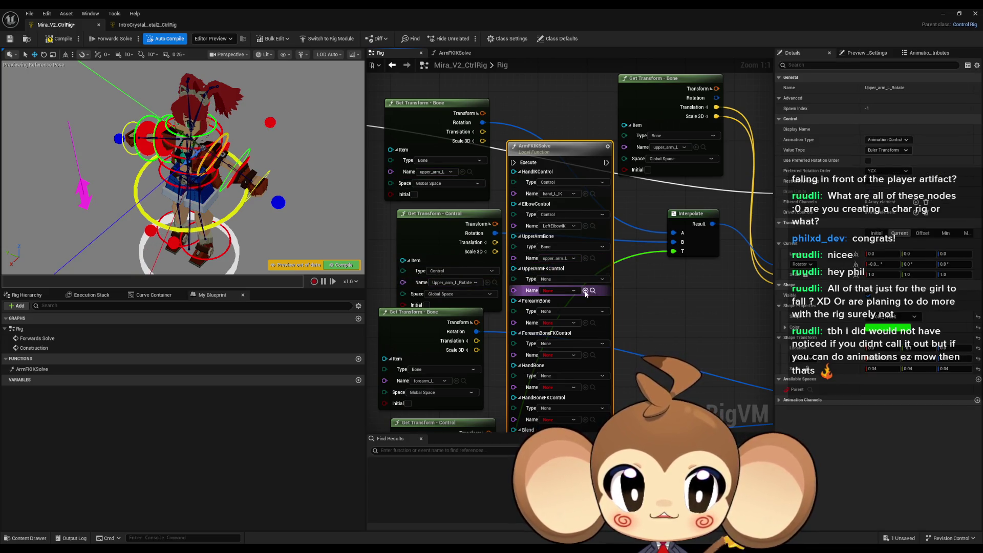
Step: Set ForearmBone to forearm_L and the forearm FK control to forearm_L_rotation
{"action": "scroll", "coordinate": [490, 284], "scroll_direction": "down", "scroll_amount": 2}
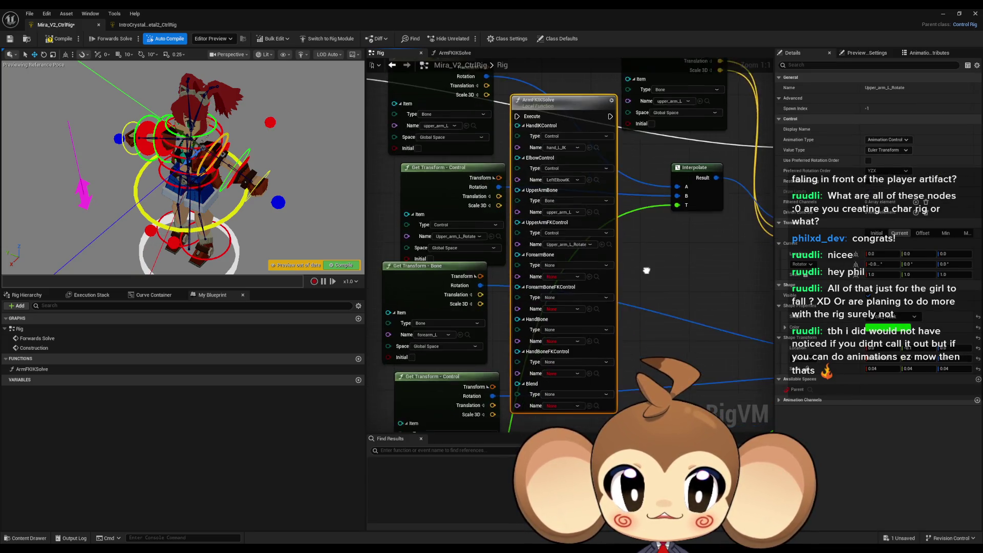
{"action": "left_click", "coordinate": [468, 331]}
{"action": "left_click", "coordinate": [592, 273]}
{"action": "scroll", "coordinate": [505, 321], "scroll_direction": "down", "scroll_amount": 3}
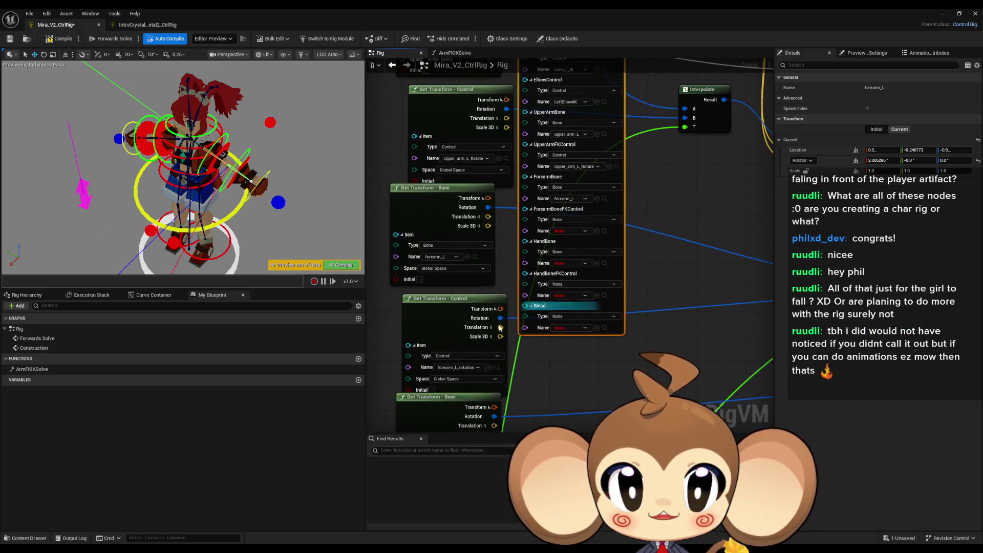
{"action": "left_click", "coordinate": [497, 367]}
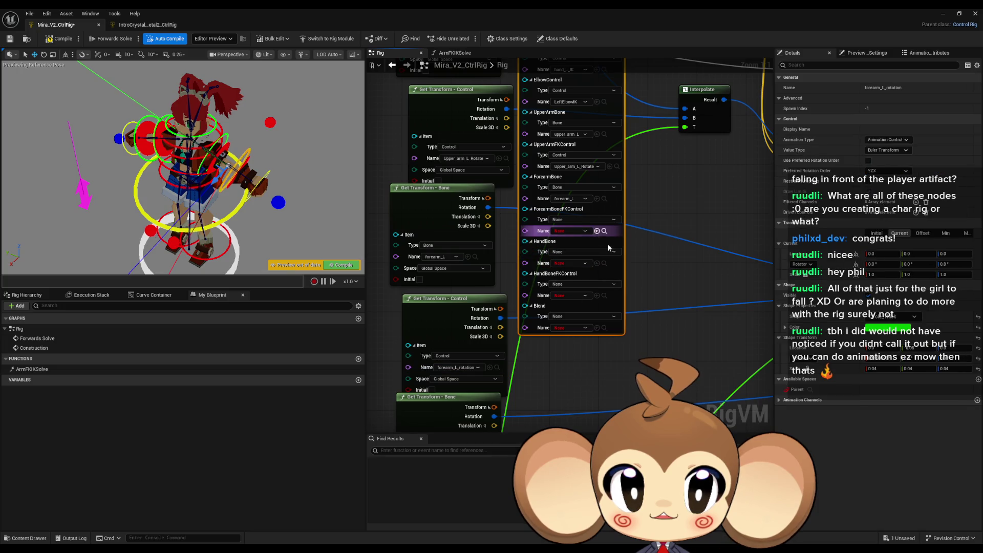
{"action": "left_click", "coordinate": [597, 231]}
{"action": "scroll", "coordinate": [603, 246], "scroll_direction": "down", "scroll_amount": 3}
{"action": "scroll", "coordinate": [563, 266], "scroll_direction": "up", "scroll_amount": 3}
Step: Set the hand FK control to hand_L_ctrl and move ArmFKIKSolve beside Set Transform - Bone
{"action": "left_click", "coordinate": [492, 238]}
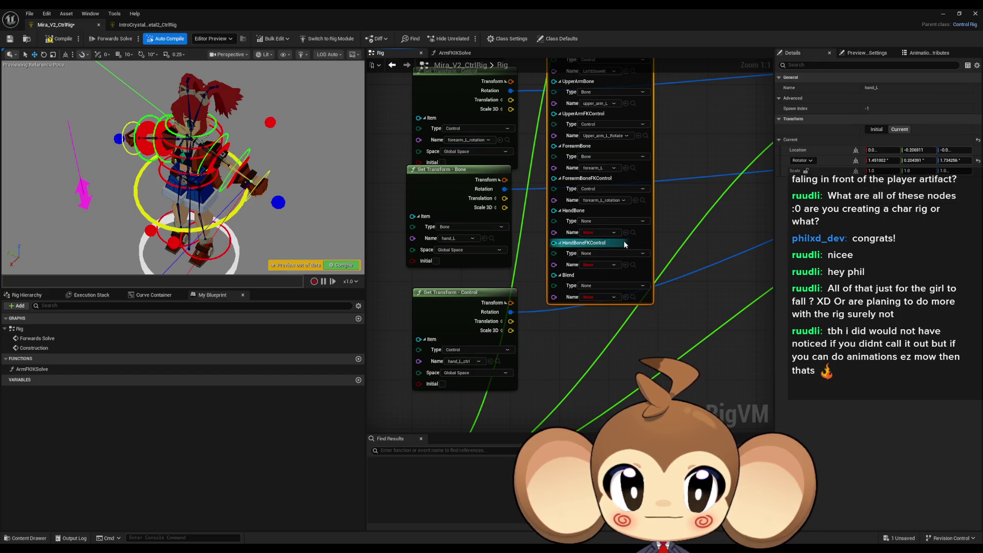
{"action": "left_click", "coordinate": [498, 361]}
{"action": "left_click", "coordinate": [626, 264]}
{"action": "scroll", "coordinate": [551, 379], "scroll_direction": "down", "scroll_amount": 2}
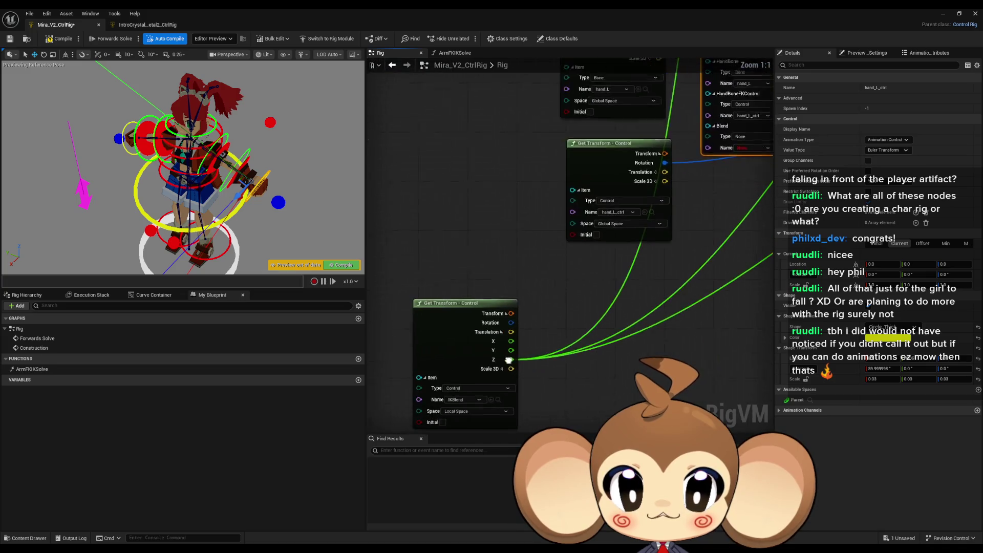
{"action": "left_click", "coordinate": [505, 377]}
{"action": "scroll", "coordinate": [648, 247], "scroll_direction": "up", "scroll_amount": 2}
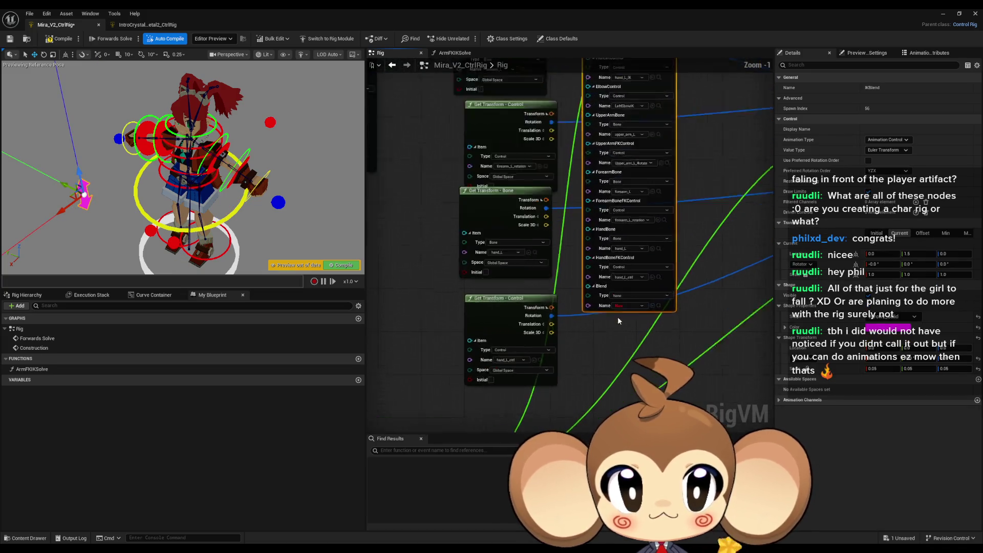
{"action": "scroll", "coordinate": [657, 303], "scroll_direction": "down", "scroll_amount": 6}
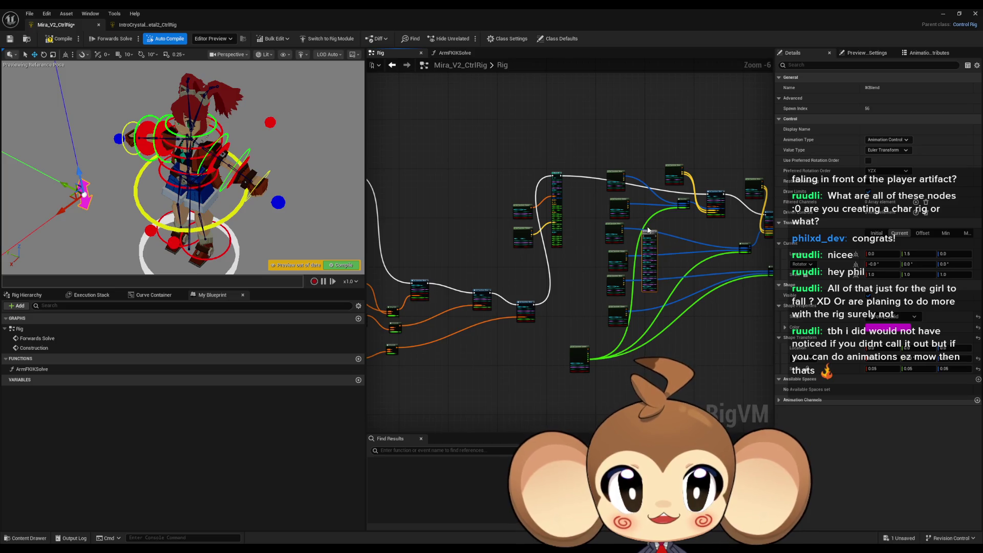
{"action": "left_click_drag", "start_coordinate": [648, 230], "coordinate": [616, 250]}
{"action": "scroll", "coordinate": [554, 300], "scroll_direction": "up", "scroll_amount": 6}
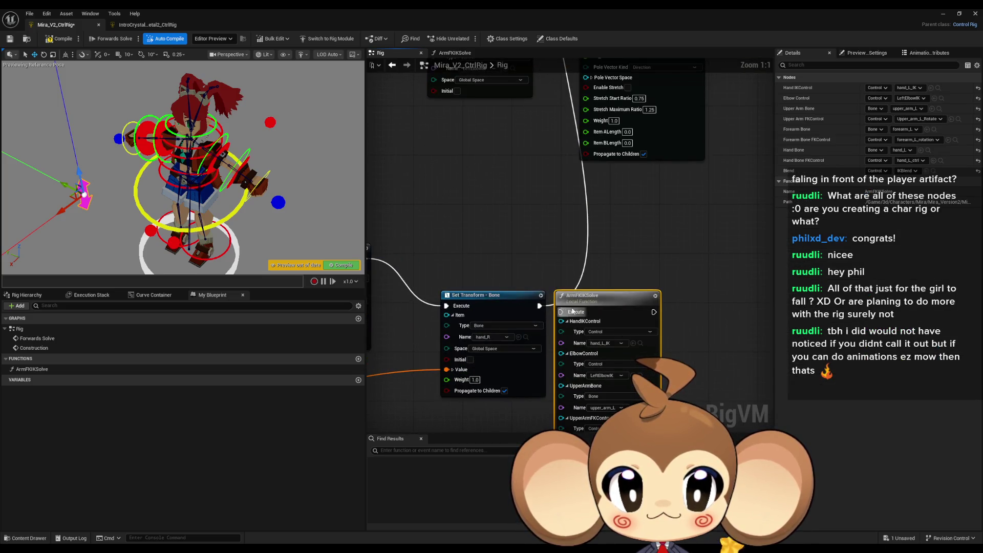
Step: Break the old Execute link from Set Transform, save, and test the left hand IK control
{"action": "left_click_drag", "start_coordinate": [569, 313], "coordinate": [581, 306]}
{"action": "left_click", "coordinate": [540, 306], "text": "alt"}
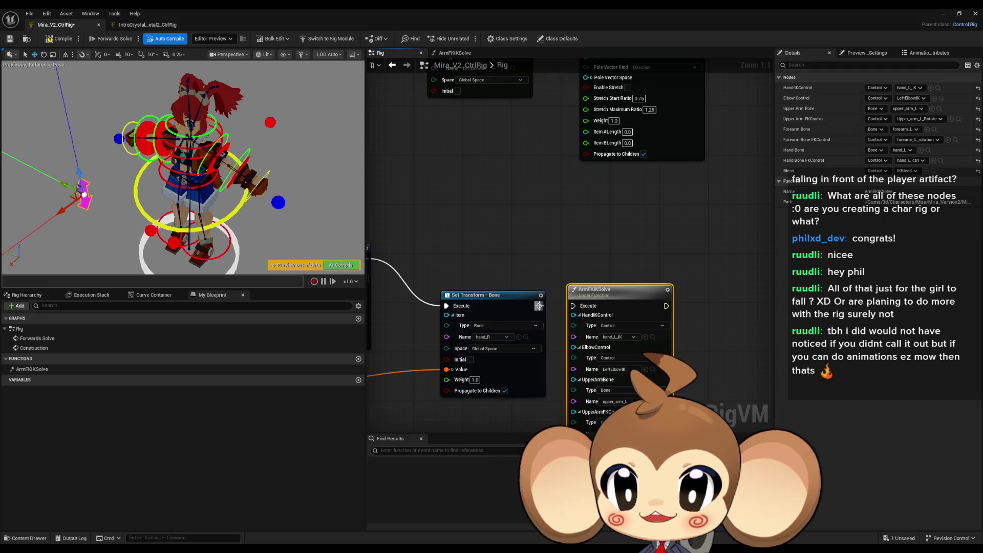
{"action": "key", "text": "ctrl+s"}
{"action": "left_click", "coordinate": [263, 205]}
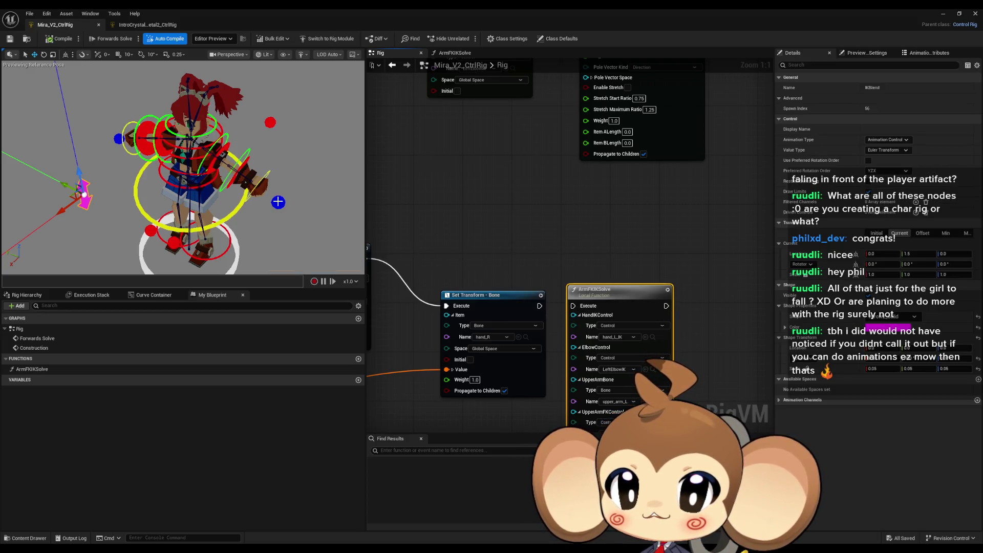
{"action": "left_click_drag", "start_coordinate": [239, 182], "coordinate": [184, 205]}
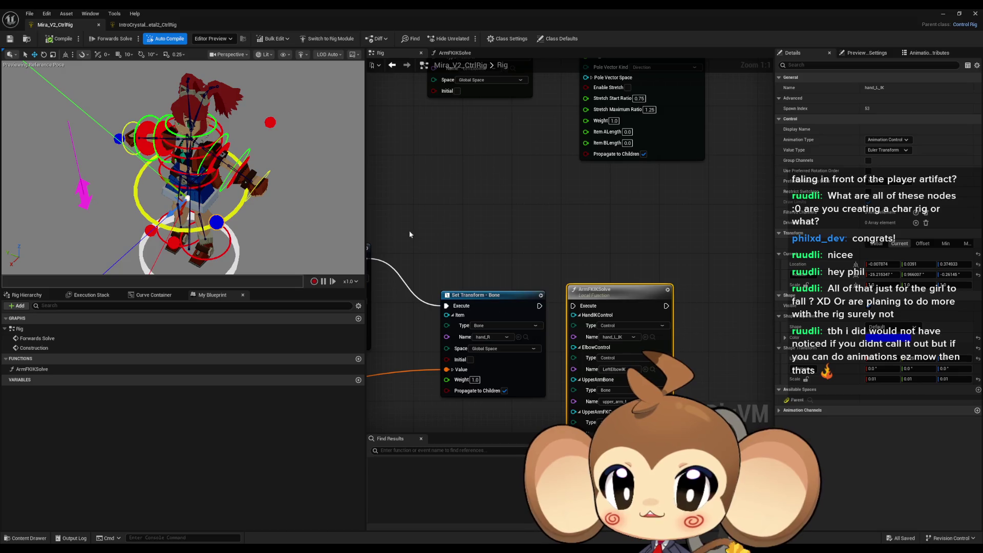
Step: Connect Set Transform - Bone's Execute to ArmFKIKSolve, compile, and select the magenta IKBlend control
{"action": "left_click_drag", "start_coordinate": [541, 307], "coordinate": [541, 304]}
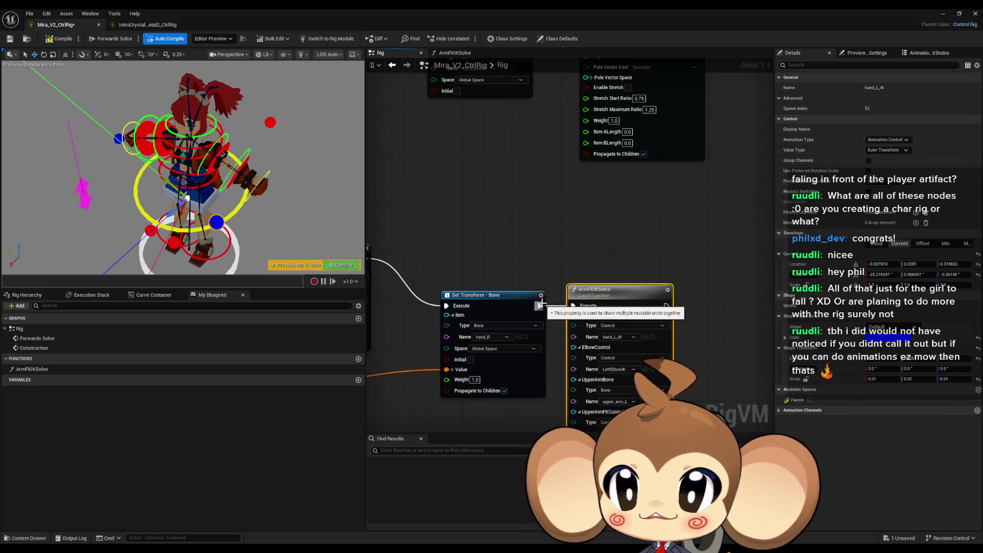
{"action": "left_click", "coordinate": [55, 41]}
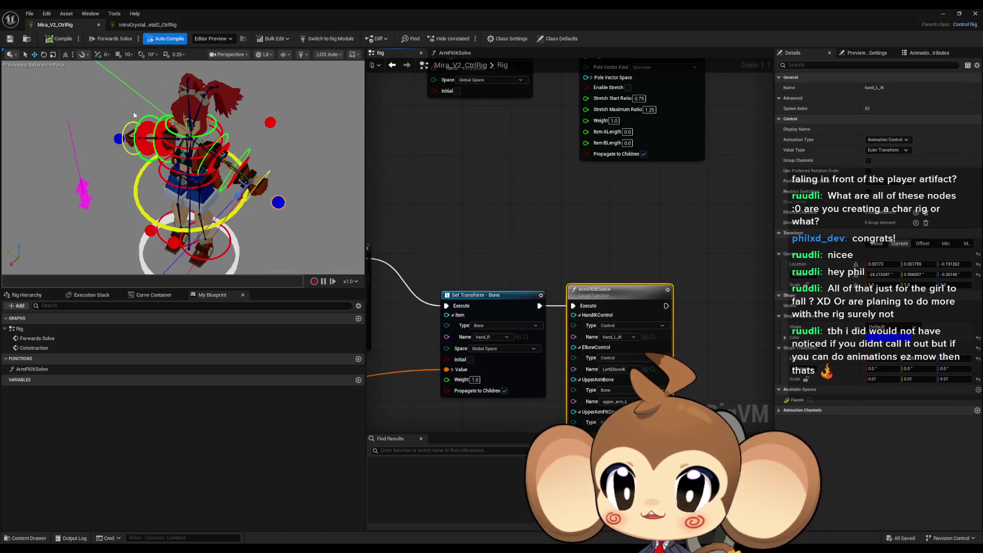
{"action": "left_click", "coordinate": [81, 197]}
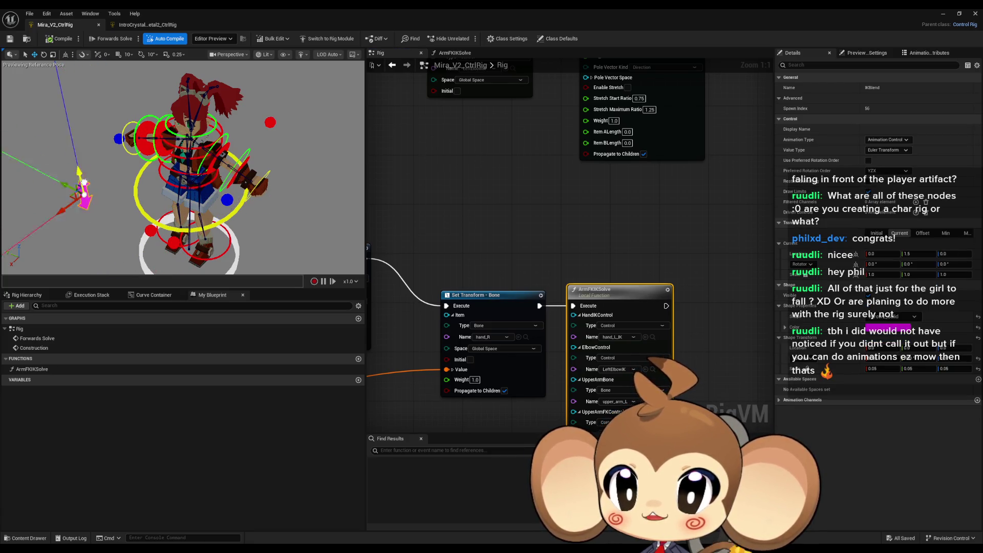
{"action": "scroll", "coordinate": [577, 341], "scroll_direction": "down", "scroll_amount": 3}
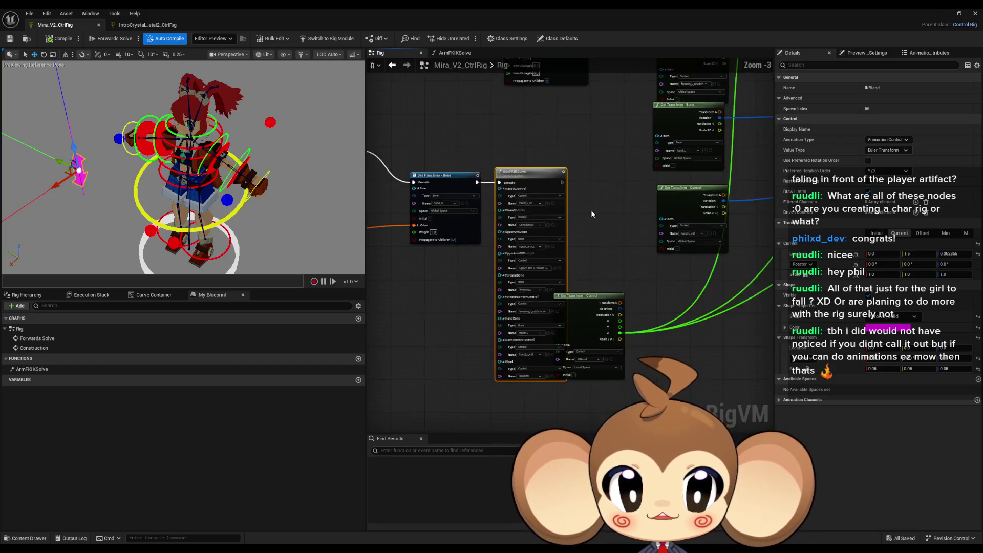
{"action": "mouse_move", "coordinate": [577, 341]}
{"action": "left_mouse_down"}
{"action": "mouse_move", "coordinate": [528, 342]}
{"action": "mouse_move", "coordinate": [558, 138]}
{"action": "mouse_move", "coordinate": [546, 83]}
{"action": "left_mouse_up"}
{"action": "left_click", "coordinate": [455, 53]}
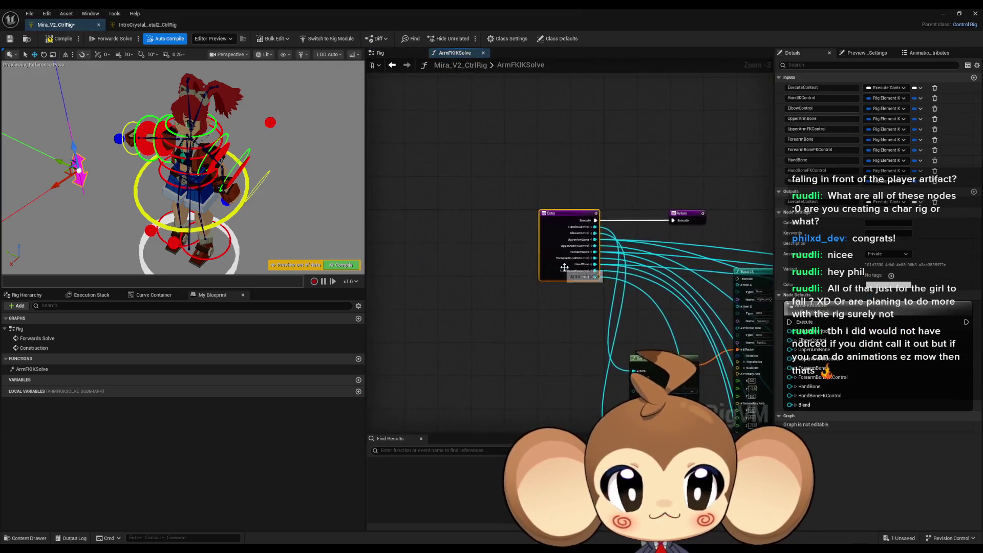
Step: Wire ArmFKIKSolve's execution through Basic IK to Return and save the control rig
{"action": "scroll", "coordinate": [512, 225], "scroll_direction": "up", "scroll_amount": 2}
{"action": "scroll", "coordinate": [499, 211], "scroll_direction": "down", "scroll_amount": 2}
{"action": "mouse_move", "coordinate": [550, 167]}
{"action": "left_mouse_down"}
{"action": "mouse_move", "coordinate": [452, 204]}
{"action": "mouse_move", "coordinate": [634, 198]}
{"action": "mouse_move", "coordinate": [768, 209]}
{"action": "mouse_move", "coordinate": [640, 307]}
{"action": "mouse_move", "coordinate": [512, 384]}
{"action": "mouse_move", "coordinate": [530, 383]}
{"action": "mouse_move", "coordinate": [544, 281]}
{"action": "mouse_move", "coordinate": [661, 336]}
{"action": "mouse_move", "coordinate": [423, 264]}
{"action": "left_mouse_up"}
{"action": "scroll", "coordinate": [512, 384], "scroll_direction": "up", "scroll_amount": 3}
{"action": "scroll", "coordinate": [530, 382], "scroll_direction": "down", "scroll_amount": 3}
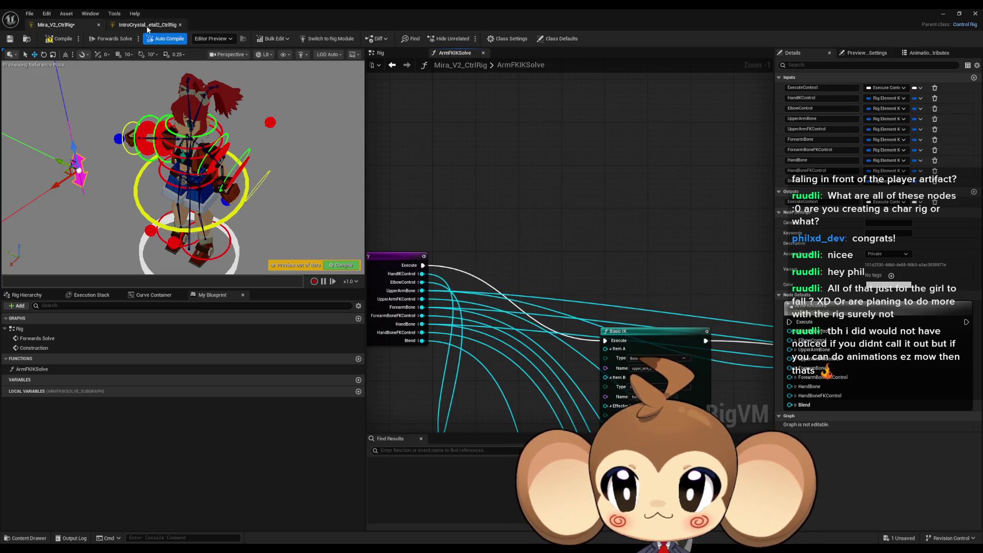
{"action": "key", "text": "ctrl+s"}
Step: Test the arm by moving the left hand IK control and raising the magenta IKBlend control
{"action": "left_click", "coordinate": [272, 208]}
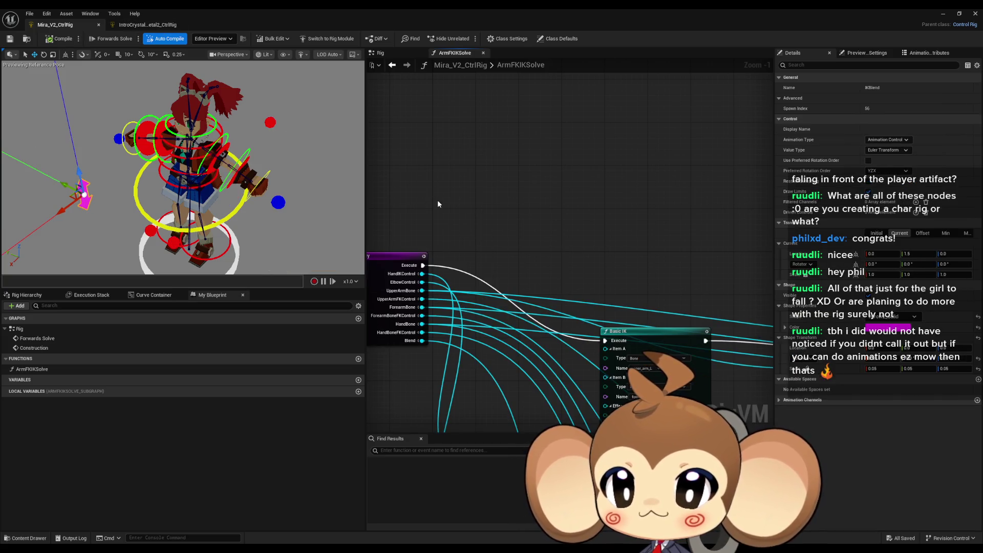
{"action": "left_click", "coordinate": [279, 202]}
{"action": "left_click_drag", "start_coordinate": [244, 186], "coordinate": [111, 146]}
{"action": "left_click", "coordinate": [83, 191]}
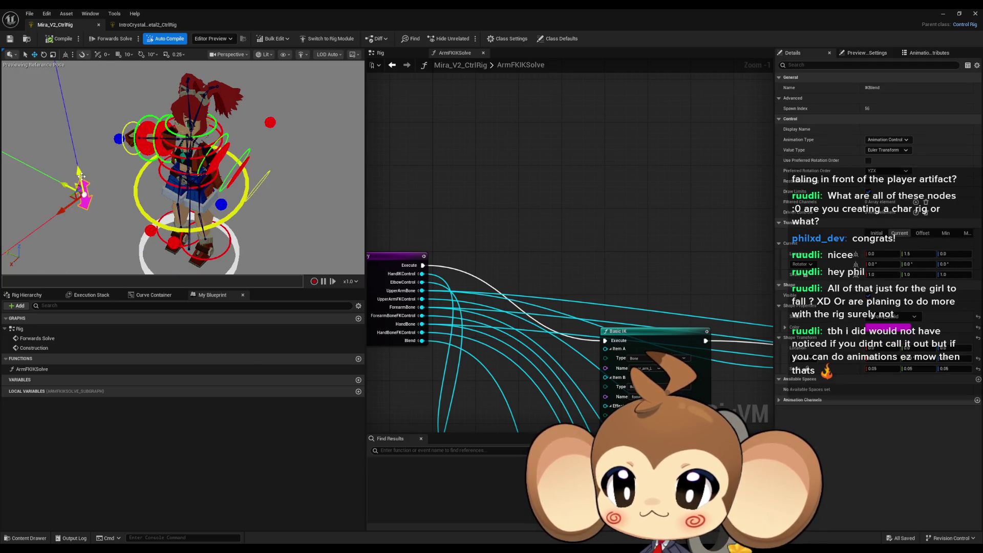
{"action": "left_click_drag", "start_coordinate": [82, 191], "coordinate": [67, 120]}
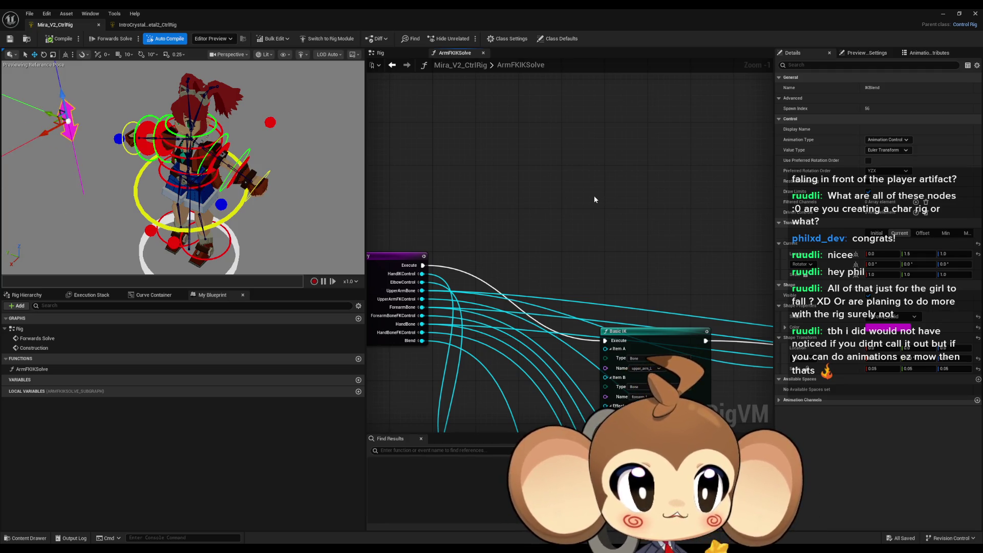
{"action": "double_click", "coordinate": [20, 329]}
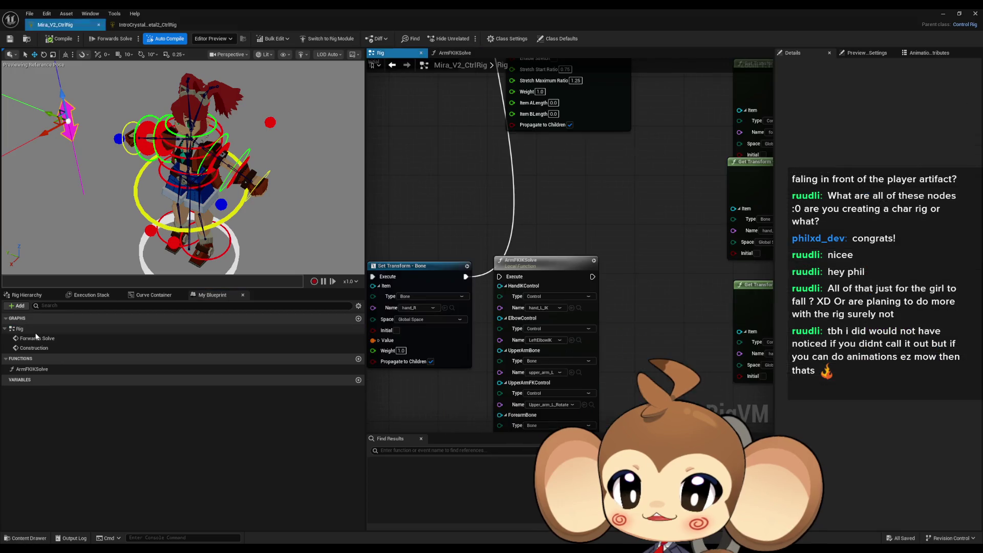
Step: Link Set Transform's Execute to ArmFKIKSolve, compile, and test the pose with the hand IK control
{"action": "scroll", "coordinate": [664, 248], "scroll_direction": "down", "scroll_amount": 7}
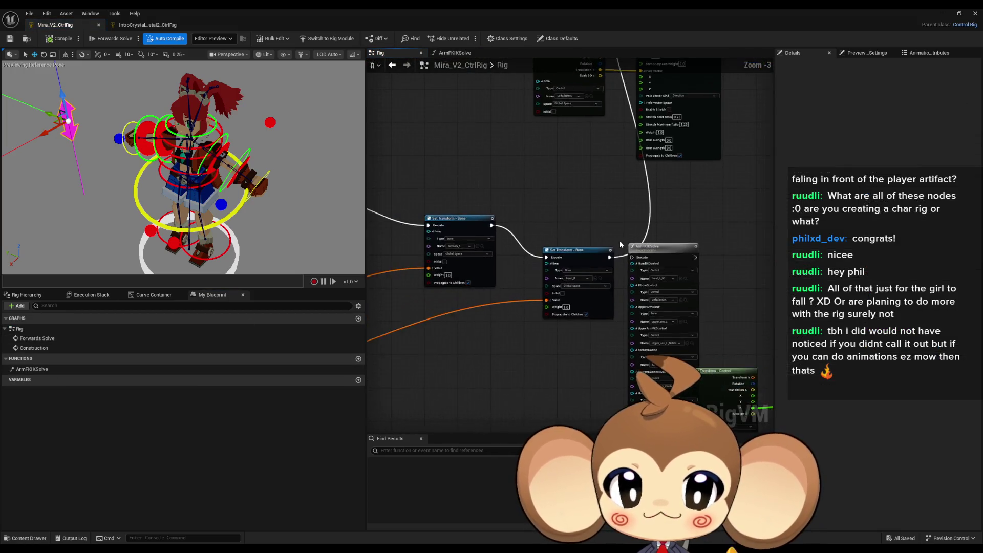
{"action": "mouse_move", "coordinate": [641, 248]}
{"action": "left_mouse_down"}
{"action": "mouse_move", "coordinate": [638, 332]}
{"action": "mouse_move", "coordinate": [620, 328]}
{"action": "mouse_move", "coordinate": [587, 344]}
{"action": "left_mouse_up"}
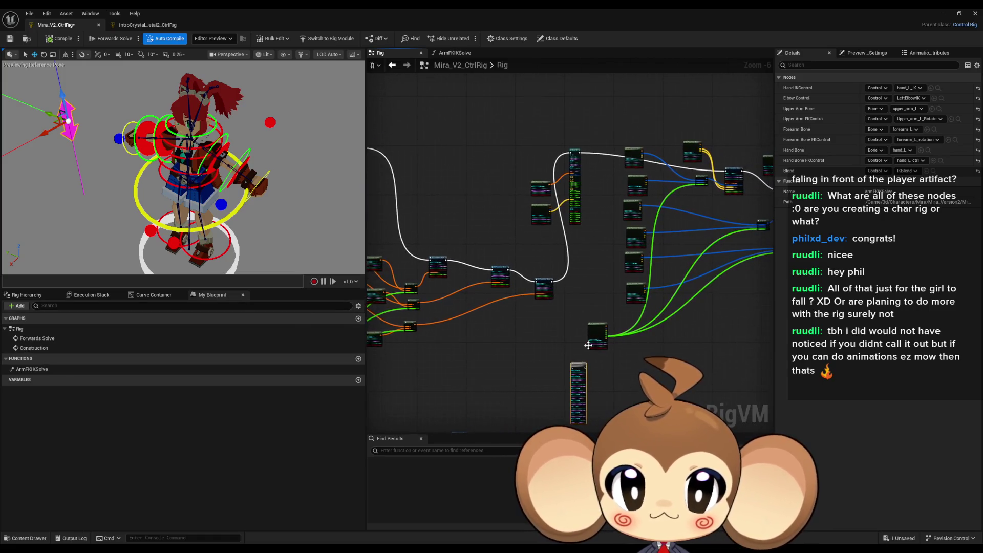
{"action": "scroll", "coordinate": [587, 344], "scroll_direction": "up", "scroll_amount": 3}
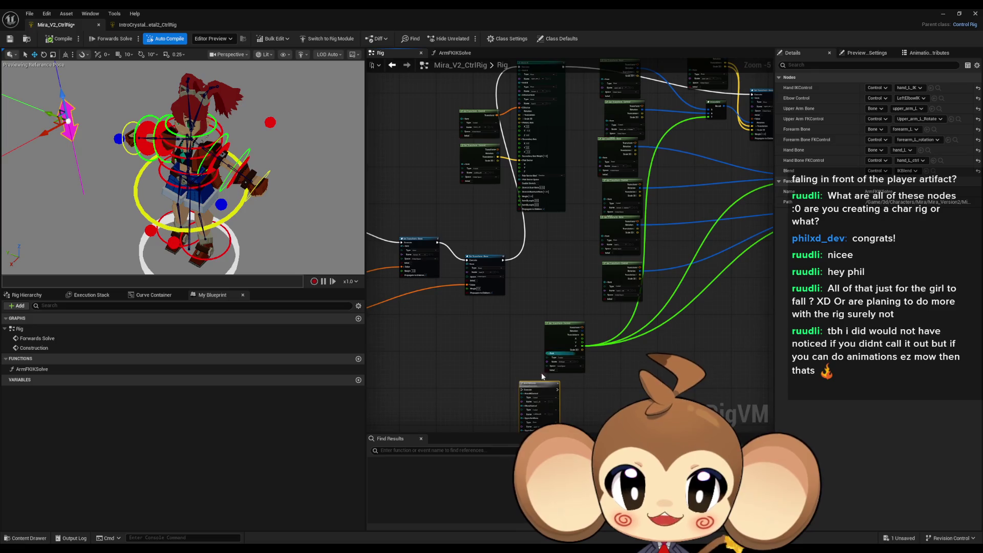
{"action": "scroll", "coordinate": [497, 273], "scroll_direction": "up", "scroll_amount": 5}
{"action": "left_click_drag", "start_coordinate": [471, 264], "coordinate": [489, 269]}
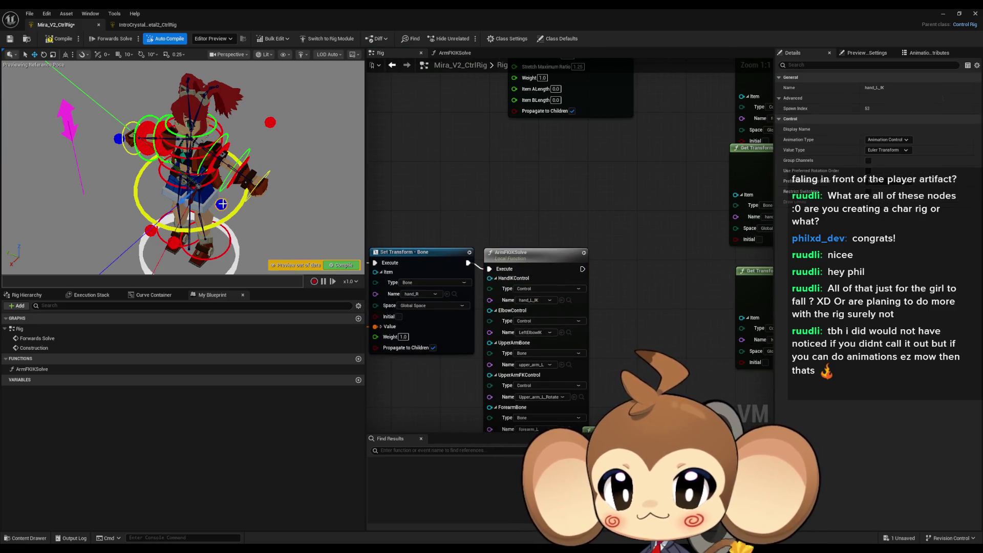
{"action": "left_click", "coordinate": [201, 201]}
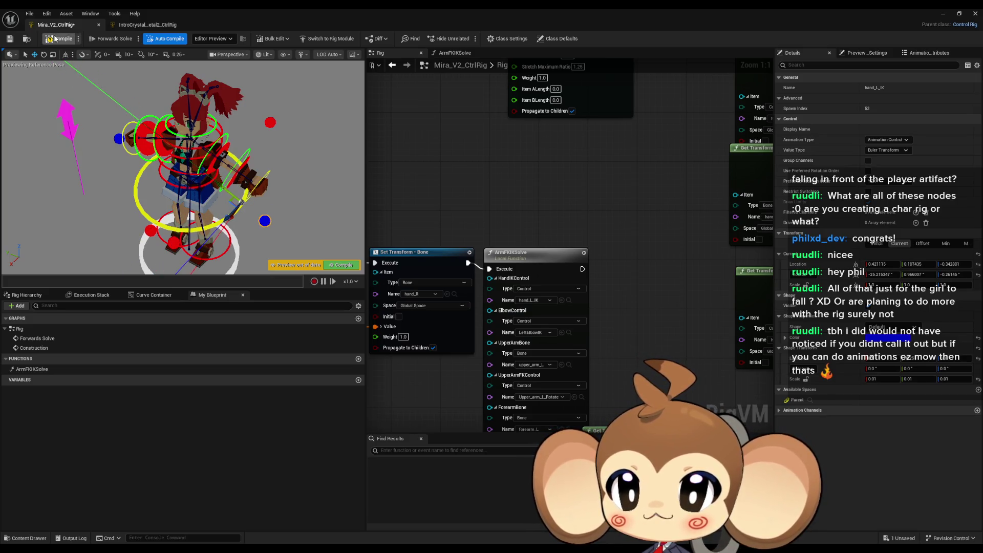
{"action": "key", "text": "ctrl+s"}
{"action": "left_click_drag", "start_coordinate": [240, 181], "coordinate": [131, 200]}
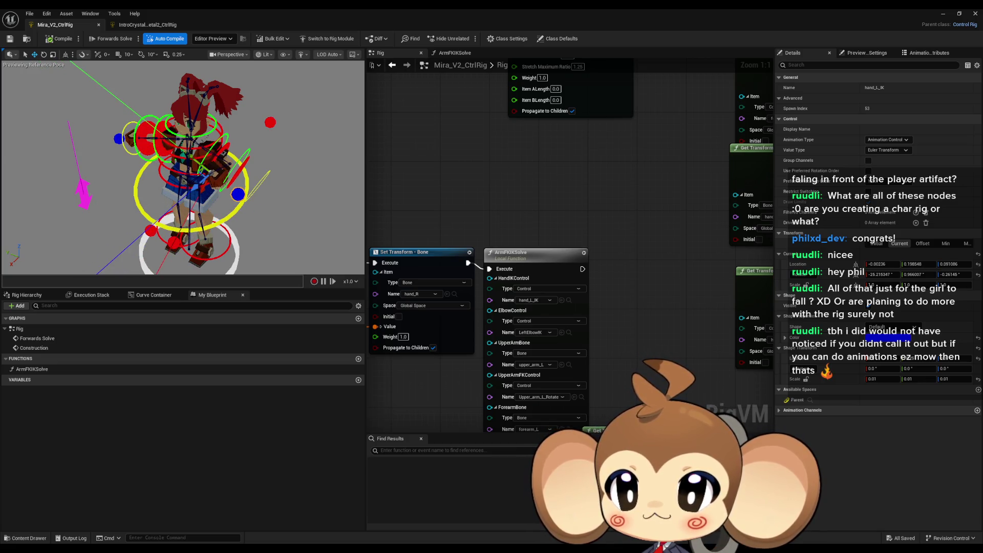
Step: Duplicate the ArmFKIKSolve node with Ctrl+D
{"action": "left_click", "coordinate": [80, 153]}
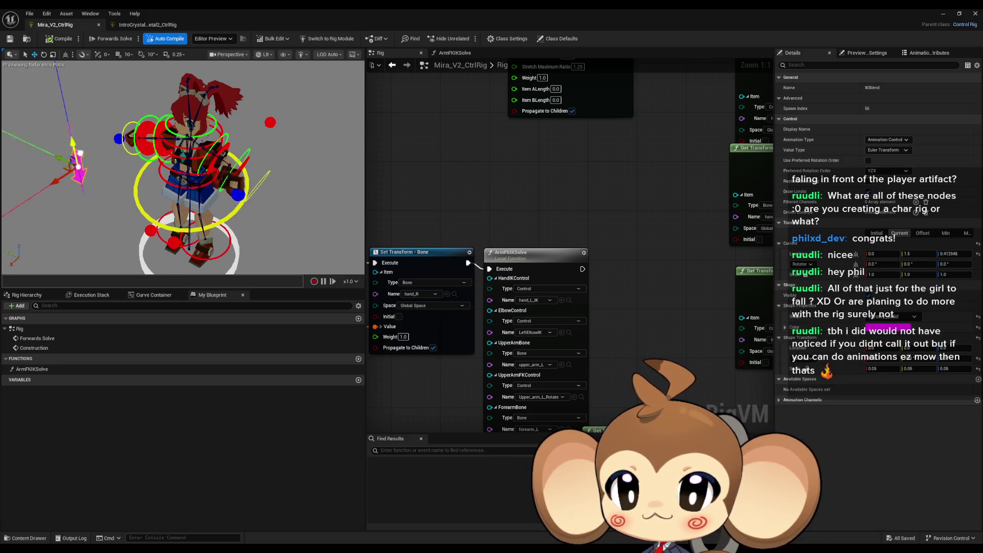
{"action": "left_click", "coordinate": [118, 138]}
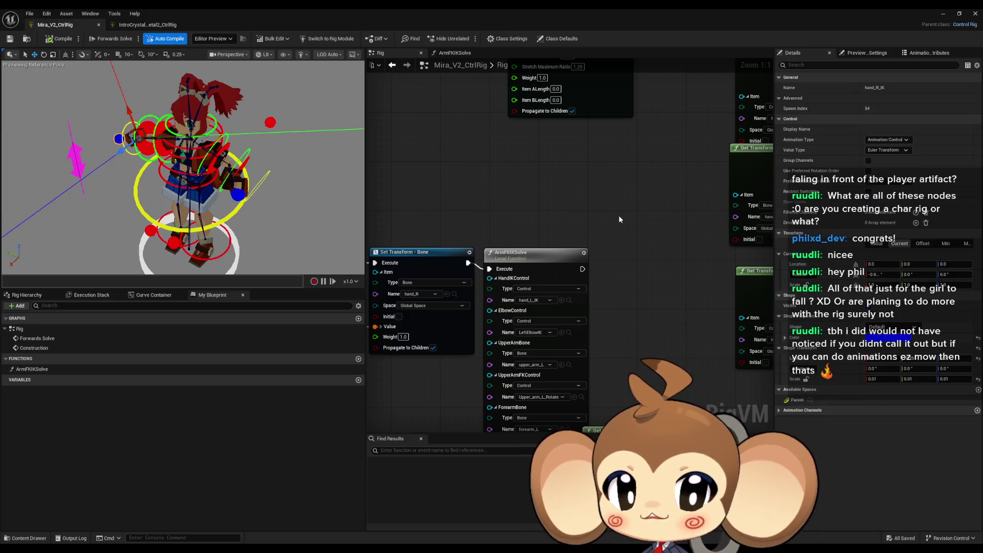
{"action": "left_click", "coordinate": [615, 197]}
{"action": "key", "text": "ctrl+d"}
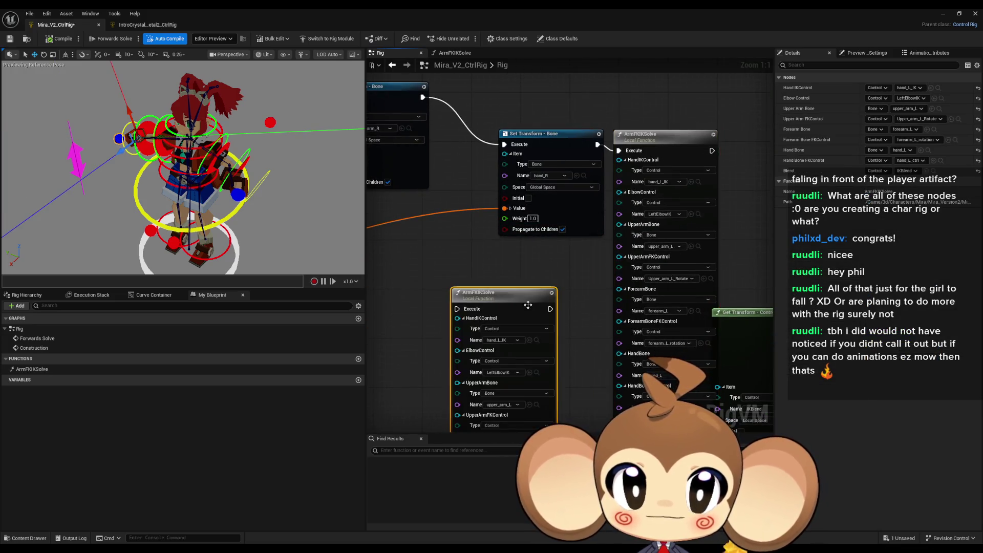
Step: Place the copy below the original and assign hand_R_IK and RightElbowIK to its hand and elbow pins
{"action": "left_click_drag", "start_coordinate": [526, 305], "coordinate": [544, 243]}
{"action": "left_click", "coordinate": [560, 270]}
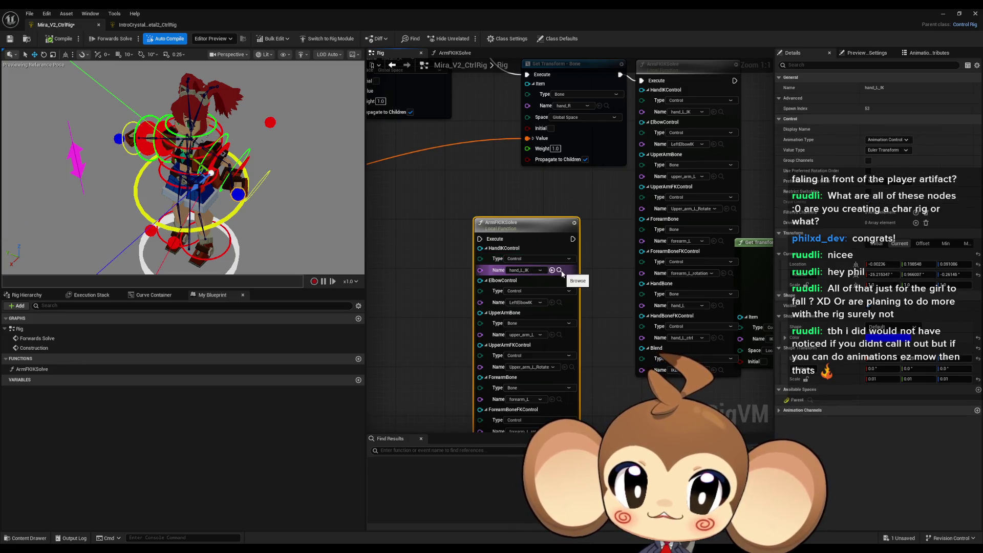
{"action": "left_click", "coordinate": [27, 295]}
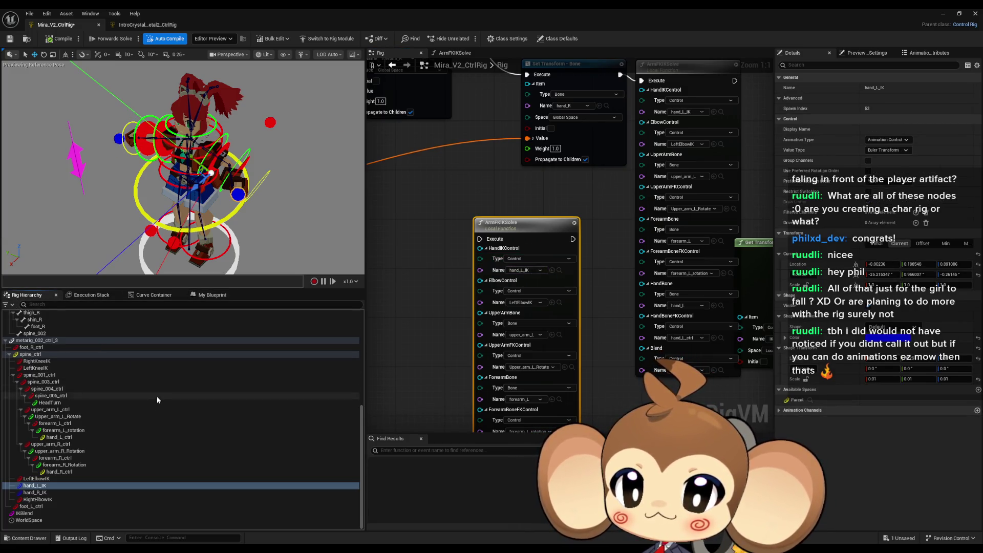
{"action": "left_click", "coordinate": [35, 492]}
{"action": "left_click", "coordinate": [553, 272]}
{"action": "left_click", "coordinate": [559, 302]}
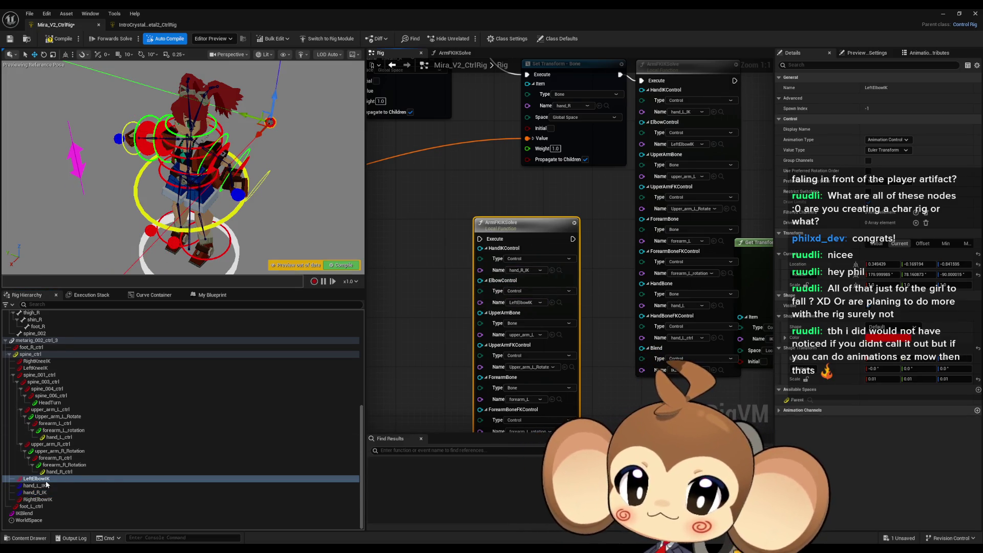
{"action": "left_click", "coordinate": [39, 499]}
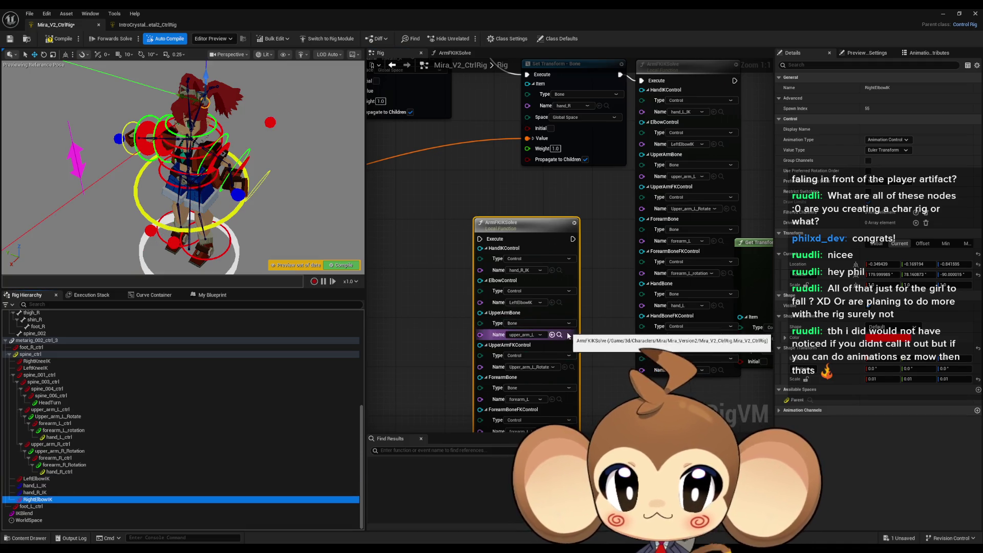
{"action": "left_click", "coordinate": [552, 302]}
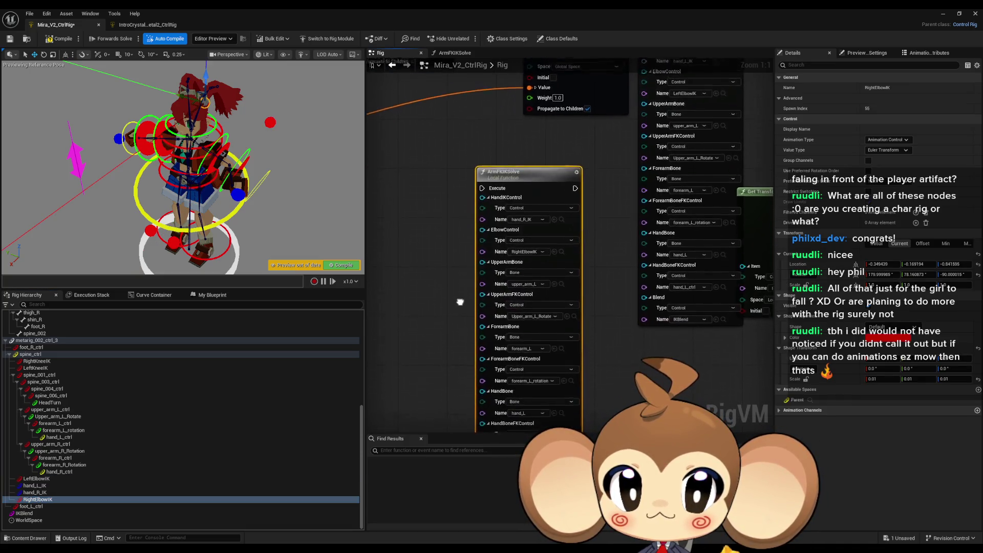
Step: Assign upper_arm_R, upper_arm_R_Rotation and forearm_R to the upper arm and forearm pins
{"action": "left_click", "coordinate": [563, 273]}
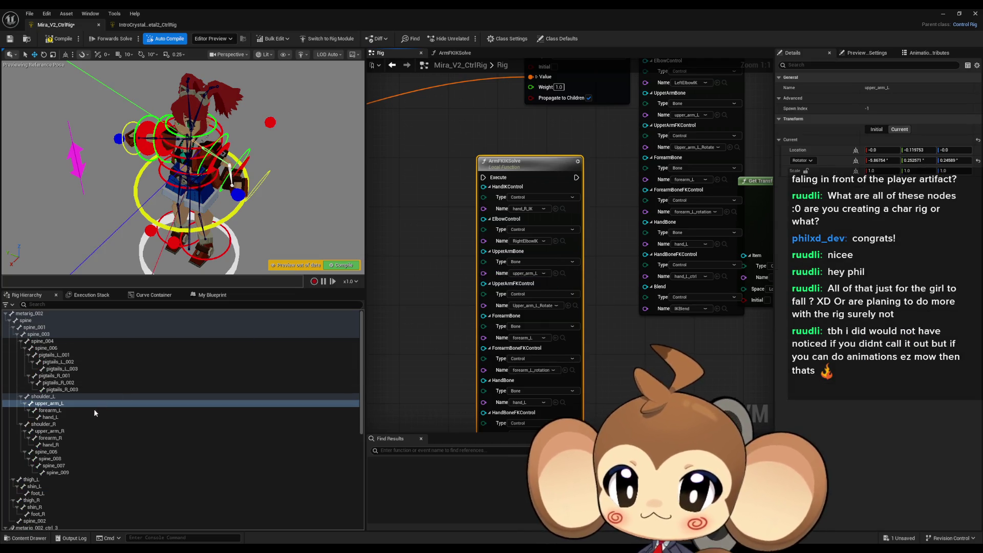
{"action": "left_click", "coordinate": [63, 430]}
{"action": "left_click", "coordinate": [555, 273]}
{"action": "left_click", "coordinate": [574, 305]}
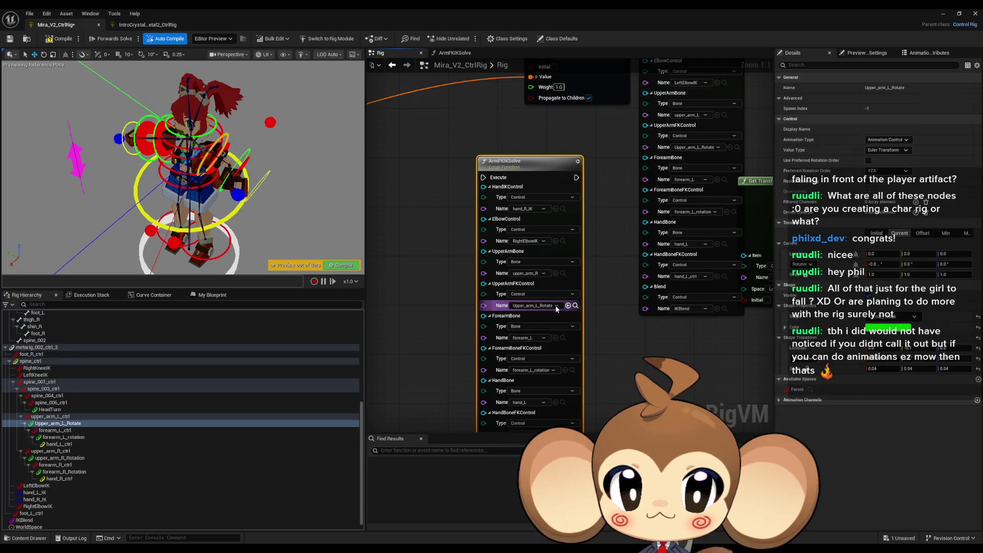
{"action": "left_click", "coordinate": [49, 459]}
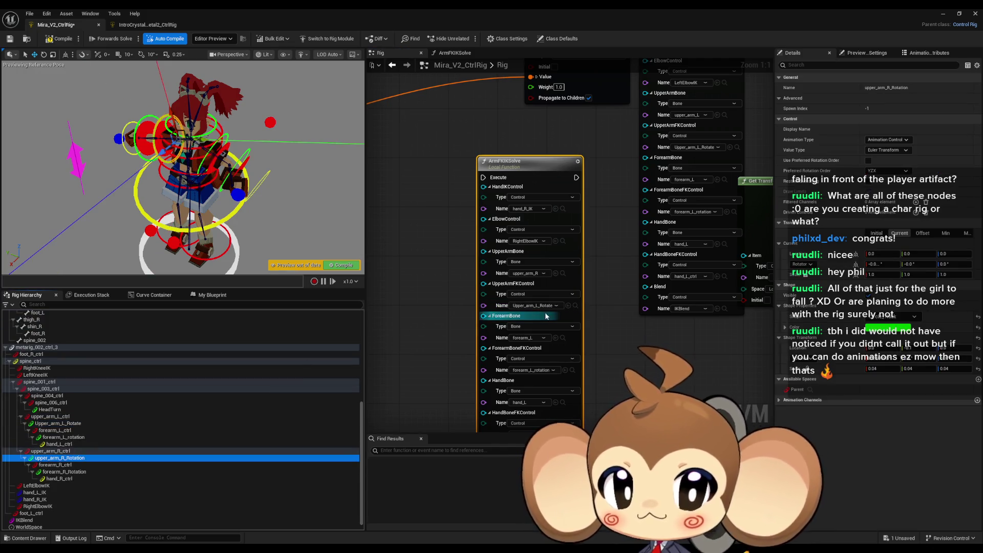
{"action": "left_click", "coordinate": [567, 306]}
{"action": "left_click", "coordinate": [563, 339]}
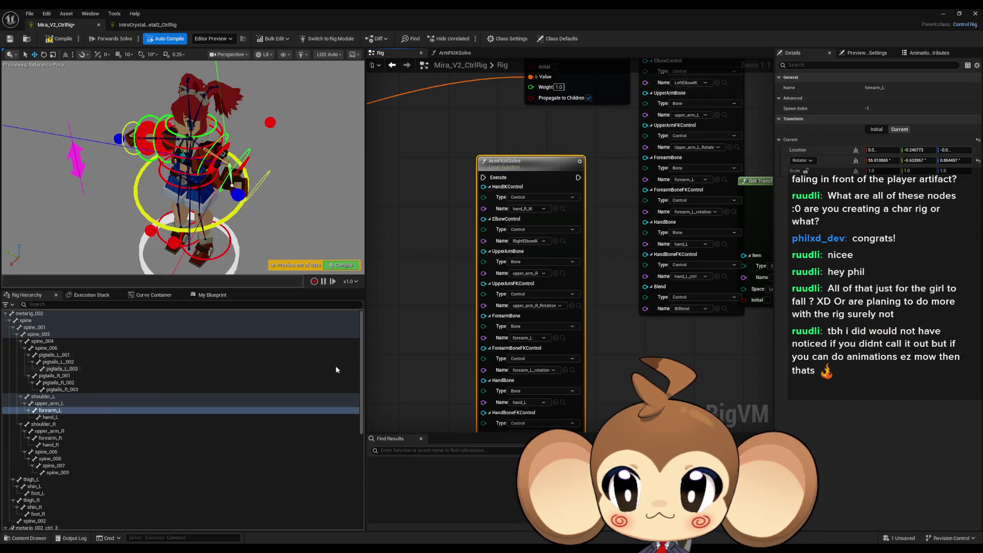
{"action": "left_click", "coordinate": [57, 439]}
{"action": "left_click", "coordinate": [556, 338]}
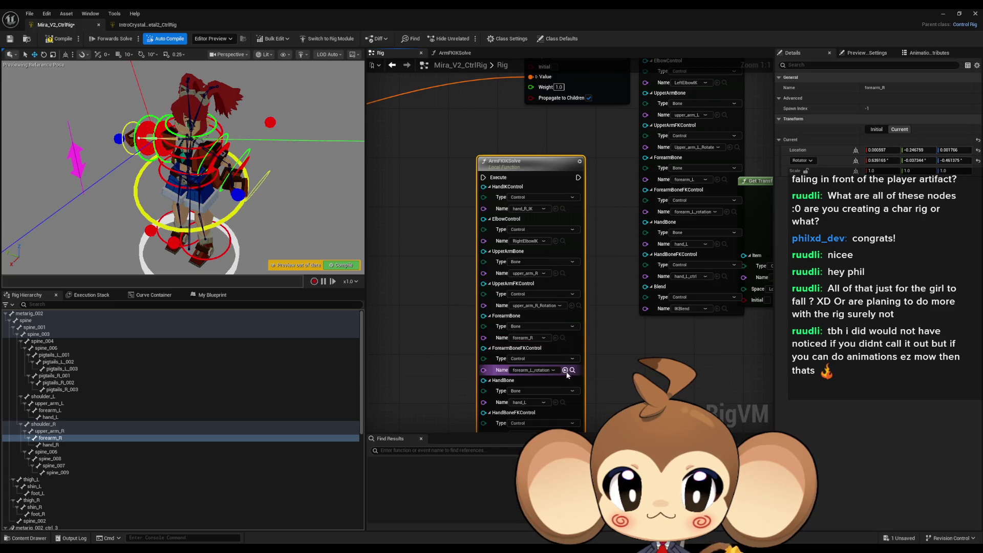
Step: Assign forearm_R_Rotation, hand_R and hand_R_ctrl to the forearm FK, hand and hand FK pins
{"action": "left_click", "coordinate": [571, 370]}
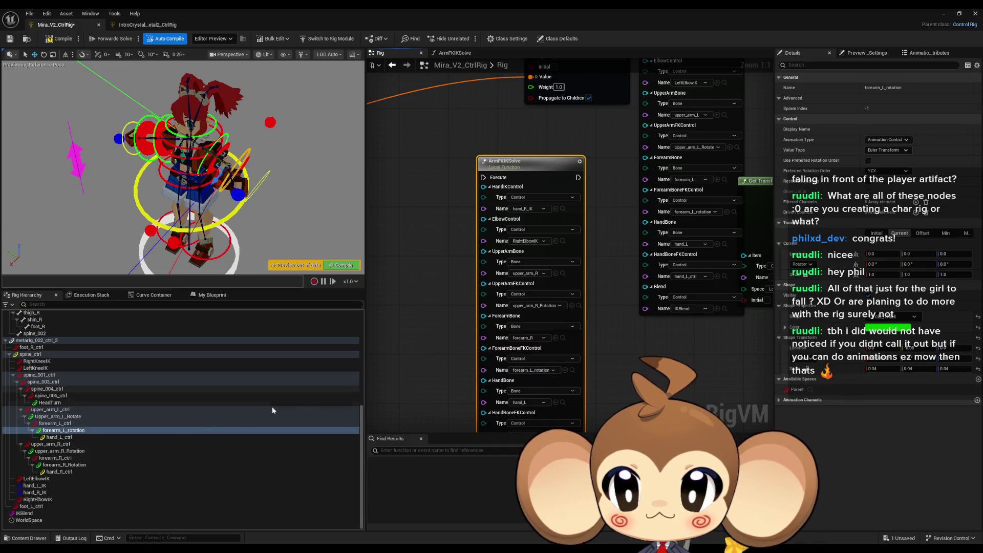
{"action": "left_click", "coordinate": [53, 464]}
{"action": "left_click", "coordinate": [566, 369]}
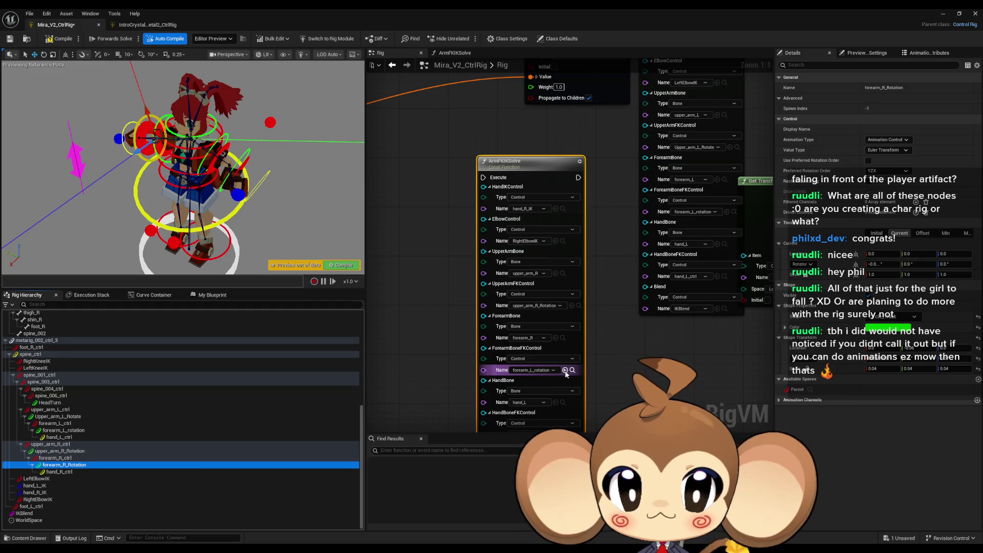
{"action": "left_click", "coordinate": [562, 403]}
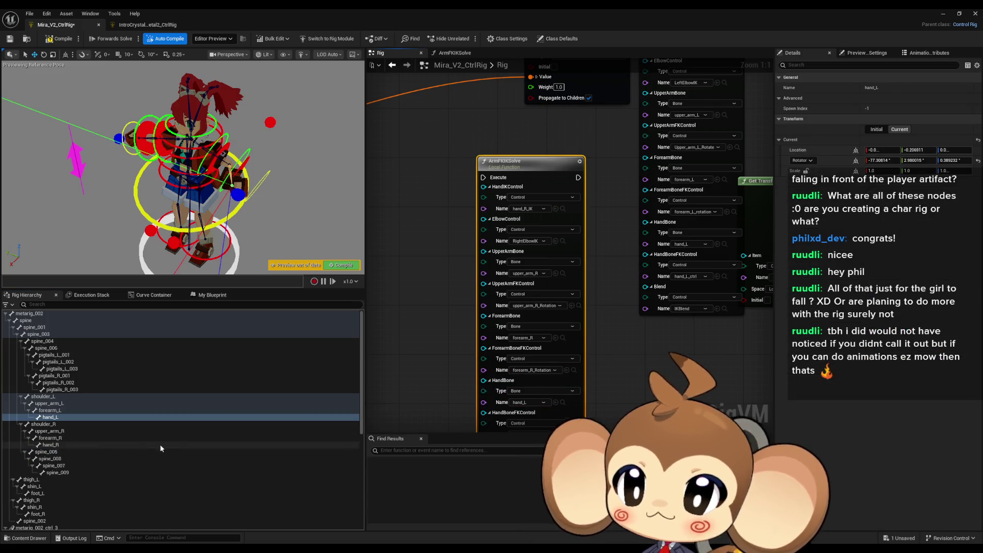
{"action": "left_click", "coordinate": [58, 447]}
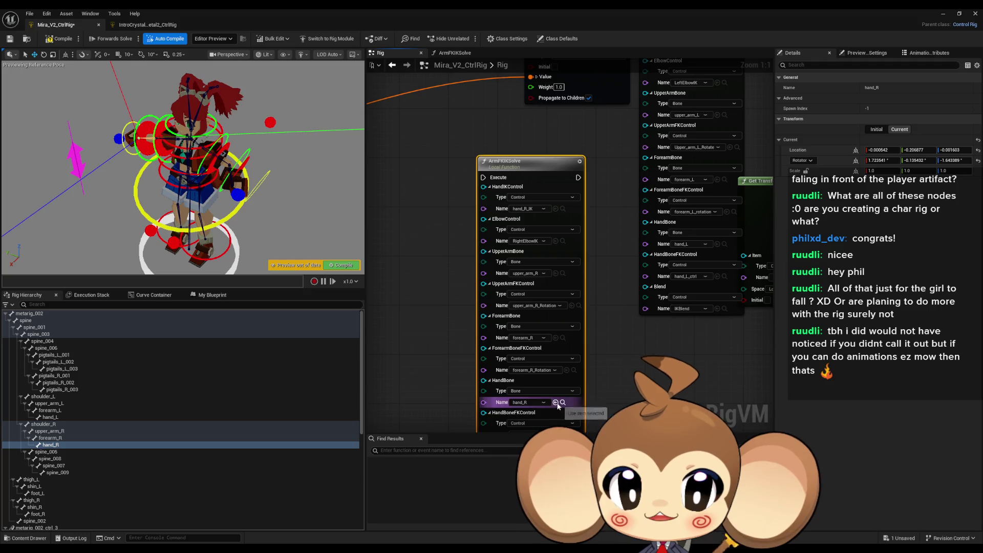
{"action": "scroll", "coordinate": [556, 378], "scroll_direction": "down", "scroll_amount": 2}
{"action": "scroll", "coordinate": [555, 377], "scroll_direction": "up", "scroll_amount": 2}
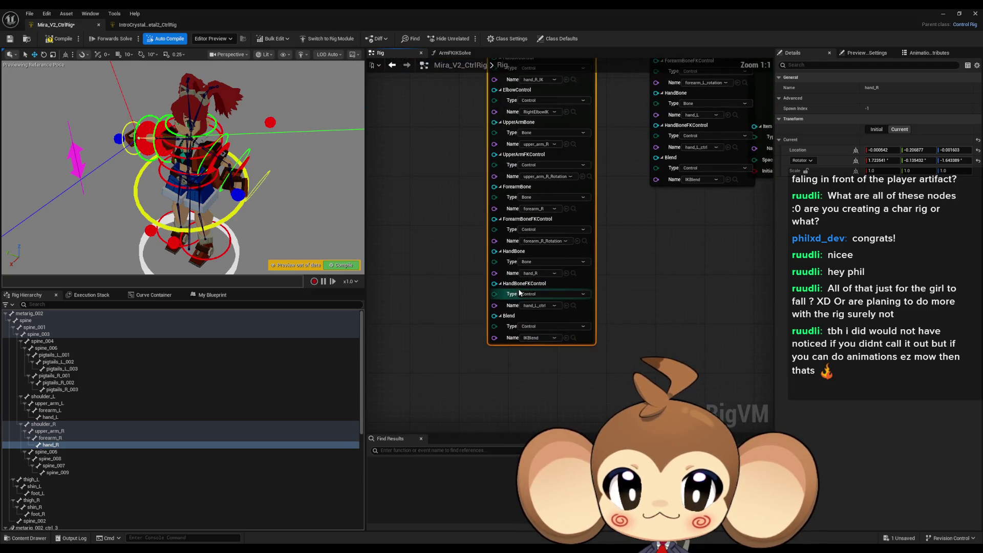
{"action": "left_click", "coordinate": [573, 306]}
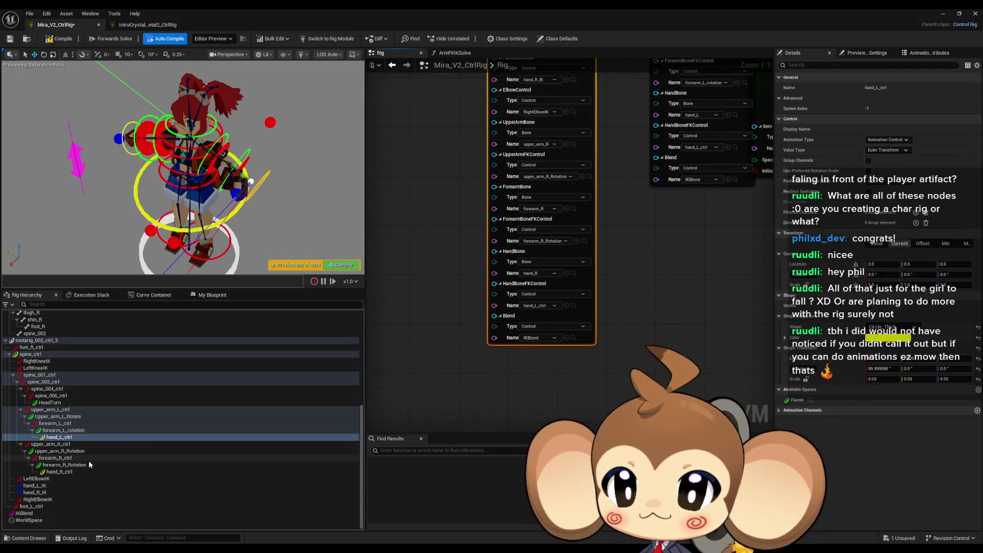
{"action": "left_click", "coordinate": [69, 471]}
{"action": "left_click", "coordinate": [566, 306]}
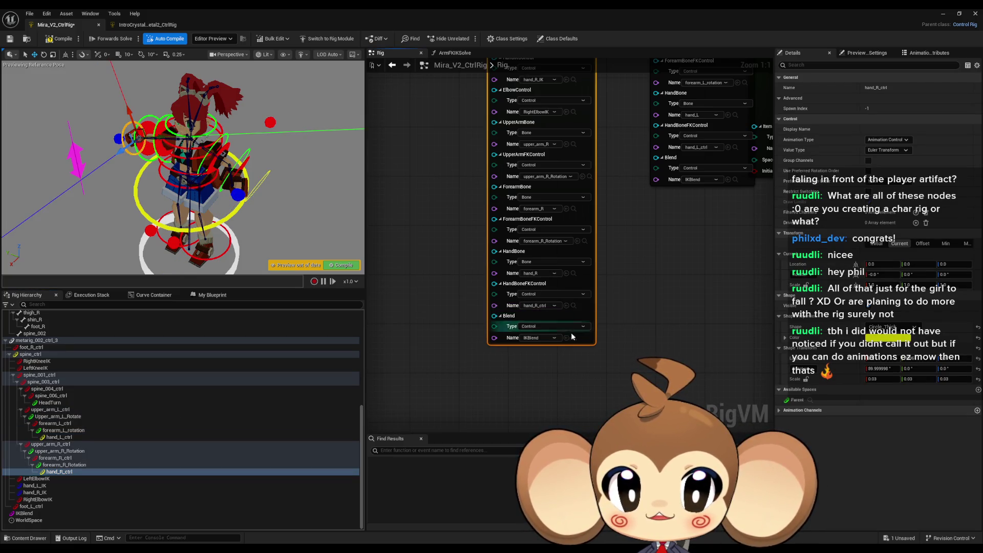
{"action": "left_click", "coordinate": [573, 338]}
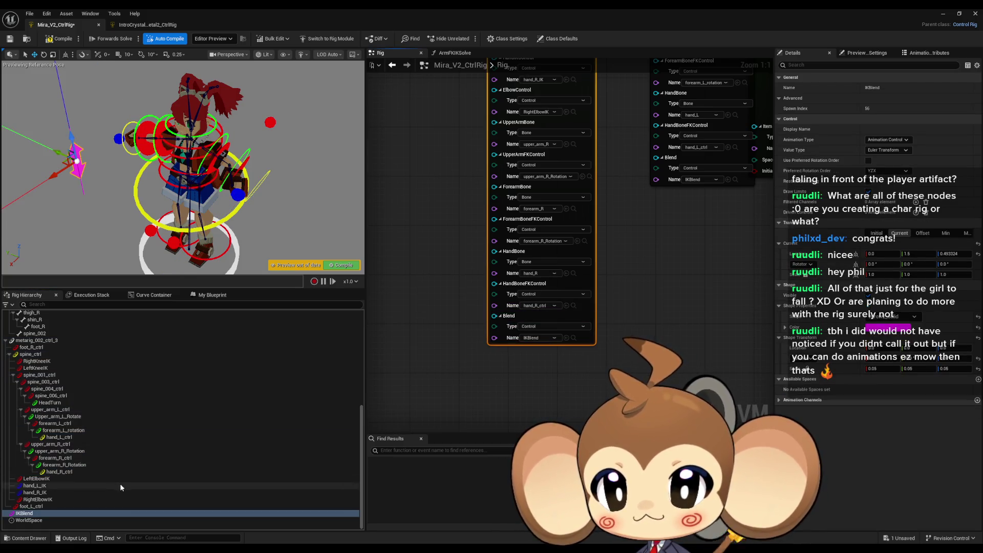
{"action": "scroll", "coordinate": [567, 340], "scroll_direction": "down", "scroll_amount": 3}
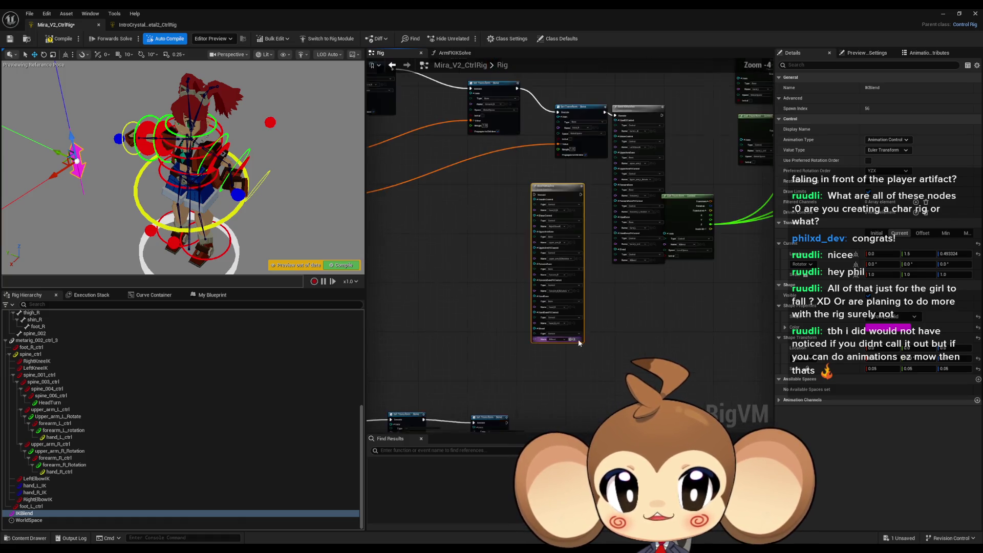
Step: Shift Get Transform - Control aside, place the right-arm ArmFKIKSolve beside the left, and chain its Execute
{"action": "left_click_drag", "start_coordinate": [603, 234], "coordinate": [690, 234]}
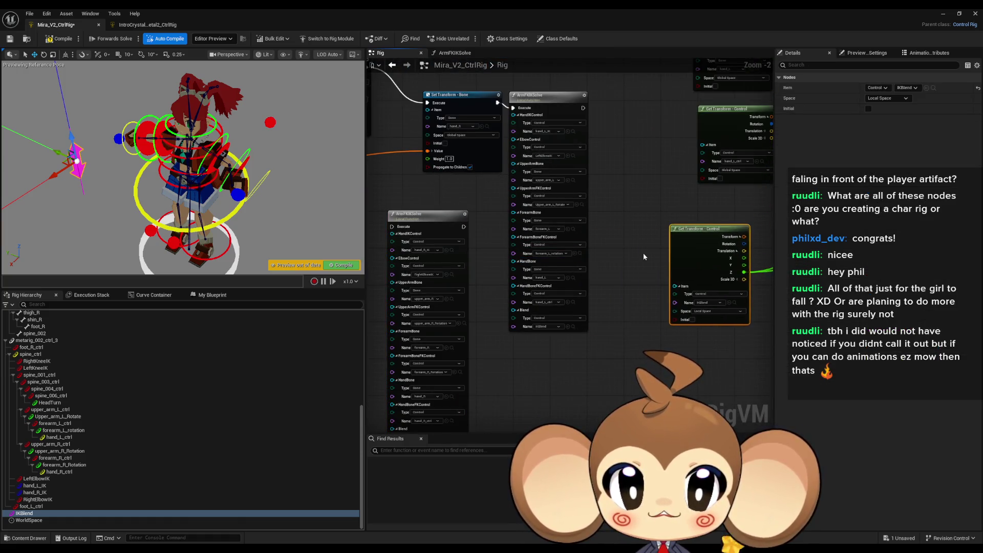
{"action": "mouse_move", "coordinate": [413, 219]}
{"action": "left_mouse_down"}
{"action": "mouse_move", "coordinate": [604, 133]}
{"action": "mouse_move", "coordinate": [660, 89]}
{"action": "left_mouse_up"}
{"action": "scroll", "coordinate": [633, 179], "scroll_direction": "down", "scroll_amount": 5}
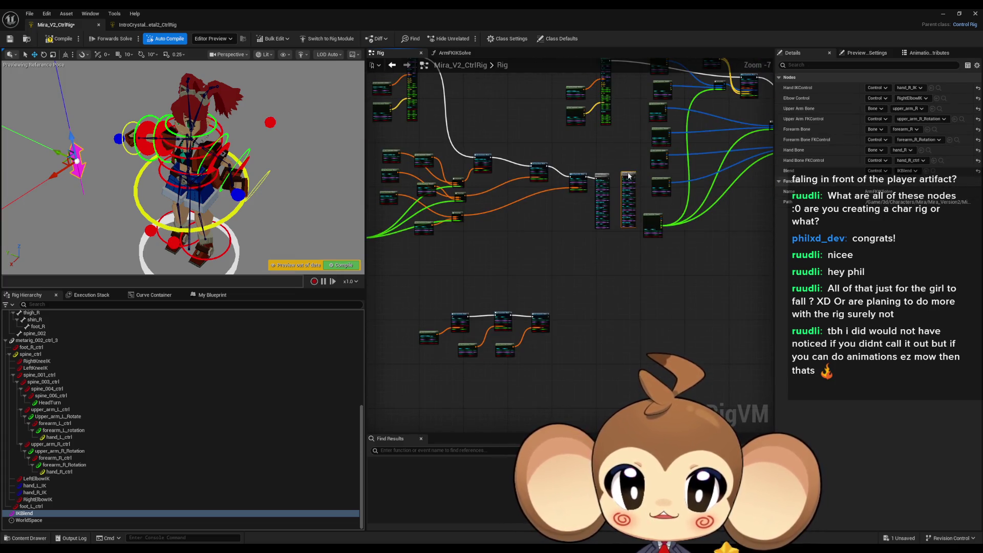
{"action": "scroll", "coordinate": [599, 167], "scroll_direction": "up", "scroll_amount": 5}
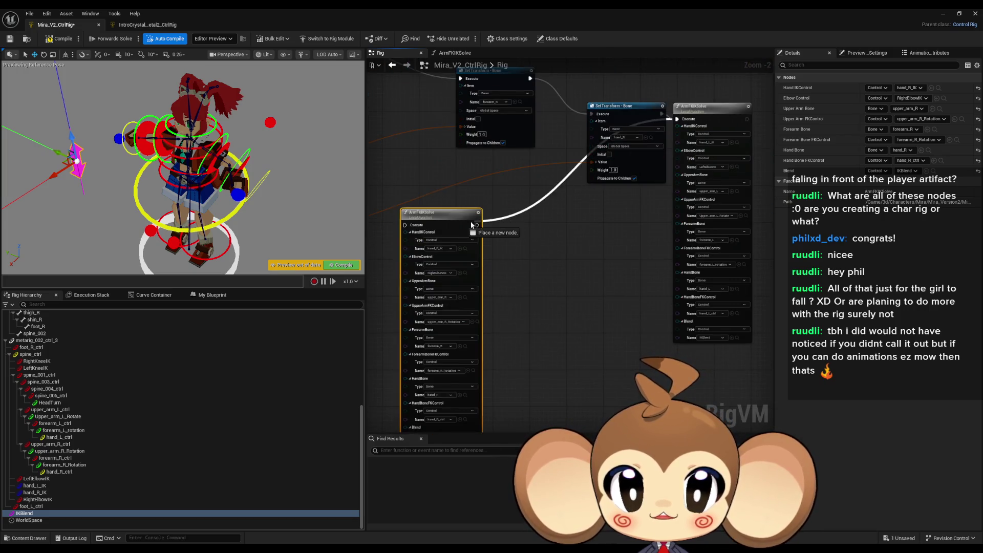
{"action": "scroll", "coordinate": [626, 318], "scroll_direction": "down", "scroll_amount": 2}
{"action": "scroll", "coordinate": [609, 325], "scroll_direction": "down", "scroll_amount": 2}
{"action": "mouse_move", "coordinate": [609, 325]}
{"action": "left_mouse_down"}
{"action": "mouse_move", "coordinate": [589, 230]}
{"action": "mouse_move", "coordinate": [519, 141]}
{"action": "mouse_move", "coordinate": [572, 146]}
{"action": "mouse_move", "coordinate": [539, 130]}
{"action": "left_mouse_up"}
{"action": "scroll", "coordinate": [552, 129], "scroll_direction": "up", "scroll_amount": 3}
Step: Save the rig, then drag both hand IK controls to test the arm solves
{"action": "key", "text": "ctrl+s"}
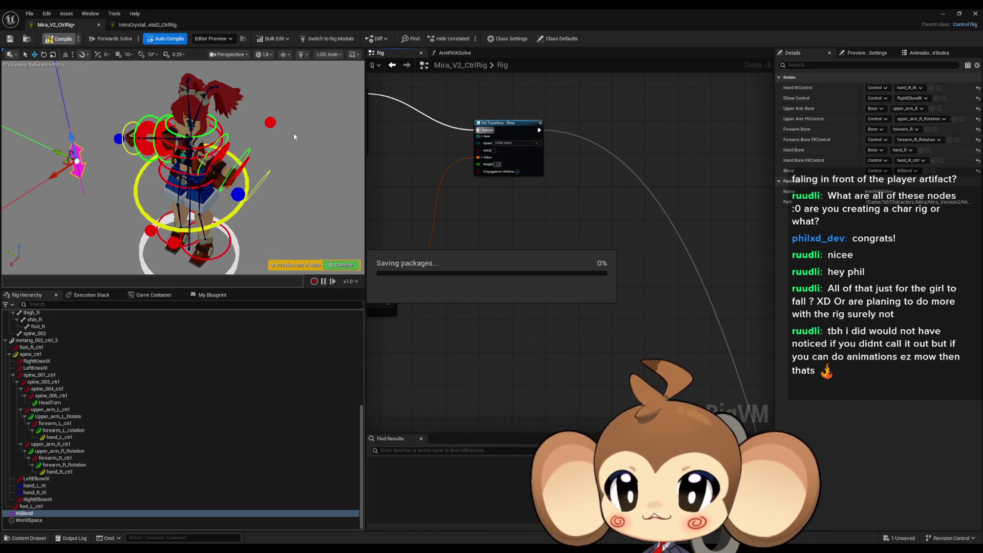
{"action": "left_click", "coordinate": [118, 138]}
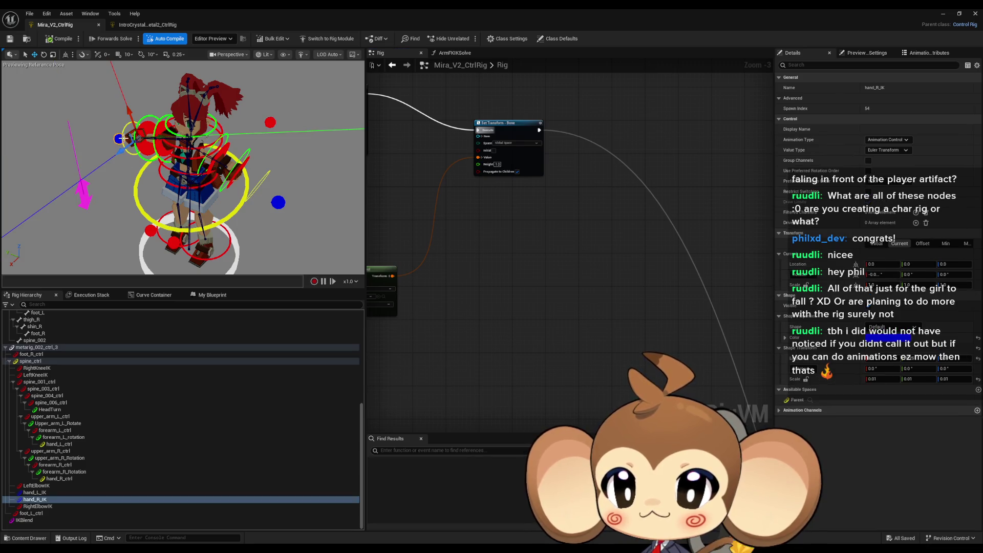
{"action": "left_click_drag", "start_coordinate": [140, 142], "coordinate": [137, 176]}
{"action": "left_click", "coordinate": [276, 206]}
{"action": "left_click_drag", "start_coordinate": [241, 183], "coordinate": [199, 181]}
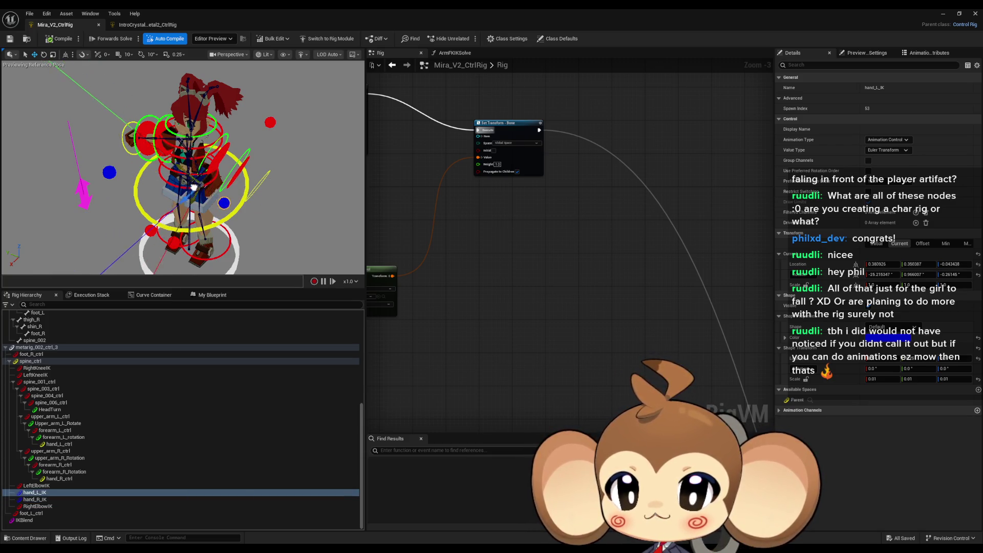
{"action": "scroll", "coordinate": [494, 133], "scroll_direction": "down", "scroll_amount": 3}
{"action": "scroll", "coordinate": [554, 352], "scroll_direction": "up", "scroll_amount": 4}
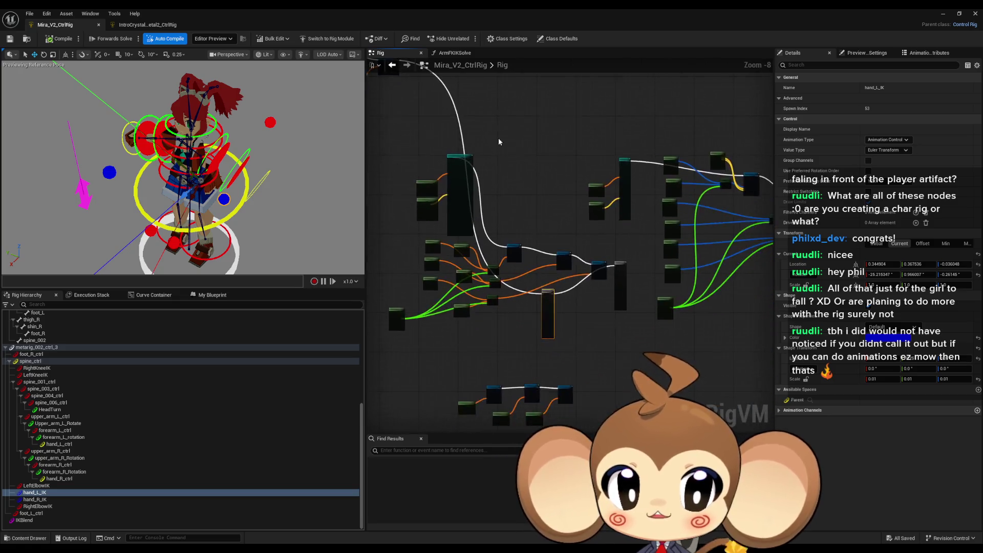
Step: Inspect the ArmFKIKSolve node's pin settings and recompile the rig
{"action": "left_click", "coordinate": [568, 364]}
{"action": "scroll", "coordinate": [568, 365], "scroll_direction": "up", "scroll_amount": 3}
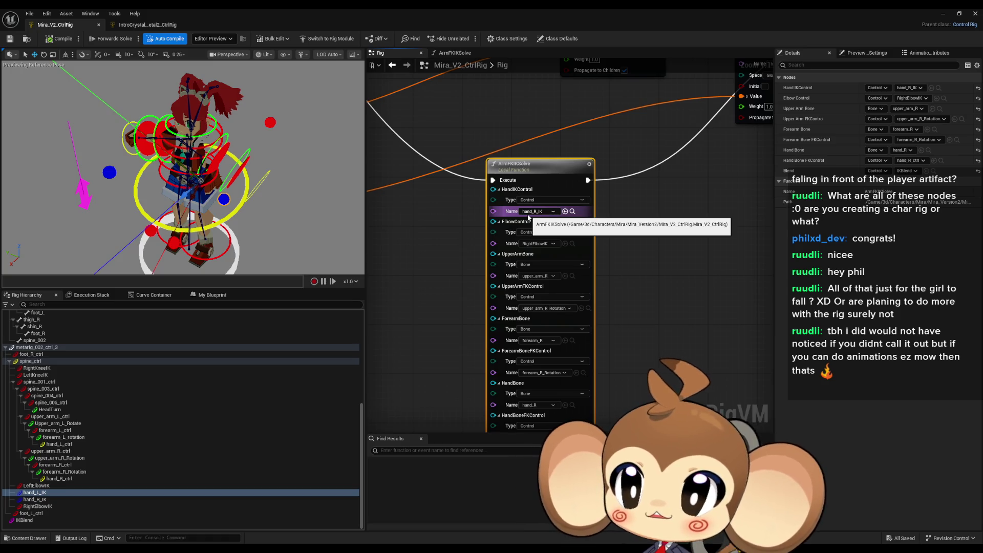
{"action": "mouse_move", "coordinate": [669, 346]}
{"action": "left_mouse_down"}
{"action": "mouse_move", "coordinate": [665, 240]}
{"action": "mouse_move", "coordinate": [647, 220]}
{"action": "mouse_move", "coordinate": [637, 301]}
{"action": "left_mouse_up"}
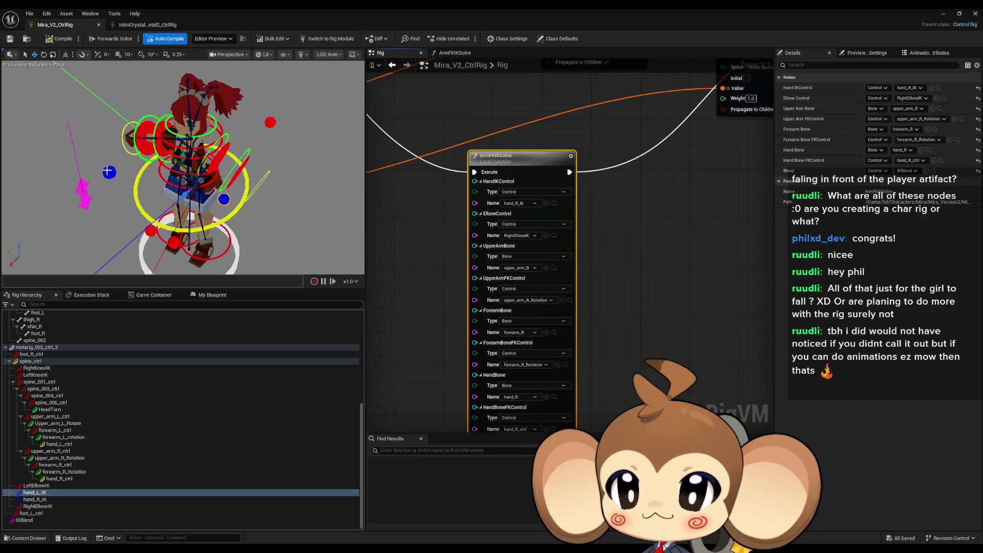
{"action": "left_click", "coordinate": [51, 40]}
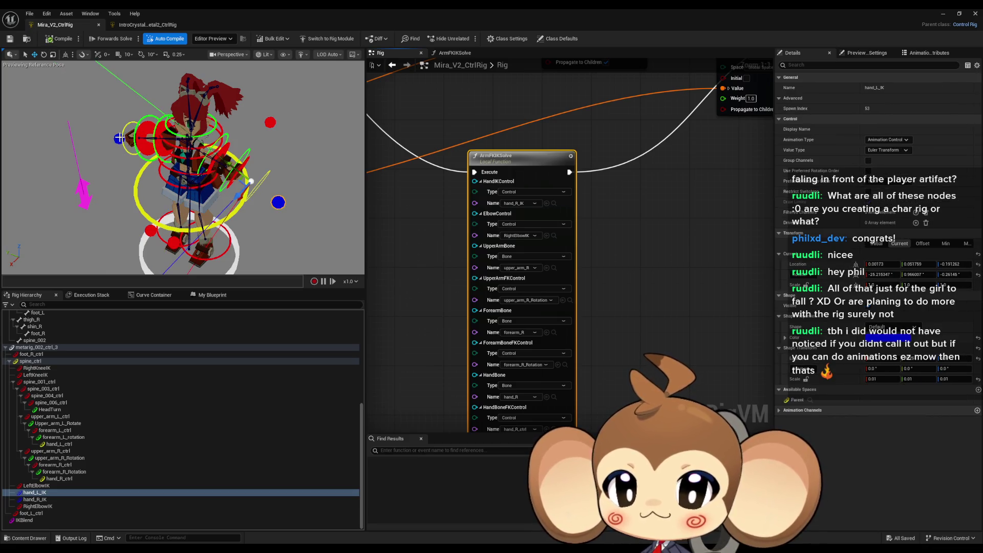
Step: Rotate upper_arm_R_ctrl about 43°, pull hand_R_IK down-left, and select hand_L_IK
{"action": "left_click", "coordinate": [162, 146]}
{"action": "left_click", "coordinate": [155, 146]}
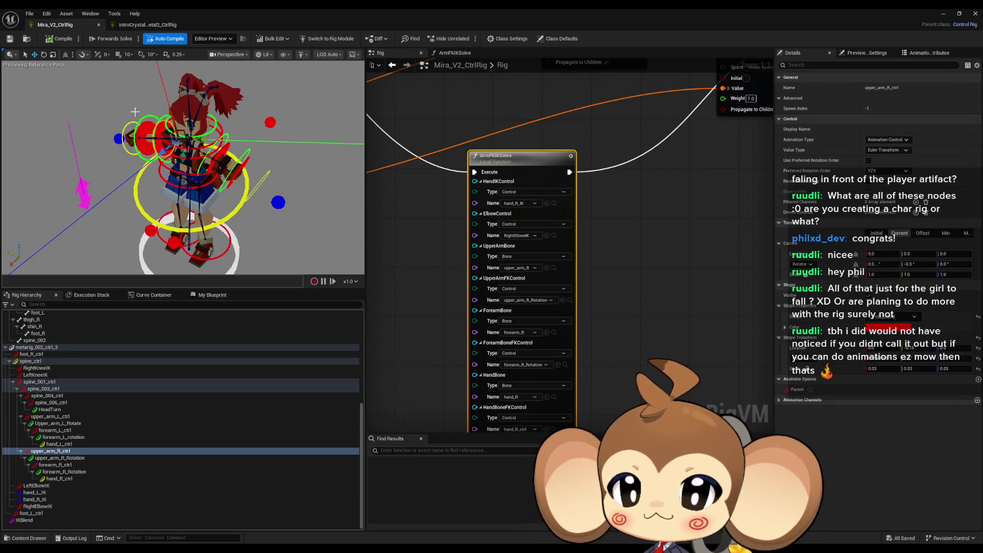
{"action": "left_click_drag", "start_coordinate": [161, 154], "coordinate": [182, 187]}
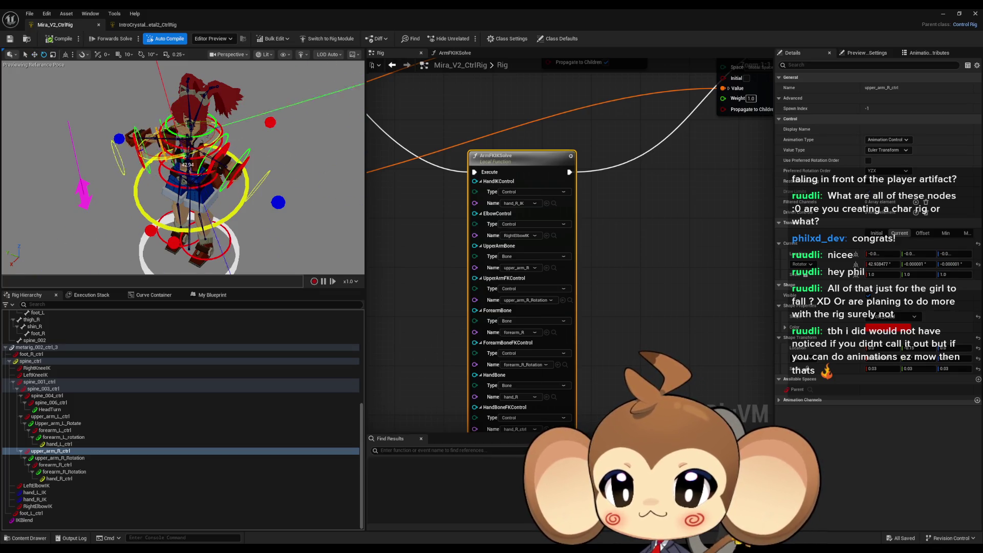
{"action": "left_click", "coordinate": [118, 138]}
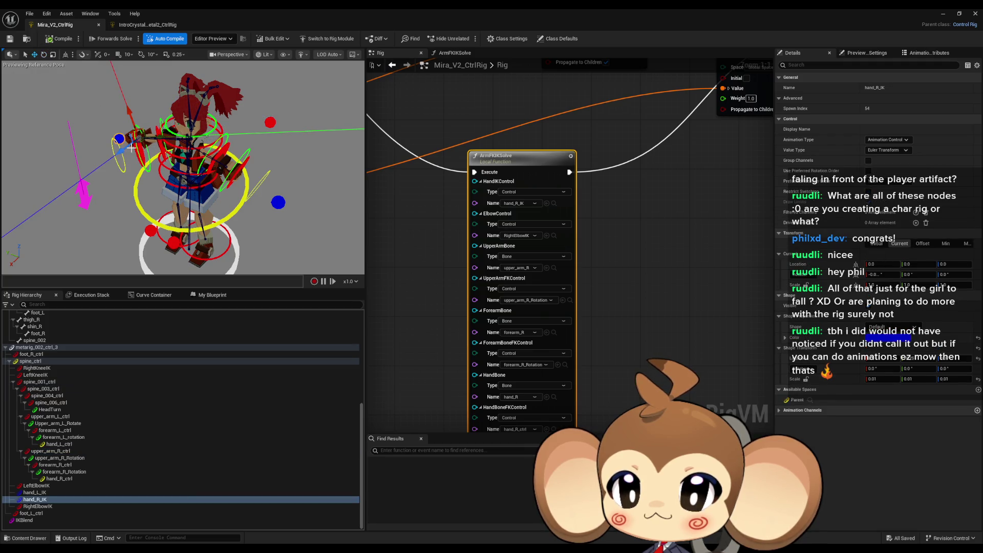
{"action": "mouse_move", "coordinate": [138, 142]}
{"action": "left_mouse_down"}
{"action": "mouse_move", "coordinate": [241, 205]}
{"action": "mouse_move", "coordinate": [219, 183]}
{"action": "mouse_move", "coordinate": [245, 159]}
{"action": "mouse_move", "coordinate": [239, 153]}
{"action": "mouse_move", "coordinate": [208, 169]}
{"action": "mouse_move", "coordinate": [199, 187]}
{"action": "mouse_move", "coordinate": [207, 136]}
{"action": "mouse_move", "coordinate": [176, 208]}
{"action": "mouse_move", "coordinate": [261, 148]}
{"action": "mouse_move", "coordinate": [99, 164]}
{"action": "mouse_move", "coordinate": [85, 127]}
{"action": "mouse_move", "coordinate": [89, 148]}
{"action": "left_mouse_up"}
{"action": "left_click", "coordinate": [251, 181]}
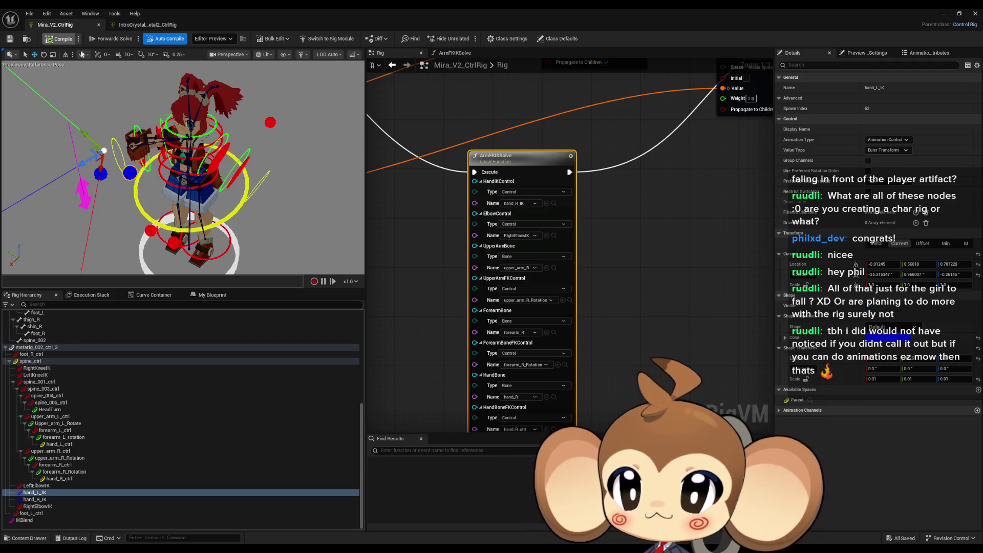
{"action": "scroll", "coordinate": [585, 133], "scroll_direction": "down", "scroll_amount": 4}
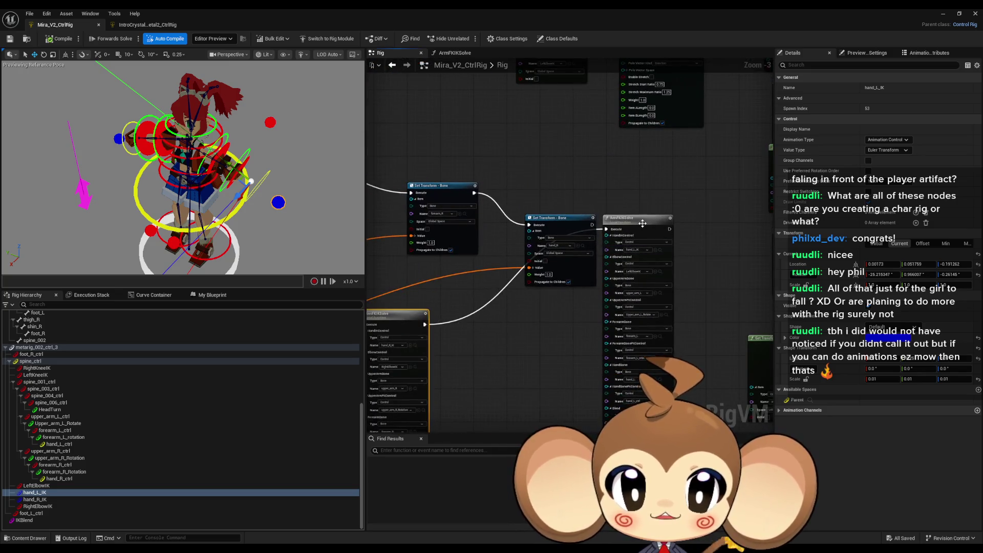
Step: Select the left arm's ArmFKIKSolve node, compare both solve nodes, and open its function graph
{"action": "left_click", "coordinate": [529, 328]}
{"action": "scroll", "coordinate": [530, 327], "scroll_direction": "up", "scroll_amount": 4}
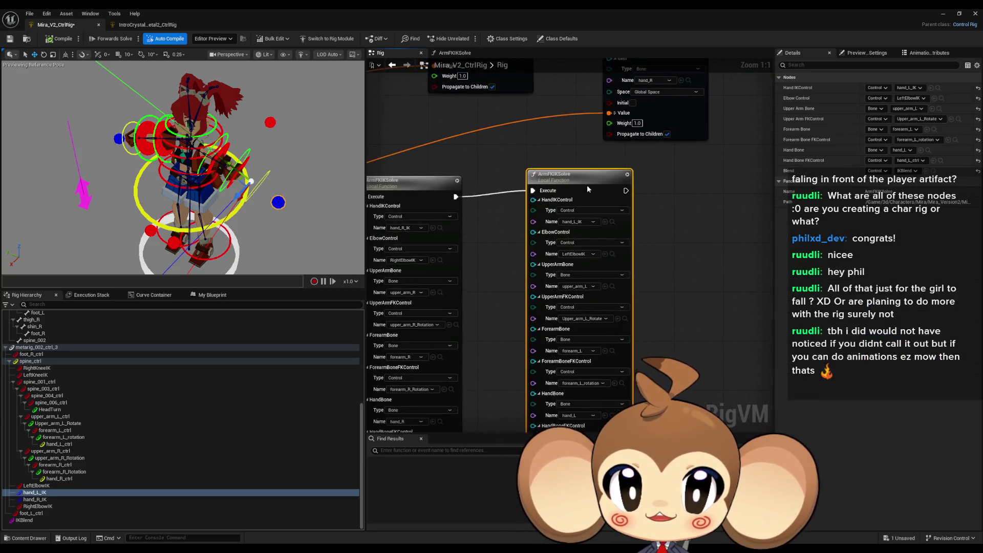
{"action": "left_click_drag", "start_coordinate": [589, 224], "coordinate": [630, 170]}
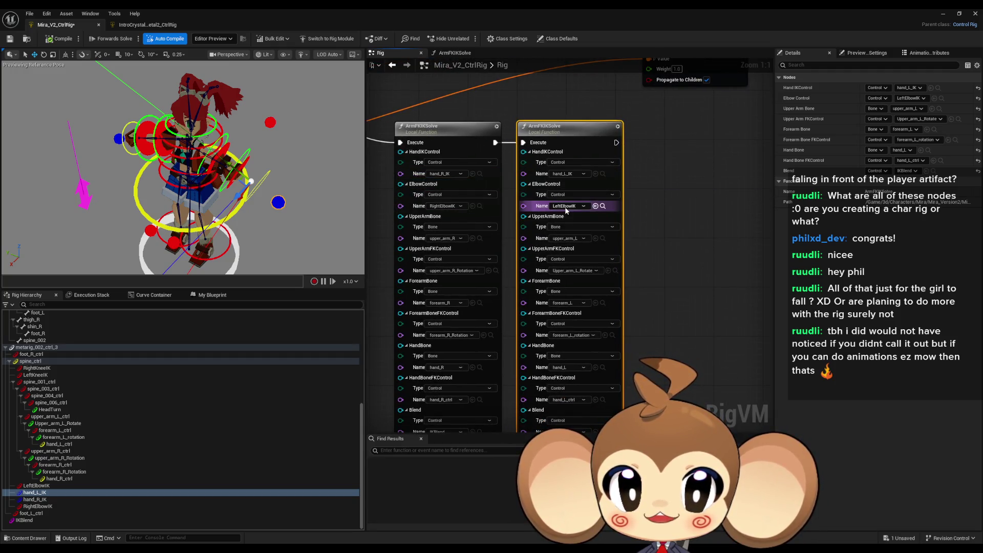
{"action": "left_click_drag", "start_coordinate": [454, 241], "coordinate": [454, 208]}
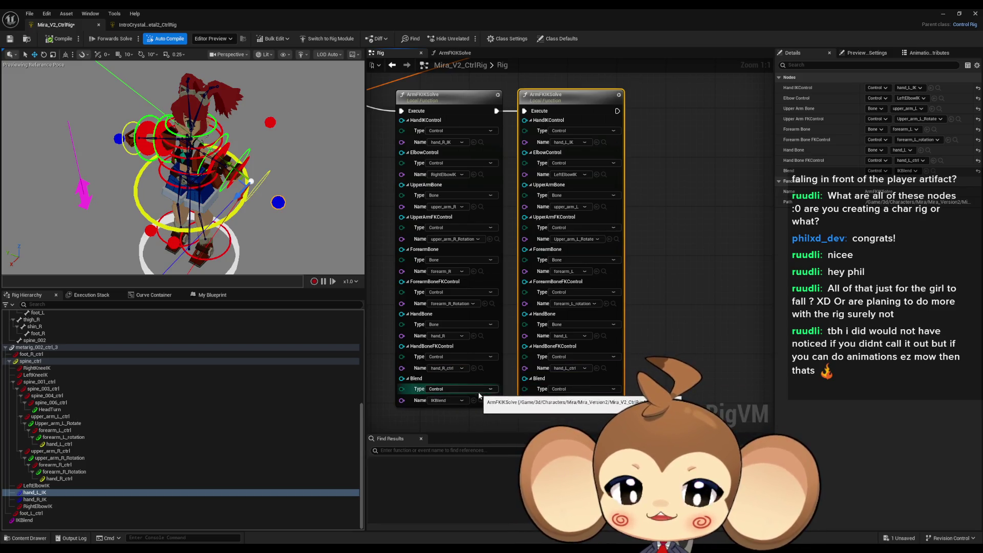
{"action": "left_click_drag", "start_coordinate": [562, 96], "coordinate": [574, 176]}
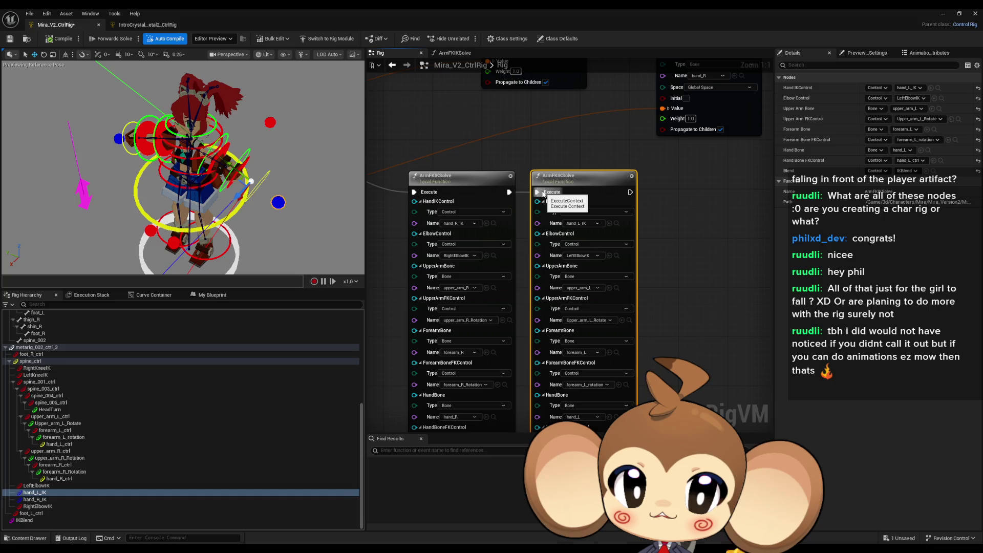
{"action": "double_click", "coordinate": [568, 179]}
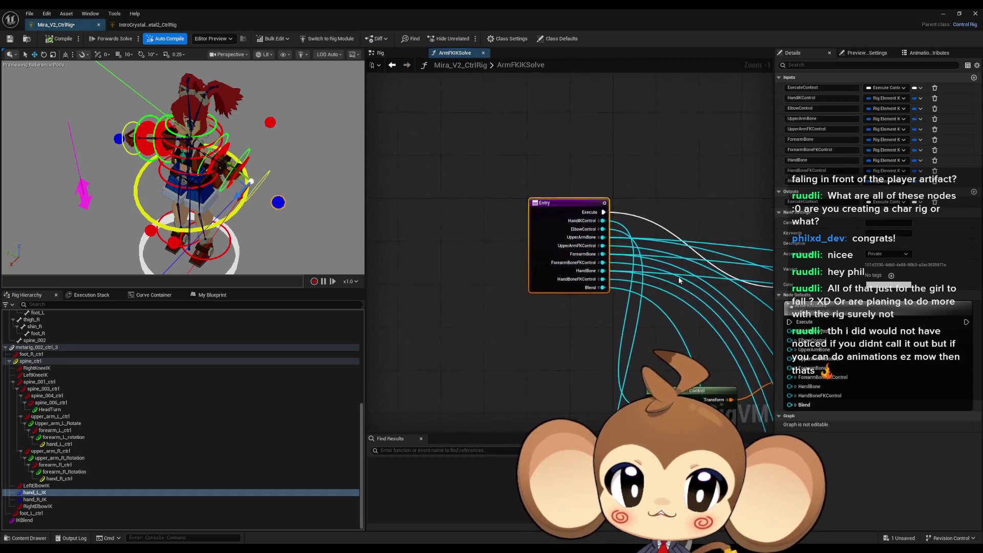
Step: Select the Set Transform - Bone node and bring its Get Transform inputs into view
{"action": "scroll", "coordinate": [554, 219], "scroll_direction": "up", "scroll_amount": 1}
{"action": "left_click_drag", "start_coordinate": [649, 237], "coordinate": [620, 213]}
{"action": "left_click_drag", "start_coordinate": [638, 171], "coordinate": [537, 239]}
{"action": "scroll", "coordinate": [537, 239], "scroll_direction": "up", "scroll_amount": 3}
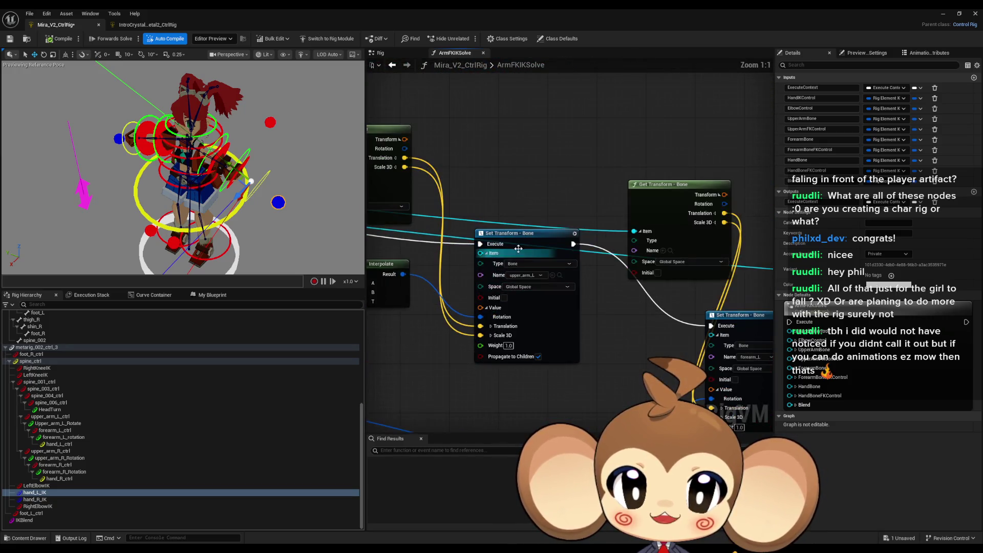
{"action": "left_click", "coordinate": [537, 239]}
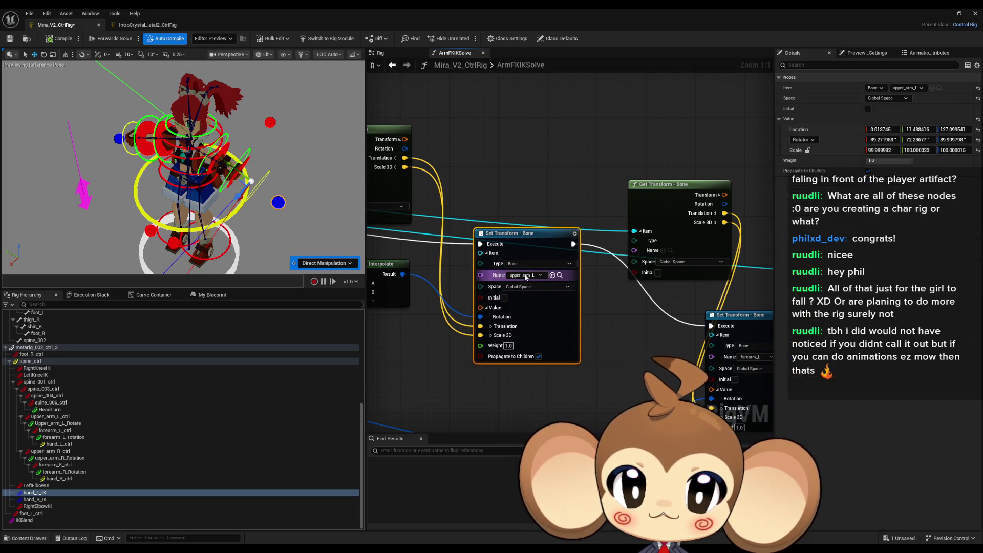
{"action": "mouse_move", "coordinate": [532, 279]}
{"action": "left_mouse_down"}
{"action": "mouse_move", "coordinate": [634, 298]}
{"action": "mouse_move", "coordinate": [507, 259]}
{"action": "mouse_move", "coordinate": [635, 296]}
{"action": "mouse_move", "coordinate": [568, 287]}
{"action": "mouse_move", "coordinate": [674, 306]}
{"action": "left_mouse_up"}
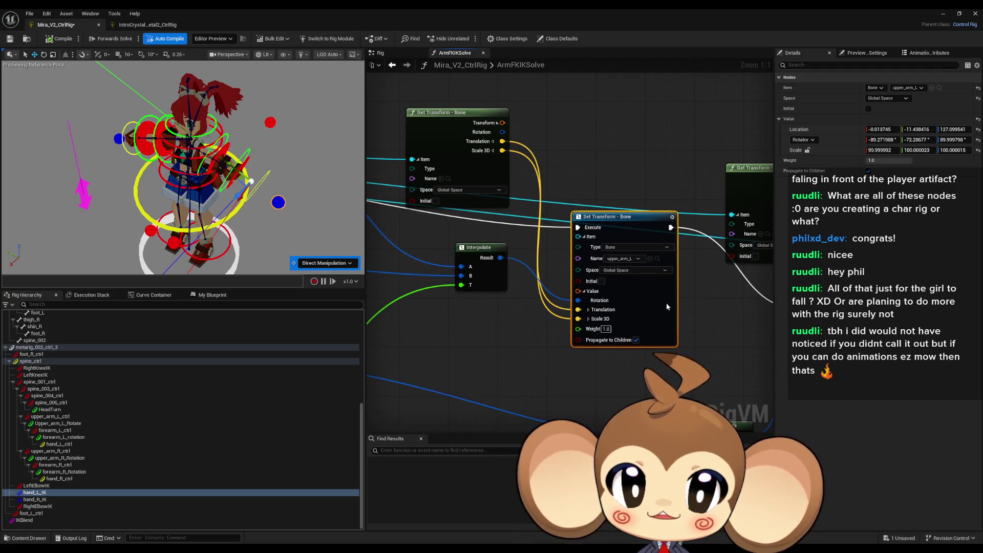
{"action": "left_click_drag", "start_coordinate": [529, 243], "coordinate": [611, 255]}
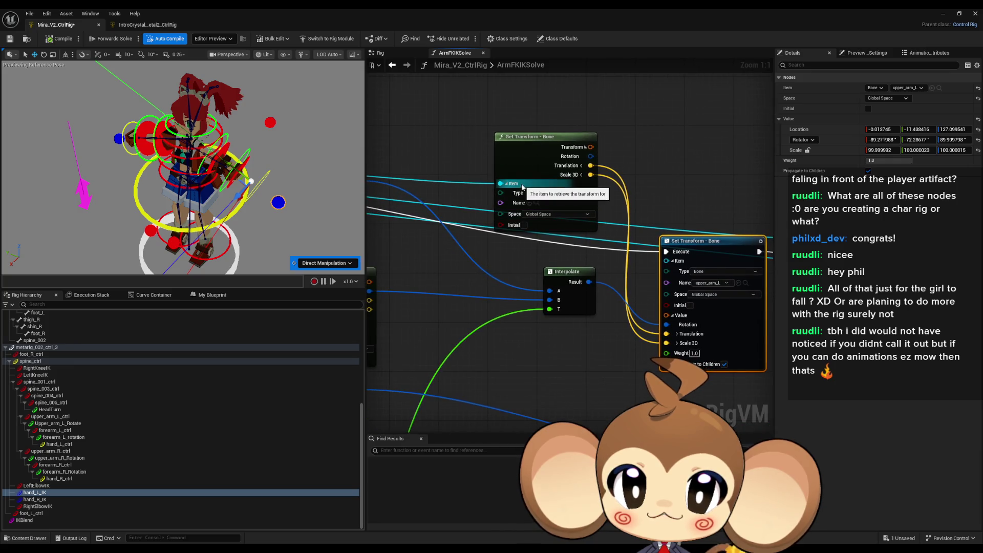
{"action": "scroll", "coordinate": [522, 187], "scroll_direction": "down", "scroll_amount": 3}
{"action": "scroll", "coordinate": [527, 225], "scroll_direction": "up", "scroll_amount": 3}
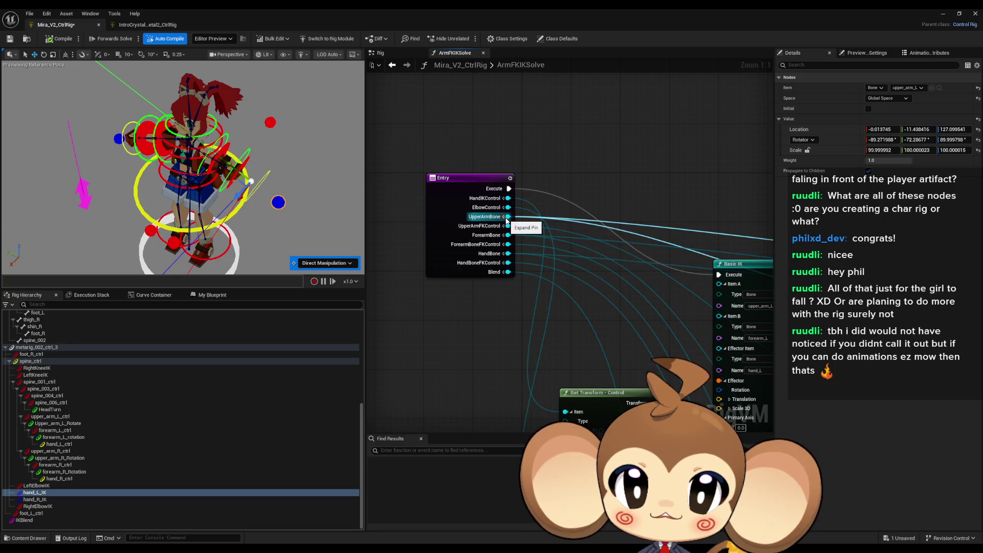
{"action": "mouse_move", "coordinate": [512, 240]}
{"action": "left_mouse_down"}
{"action": "mouse_move", "coordinate": [691, 348]}
{"action": "mouse_move", "coordinate": [824, 409]}
{"action": "left_mouse_up"}
{"action": "scroll", "coordinate": [512, 307], "scroll_direction": "down", "scroll_amount": 3}
{"action": "scroll", "coordinate": [491, 294], "scroll_direction": "up", "scroll_amount": 3}
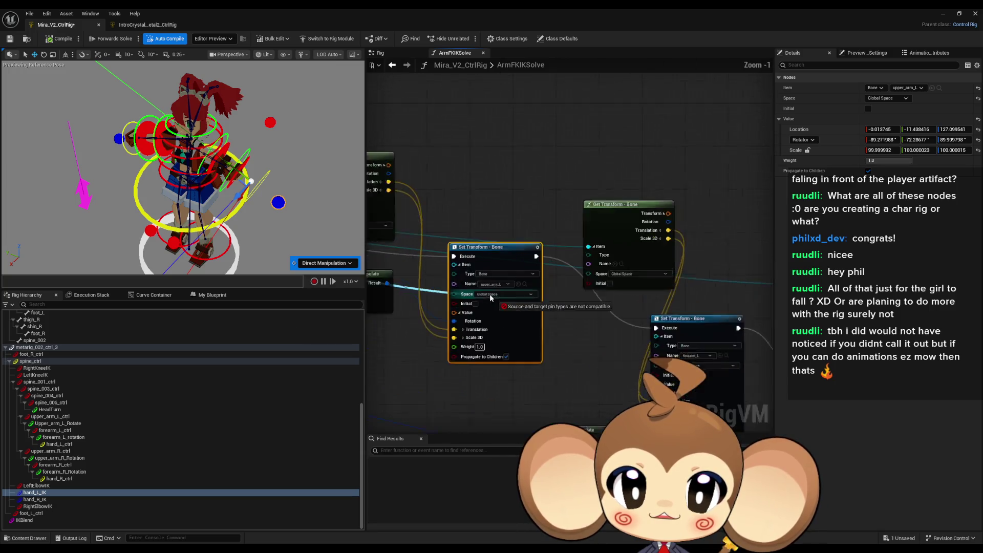
Step: Wire the function's Entry inputs into the Set Transform Item pins, then return to the Rig graph
{"action": "left_click_drag", "start_coordinate": [449, 320], "coordinate": [449, 261]}
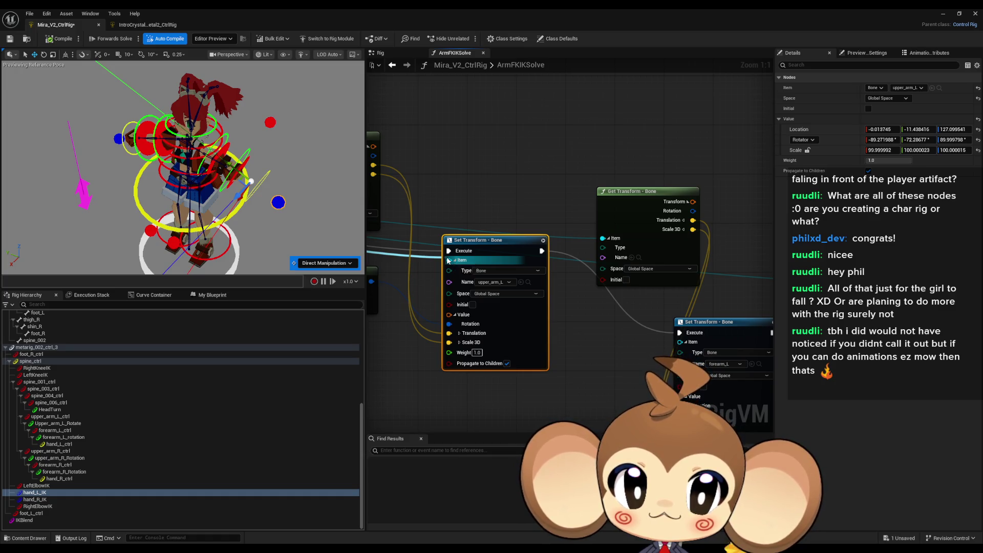
{"action": "left_click_drag", "start_coordinate": [449, 261], "coordinate": [448, 260]}
{"action": "mouse_move", "coordinate": [681, 342]}
{"action": "left_mouse_down"}
{"action": "mouse_move", "coordinate": [640, 287]}
{"action": "mouse_move", "coordinate": [604, 154]}
{"action": "mouse_move", "coordinate": [567, 209]}
{"action": "mouse_move", "coordinate": [563, 195]}
{"action": "mouse_move", "coordinate": [660, 236]}
{"action": "mouse_move", "coordinate": [661, 308]}
{"action": "mouse_move", "coordinate": [630, 327]}
{"action": "mouse_move", "coordinate": [612, 301]}
{"action": "left_mouse_up"}
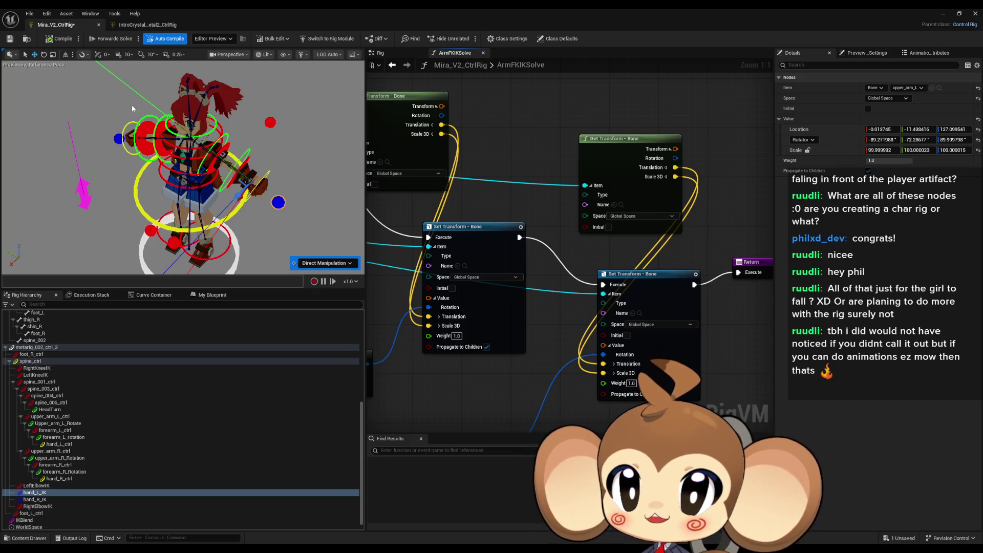
{"action": "left_click", "coordinate": [390, 53]}
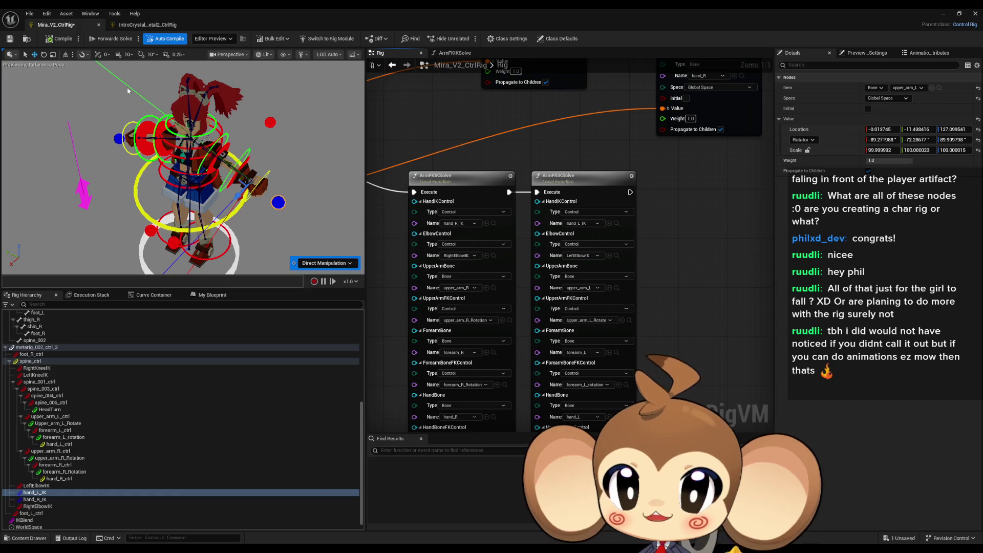
Step: Compile and save, test-move hand_L_IK, select hand_R_IK, and reopen the ArmFKIKSolve graph
{"action": "left_click", "coordinate": [58, 41]}
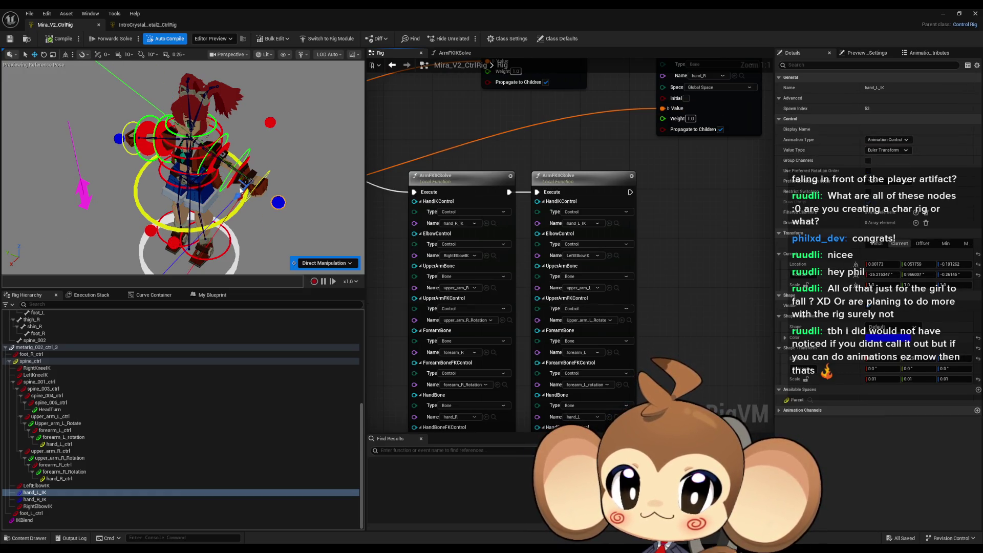
{"action": "mouse_move", "coordinate": [239, 183]}
{"action": "left_mouse_down"}
{"action": "mouse_move", "coordinate": [141, 160]}
{"action": "mouse_move", "coordinate": [248, 187]}
{"action": "mouse_move", "coordinate": [151, 125]}
{"action": "mouse_move", "coordinate": [221, 162]}
{"action": "left_mouse_up"}
{"action": "left_click", "coordinate": [119, 139]}
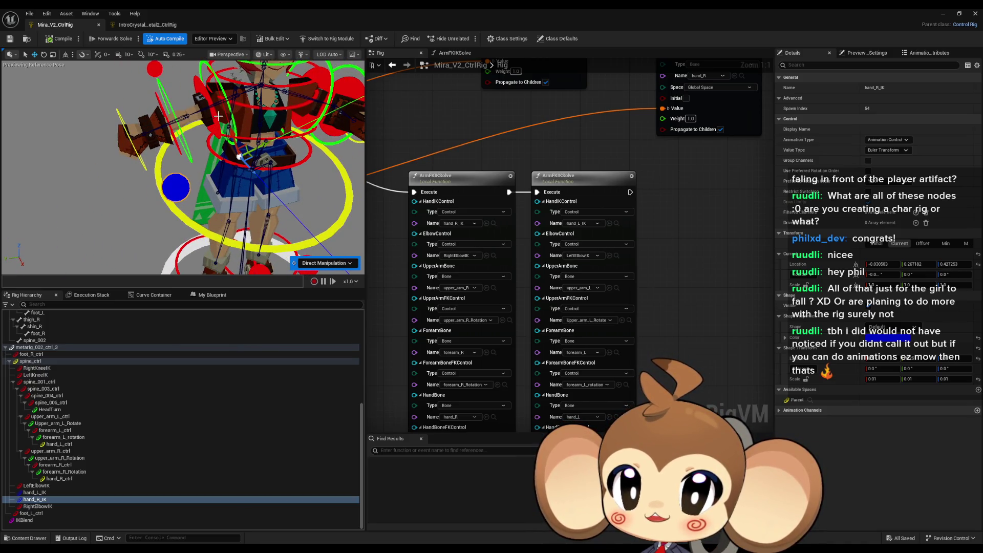
{"action": "mouse_move", "coordinate": [508, 290]}
{"action": "left_mouse_down"}
{"action": "mouse_move", "coordinate": [528, 260]}
{"action": "mouse_move", "coordinate": [540, 262]}
{"action": "mouse_move", "coordinate": [551, 211]}
{"action": "mouse_move", "coordinate": [568, 259]}
{"action": "left_mouse_up"}
{"action": "double_click", "coordinate": [520, 181]}
{"action": "scroll", "coordinate": [604, 293], "scroll_direction": "down", "scroll_amount": 4}
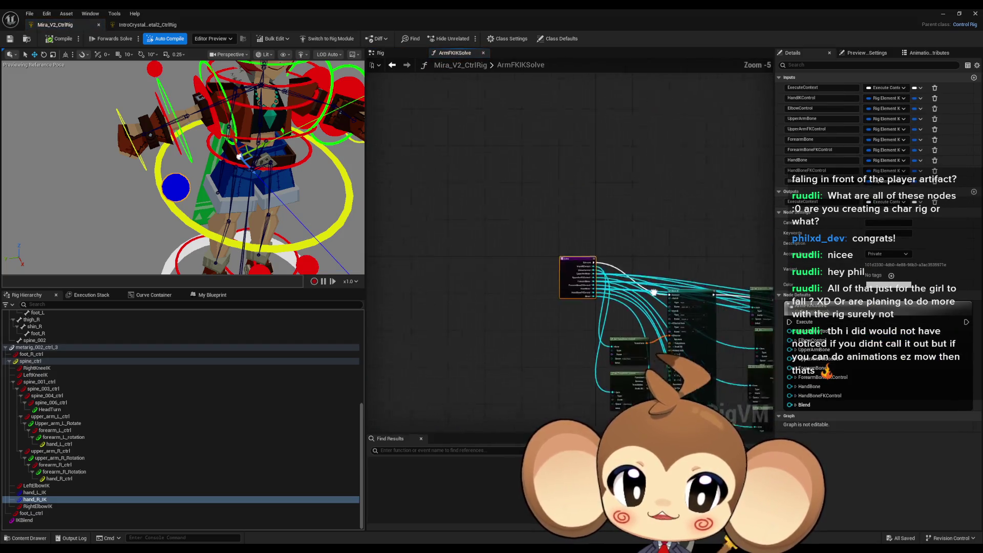
Step: Wire the UpperArmBone input into Basic IK's Item A and compile the rig
{"action": "scroll", "coordinate": [607, 312], "scroll_direction": "up", "scroll_amount": 5}
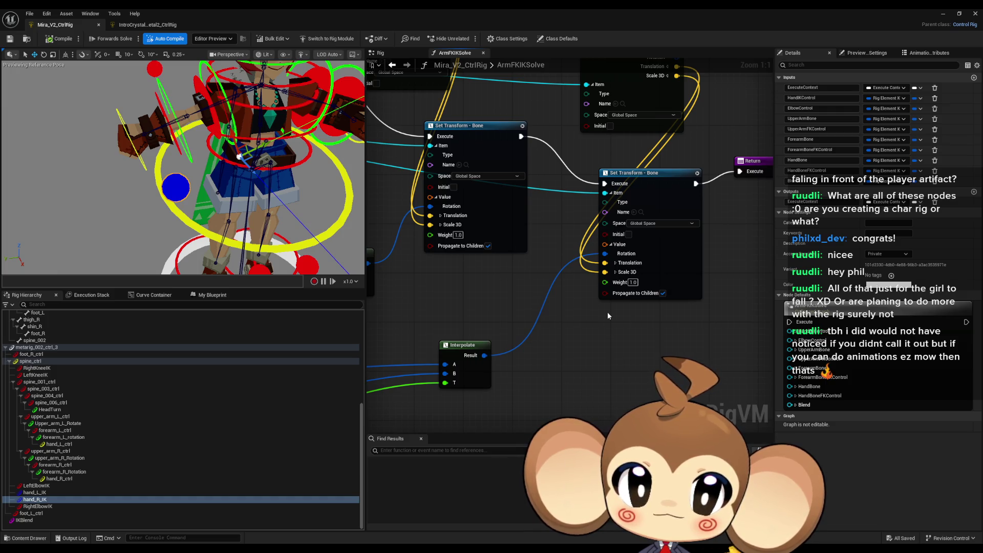
{"action": "scroll", "coordinate": [607, 312], "scroll_direction": "down", "scroll_amount": 4}
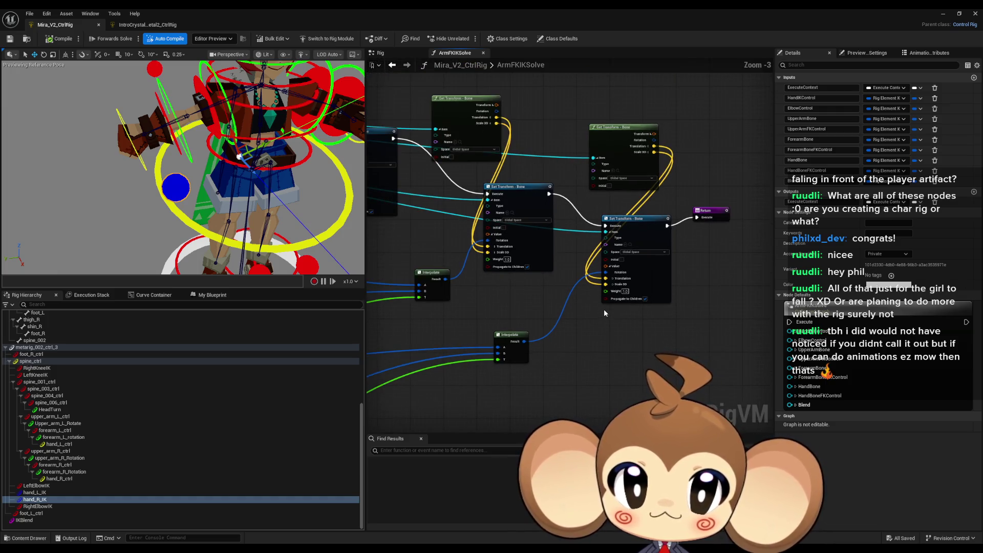
{"action": "mouse_move", "coordinate": [603, 309]}
{"action": "left_mouse_down"}
{"action": "mouse_move", "coordinate": [655, 280]}
{"action": "mouse_move", "coordinate": [675, 203]}
{"action": "mouse_move", "coordinate": [733, 155]}
{"action": "left_mouse_up"}
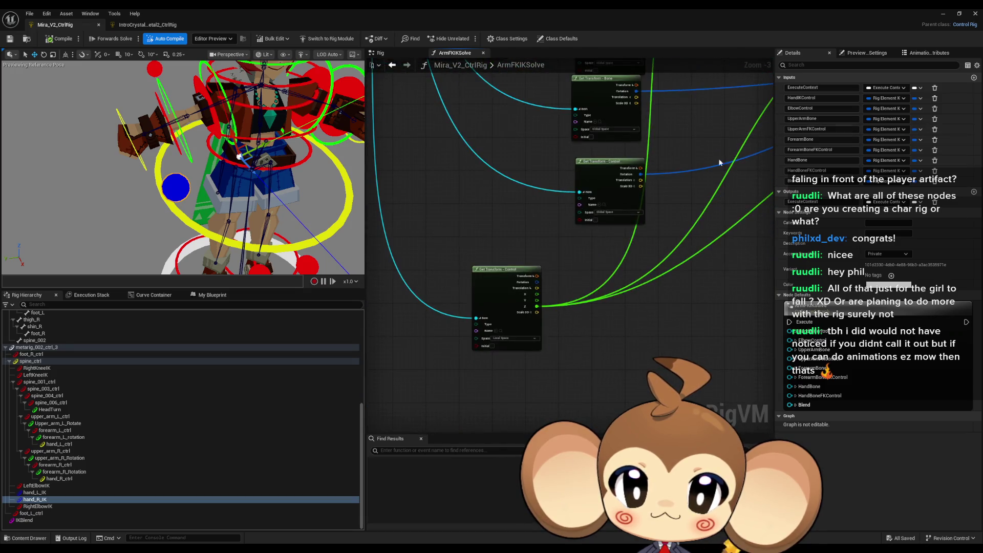
{"action": "mouse_move", "coordinate": [500, 322]}
{"action": "left_mouse_down"}
{"action": "mouse_move", "coordinate": [533, 266]}
{"action": "mouse_move", "coordinate": [520, 175]}
{"action": "left_mouse_up"}
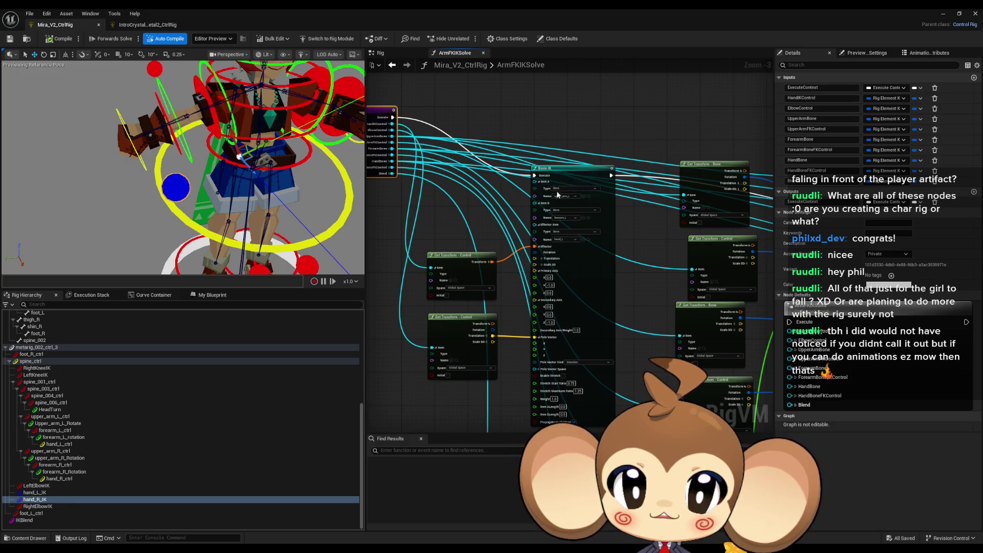
{"action": "scroll", "coordinate": [553, 188], "scroll_direction": "up", "scroll_amount": 3}
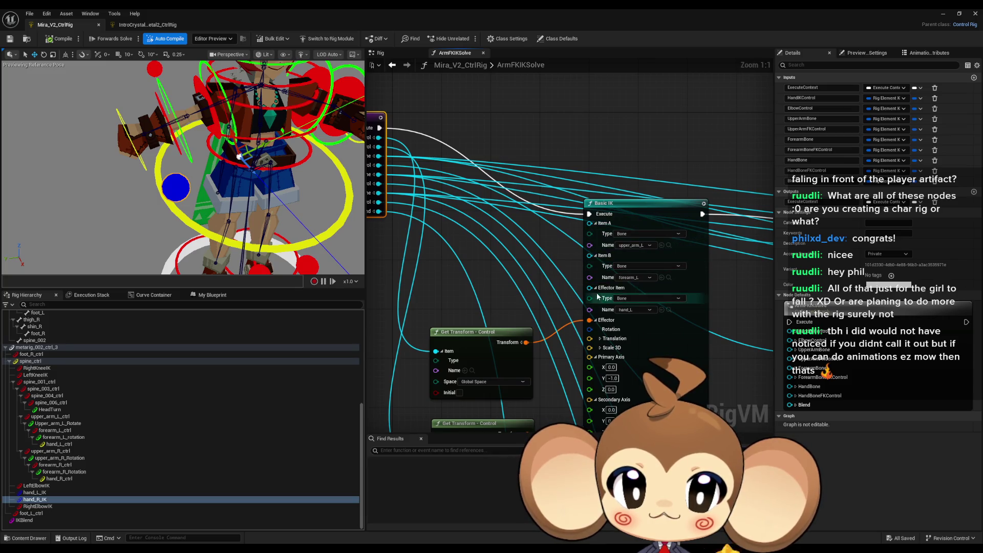
{"action": "left_click_drag", "start_coordinate": [576, 291], "coordinate": [626, 329]}
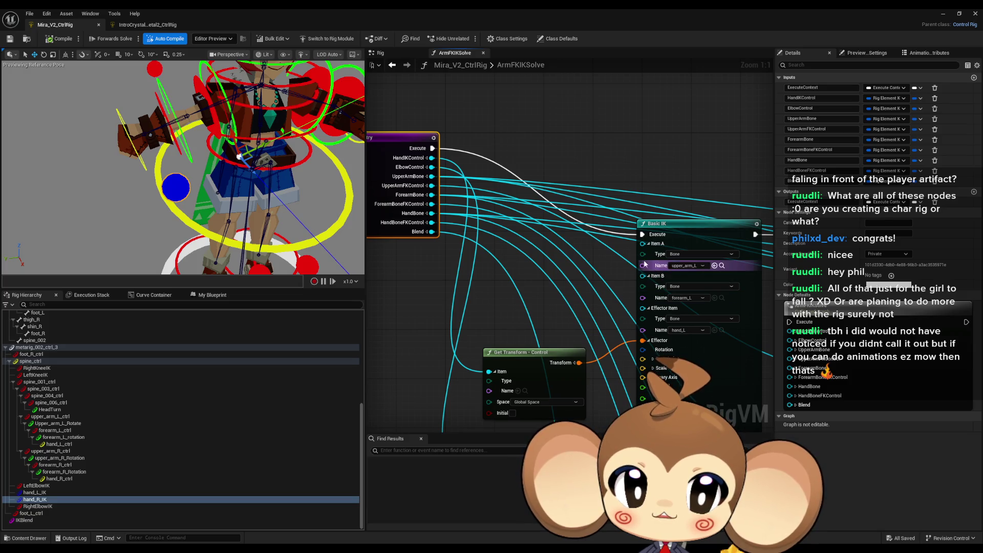
{"action": "mouse_move", "coordinate": [642, 244]}
{"action": "left_mouse_down"}
{"action": "mouse_move", "coordinate": [432, 177]}
{"action": "mouse_move", "coordinate": [642, 272]}
{"action": "mouse_move", "coordinate": [434, 214]}
{"action": "left_mouse_up"}
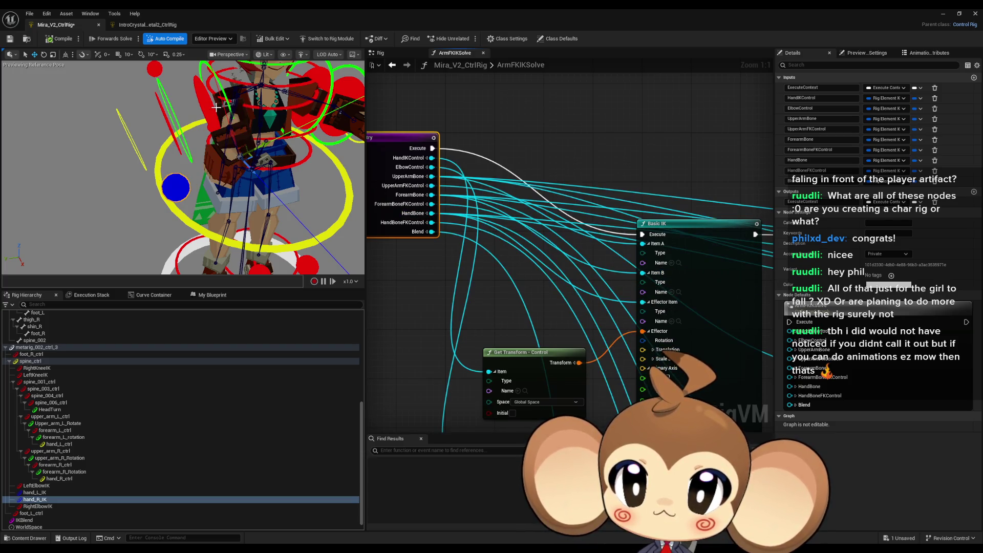
{"action": "left_click", "coordinate": [50, 41]}
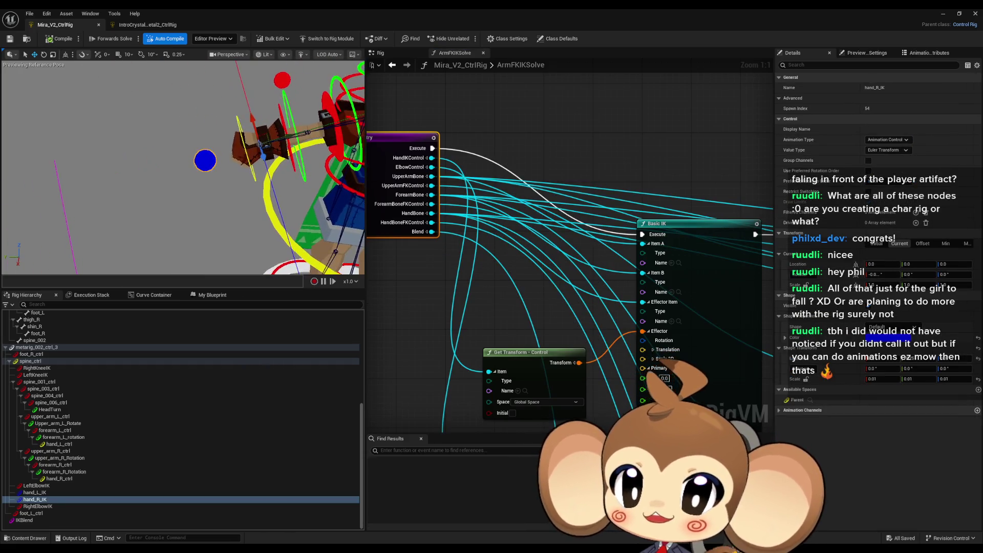
Step: Test the rig by moving hand_R_IK, checking the elbow controls, and nudging the IKBlend control
{"action": "left_click_drag", "start_coordinate": [256, 166], "coordinate": [280, 183]}
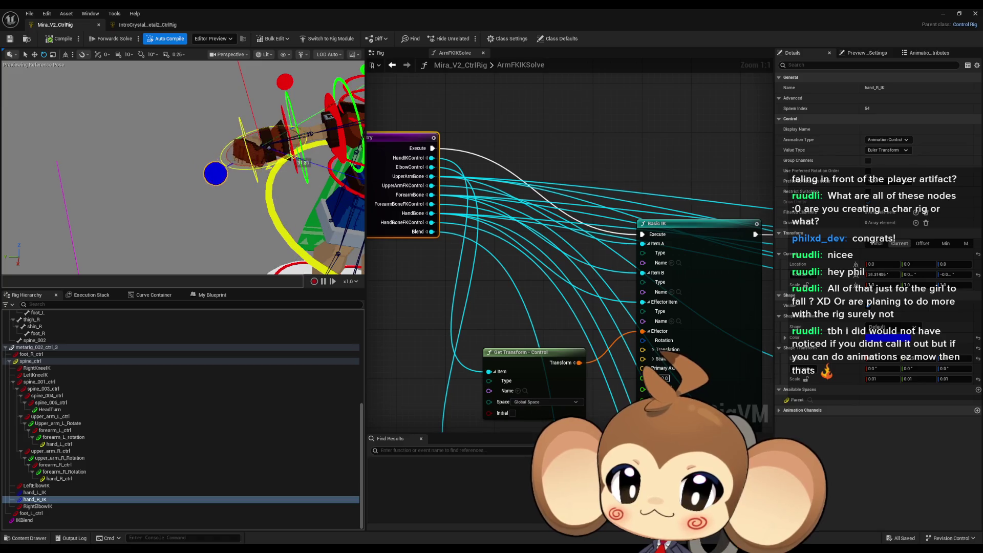
{"action": "mouse_move", "coordinate": [267, 140]}
{"action": "left_mouse_down"}
{"action": "mouse_move", "coordinate": [191, 140]}
{"action": "mouse_move", "coordinate": [206, 172]}
{"action": "mouse_move", "coordinate": [154, 164]}
{"action": "left_mouse_up"}
{"action": "left_click", "coordinate": [229, 208]}
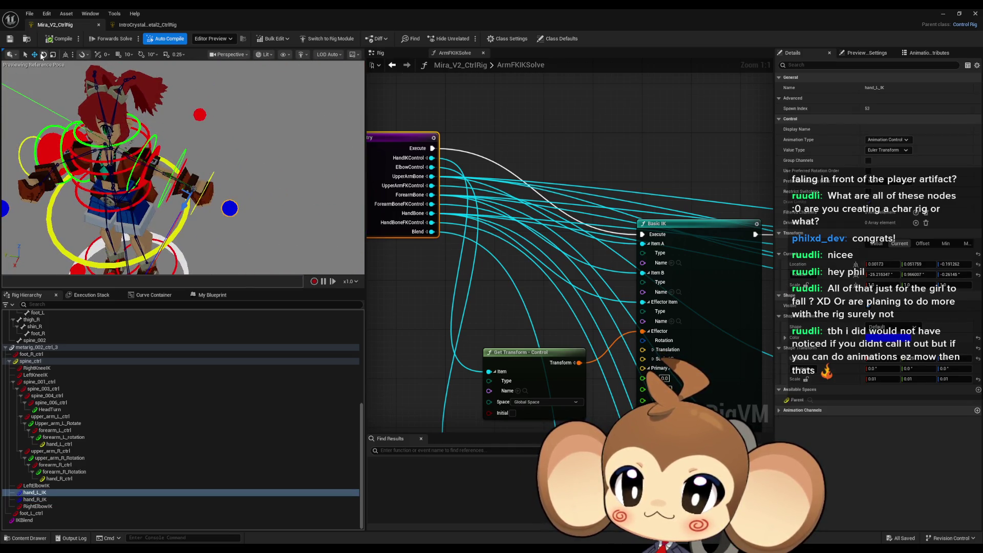
{"action": "left_click", "coordinate": [43, 55]}
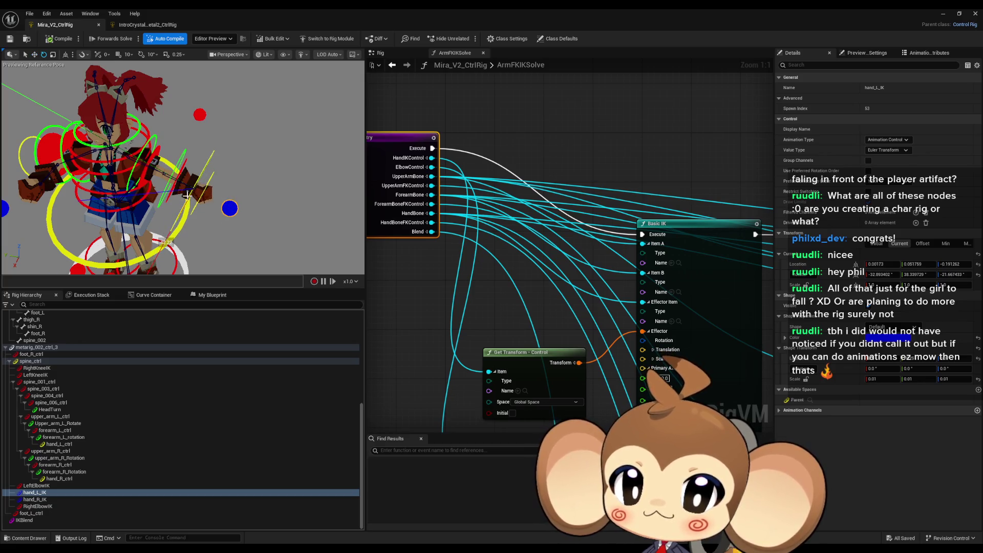
{"action": "mouse_move", "coordinate": [189, 195]}
{"action": "left_mouse_down"}
{"action": "mouse_move", "coordinate": [140, 205]}
{"action": "mouse_move", "coordinate": [230, 174]}
{"action": "mouse_move", "coordinate": [199, 156]}
{"action": "left_mouse_up"}
{"action": "left_click", "coordinate": [252, 161]}
{"action": "left_click", "coordinate": [217, 116]}
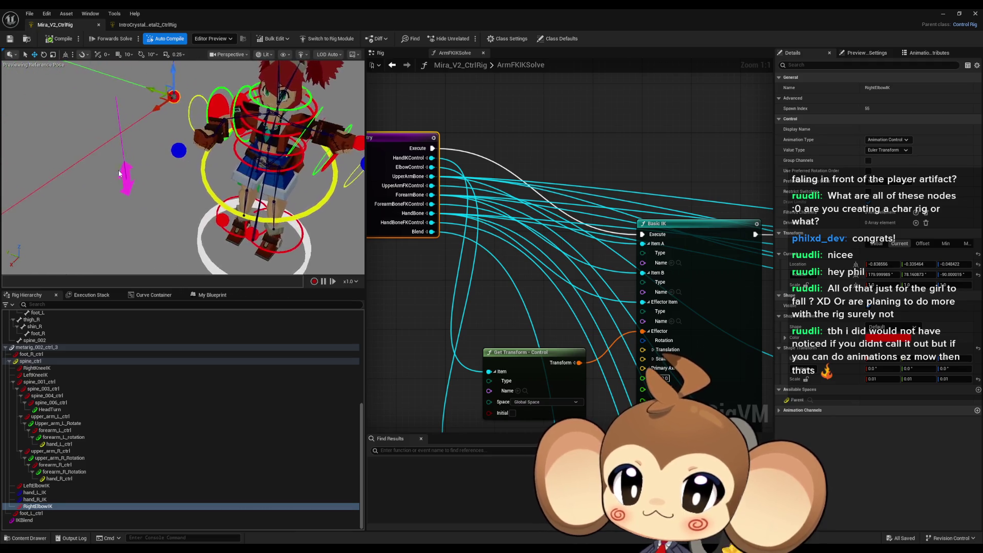
{"action": "left_click", "coordinate": [127, 179]}
{"action": "left_click_drag", "start_coordinate": [125, 167], "coordinate": [127, 179]}
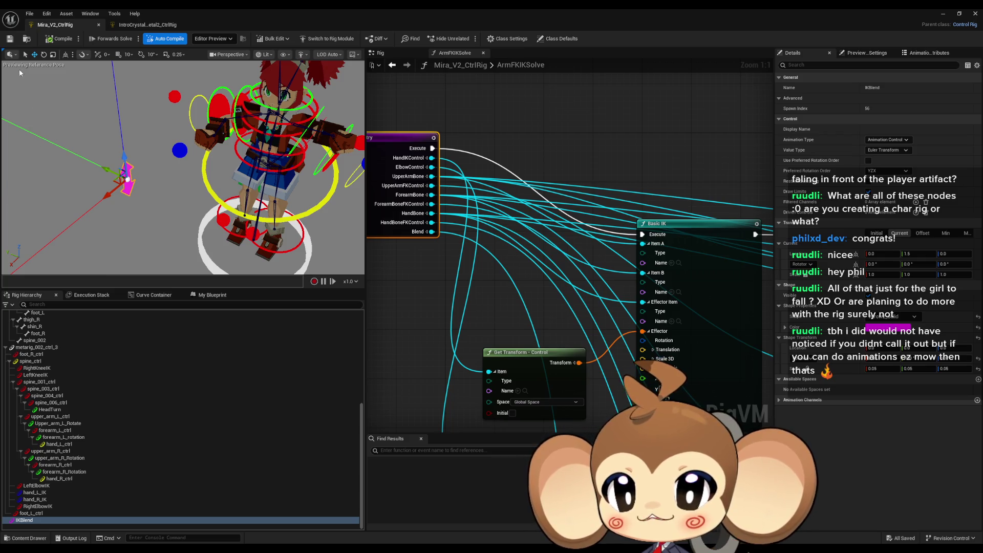
Step: Switch to the IntroCrystal asset and minimize the Control Rig editor window
{"action": "scroll", "coordinate": [562, 228], "scroll_direction": "down", "scroll_amount": 9}
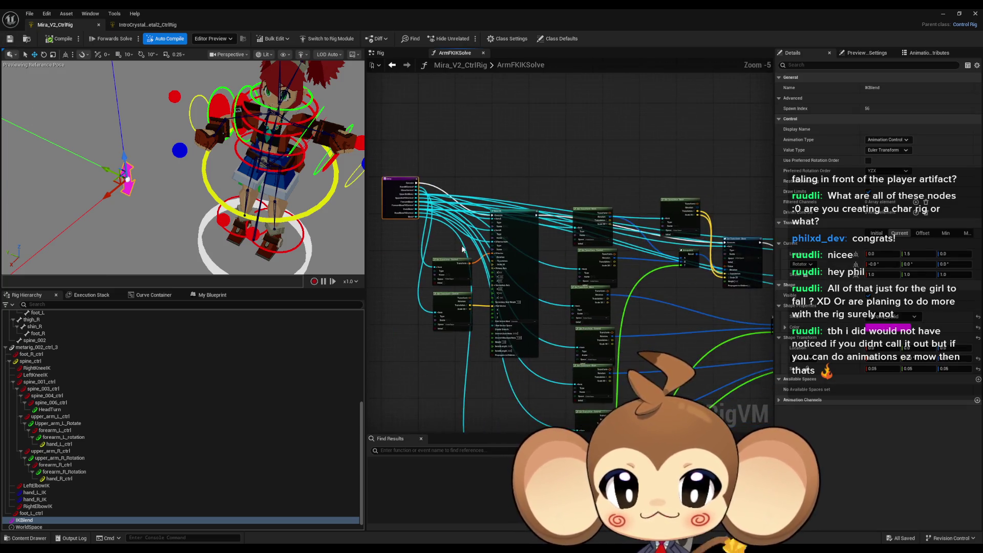
{"action": "scroll", "coordinate": [617, 281], "scroll_direction": "up", "scroll_amount": 3}
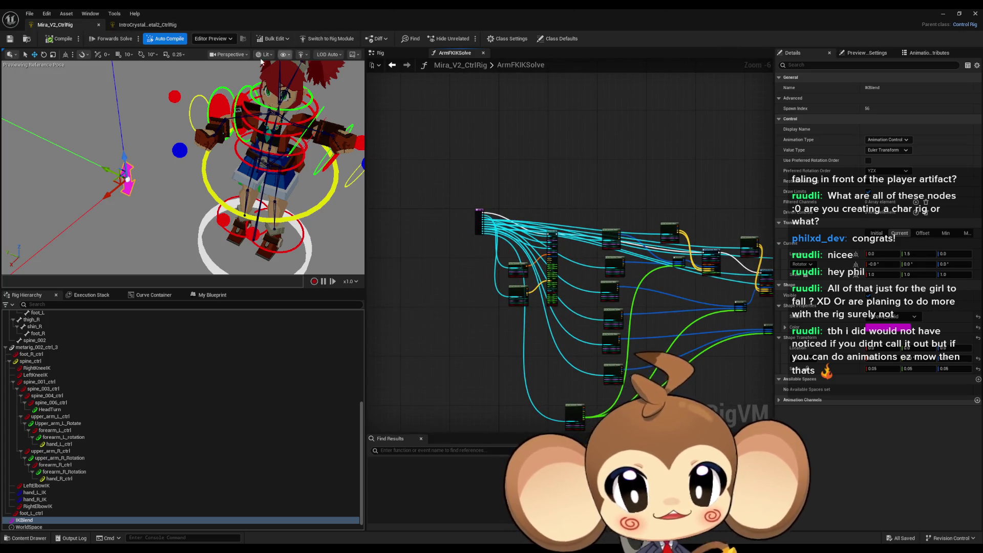
{"action": "left_click", "coordinate": [147, 25]}
{"action": "scroll", "coordinate": [513, 196], "scroll_direction": "down", "scroll_amount": 4}
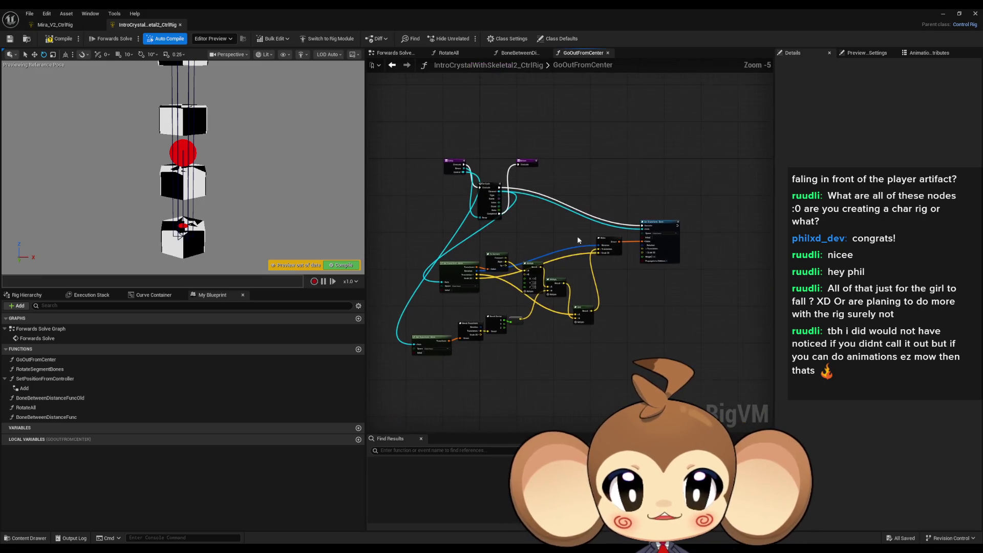
{"action": "left_click", "coordinate": [941, 15]}
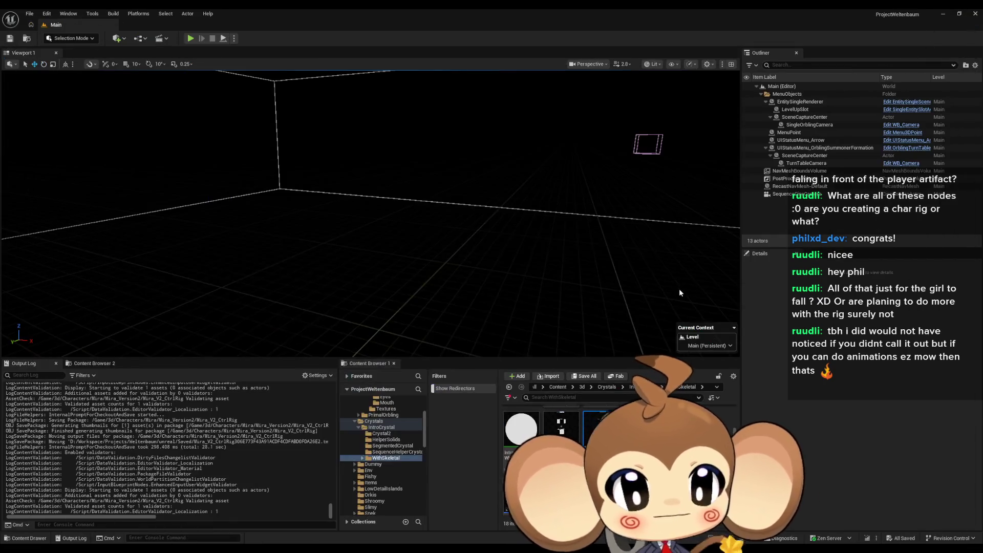
Step: Load the StartArea map from Content > Maps > Dummy
{"action": "left_click", "coordinate": [558, 387]}
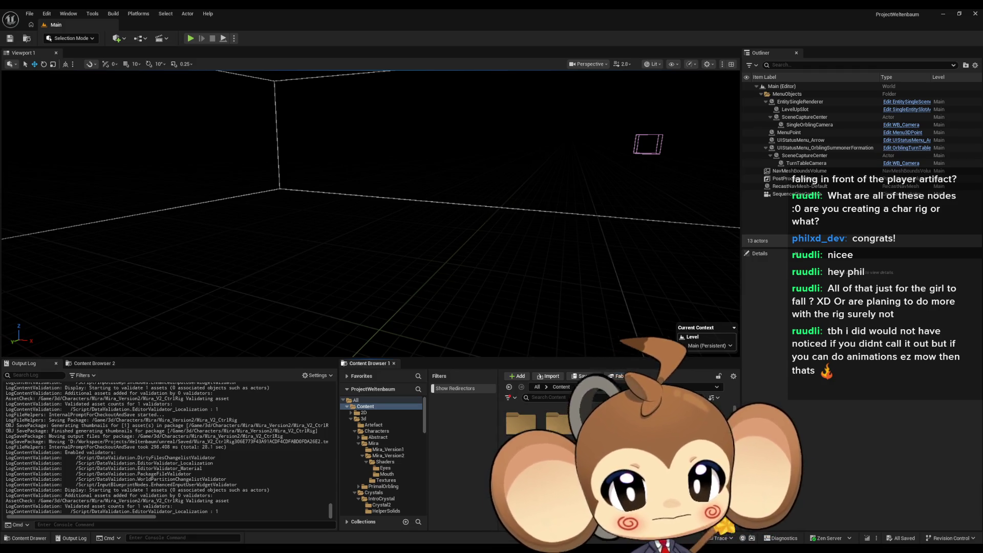
{"action": "double_click", "coordinate": [560, 421]}
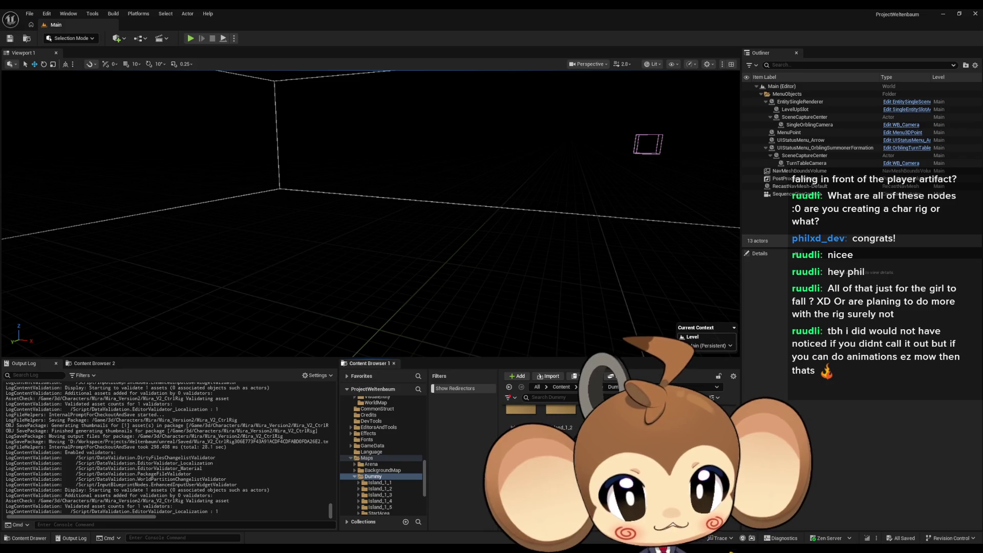
{"action": "left_click", "coordinate": [379, 513]}
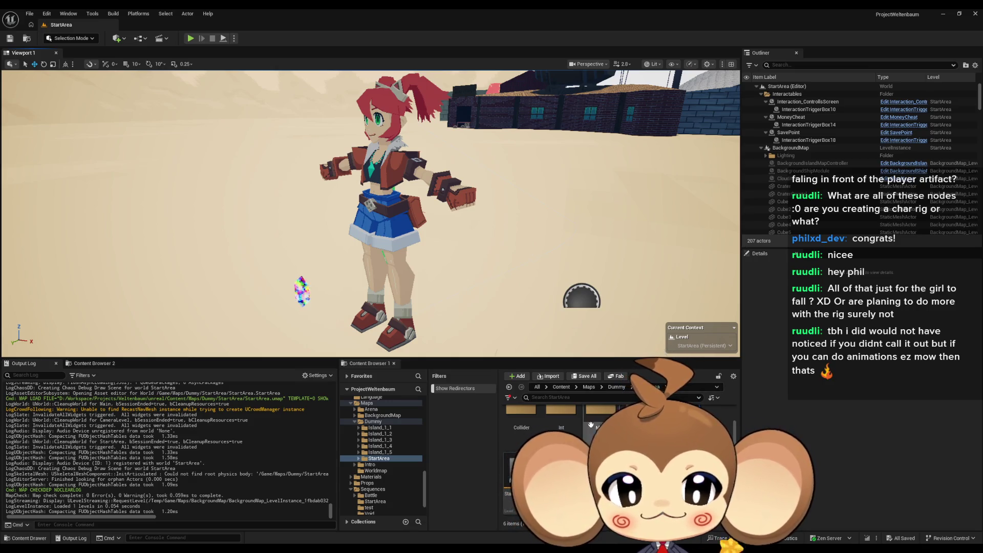
Step: Open the AS_MiraTouchArtefact sequence from Sequences > StartArea
{"action": "left_click", "coordinate": [561, 387]}
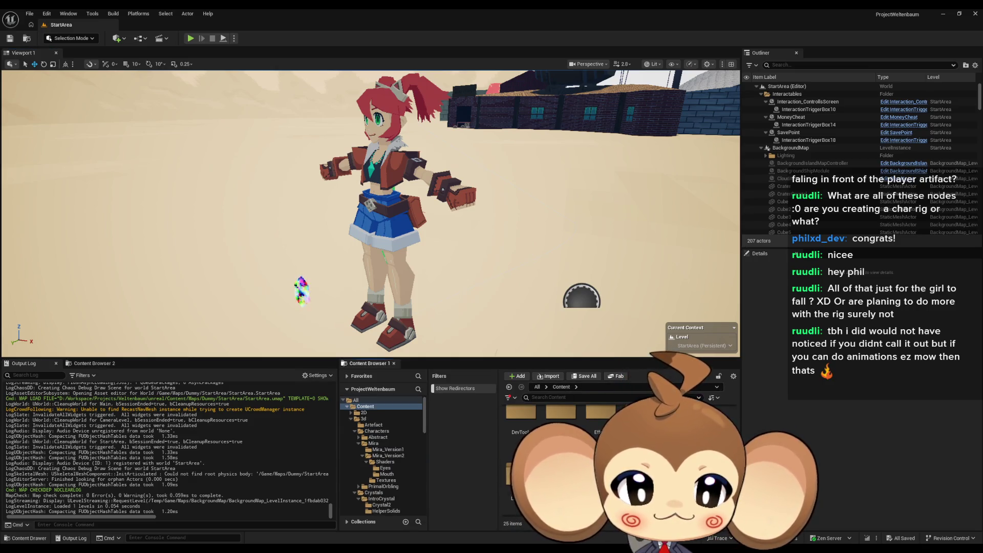
{"action": "scroll", "coordinate": [381, 455], "scroll_direction": "down", "scroll_amount": 10}
{"action": "left_click", "coordinate": [376, 470]}
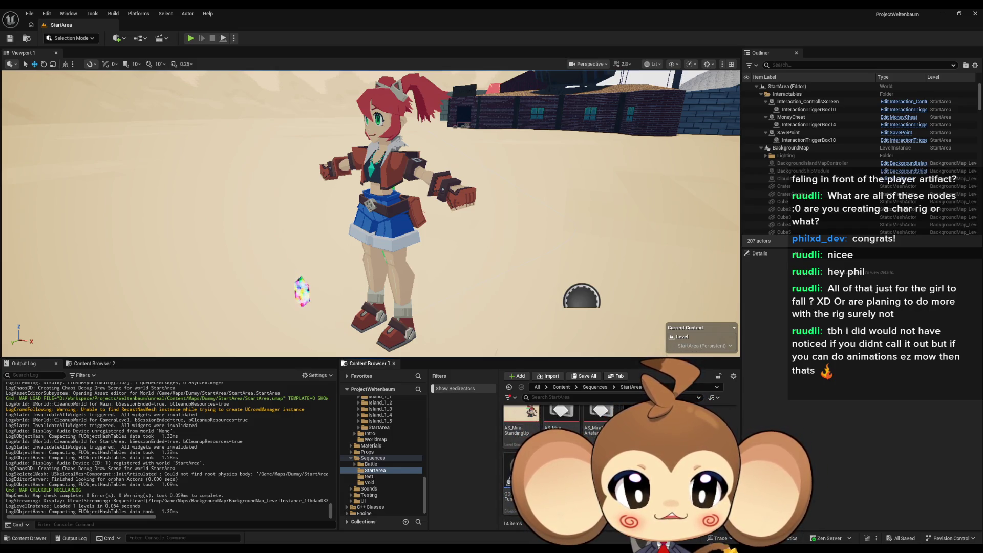
{"action": "double_click", "coordinate": [594, 417]}
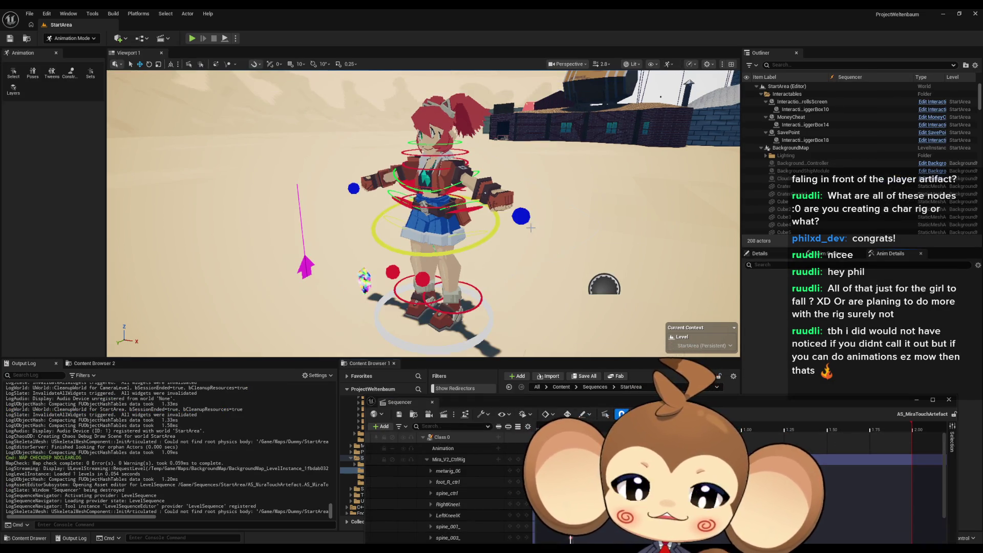
Step: Hide the Mira_V2 actor in the Outliner and reopen the AS_MiraTouchArtefact sequence
{"action": "left_click", "coordinate": [472, 119]}
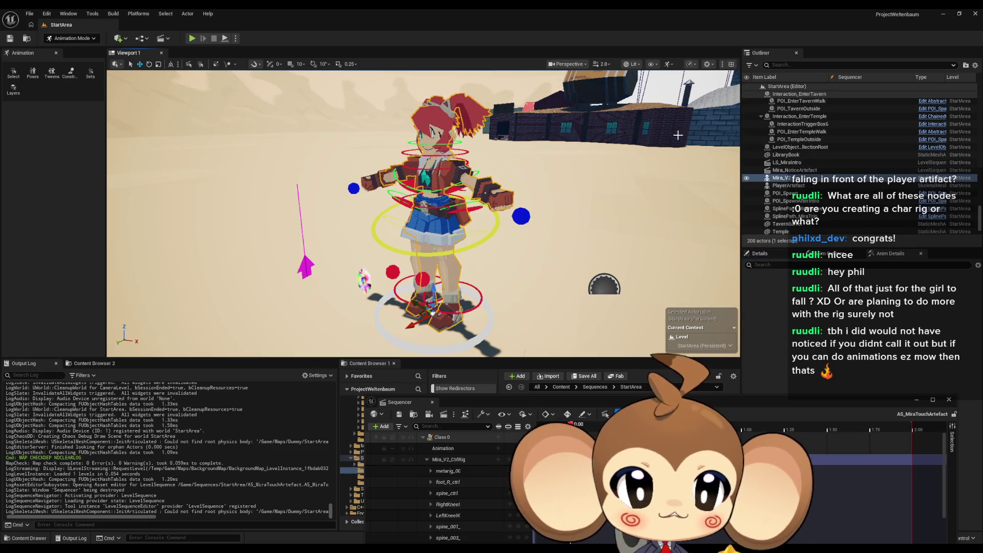
{"action": "left_click", "coordinate": [746, 178]}
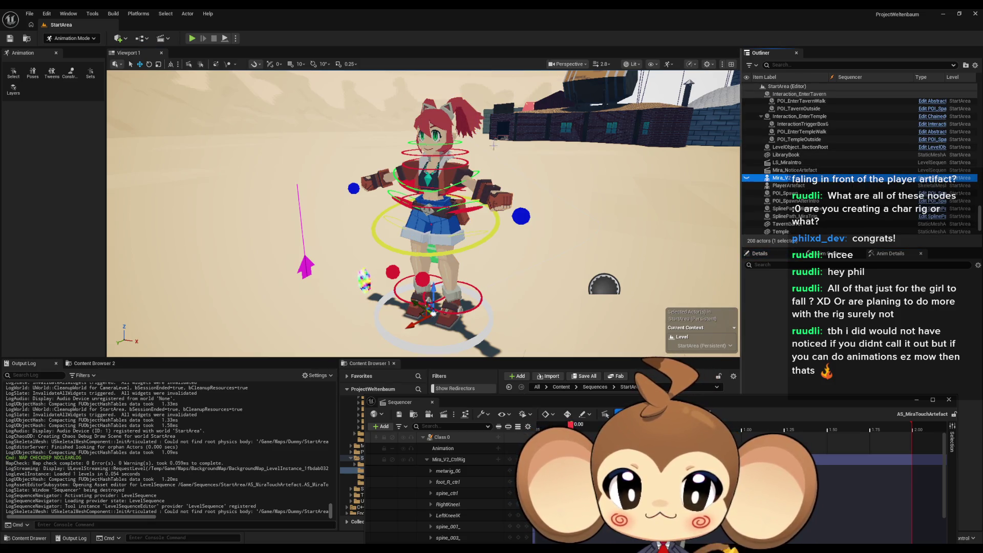
{"action": "scroll", "coordinate": [422, 205], "scroll_direction": "down", "scroll_amount": 3}
{"action": "scroll", "coordinate": [423, 213], "scroll_direction": "down", "scroll_amount": 3}
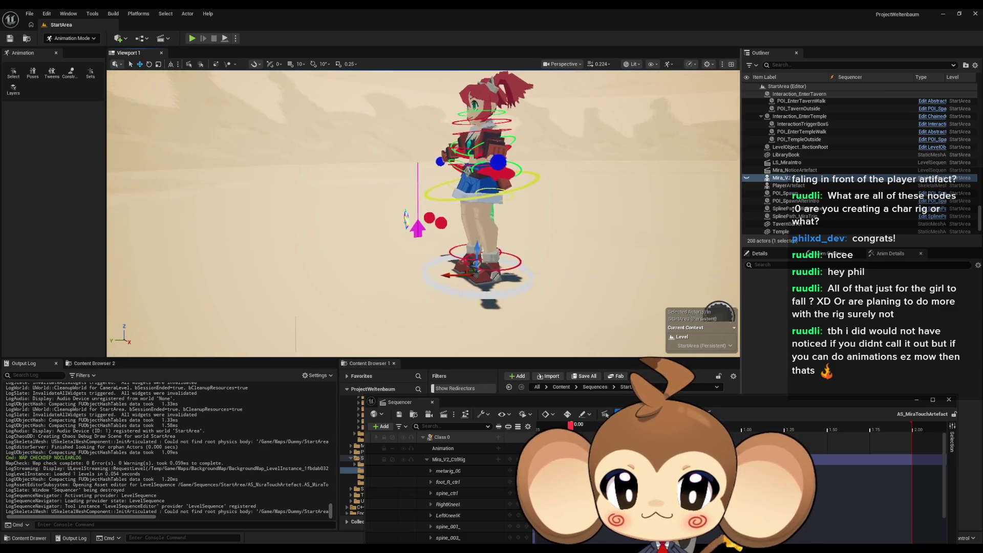
{"action": "scroll", "coordinate": [423, 213], "scroll_direction": "up", "scroll_amount": 2}
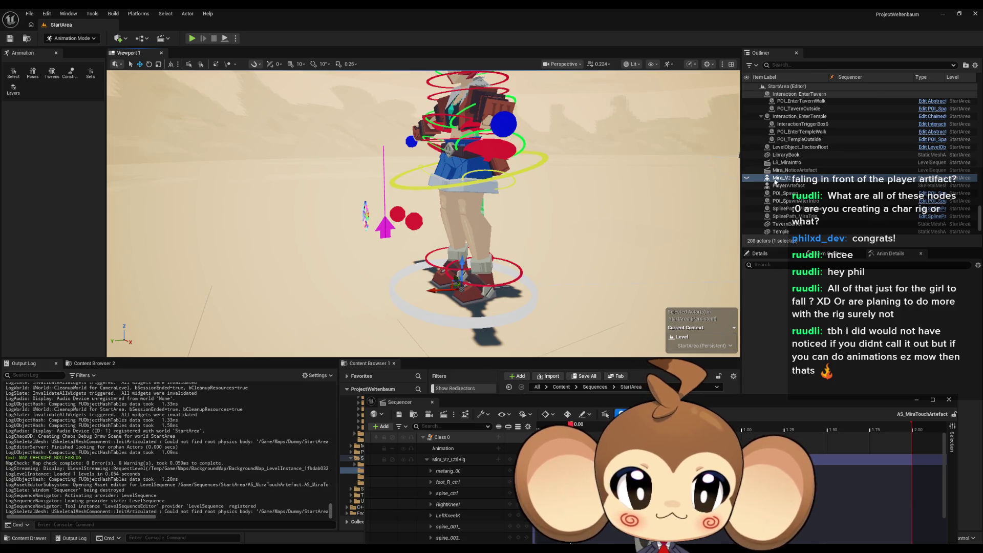
{"action": "left_click", "coordinate": [745, 178]}
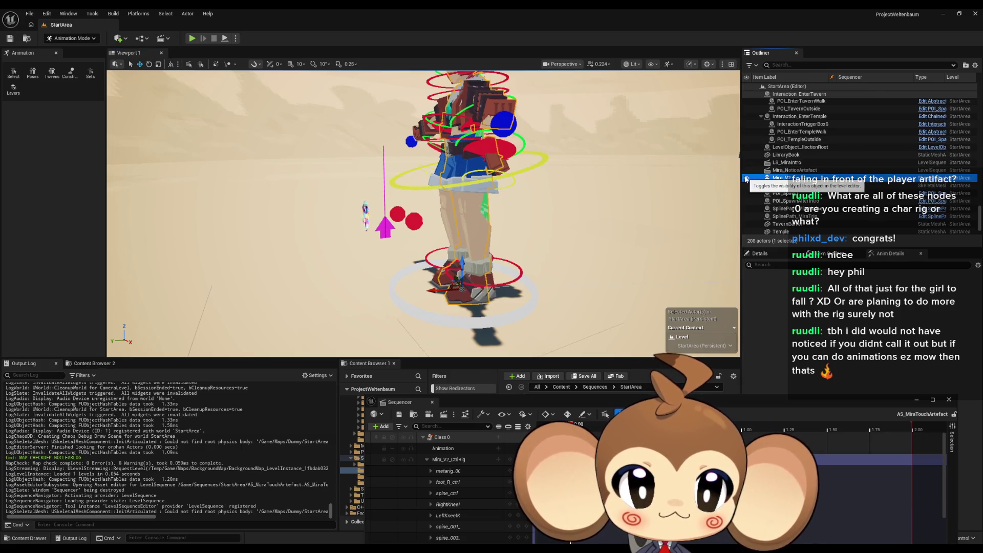
{"action": "left_click", "coordinate": [948, 400]}
{"action": "key", "text": "f"}
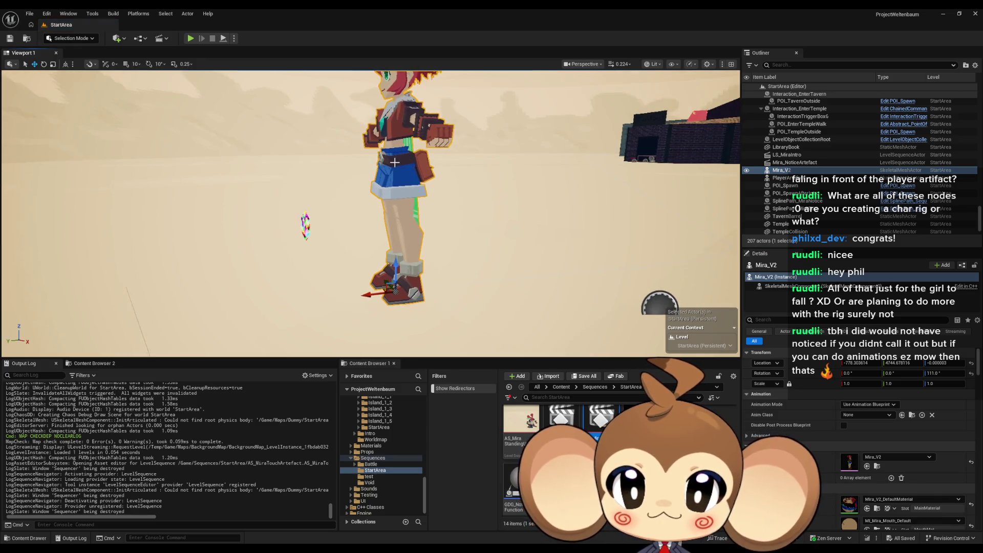
{"action": "left_click", "coordinate": [746, 170]}
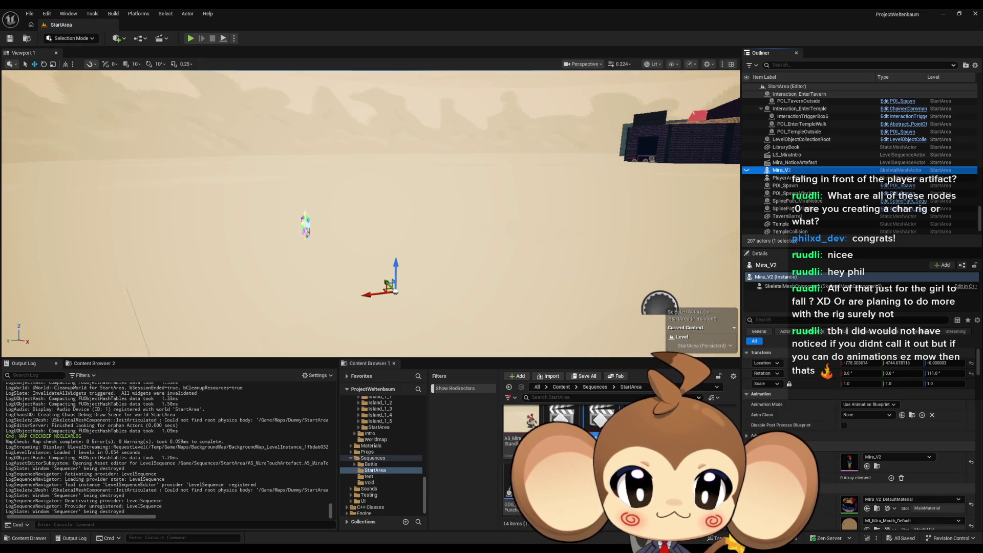
{"action": "left_click", "coordinate": [604, 420]}
{"action": "double_click", "coordinate": [601, 420]}
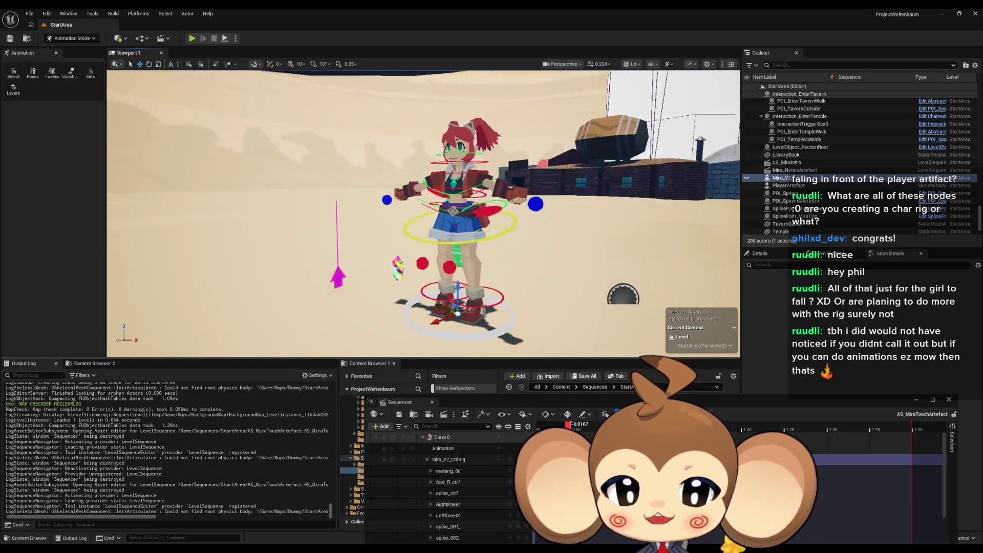
Step: Raise the magenta IKBlend control on Z to blend the arm poses
{"action": "left_click", "coordinate": [354, 270]}
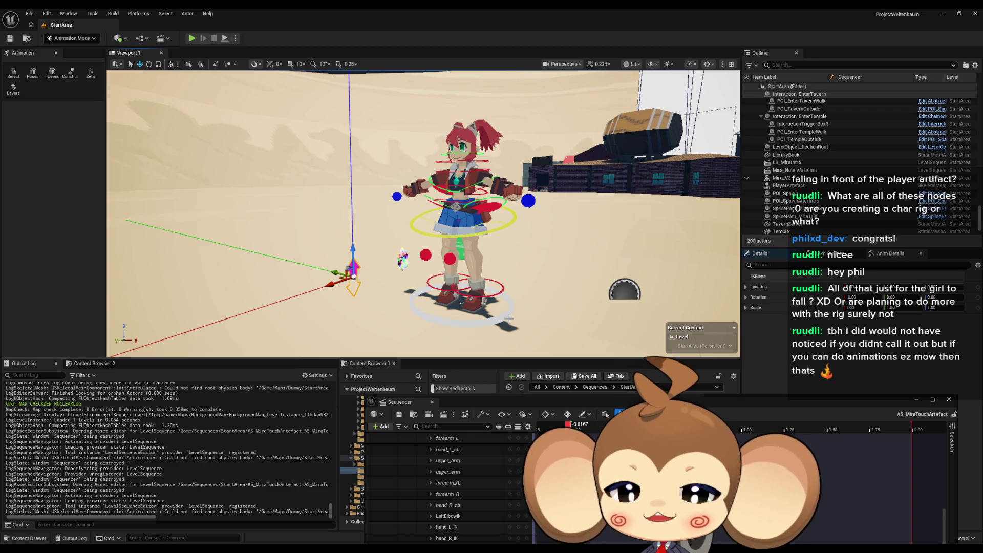
{"action": "left_click_drag", "start_coordinate": [349, 249], "coordinate": [348, 125]}
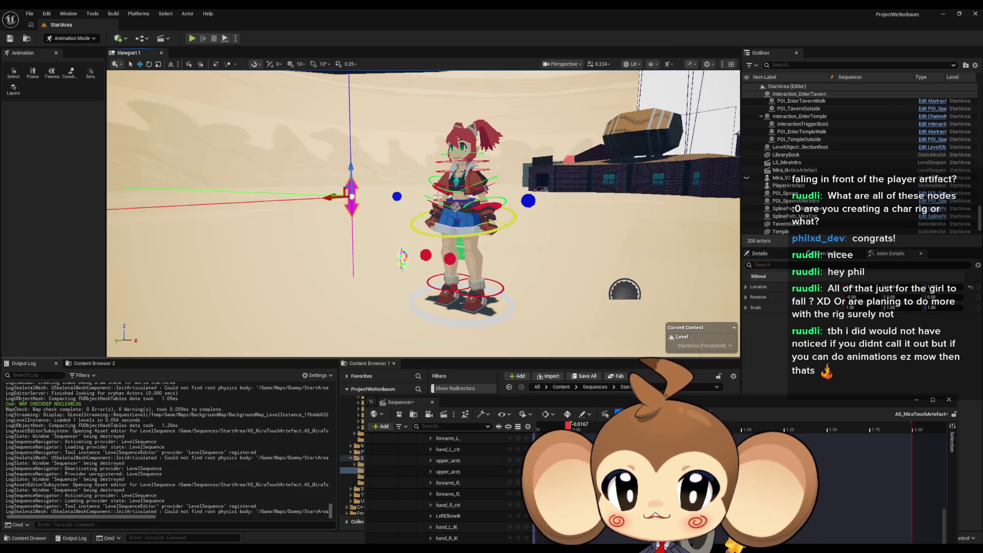
{"action": "left_click_drag", "start_coordinate": [518, 215], "coordinate": [458, 218]}
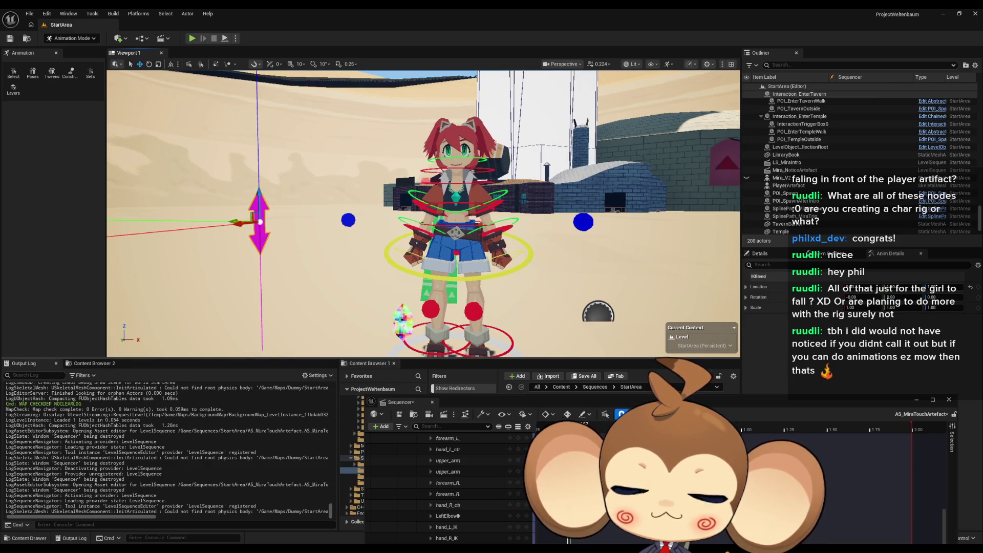
{"action": "left_click_drag", "start_coordinate": [458, 218], "coordinate": [462, 218]}
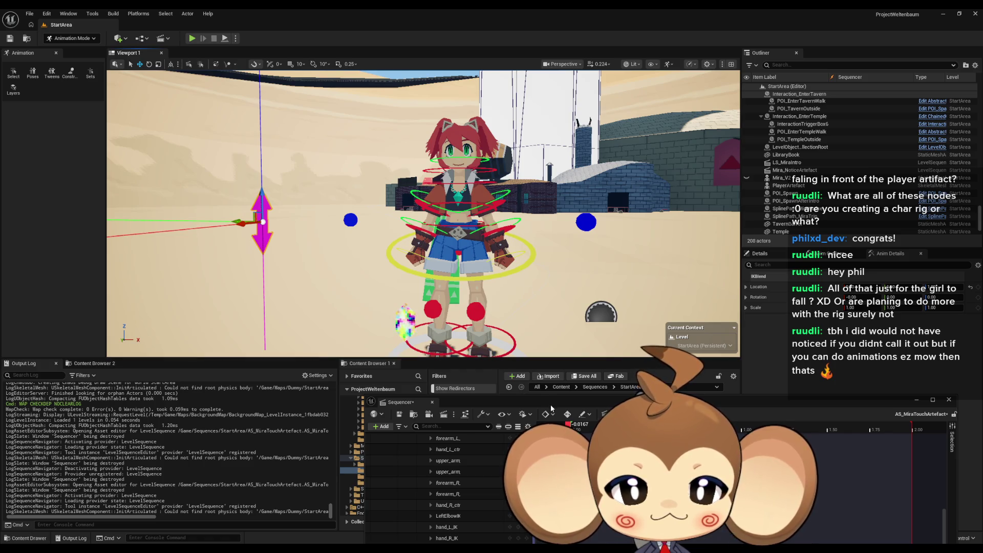
Step: Float the Sequencer timeline over the viewport and return to the Mira_V2 control rig
{"action": "mouse_move", "coordinate": [552, 405]}
{"action": "left_mouse_down"}
{"action": "mouse_move", "coordinate": [490, 169]}
{"action": "mouse_move", "coordinate": [414, 139]}
{"action": "left_mouse_up"}
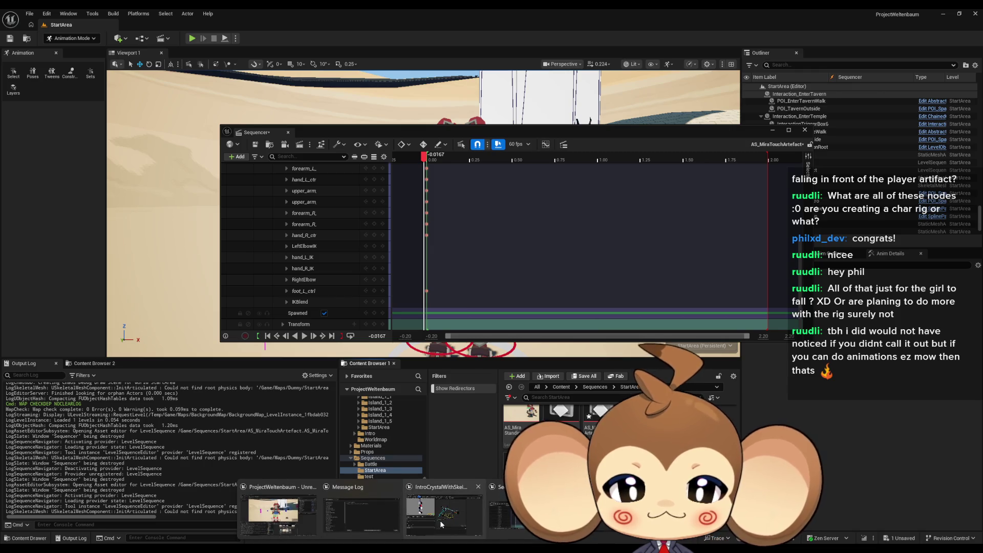
{"action": "left_click", "coordinate": [440, 520]}
{"action": "left_click", "coordinate": [54, 24]}
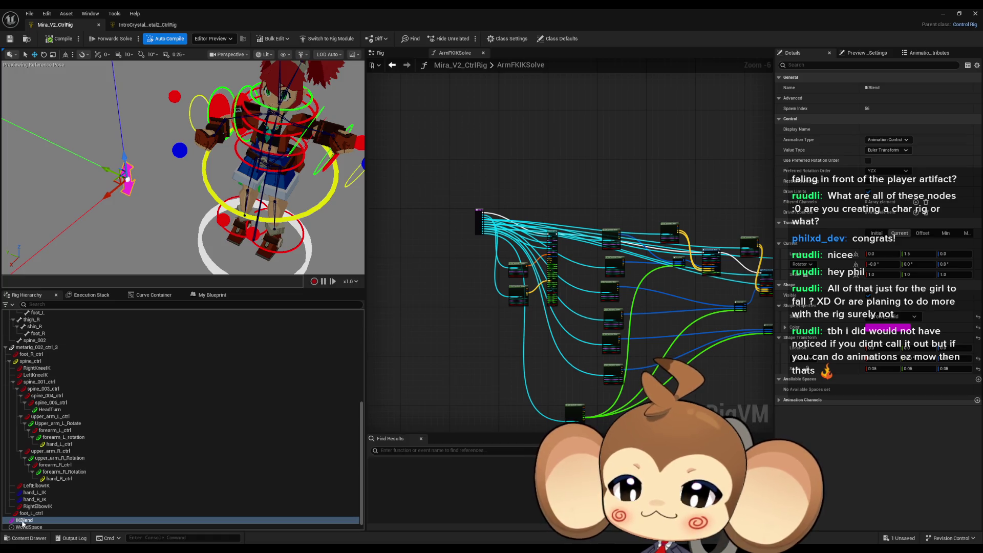
Step: Duplicate IKBlend into IKBlend_2 with Ctrl+D, then begin renaming the original to RightIKBlend
{"action": "left_click", "coordinate": [27, 513]}
{"action": "left_click", "coordinate": [23, 520]}
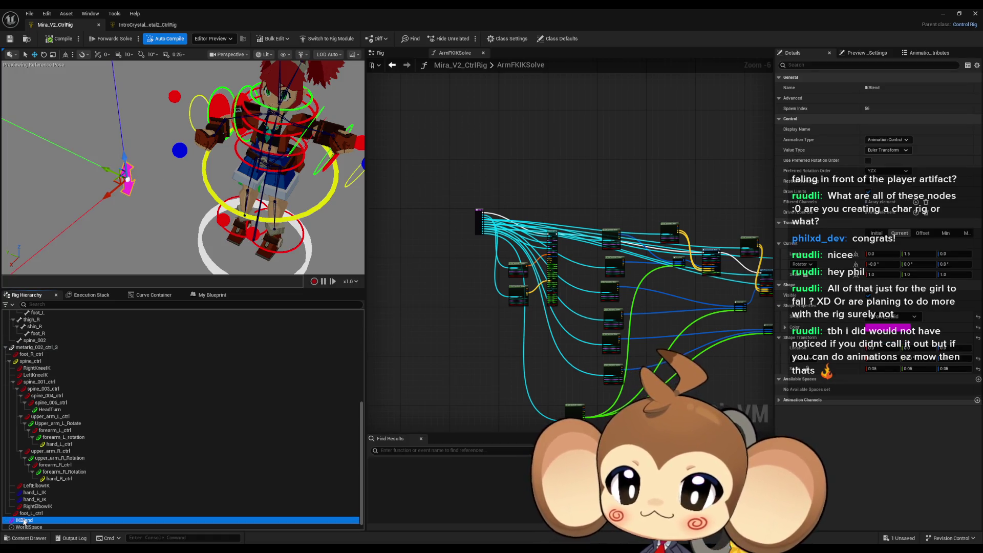
{"action": "key", "text": "ctrl+d"}
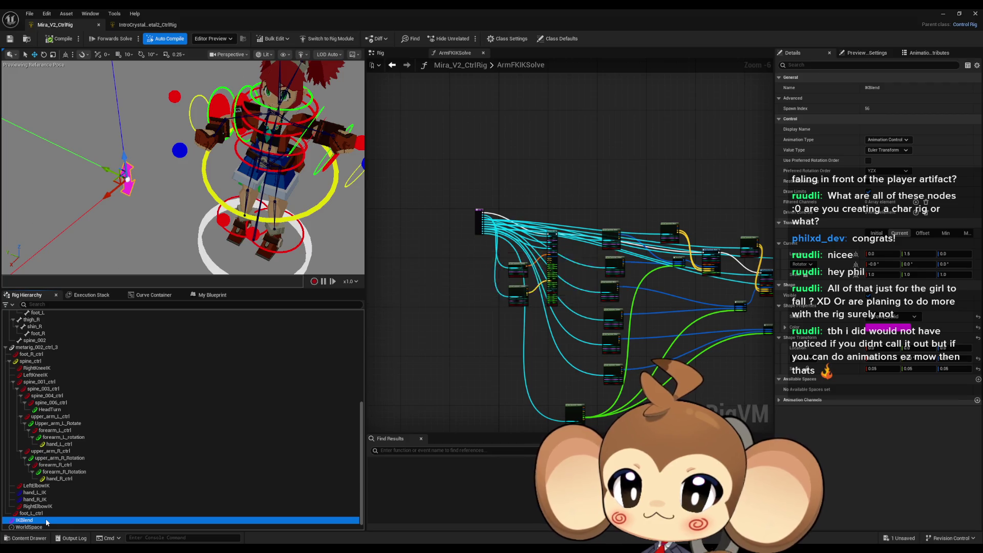
{"action": "left_click", "coordinate": [26, 527]}
{"action": "key", "text": "f"}
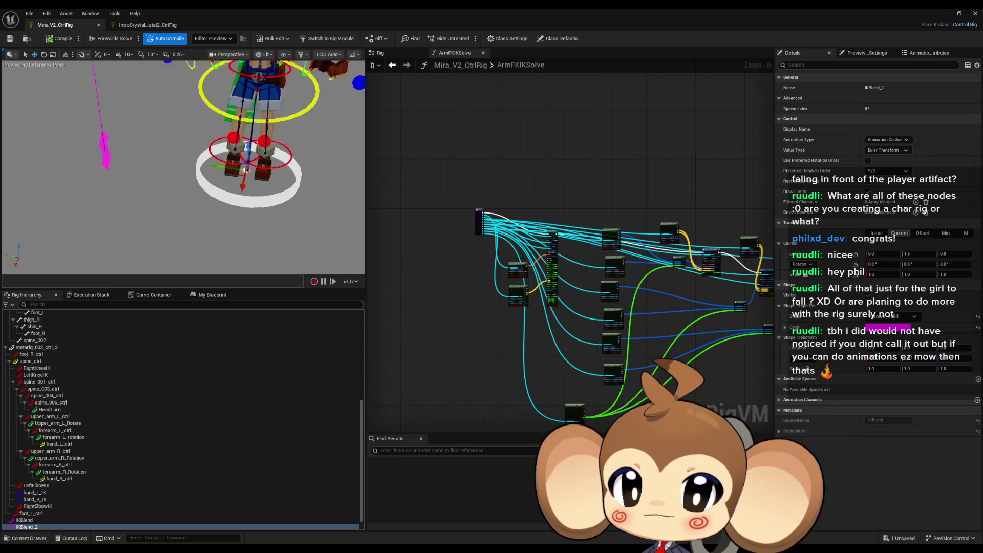
{"action": "left_click", "coordinate": [24, 520]}
{"action": "scroll", "coordinate": [129, 192], "scroll_direction": "down", "scroll_amount": 3}
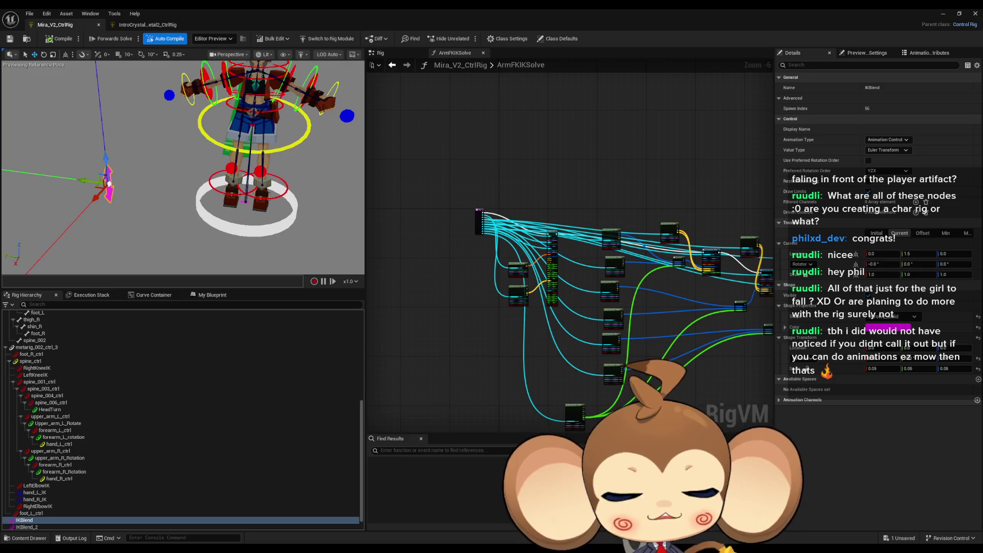
{"action": "double_click", "coordinate": [35, 521]}
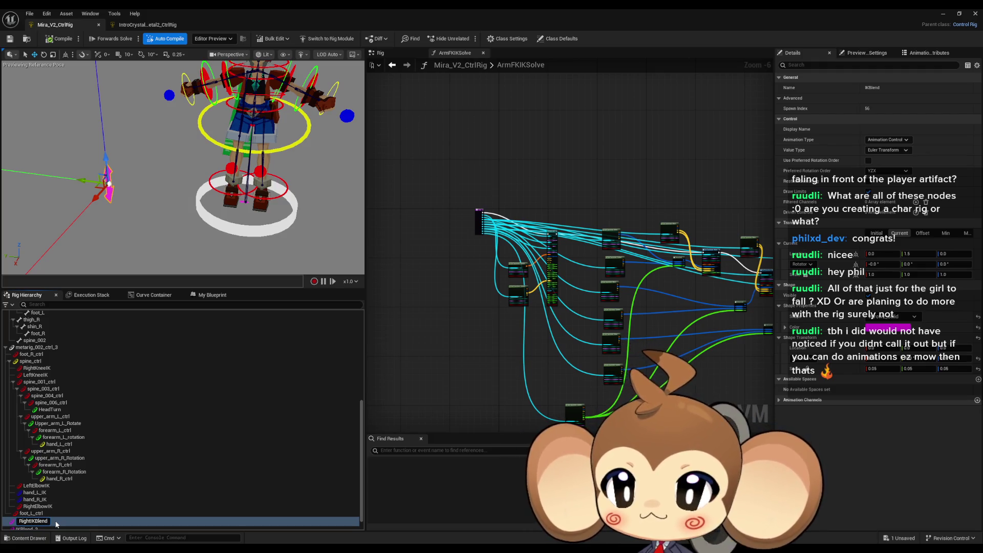
Step: Commit the RightIKBlend name and rename IKBlend_2 to LeftIKBlend
{"action": "key", "text": "Return"}
{"action": "left_click", "coordinate": [56, 524]}
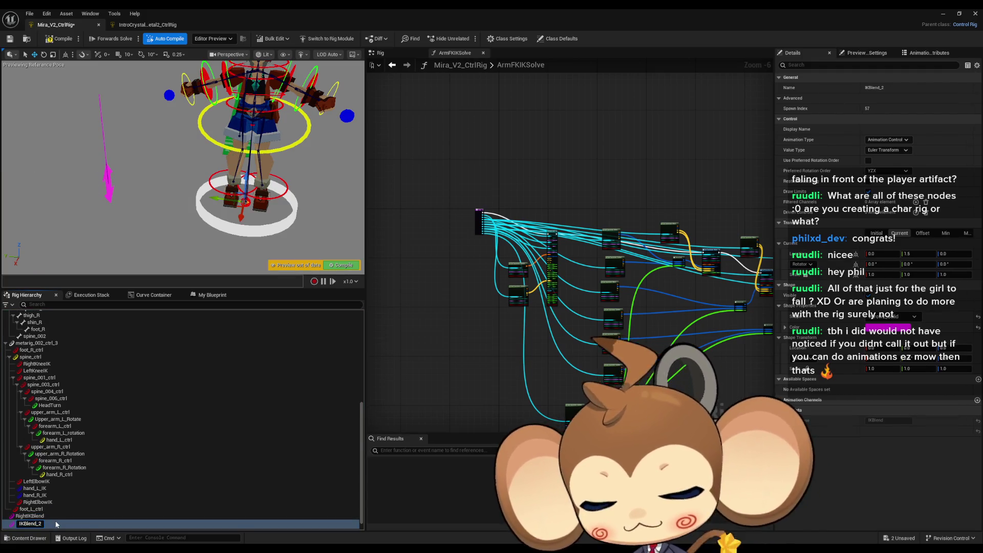
{"action": "key", "text": "Return"}
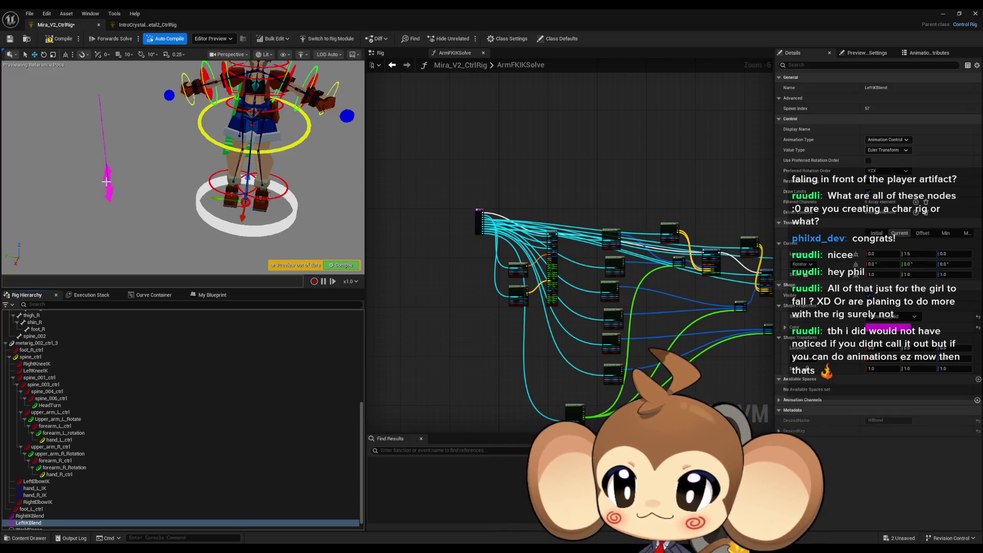
Step: Select RightIKBlend and LeftIKBlend in turn to check both controls
{"action": "left_click", "coordinate": [106, 182]}
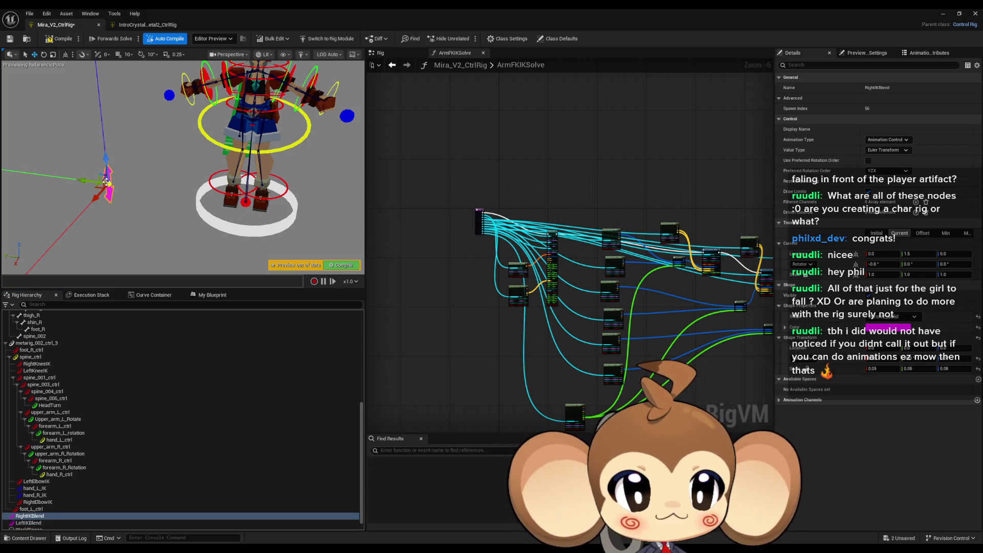
{"action": "left_click", "coordinate": [28, 522]}
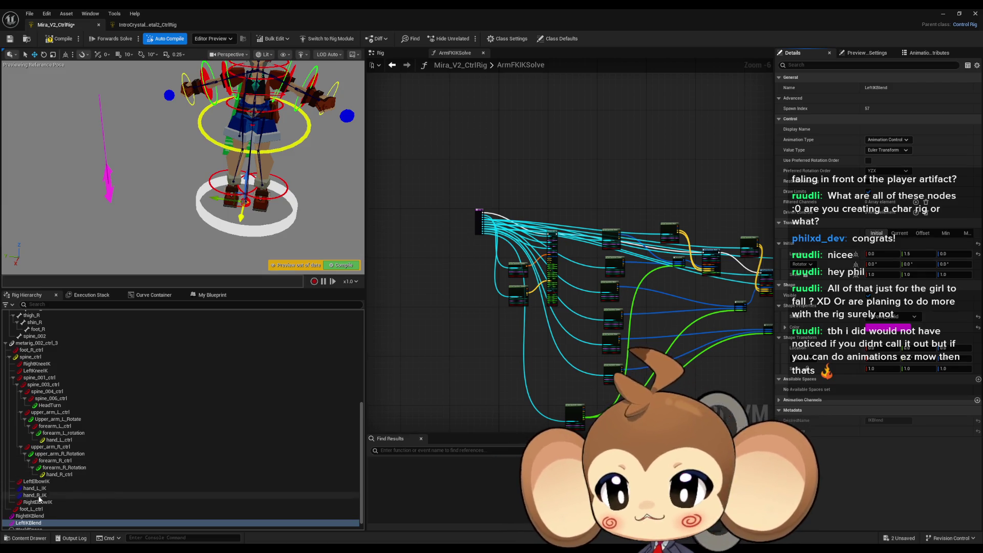
{"action": "left_click", "coordinate": [31, 516]}
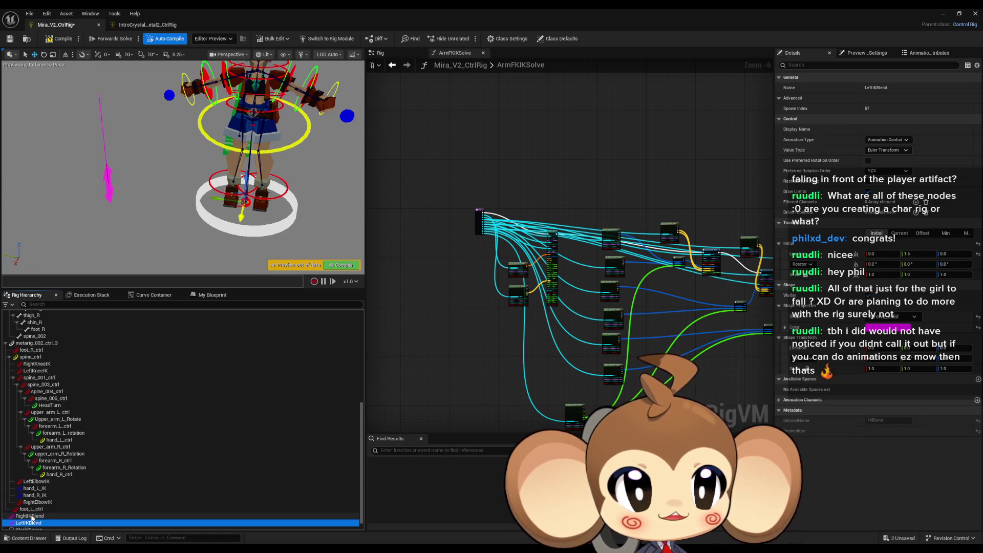
{"action": "key", "text": "Down"}
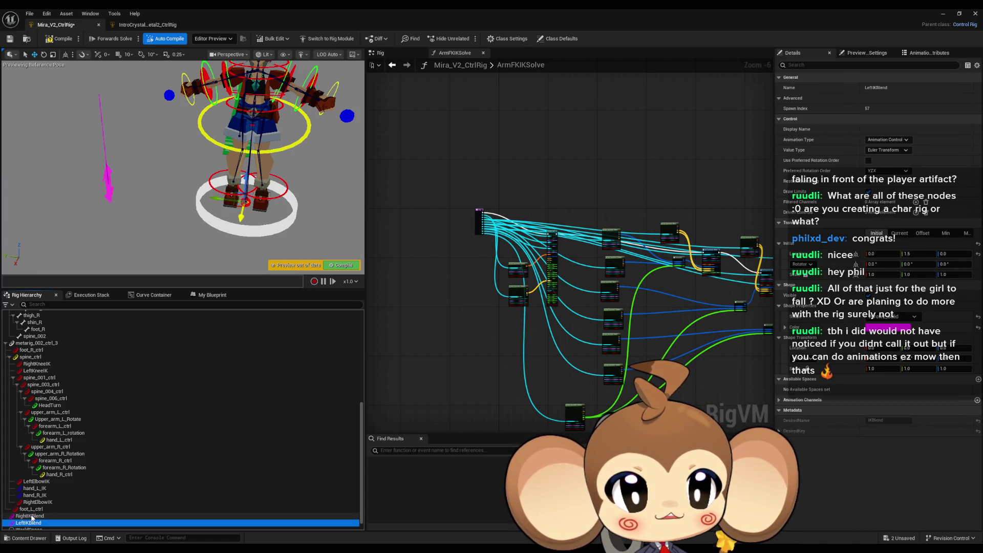
{"action": "left_click", "coordinate": [32, 516]}
{"action": "key", "text": "Down"}
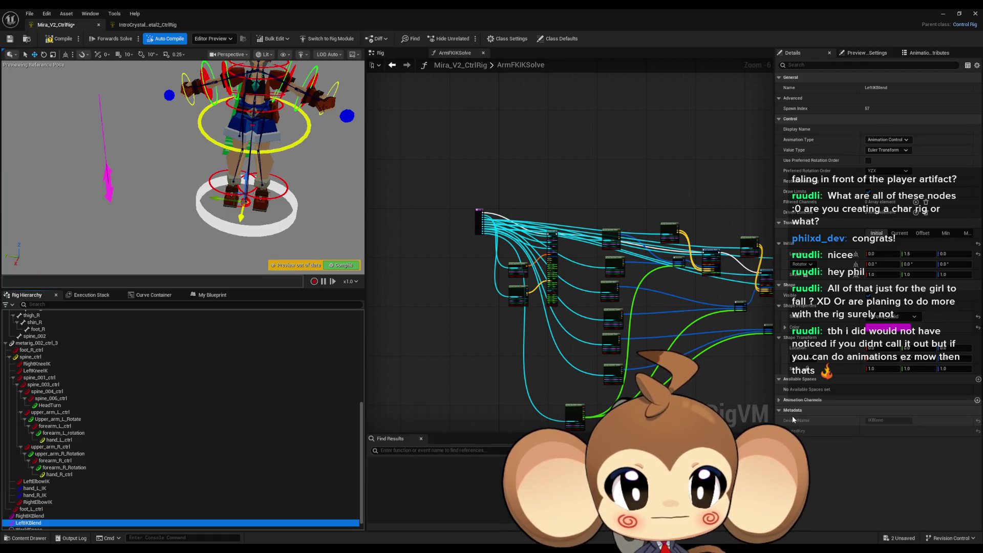
{"action": "key", "text": "Up"}
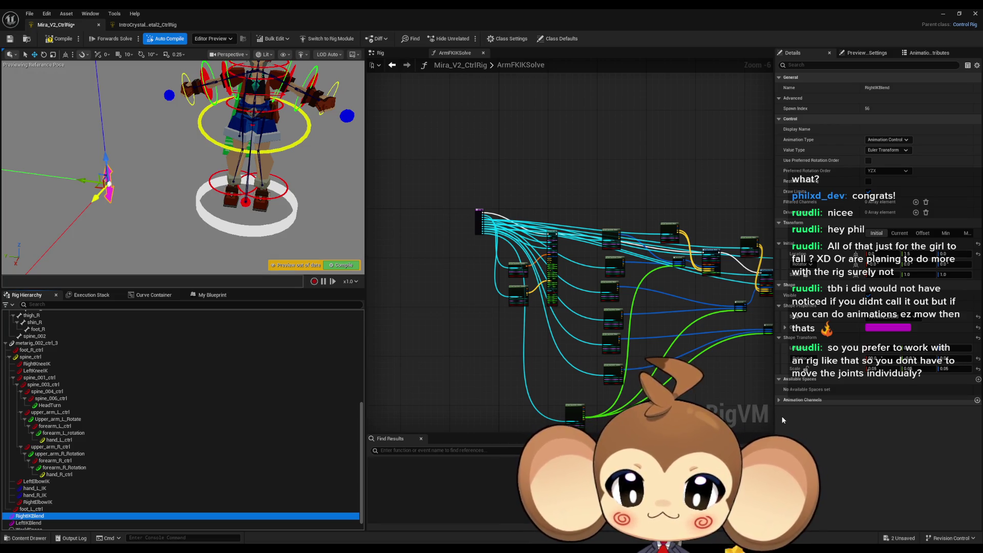
Step: Compare LeftIKBlend with RightIKBlend, inspect its transform values, and move it sideways
{"action": "scroll", "coordinate": [161, 444], "scroll_direction": "down", "scroll_amount": 1}
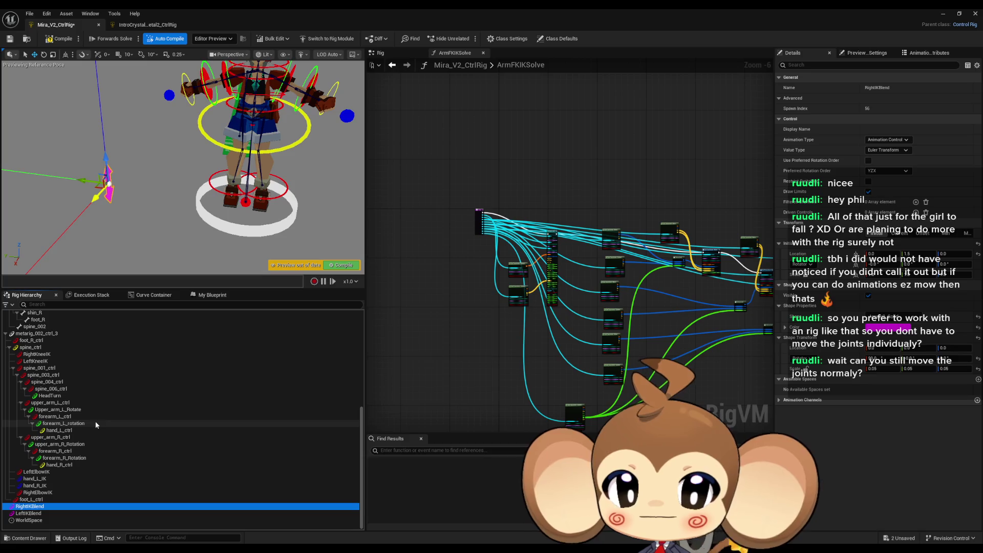
{"action": "scroll", "coordinate": [530, 399], "scroll_direction": "up", "scroll_amount": 5}
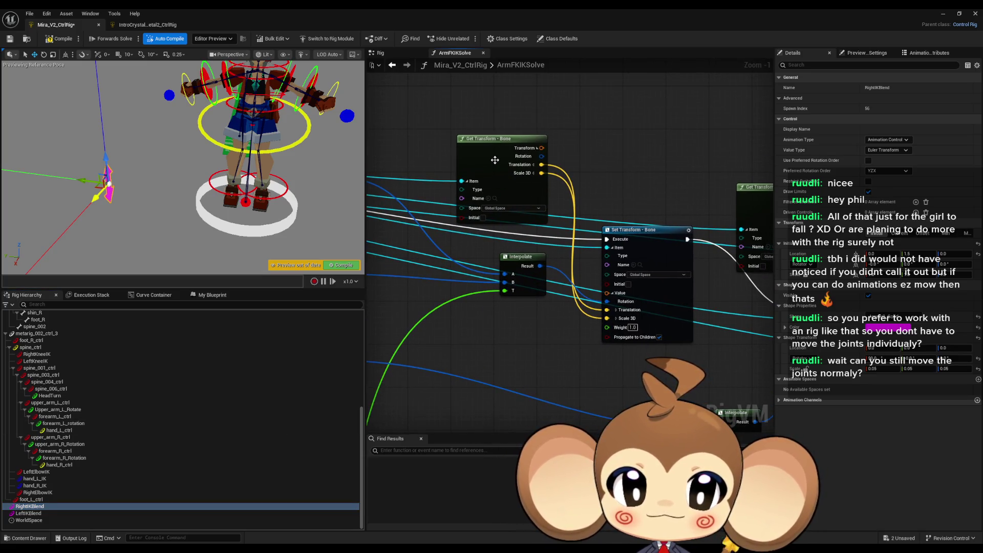
{"action": "scroll", "coordinate": [519, 213], "scroll_direction": "down", "scroll_amount": 3}
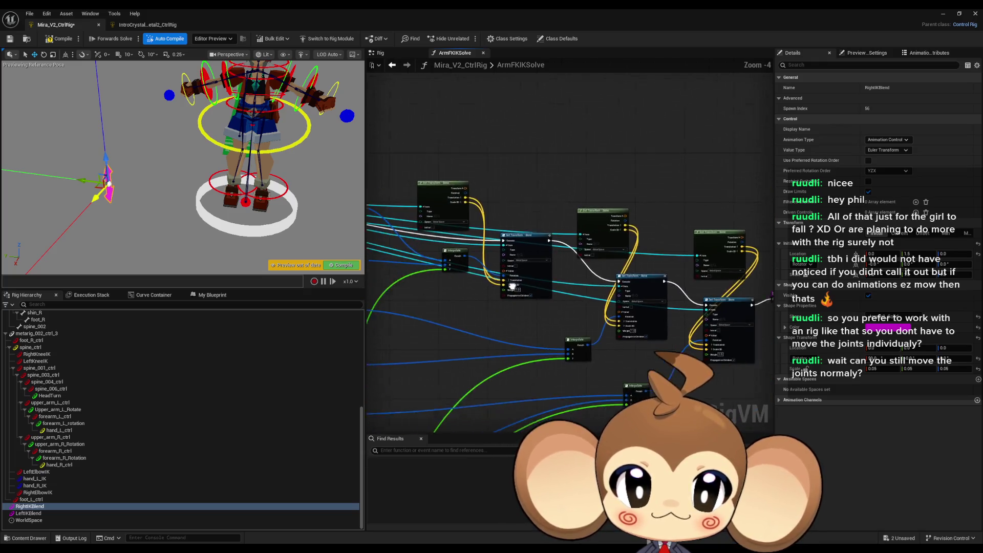
{"action": "left_click_drag", "start_coordinate": [683, 263], "coordinate": [458, 319]}
{"action": "left_click", "coordinate": [45, 513]}
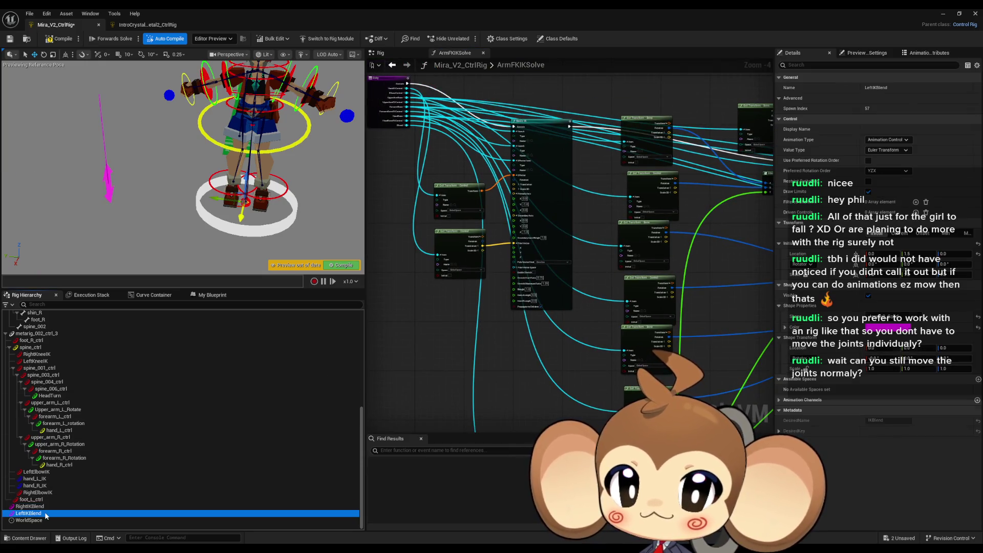
{"action": "left_click", "coordinate": [41, 506]}
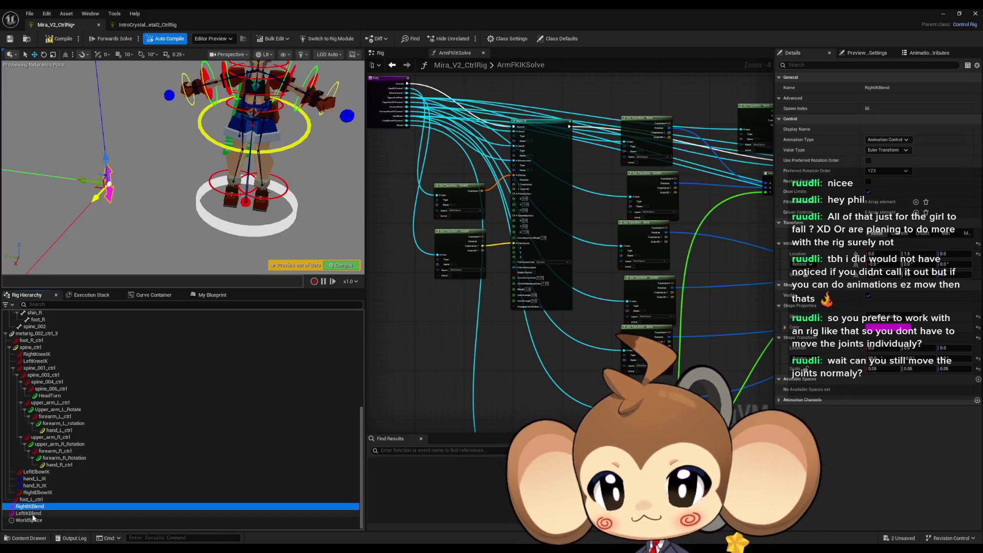
{"action": "left_click", "coordinate": [32, 514]}
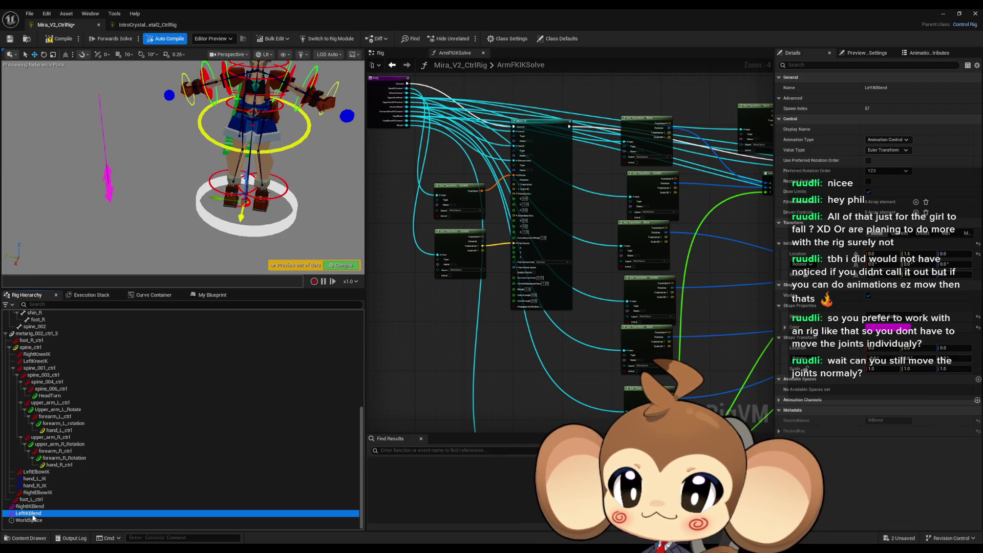
{"action": "left_click", "coordinate": [34, 507]}
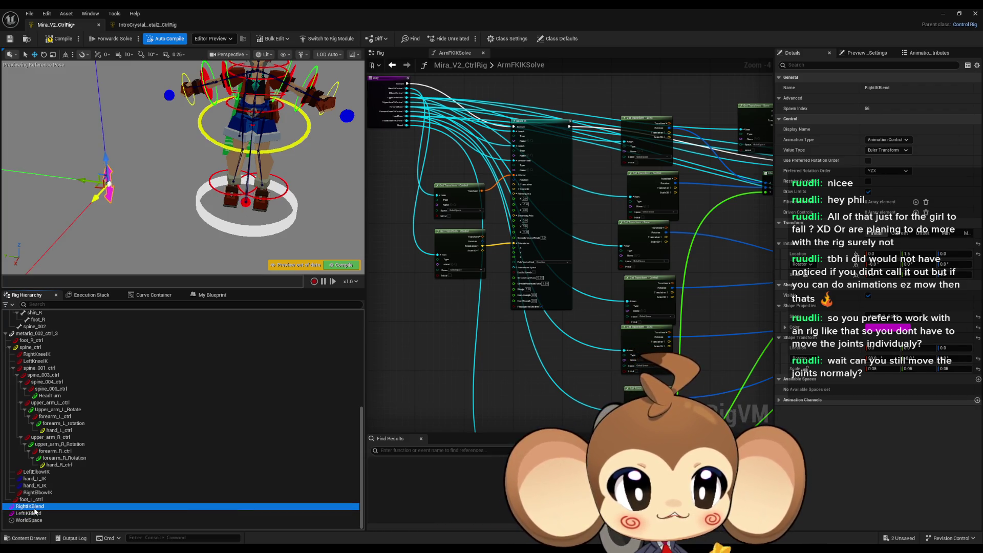
{"action": "left_click", "coordinate": [35, 513]}
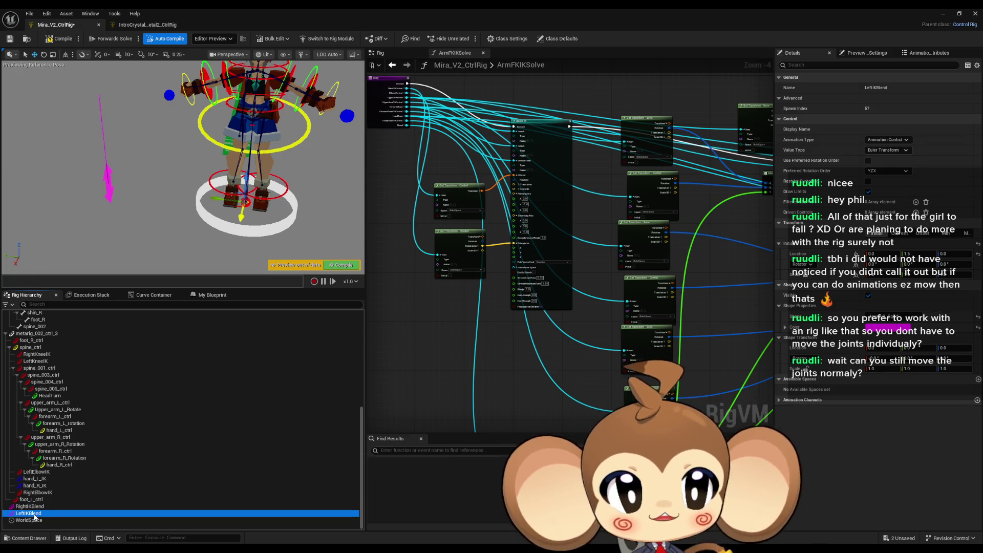
{"action": "left_click", "coordinate": [898, 236]}
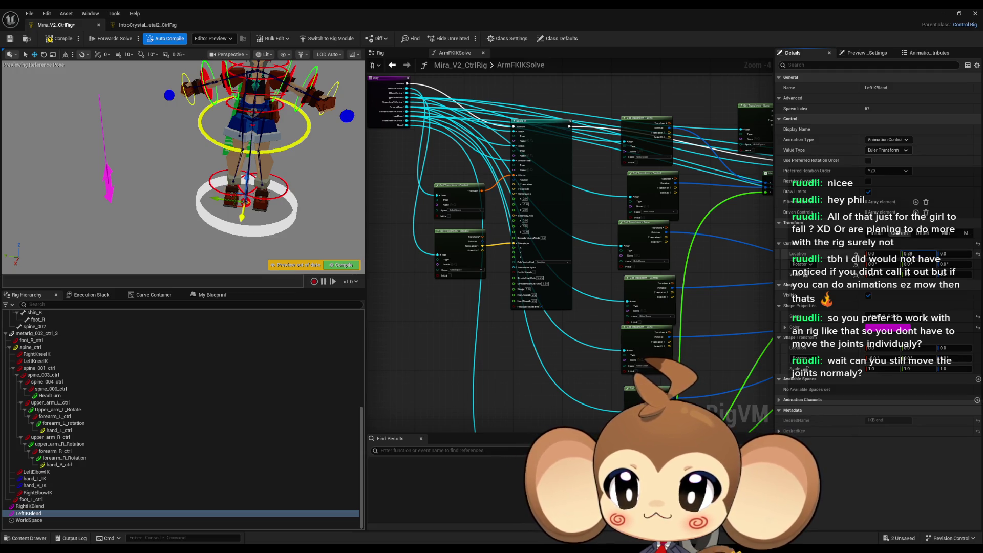
{"action": "left_click_drag", "start_coordinate": [219, 211], "coordinate": [188, 209]}
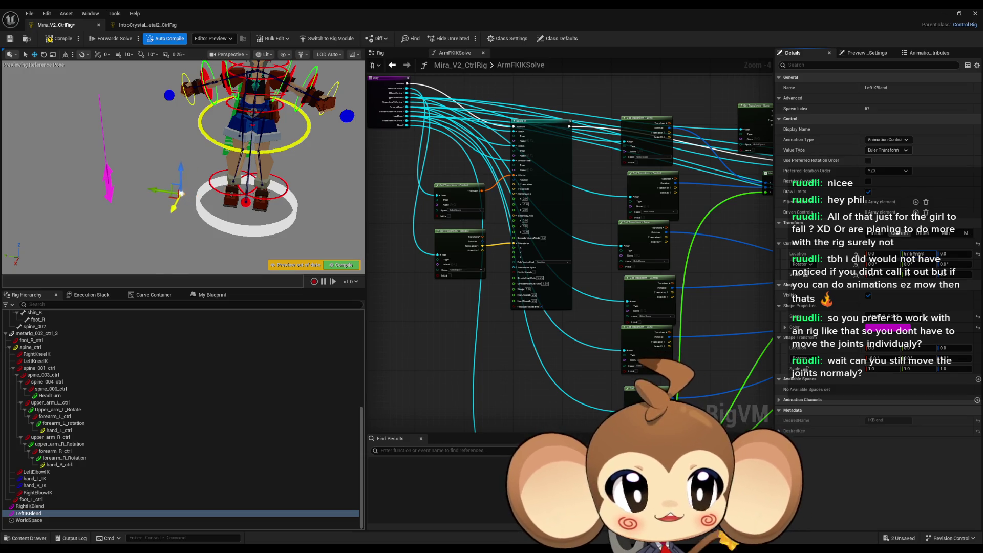
{"action": "scroll", "coordinate": [196, 199], "scroll_direction": "up", "scroll_amount": 6}
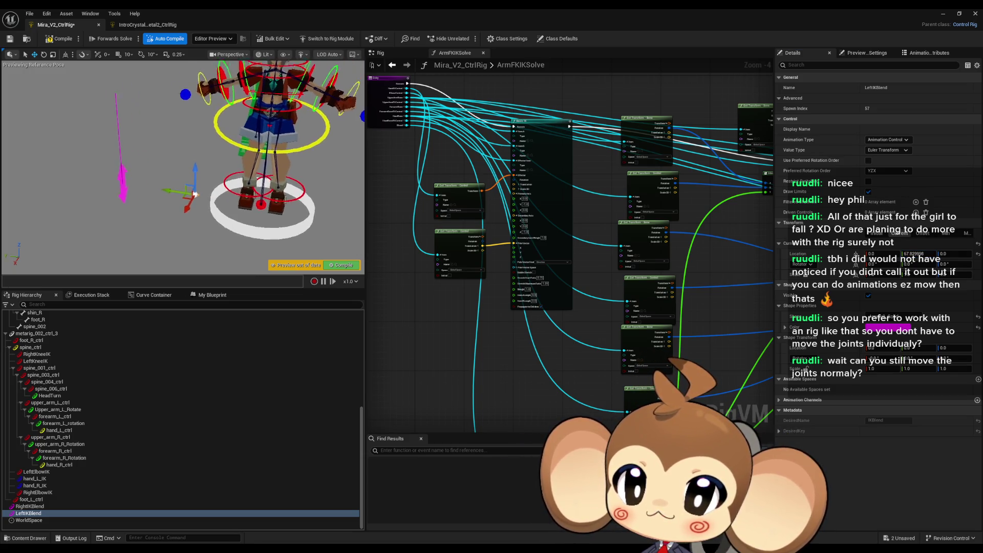
{"action": "key", "text": "f"}
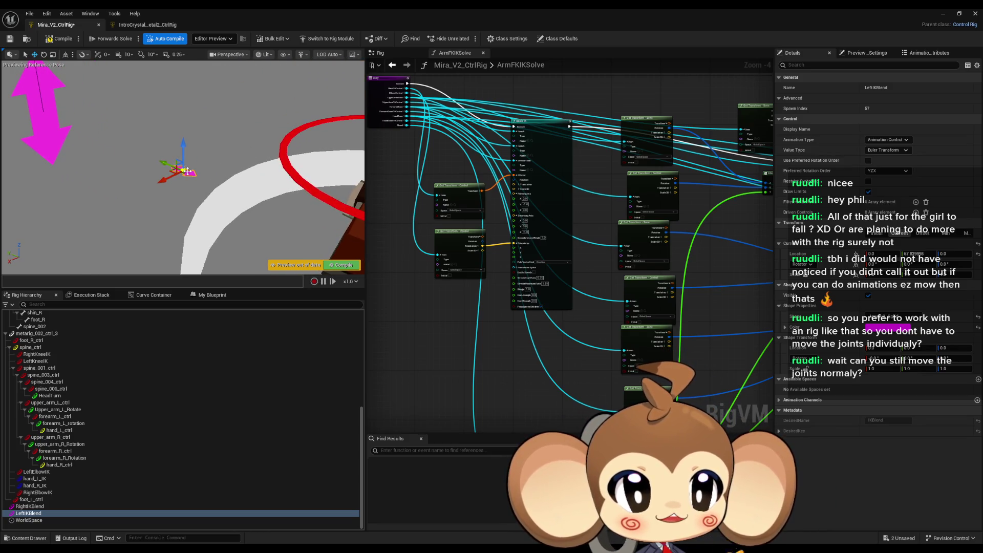
Step: Shrink LeftIKBlend's control shape to 0.05 scale
{"action": "left_click", "coordinate": [29, 505]}
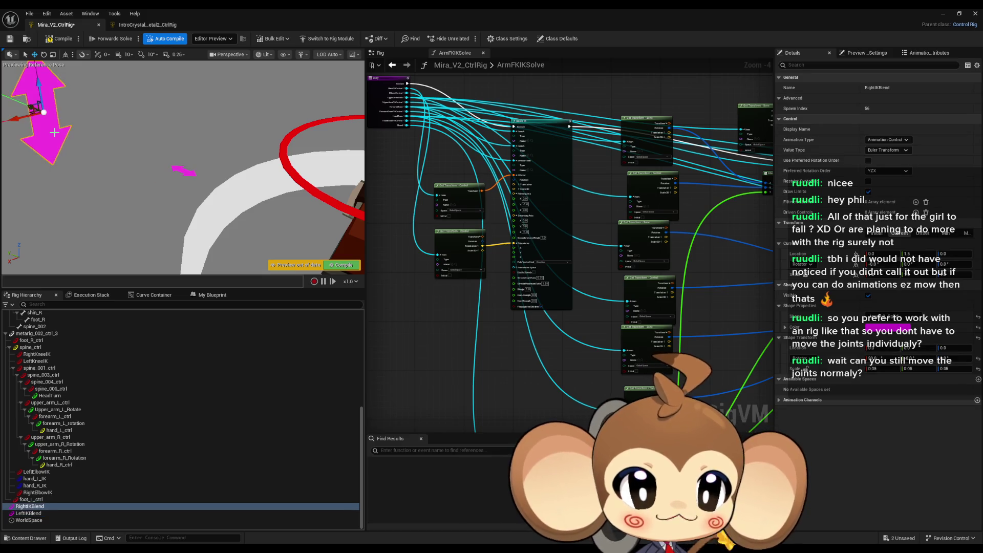
{"action": "left_click", "coordinate": [186, 169]}
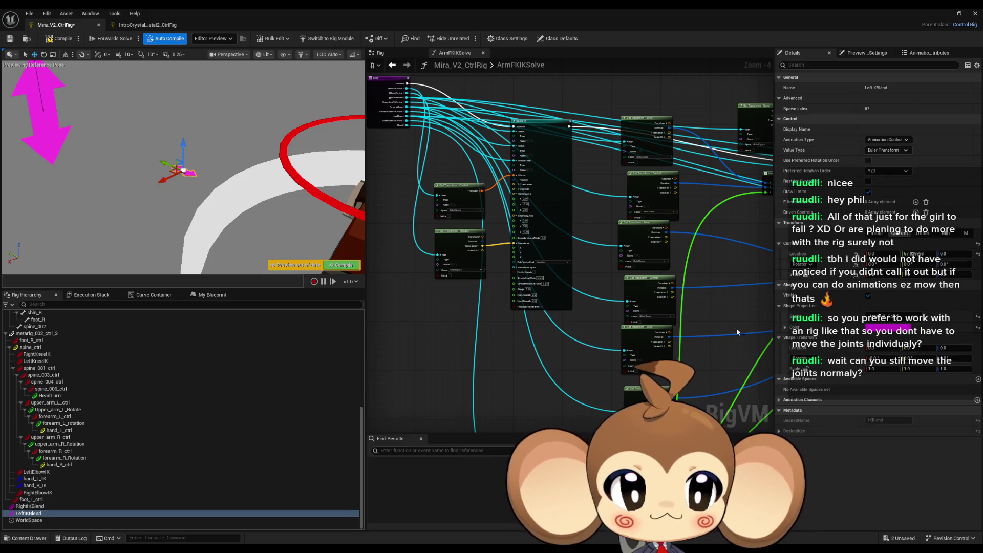
{"action": "left_click", "coordinate": [44, 112]}
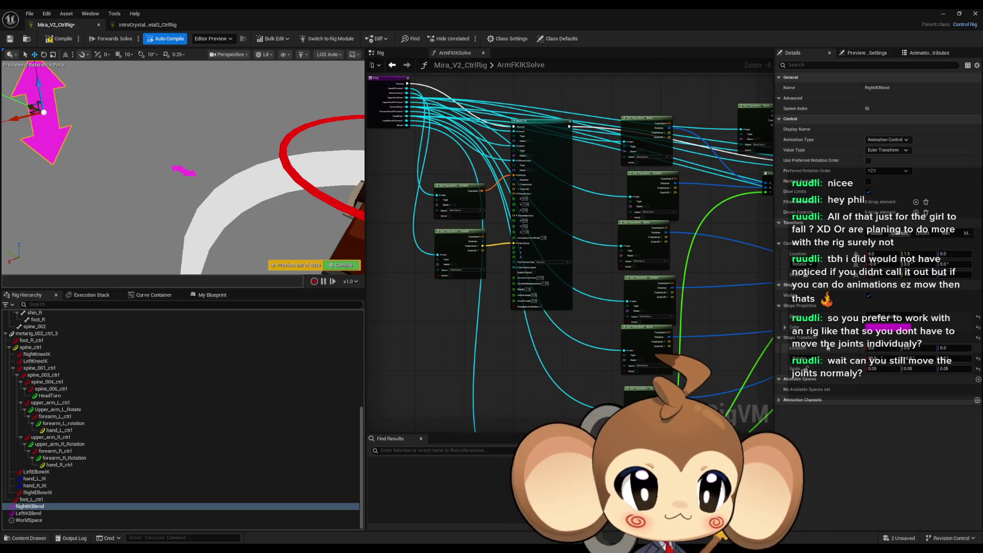
{"action": "left_click", "coordinate": [184, 171]}
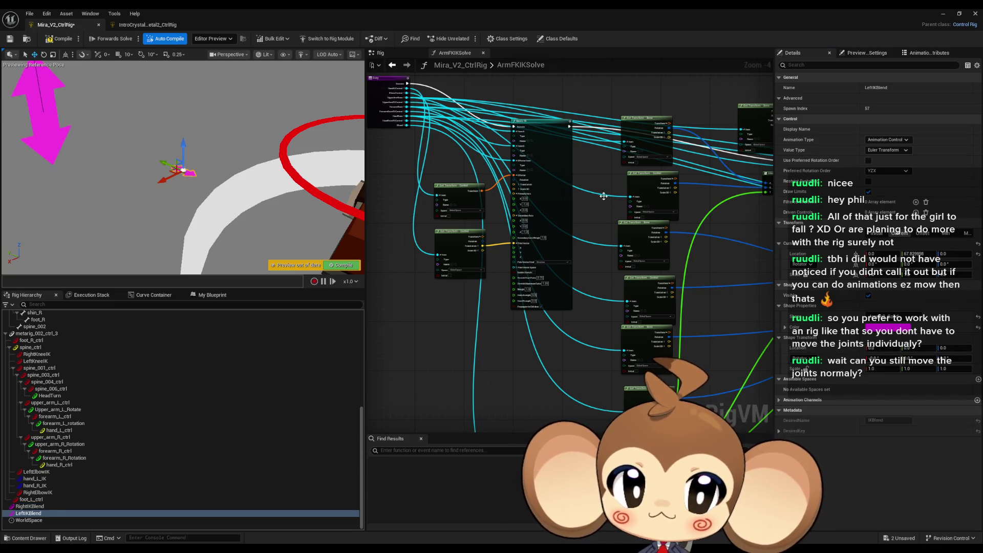
{"action": "key", "text": "ctrl+v"}
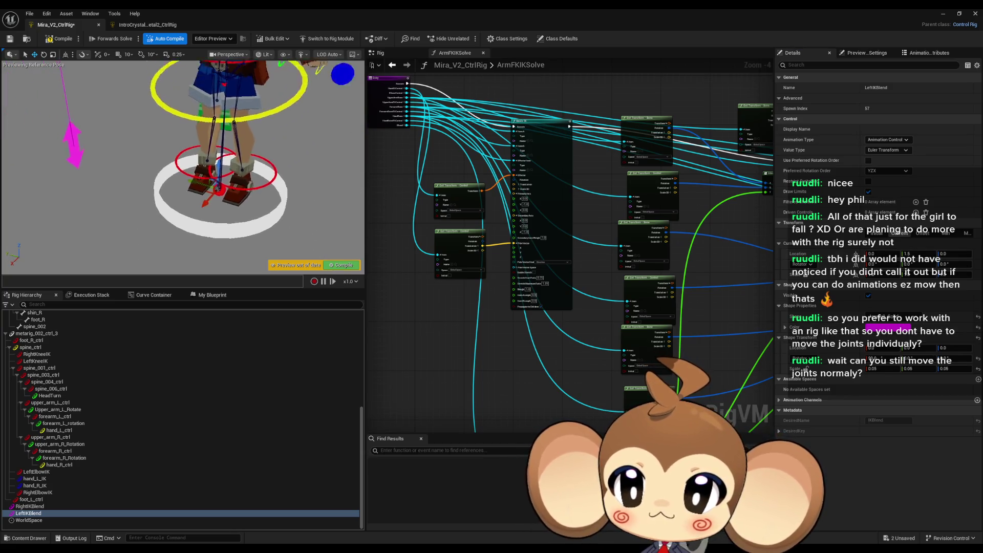
{"action": "scroll", "coordinate": [183, 163], "scroll_direction": "down", "scroll_amount": 5}
{"action": "scroll", "coordinate": [183, 163], "scroll_direction": "up", "scroll_amount": 5}
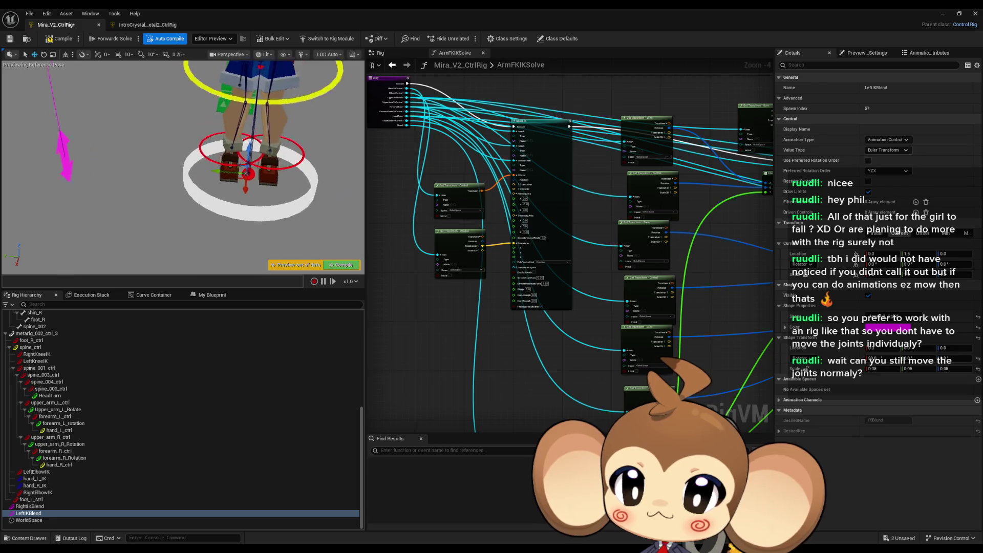
{"action": "scroll", "coordinate": [229, 159], "scroll_direction": "up", "scroll_amount": 2}
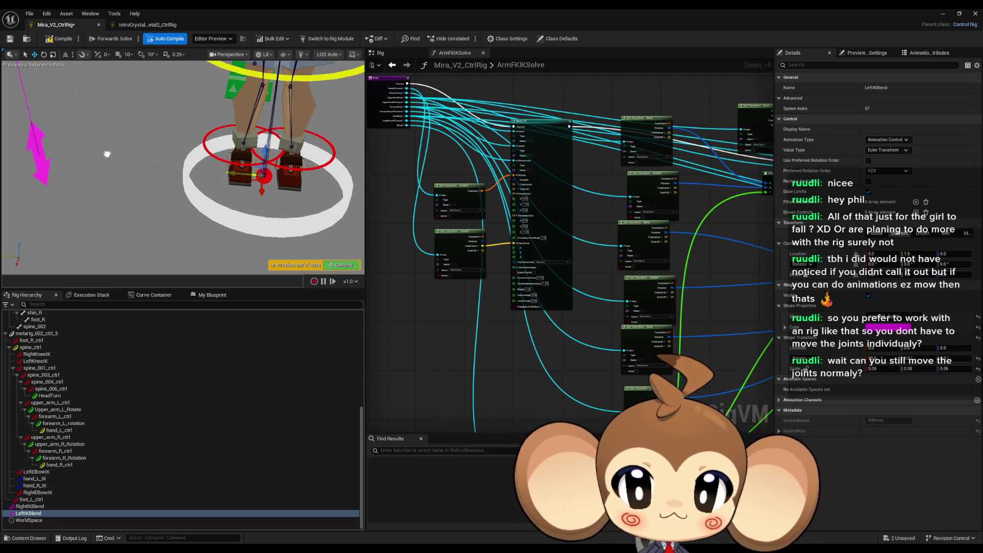
Step: Delete the LeftIKBlend control from the rig hierarchy
{"action": "left_click", "coordinate": [35, 514]}
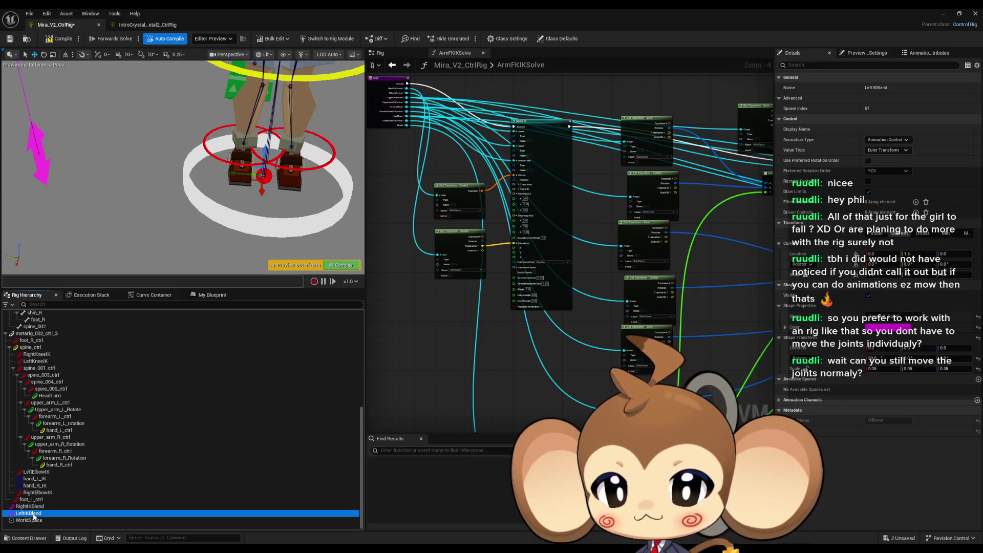
{"action": "key", "text": "Delete"}
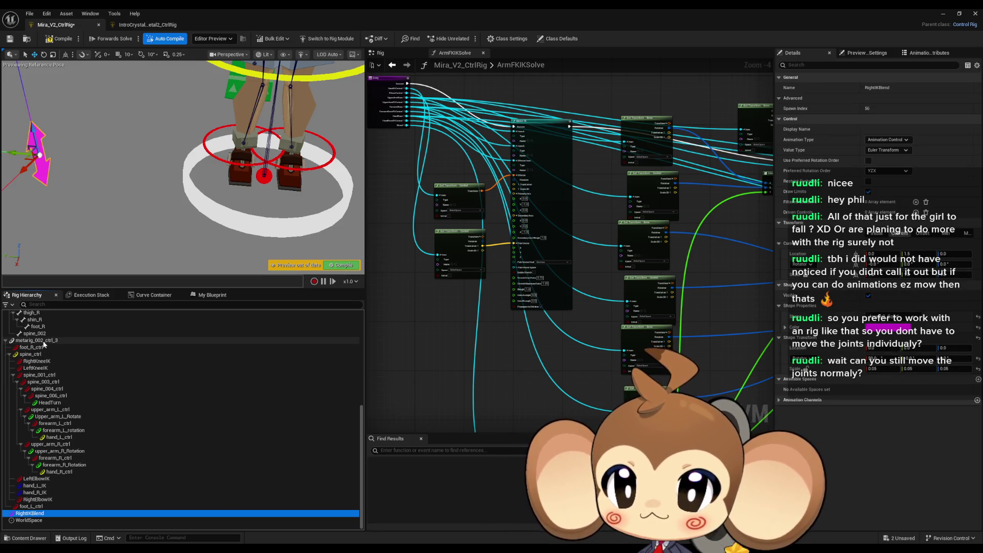
{"action": "left_click", "coordinate": [44, 342]}
Step: Add a new control to the rig, keeping the original control curves, and close the floating Sequencer window
{"action": "right_click", "coordinate": [44, 342]}
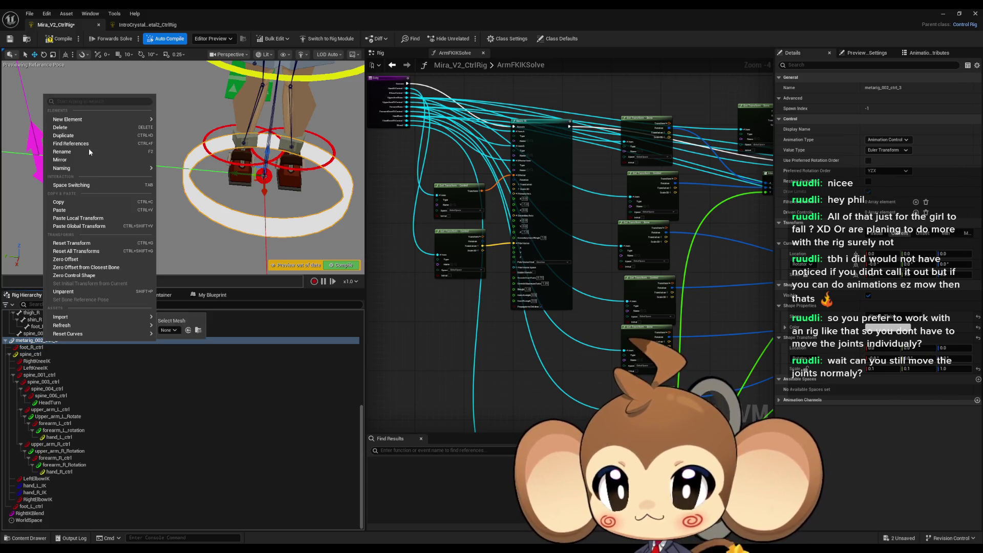
{"action": "mouse_move", "coordinate": [72, 119]}
{"action": "left_click", "coordinate": [186, 124]}
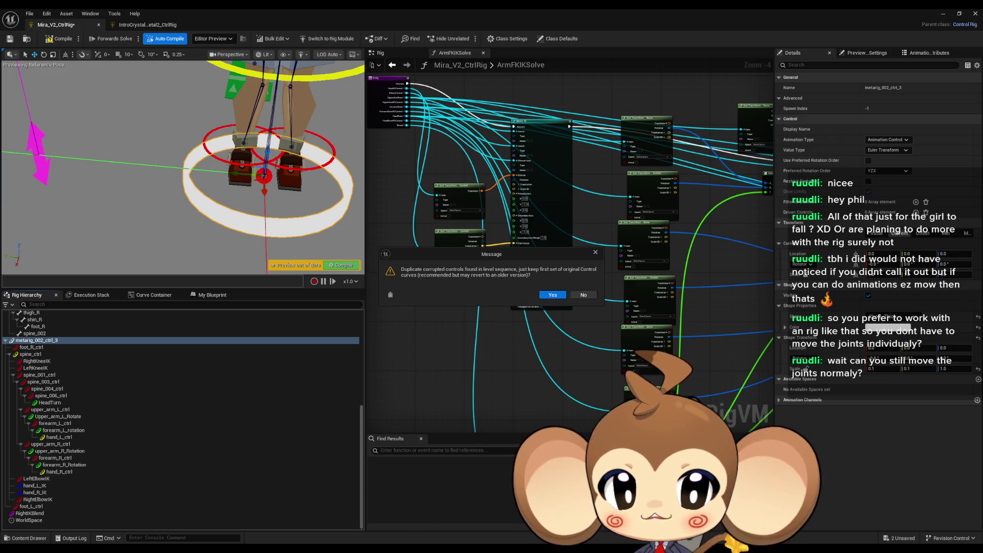
{"action": "left_click", "coordinate": [600, 251]}
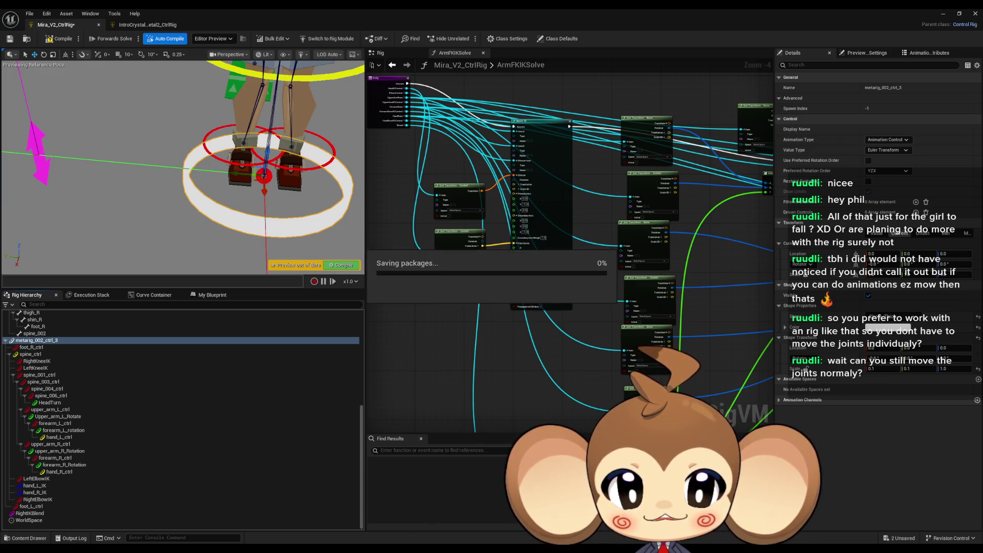
{"action": "mouse_move", "coordinate": [404, 548]}
{"action": "left_click", "coordinate": [504, 514]}
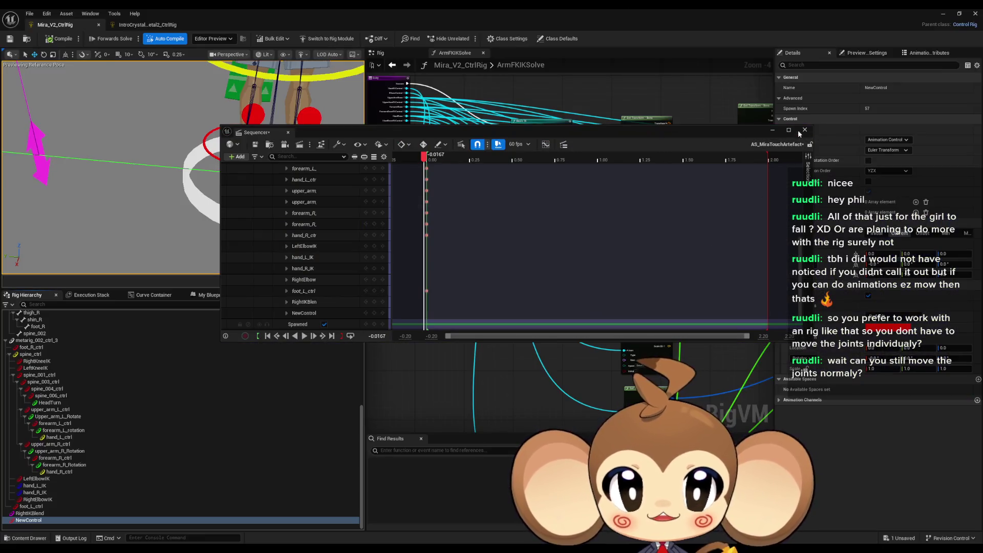
{"action": "left_click", "coordinate": [805, 129]}
Step: Give NewControl a 0.05 shape scale, matching RightIKBlend, and a magenta shape colour
{"action": "key", "text": "Up"}
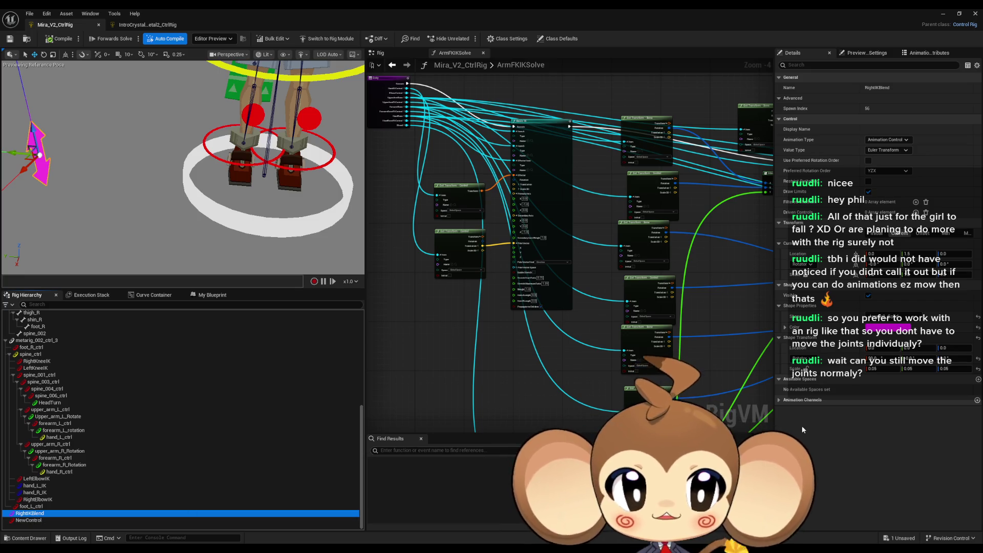
{"action": "key", "text": "Down"}
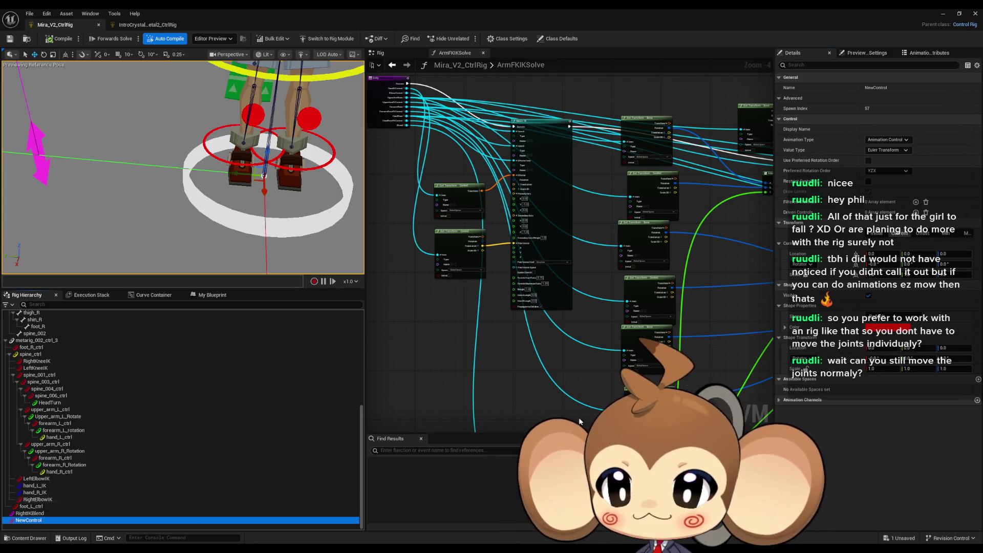
{"action": "left_click", "coordinate": [840, 339]}
{"action": "key", "text": "ctrl+v"}
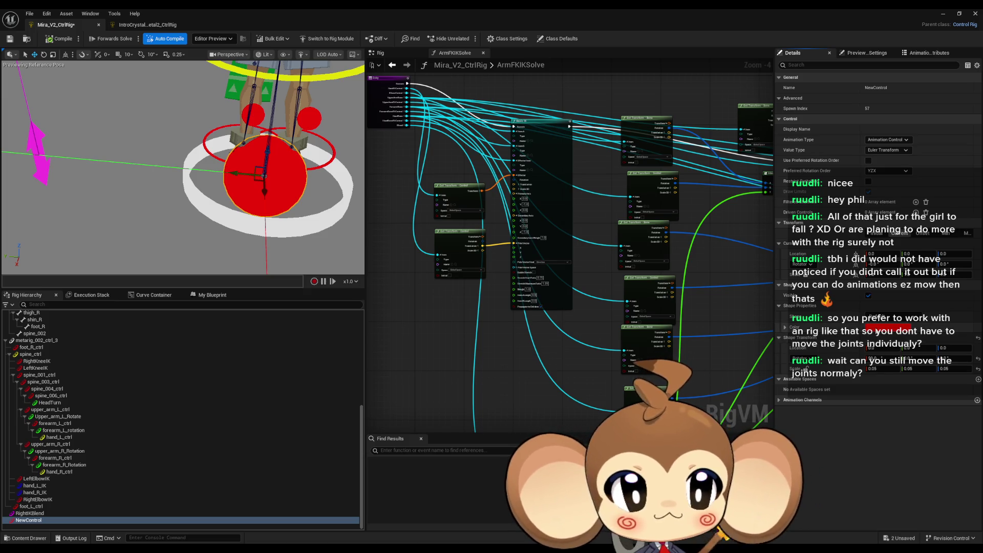
{"action": "left_click", "coordinate": [878, 329]}
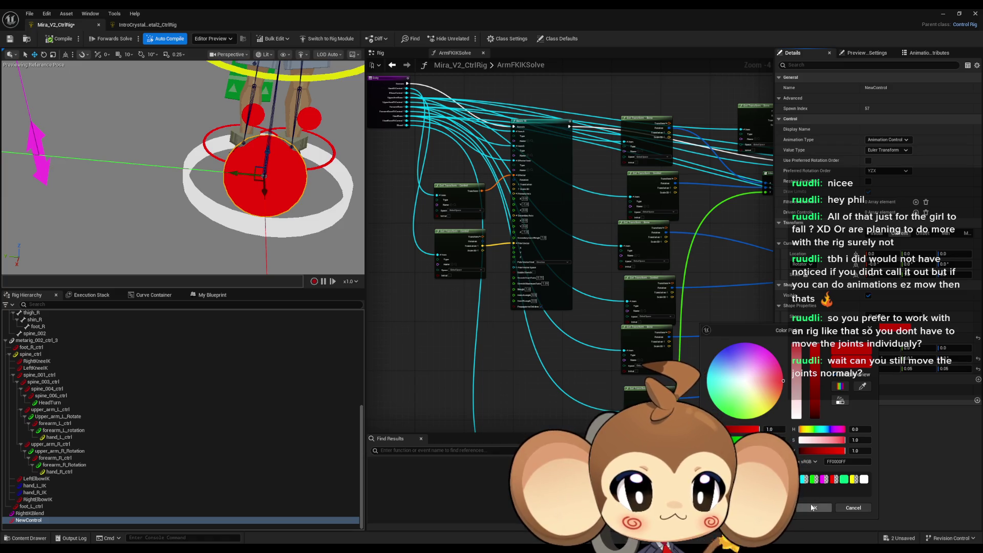
{"action": "left_click", "coordinate": [824, 478]}
{"action": "left_click", "coordinate": [813, 507]}
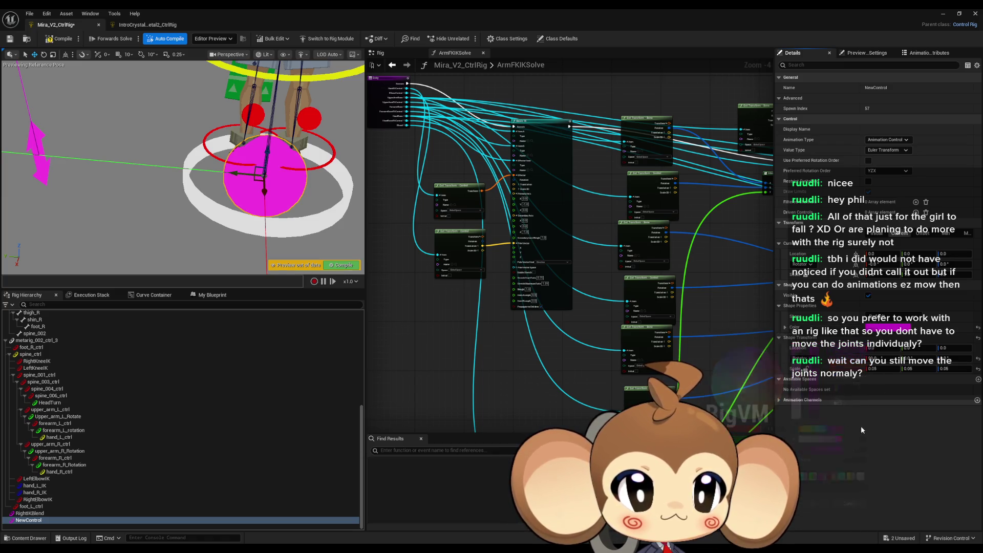
Step: Set NewControl's shape to an arrow, trying several arrow variants
{"action": "left_click", "coordinate": [894, 317]}
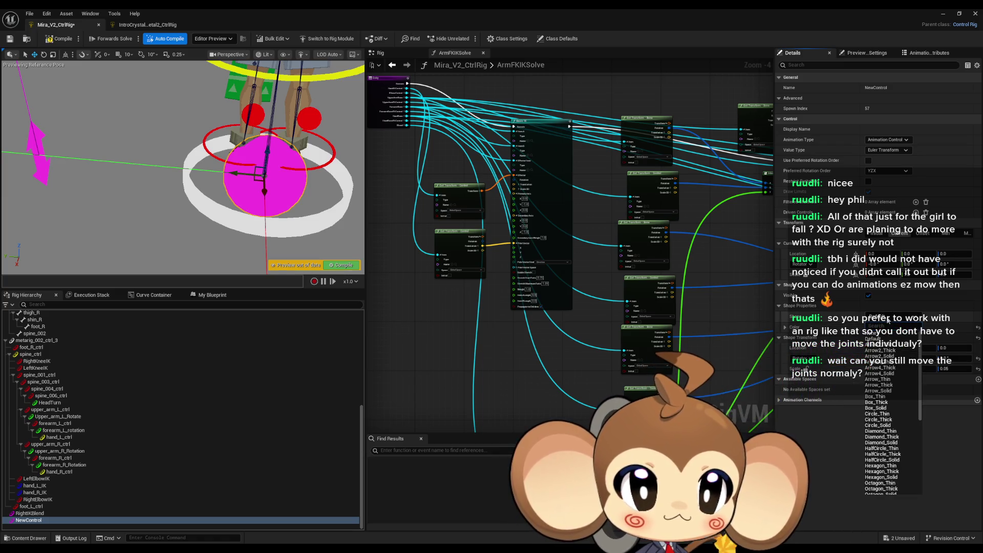
{"action": "left_click", "coordinate": [896, 367]}
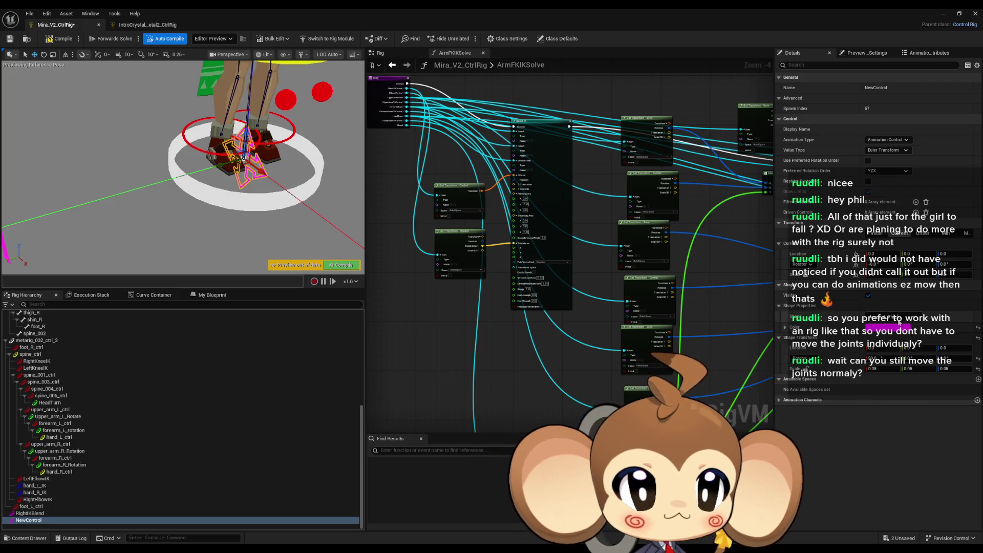
{"action": "left_click", "coordinate": [893, 316]}
{"action": "left_click", "coordinate": [896, 357]}
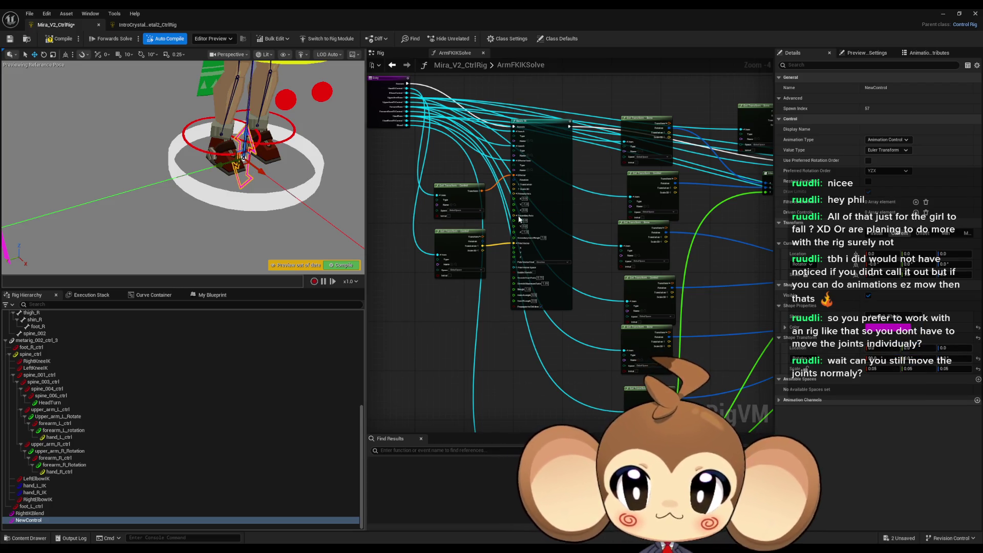
{"action": "left_click", "coordinate": [893, 317]}
{"action": "left_click", "coordinate": [893, 362]}
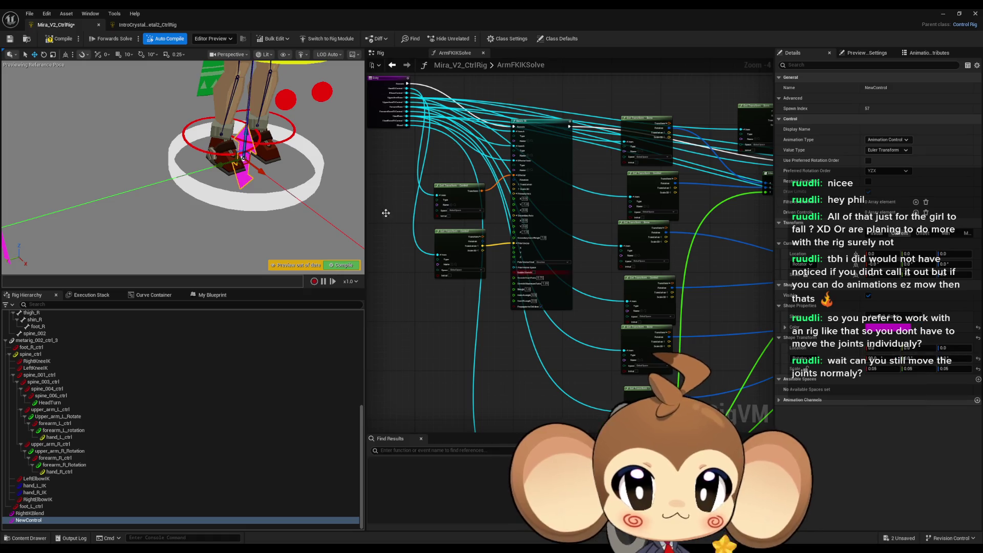
{"action": "scroll", "coordinate": [275, 150], "scroll_direction": "down", "scroll_amount": 5}
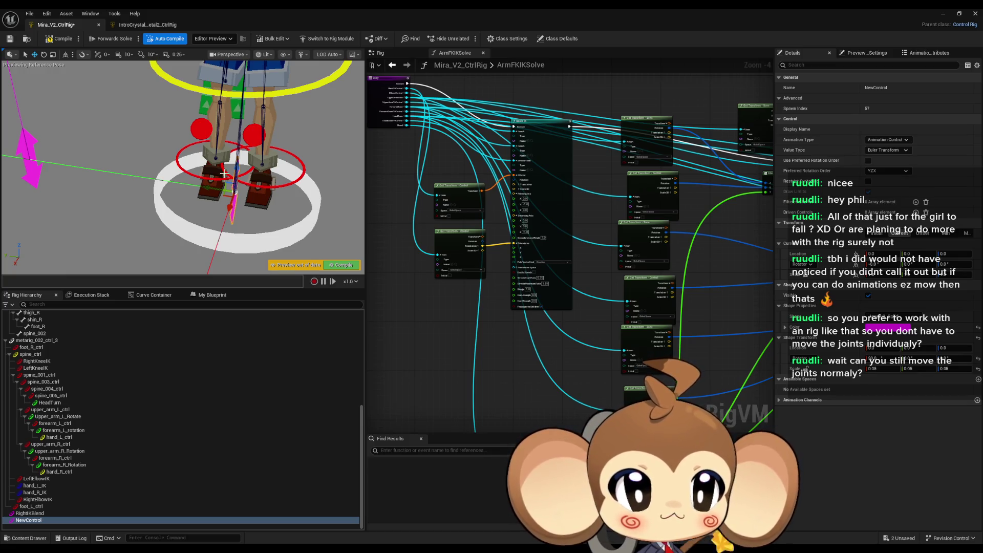
Step: Move the RightIKBlend control up and to the left in front of the character
{"action": "left_click_drag", "start_coordinate": [235, 191], "coordinate": [235, 154]}
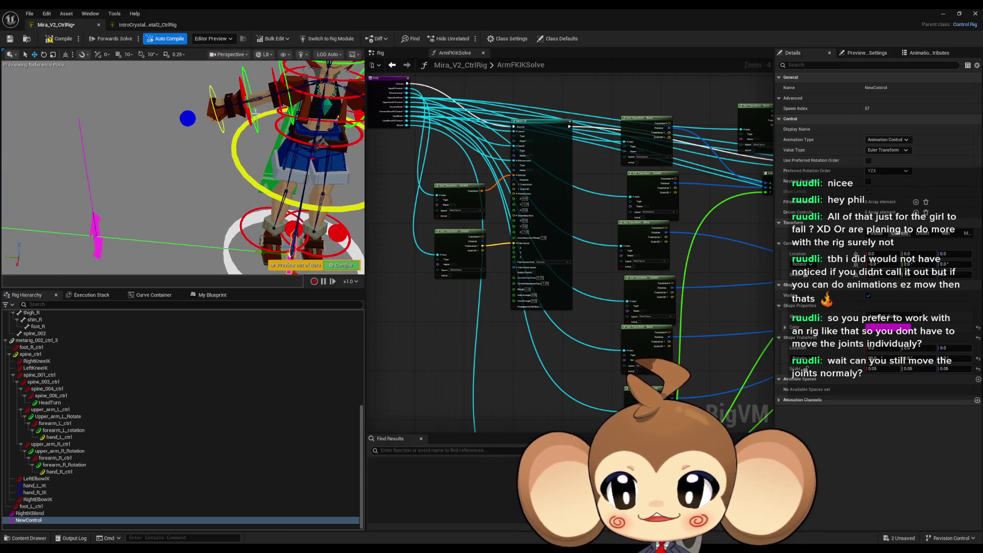
{"action": "left_click", "coordinate": [94, 255]}
{"action": "mouse_move", "coordinate": [95, 233]}
{"action": "left_mouse_down"}
{"action": "mouse_move", "coordinate": [80, 121]}
{"action": "mouse_move", "coordinate": [72, 136]}
{"action": "left_mouse_up"}
Step: Rotate upper_arm_R_ctrl upward about 38.67 degrees
{"action": "left_click", "coordinate": [233, 160]}
{"action": "left_click", "coordinate": [233, 160]}
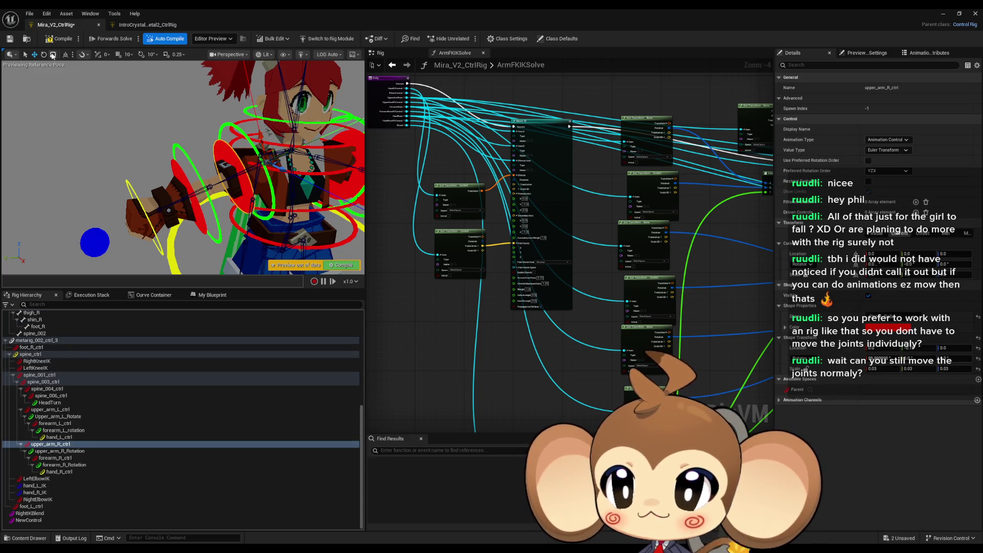
{"action": "mouse_move", "coordinate": [240, 181]}
{"action": "left_mouse_down"}
{"action": "mouse_move", "coordinate": [323, 163]}
{"action": "mouse_move", "coordinate": [313, 160]}
{"action": "left_mouse_up"}
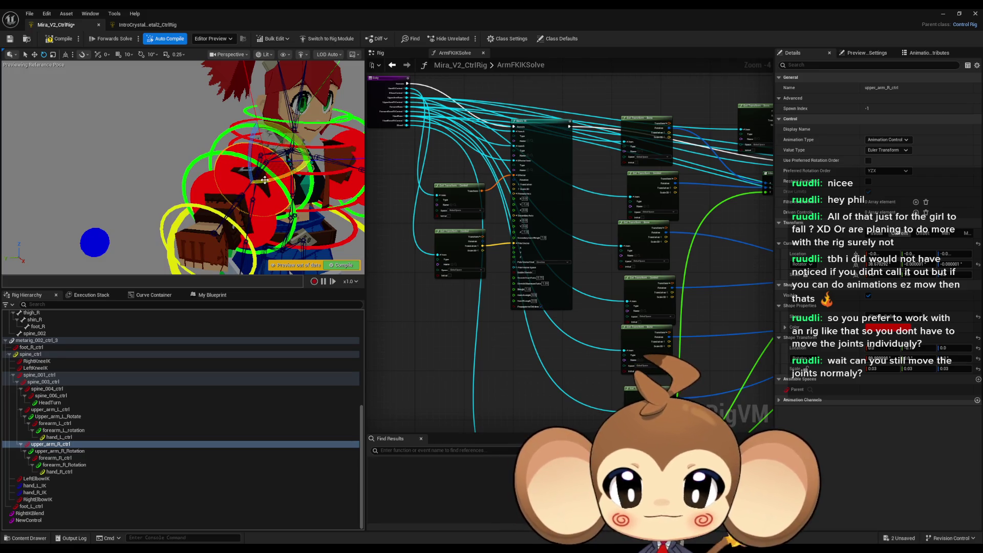